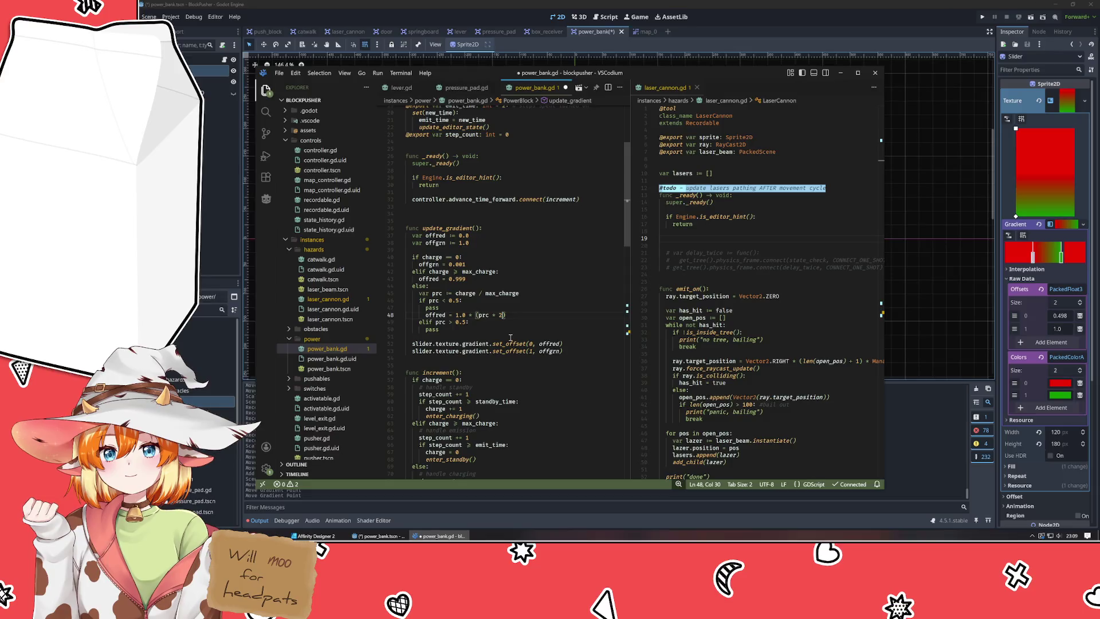
# Remove the pass under 'if prc < 0.5' and make the elif branch set offgrn = 1.0 * (prc / 2).
pyautogui.click(490, 322)
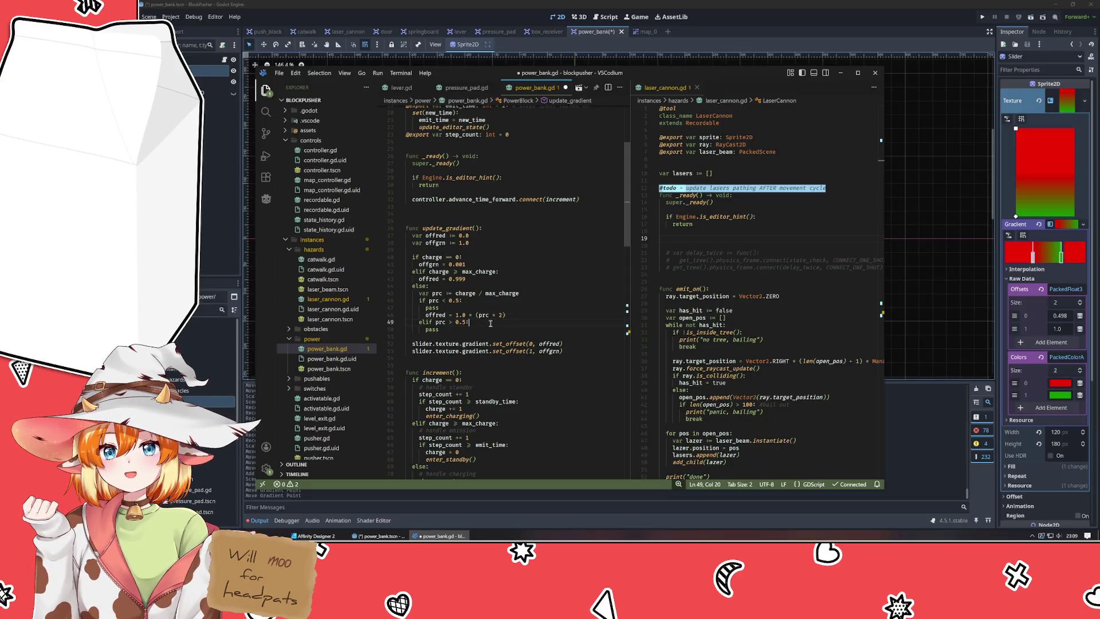
pyautogui.hotkey('shift', 'Home')
pyautogui.hotkey('ctrl', 'shift', 'k')
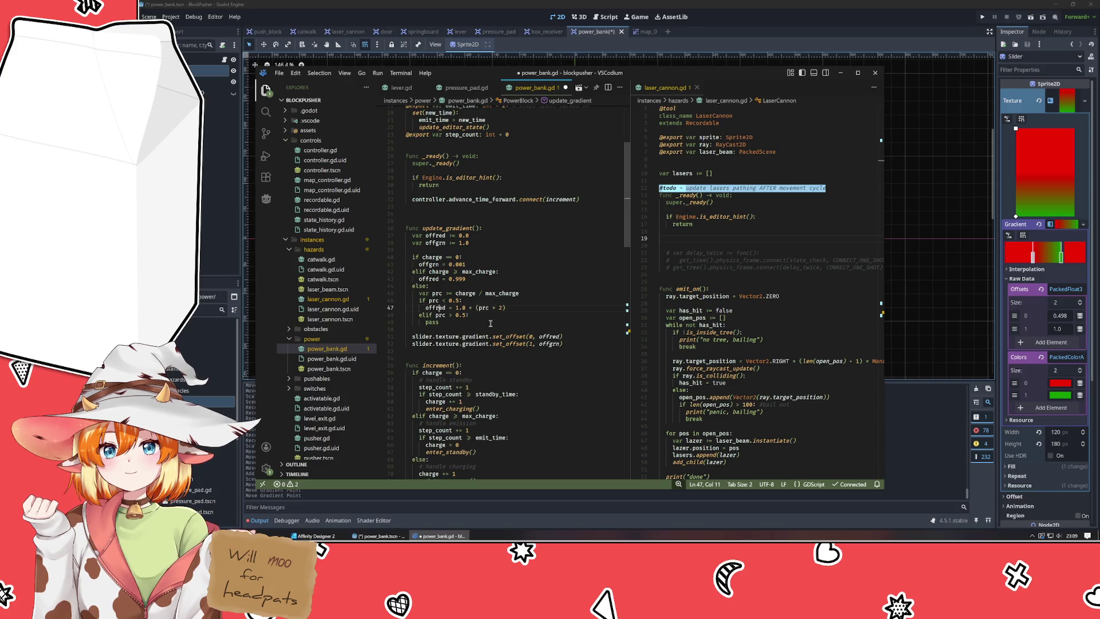
pyautogui.press('Down')
pyautogui.press('Down')
pyautogui.hotkey('shift', 'Home')
pyautogui.write('of')
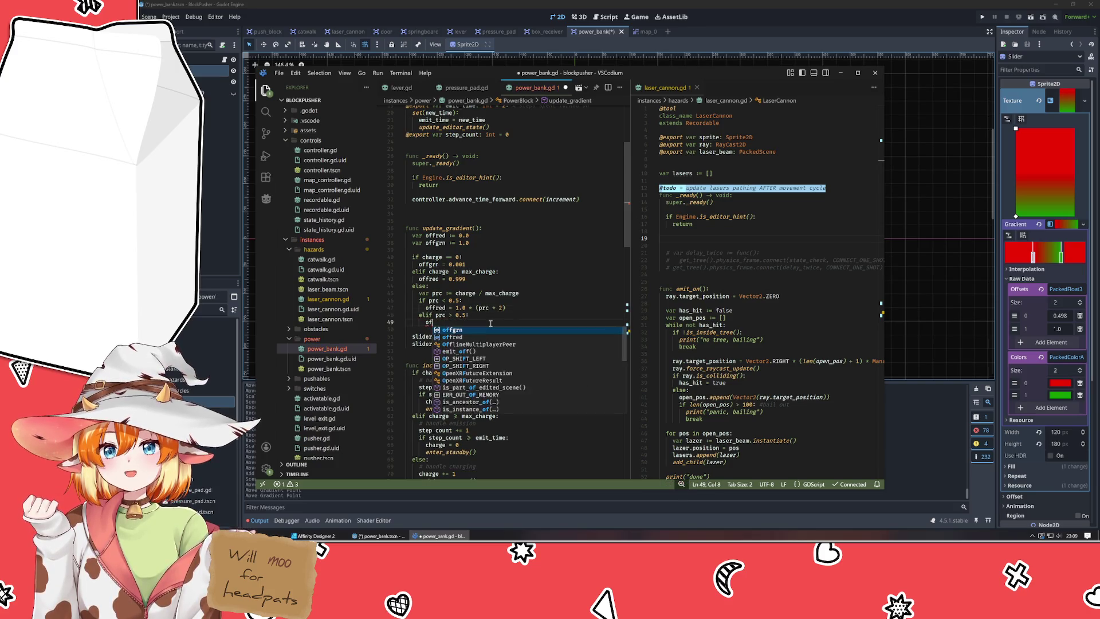
pyautogui.write('fgrn = ')
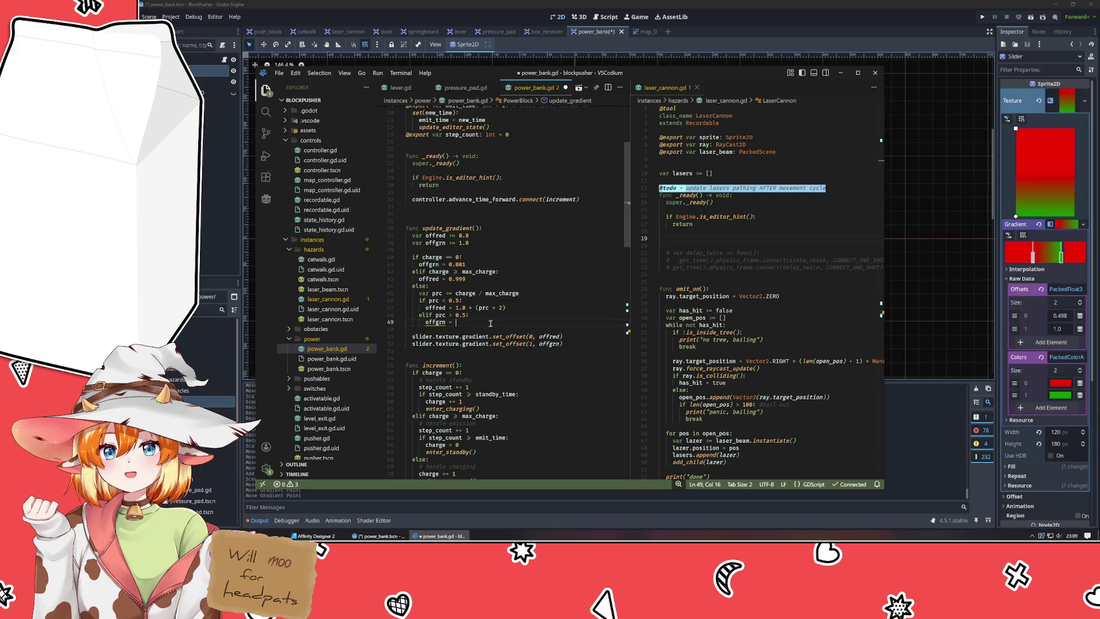
pyautogui.write('1.0 * ')
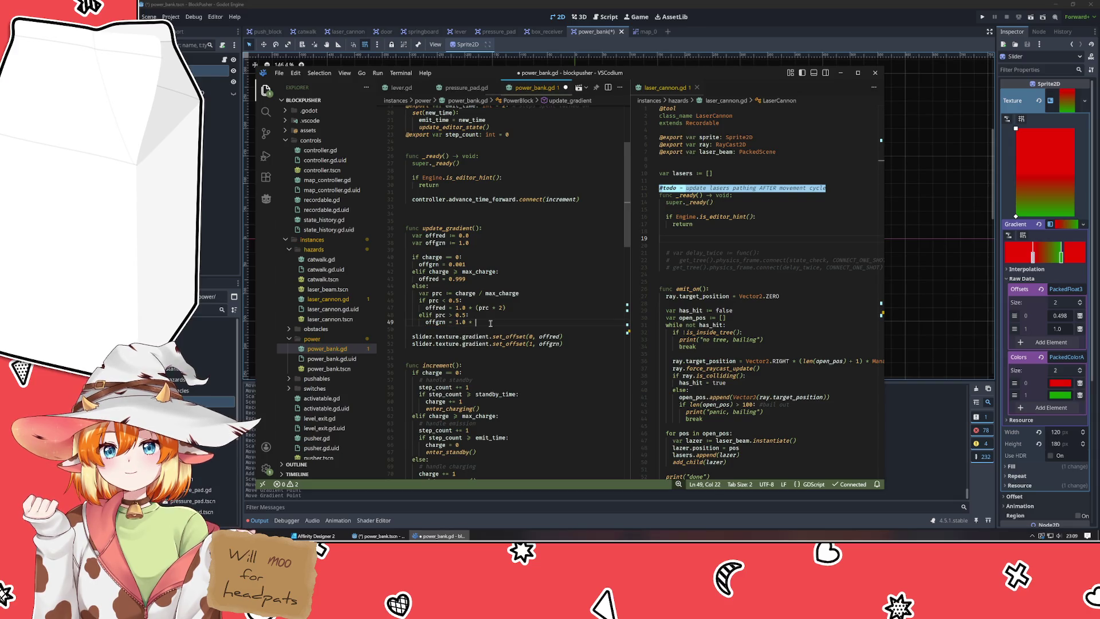
pyautogui.write('(prc')
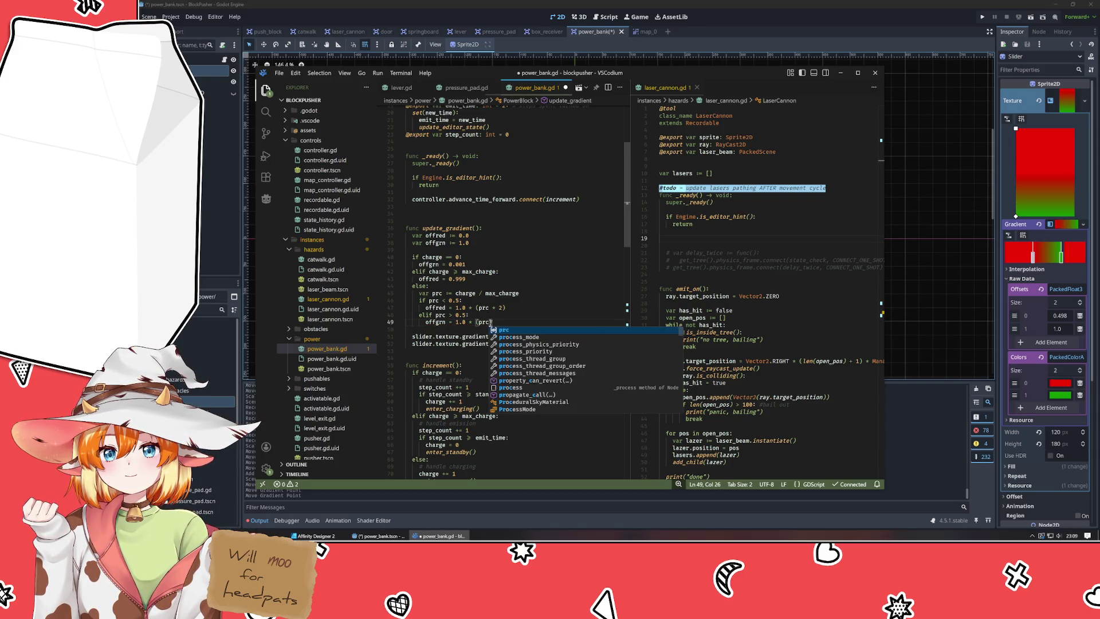
pyautogui.write(' / 2)')
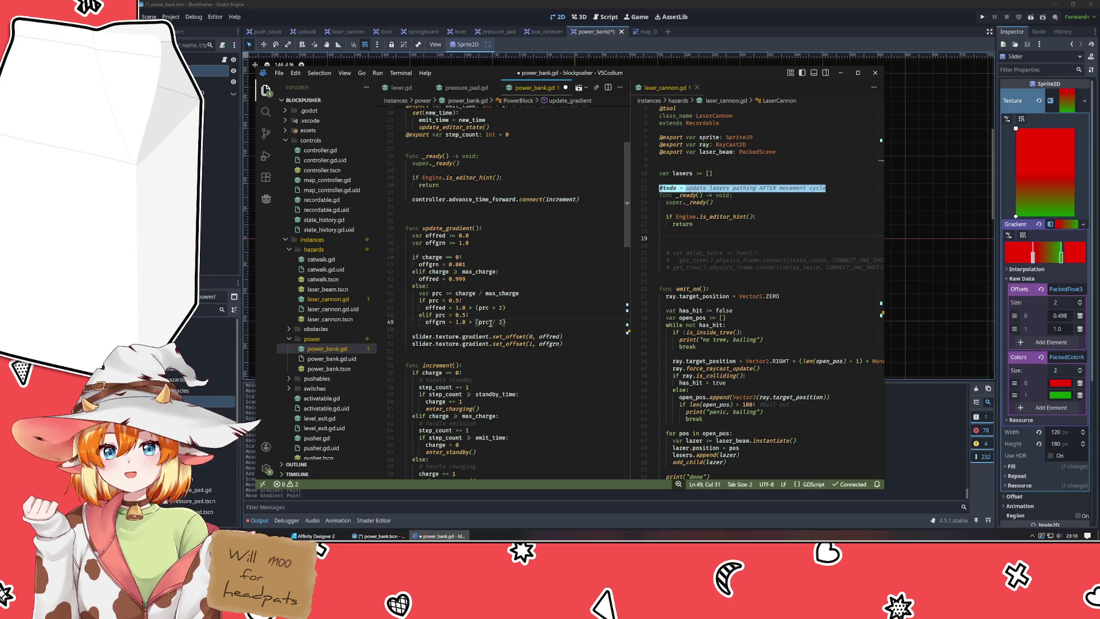
pyautogui.press('Up')
pyautogui.press('Up')
pyautogui.press('Up')
pyautogui.press('Down')
pyautogui.press('Down')
pyautogui.press('Down')
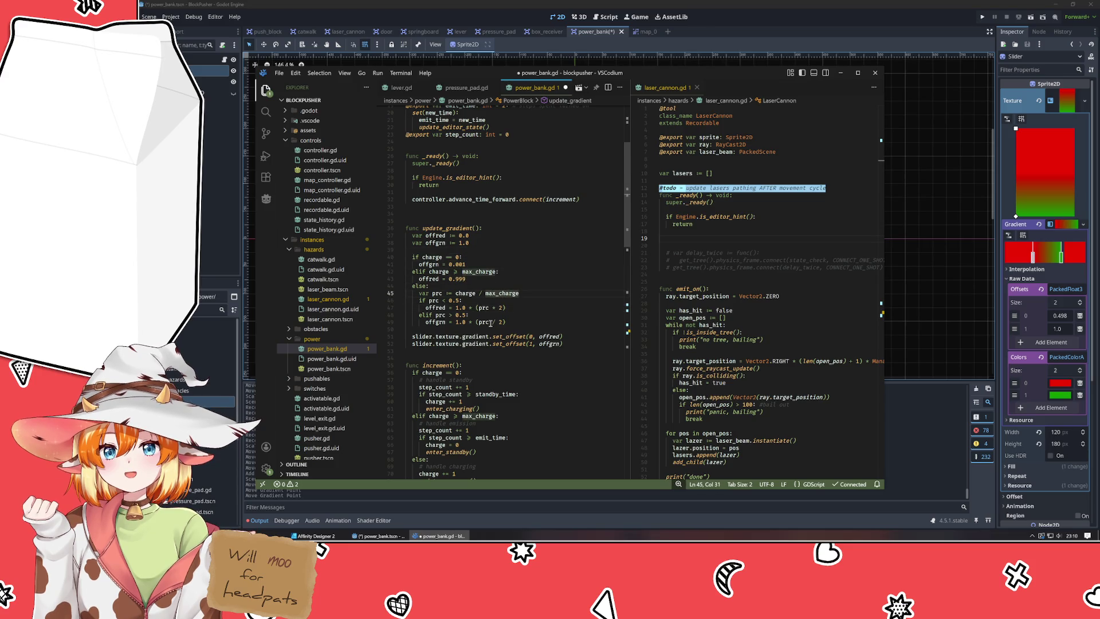
pyautogui.press('Down')
pyautogui.press('Down')
pyautogui.press('Down')
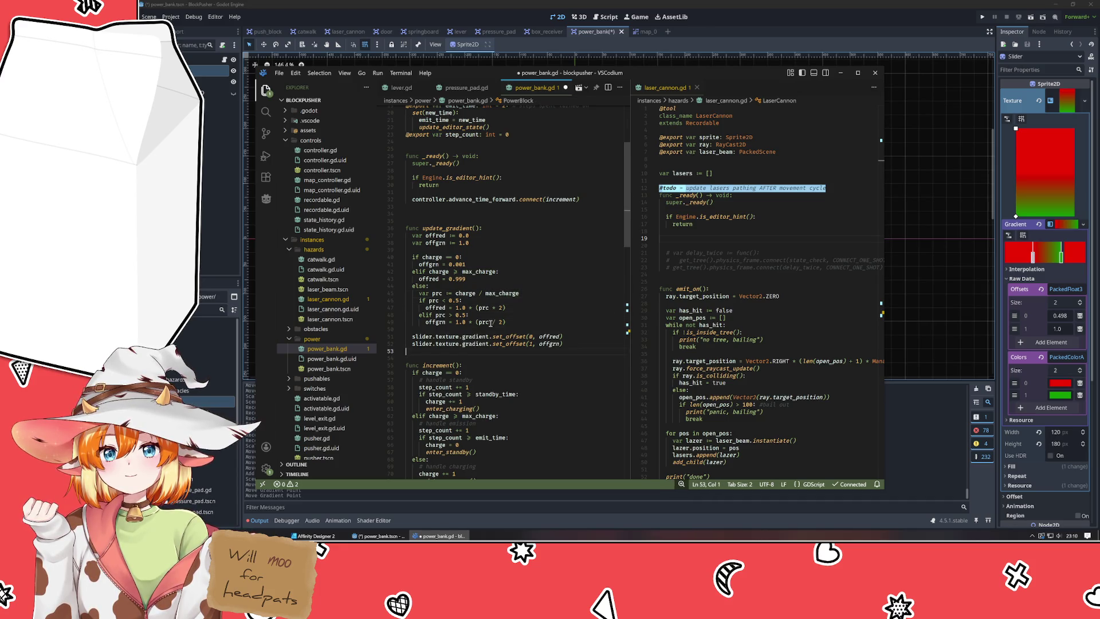
pyautogui.scroll(-3, 496, 341)
pyautogui.scroll(-4, 496, 341)
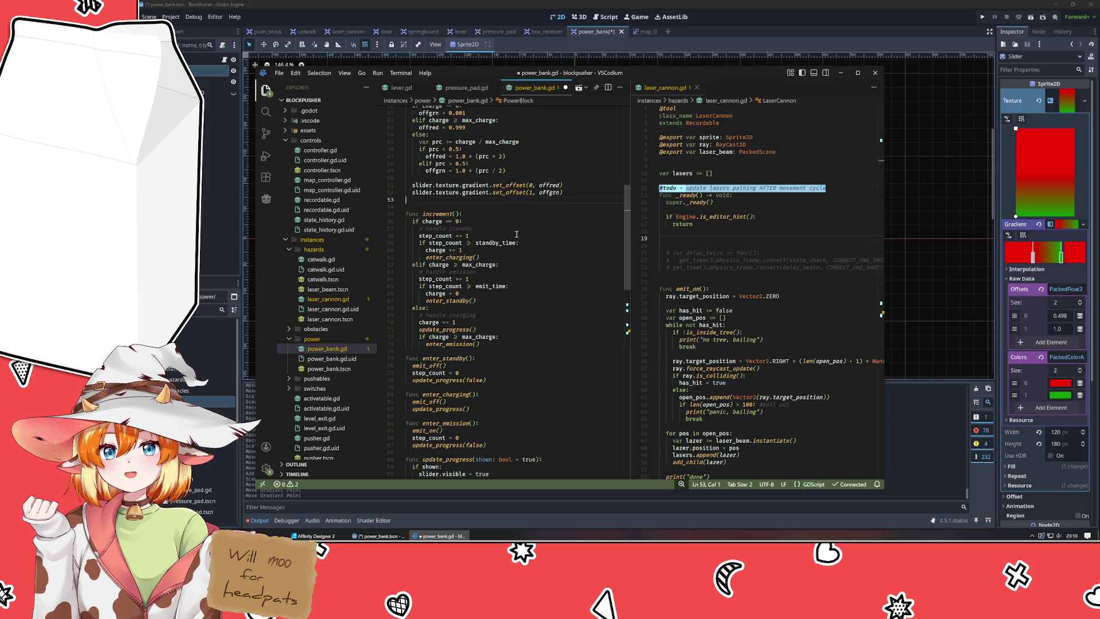
pyautogui.moveTo(466, 264)
pyautogui.click(488, 353)
pyautogui.scroll(-2, 533, 269)
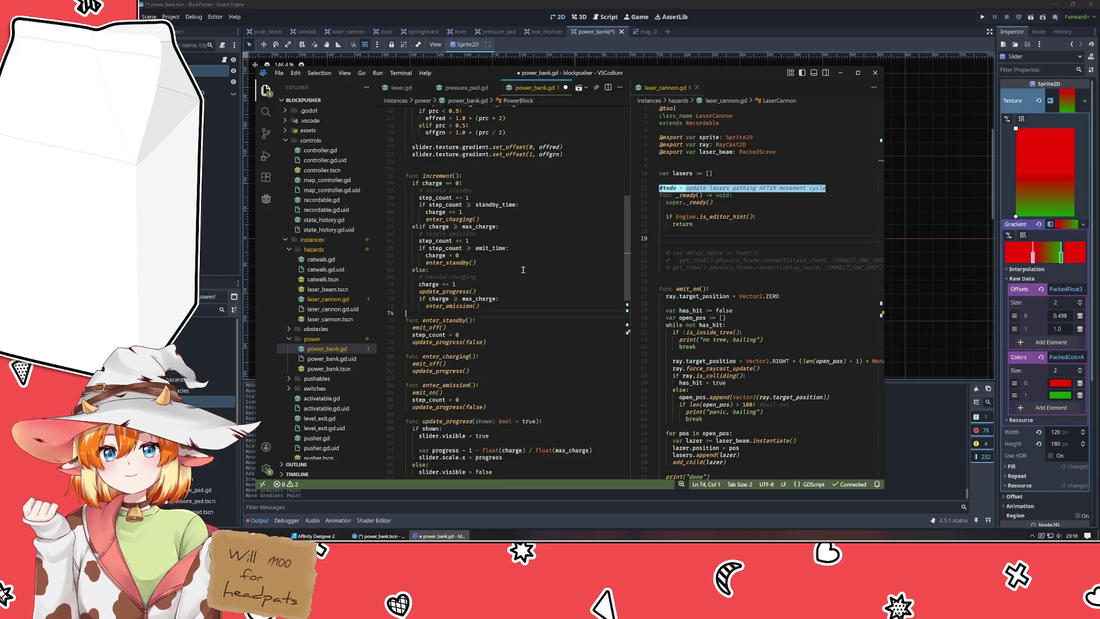
pyautogui.scroll(-2, 523, 269)
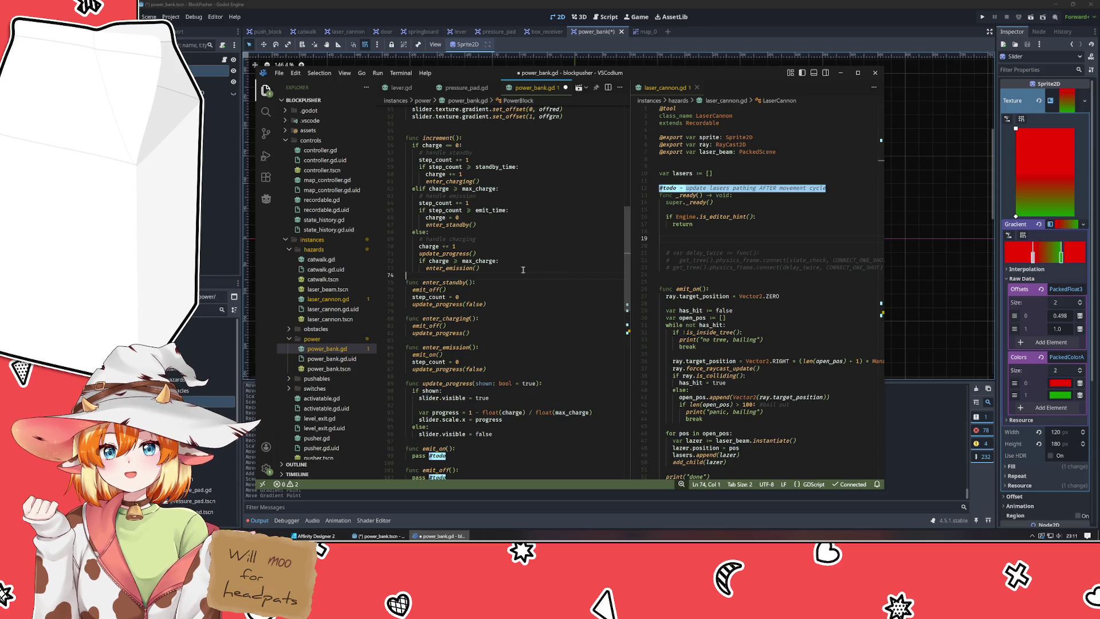
pyautogui.click(453, 292)
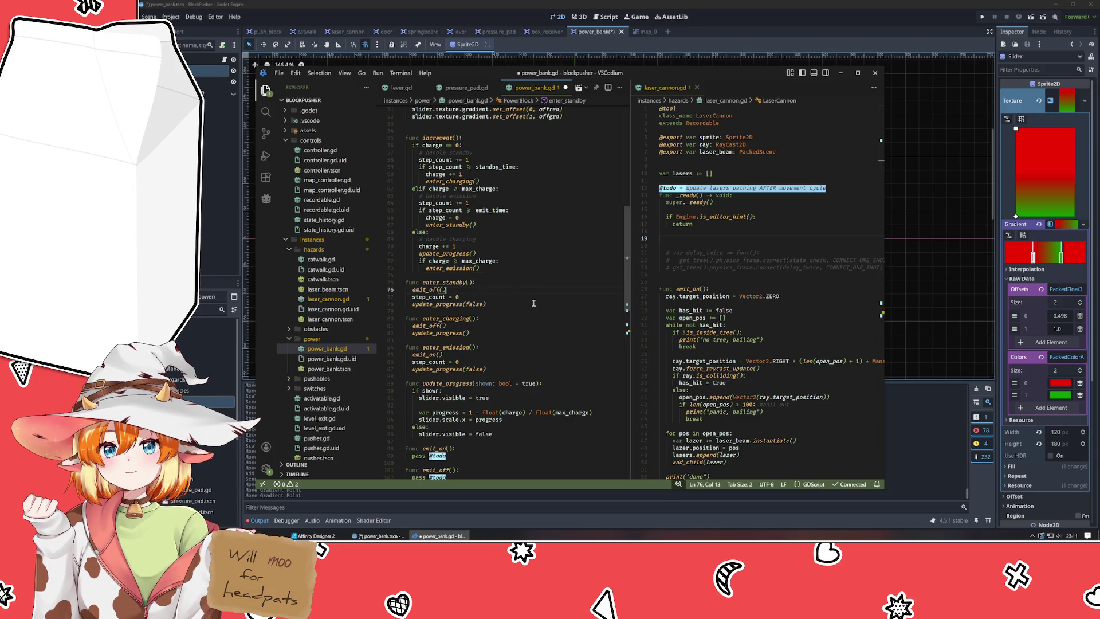
pyautogui.scroll(-3, 533, 303)
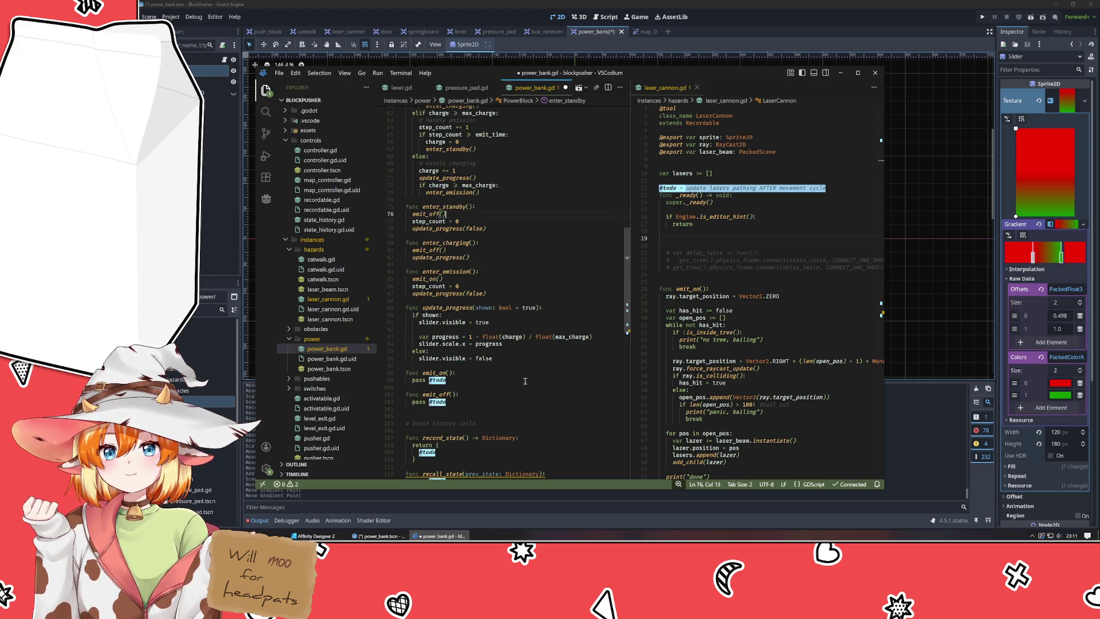
pyautogui.click(519, 378)
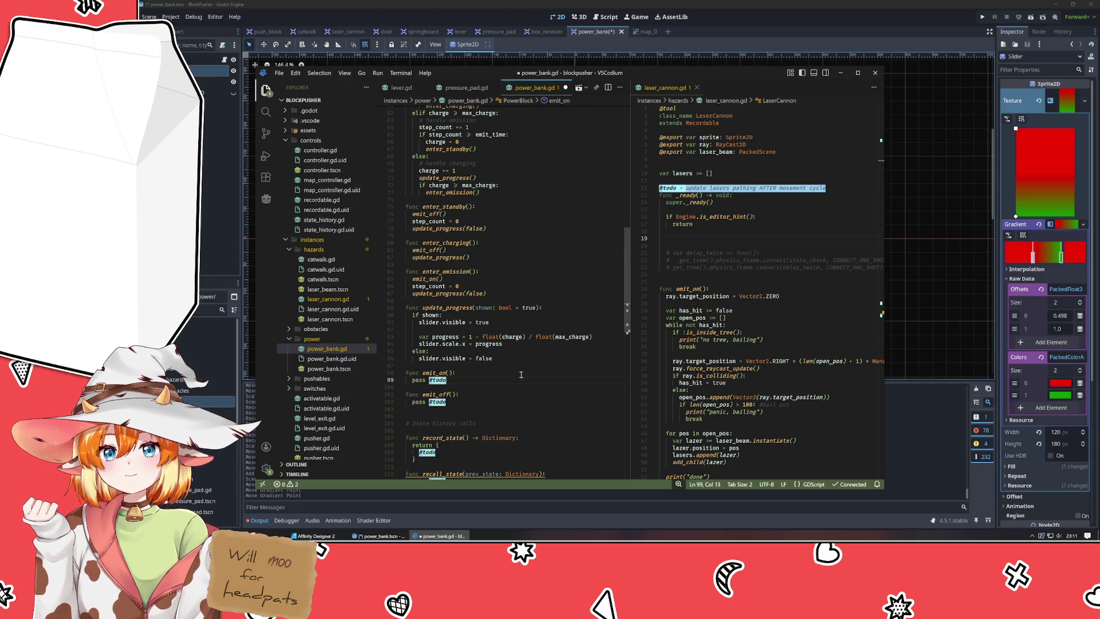
# Append '- send out to conduits' to emit_on's todo and '- stop sending to conduits' to emit_off's.
pyautogui.write(' - ')
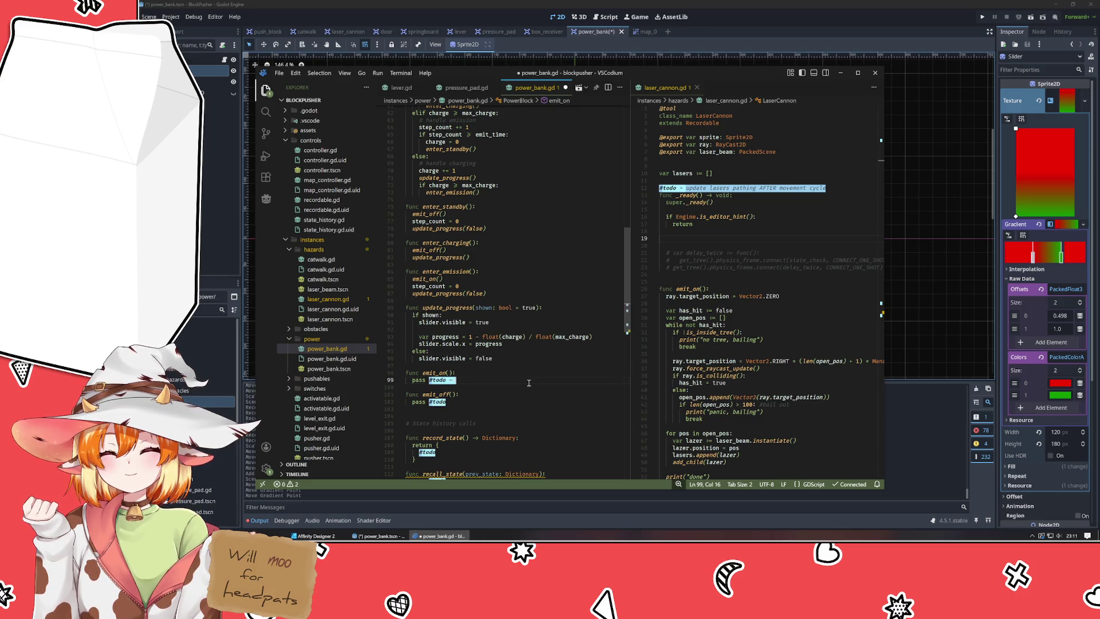
pyautogui.write('send out to ')
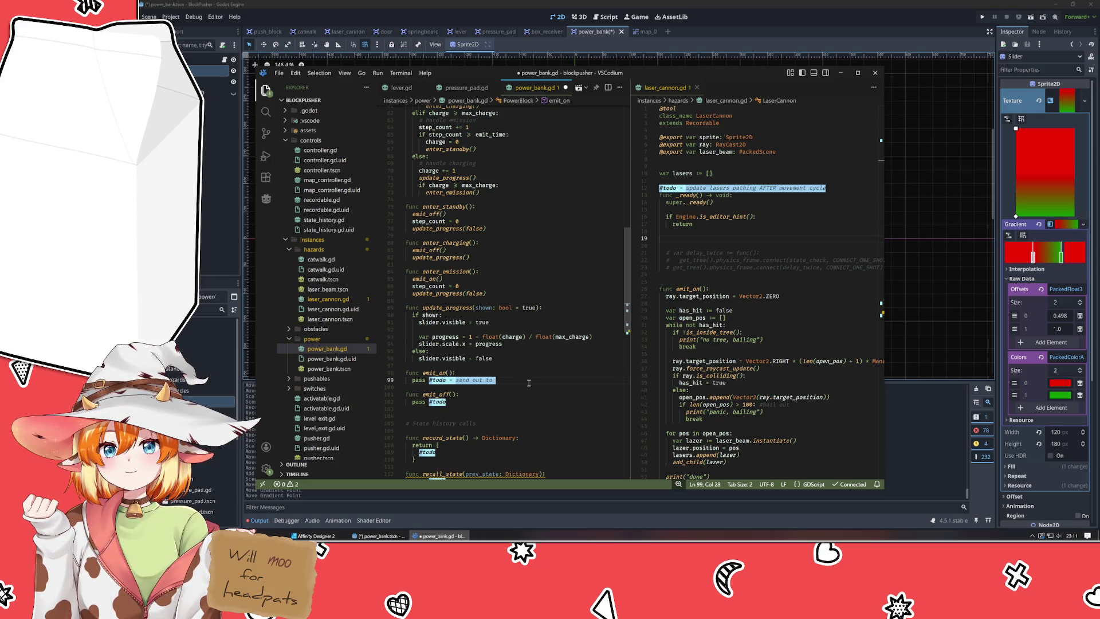
pyautogui.write('conduits')
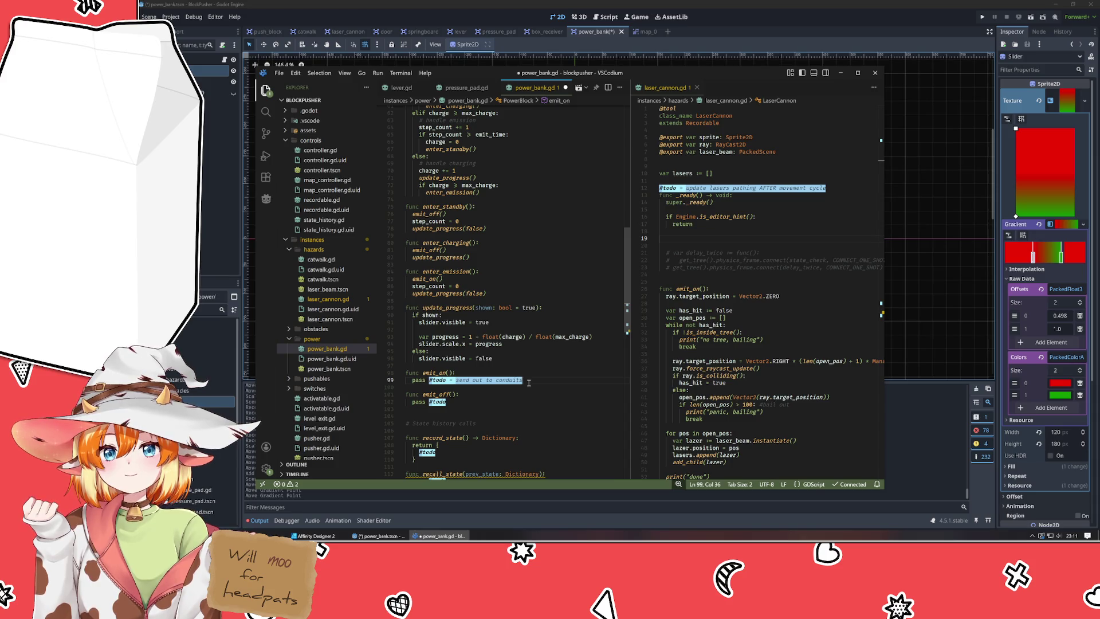
pyautogui.press('Down')
pyautogui.press('Down')
pyautogui.press('Down')
pyautogui.write('- ')
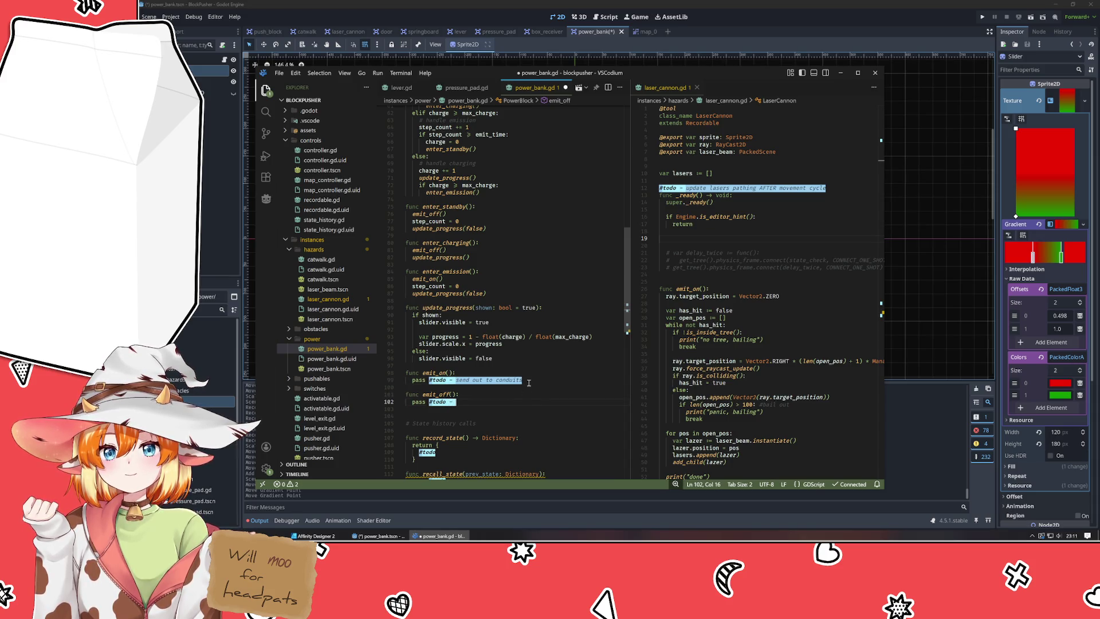
pyautogui.write('stop sending to ')
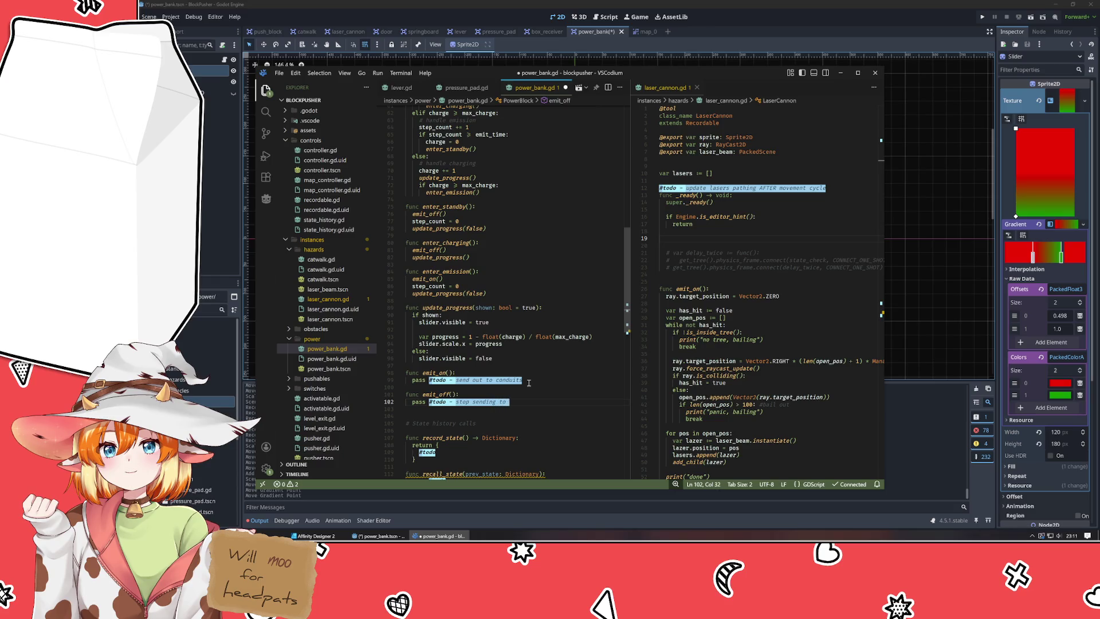
pyautogui.write('conduits')
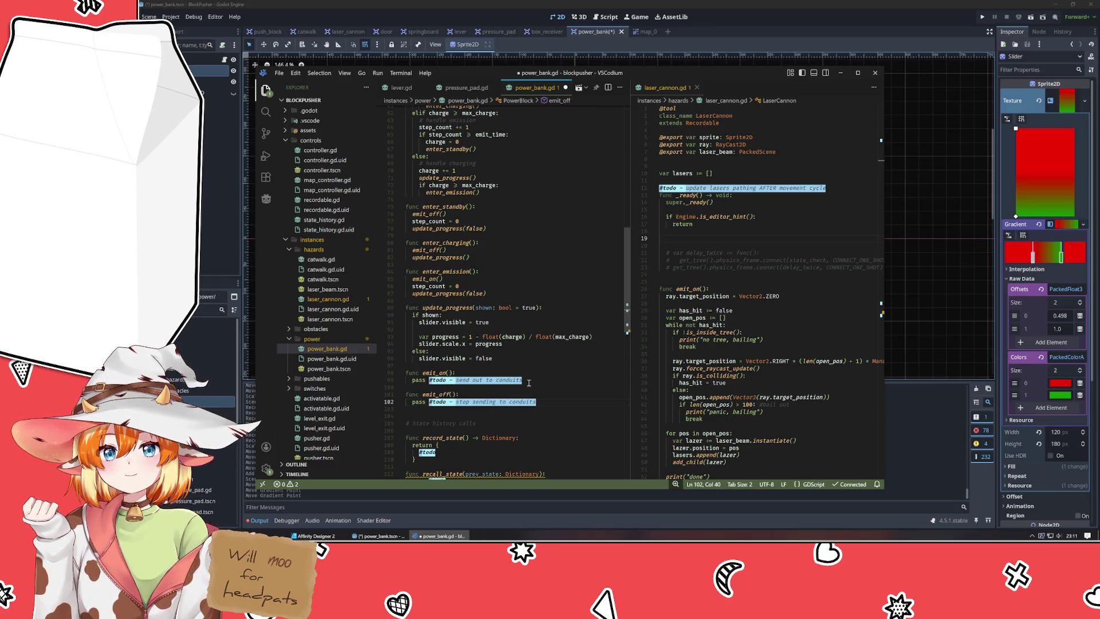
# Add an extra blank line above emit_on and highlight every use of update_progress.
pyautogui.click(508, 366)
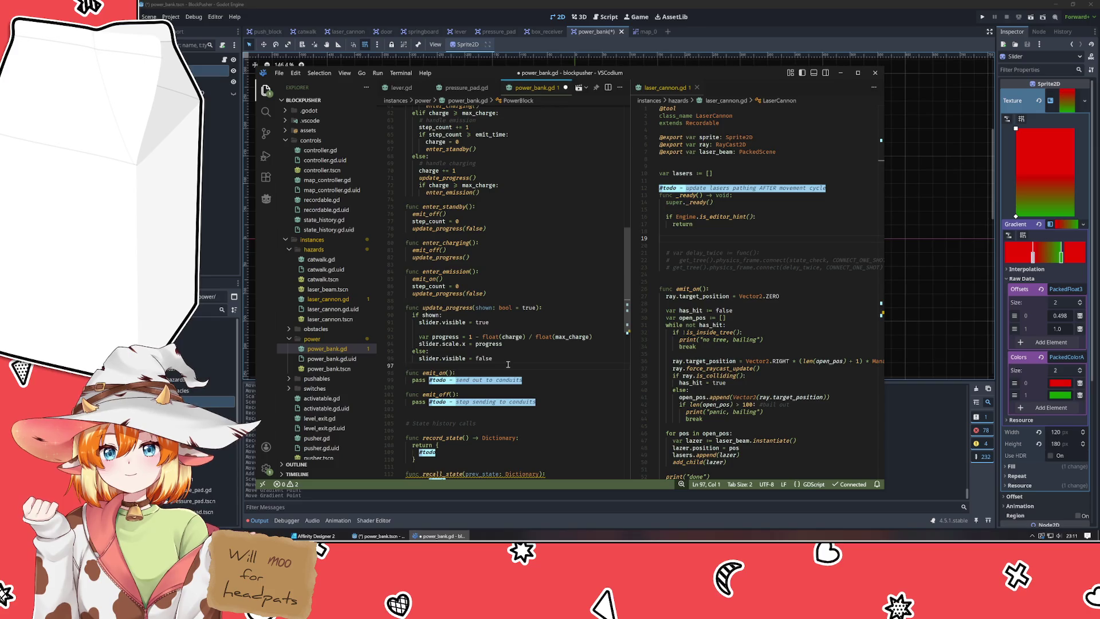
pyautogui.press('Return')
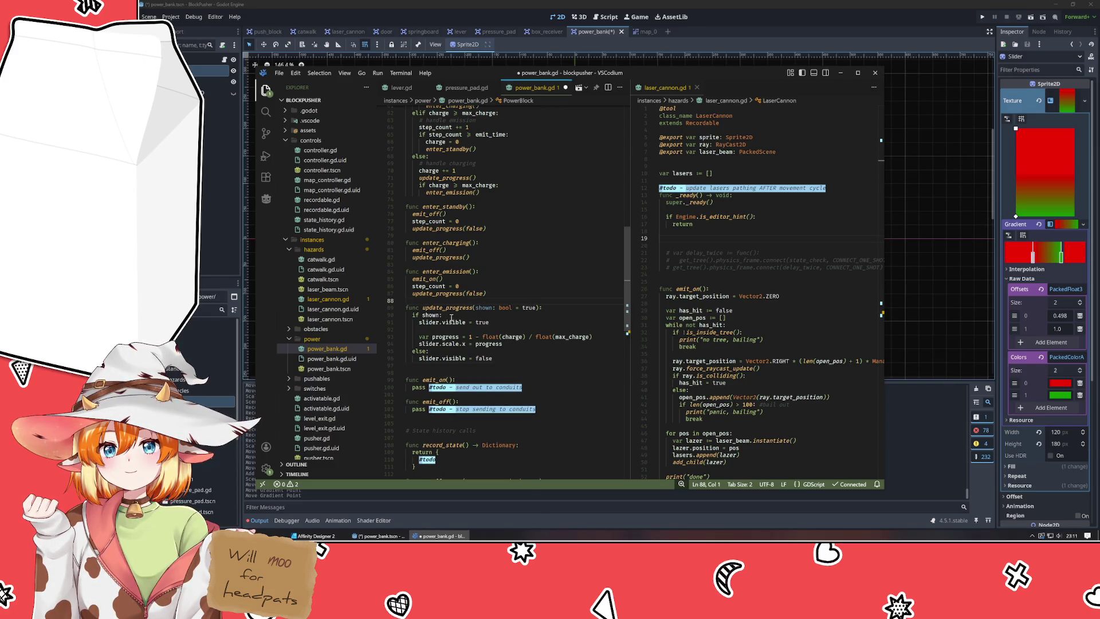
pyautogui.click(450, 309)
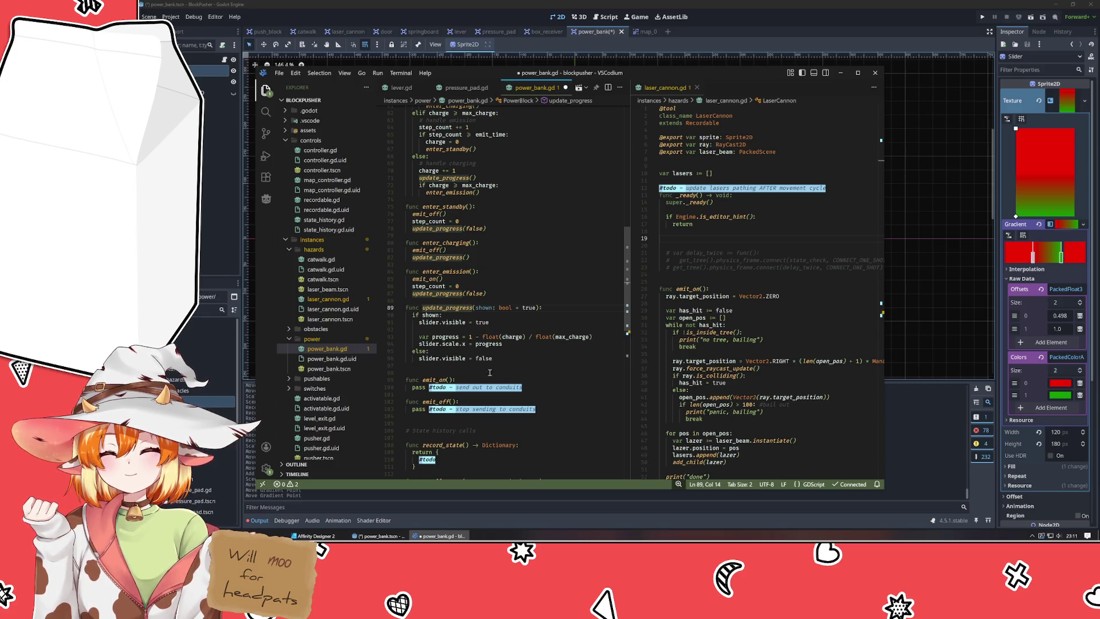
pyautogui.scroll(10, 508, 353)
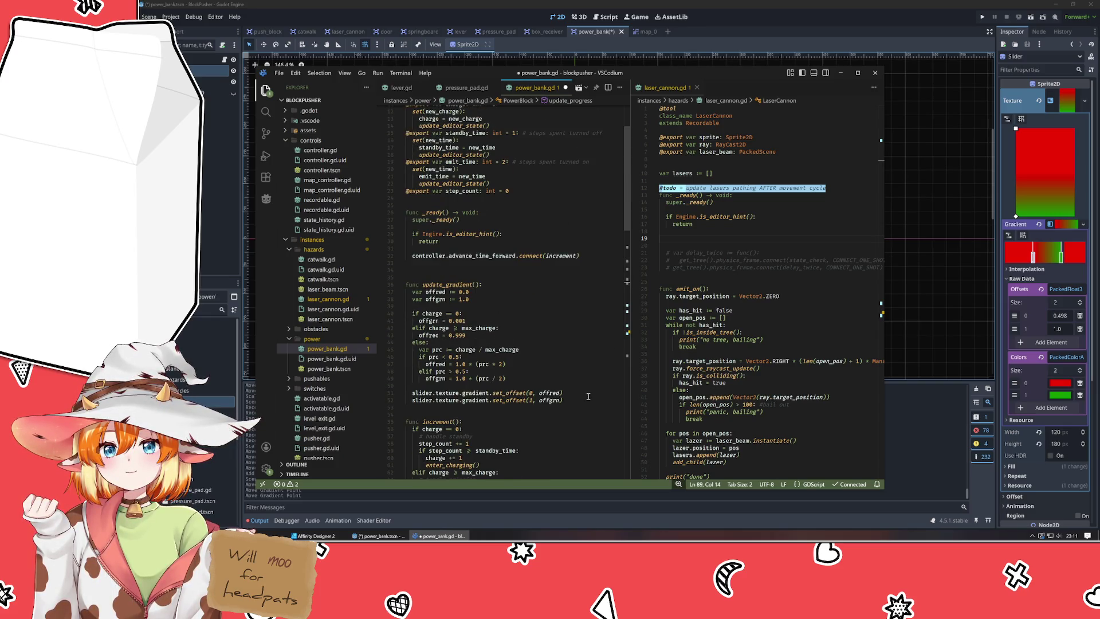
# Delete the update_gradient function and paste its gradient code into update_progress's body.
pyautogui.moveTo(587, 397)
pyautogui.mouseDown()
pyautogui.moveTo(406, 309)
pyautogui.moveTo(405, 291)
pyautogui.mouseUp()
pyautogui.hotkey('ctrl', 'c')
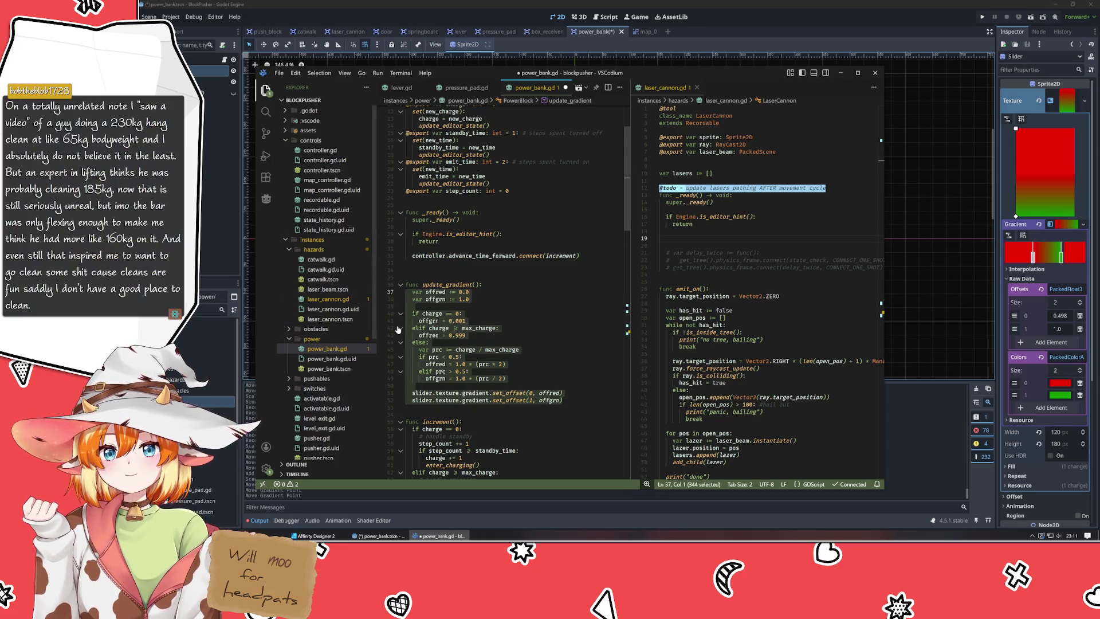
pyautogui.press('BackSpace')
pyautogui.press('BackSpace')
pyautogui.press('BackSpace')
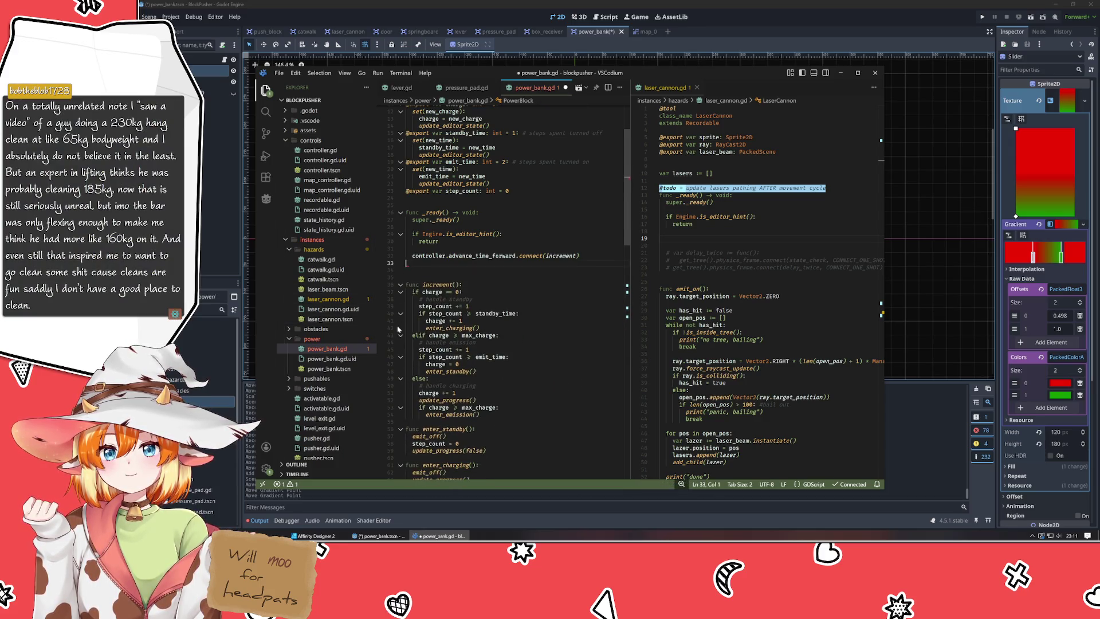
pyautogui.press('BackSpace')
pyautogui.scroll(-7, 486, 343)
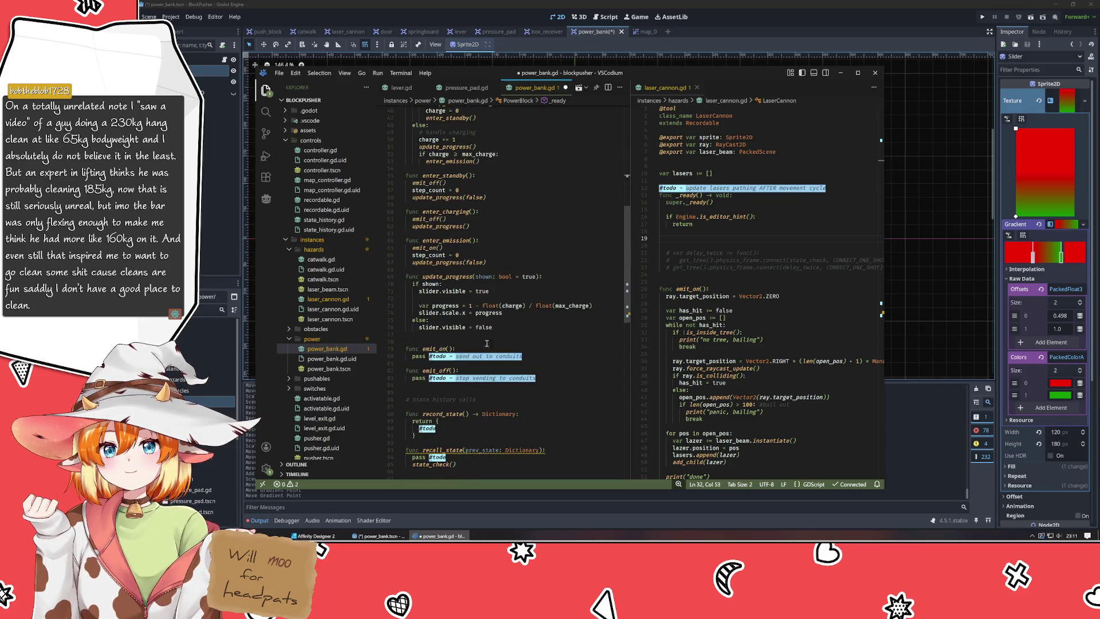
pyautogui.moveTo(507, 327); pyautogui.dragTo(358, 284)
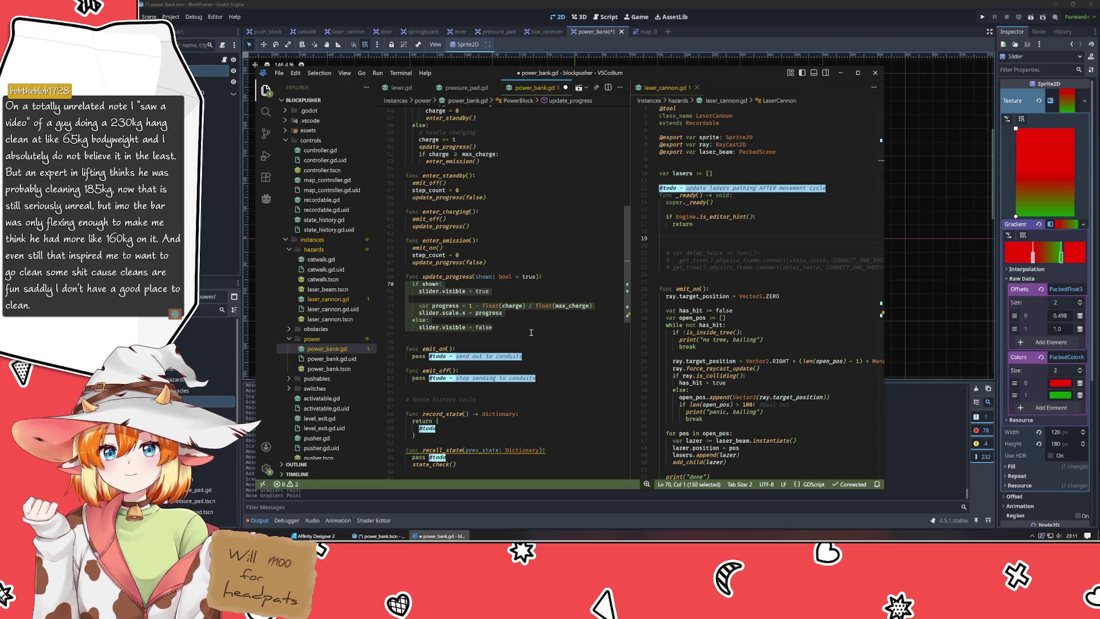
pyautogui.hotkey('ctrl', 'v')
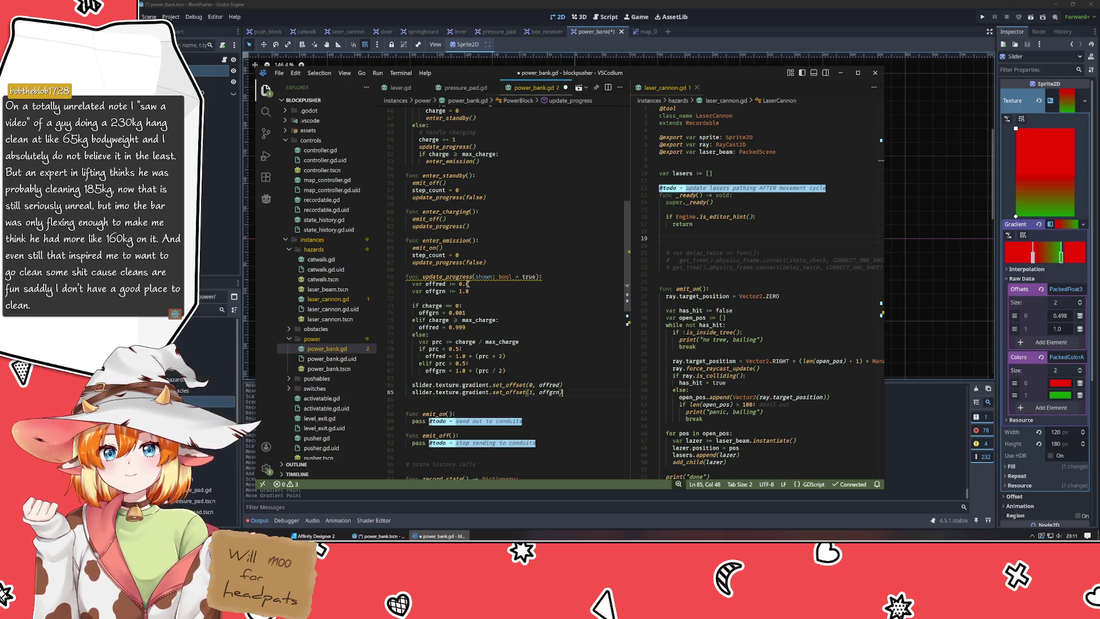
# Rename update_progress's parameter to _shown and add a blank line above the function.
pyautogui.click(475, 277)
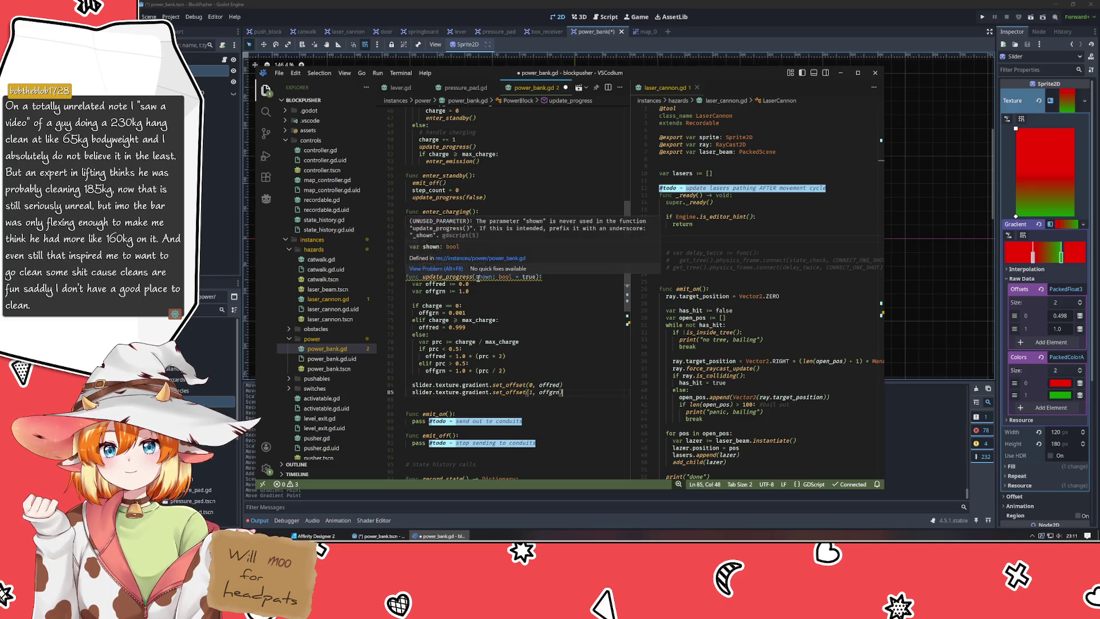
pyautogui.write('_')
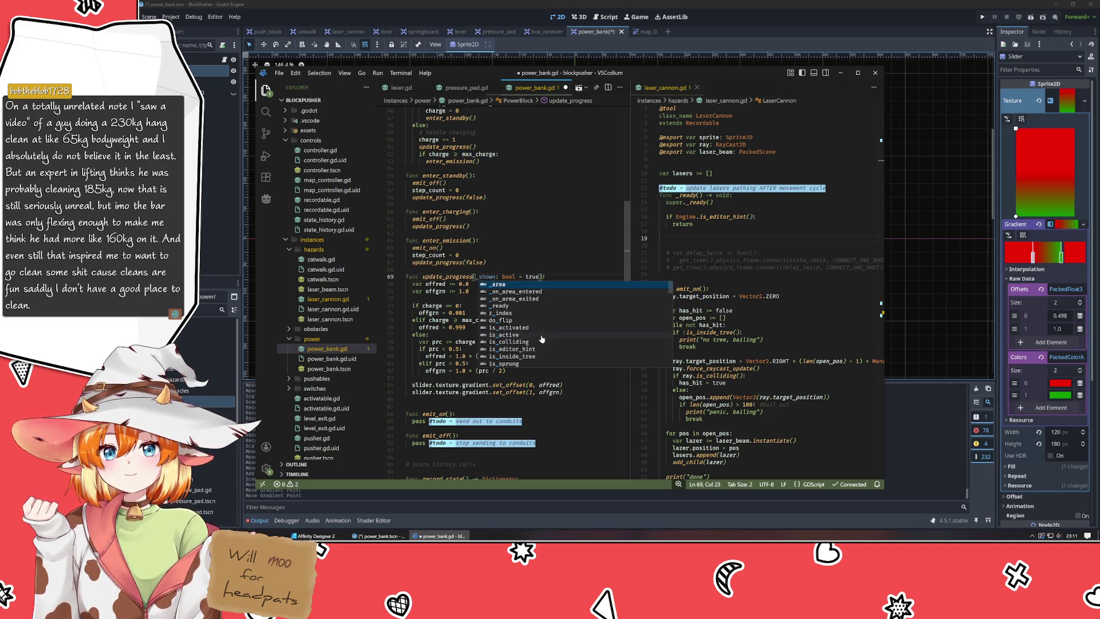
pyautogui.click(427, 291)
pyautogui.click(427, 269)
pyautogui.press('Return')
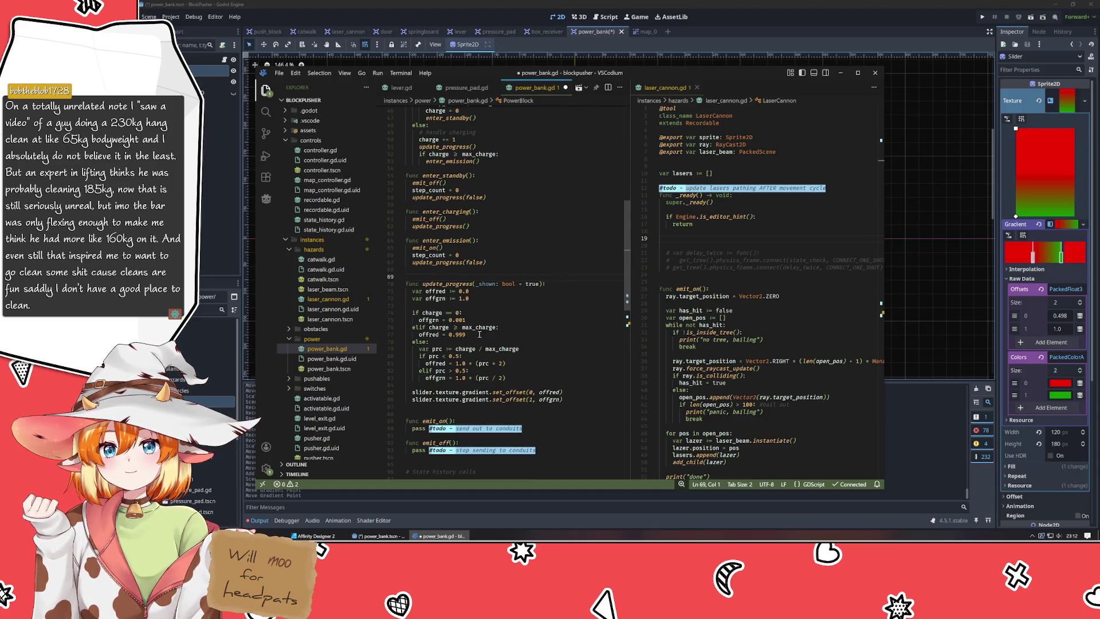
# Review the max_charge comparison, save power_bank.gd, and return to the Godot editor.
pyautogui.moveTo(467, 330)
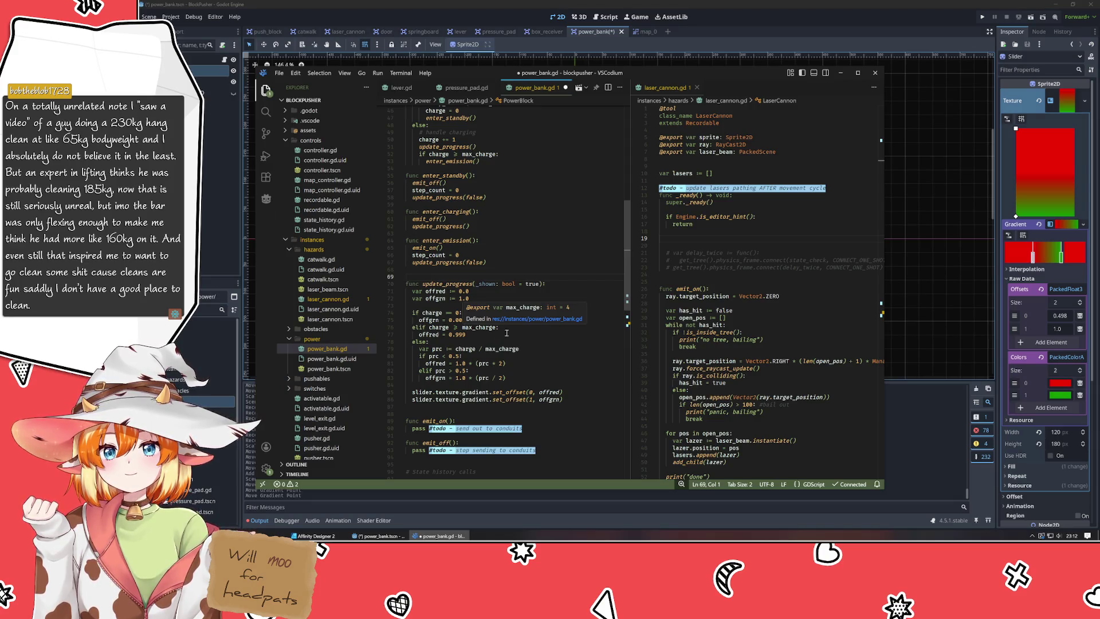
pyautogui.click(579, 325)
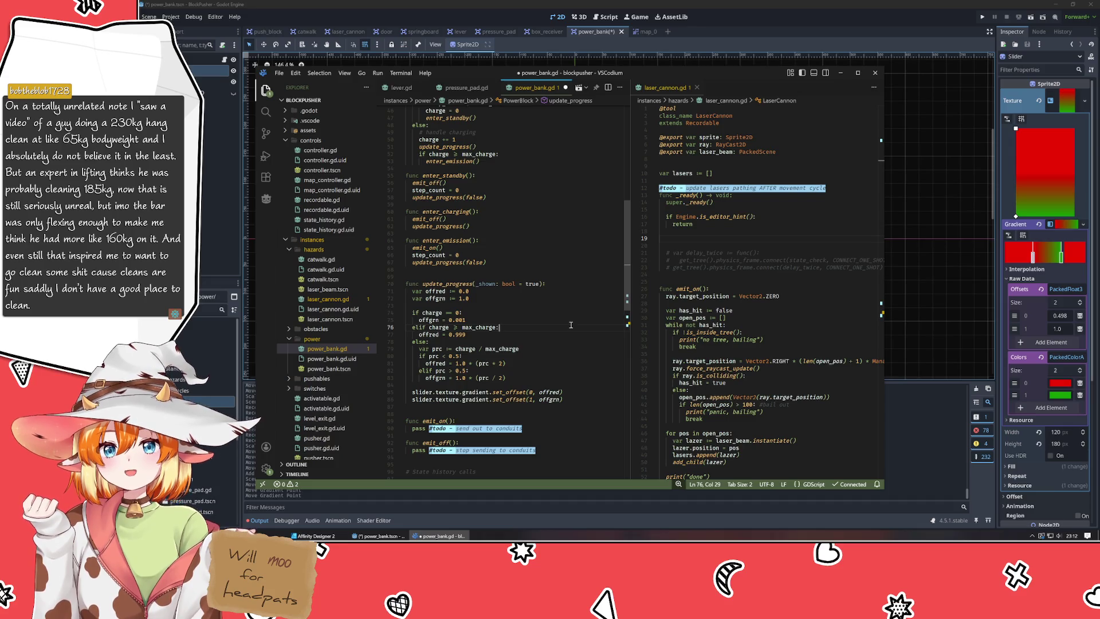
pyautogui.scroll(-3, 570, 324)
pyautogui.scroll(5, 571, 325)
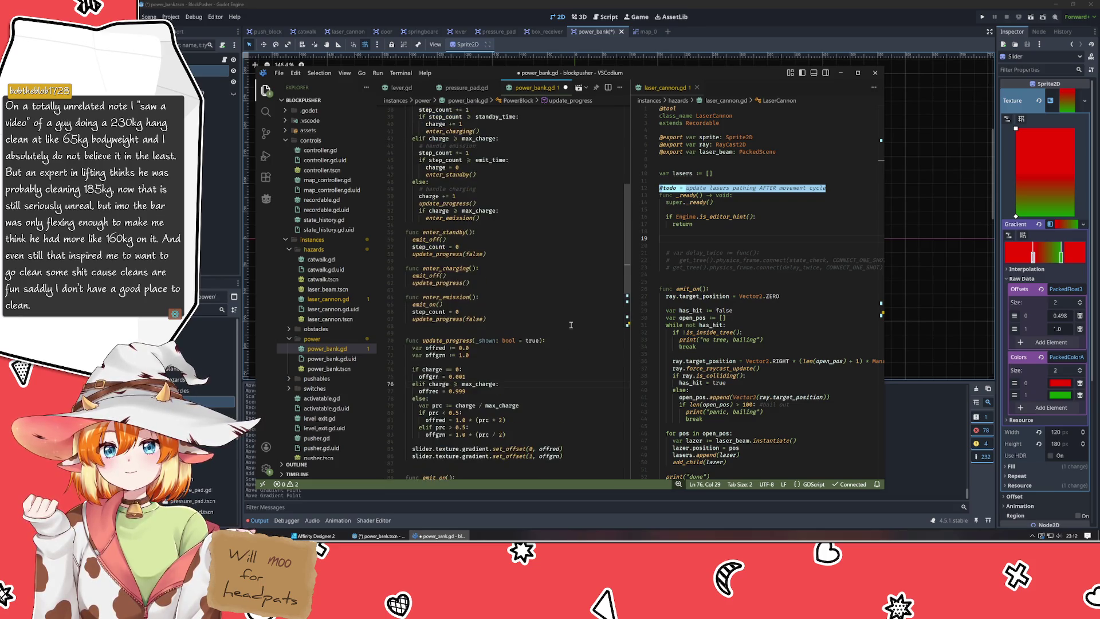
pyautogui.scroll(5, 571, 325)
pyautogui.scroll(3, 571, 325)
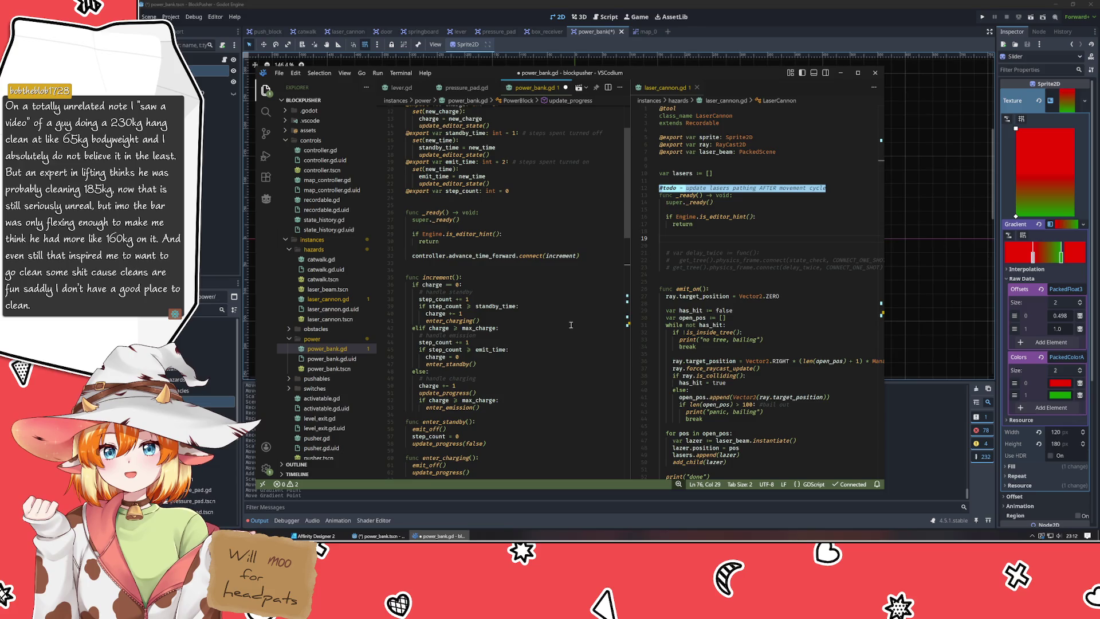
pyautogui.hotkey('ctrl', 's')
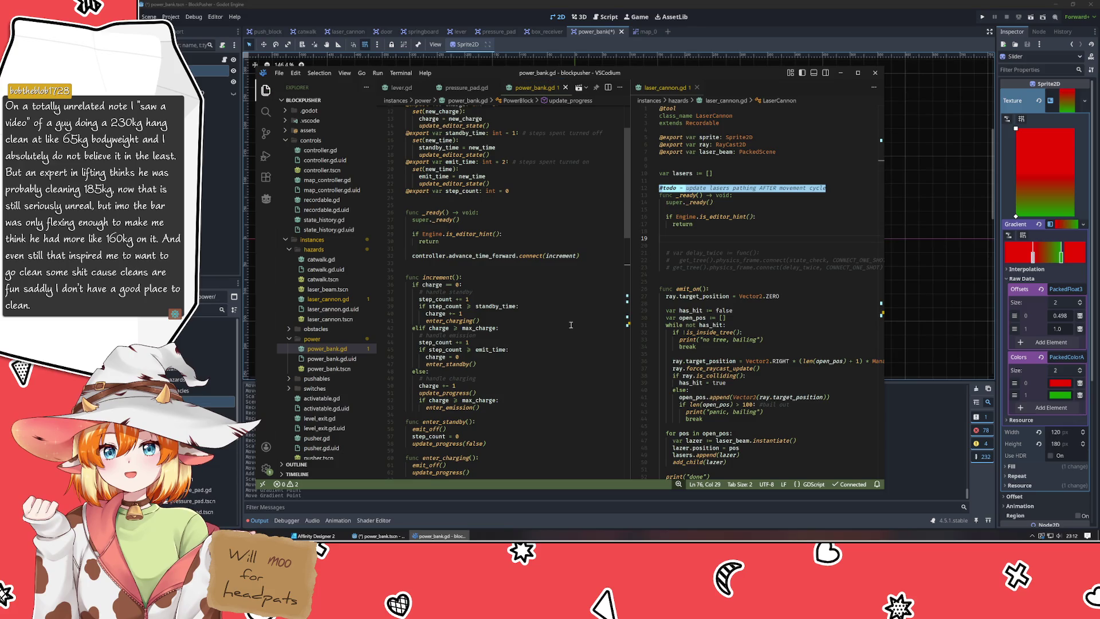
pyautogui.scroll(-14, 571, 324)
pyautogui.scroll(-3, 569, 324)
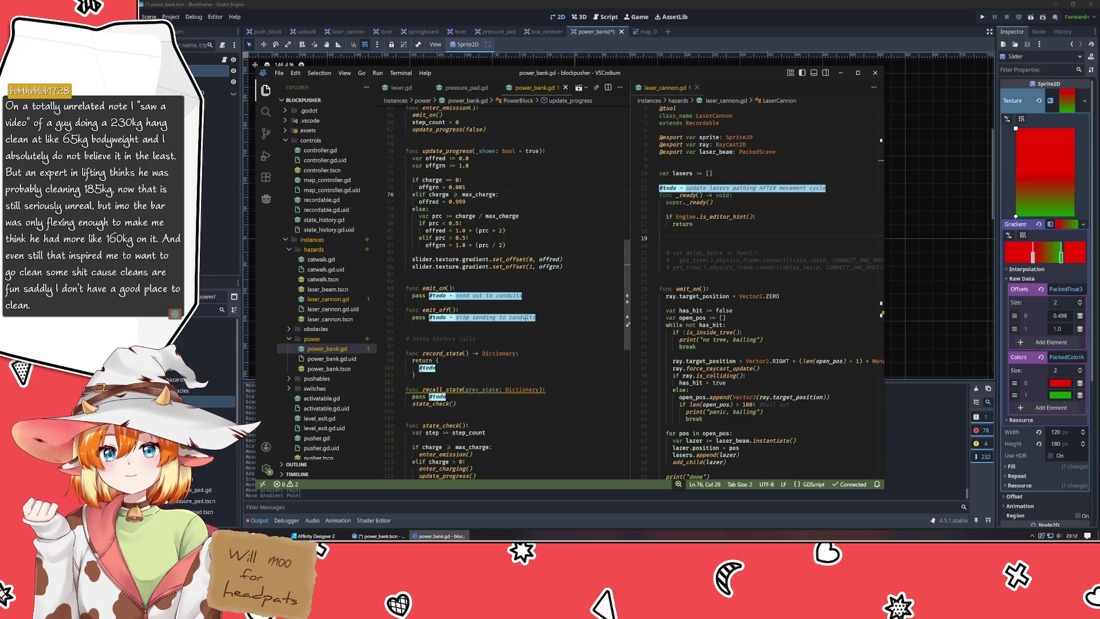
pyautogui.click(892, 261)
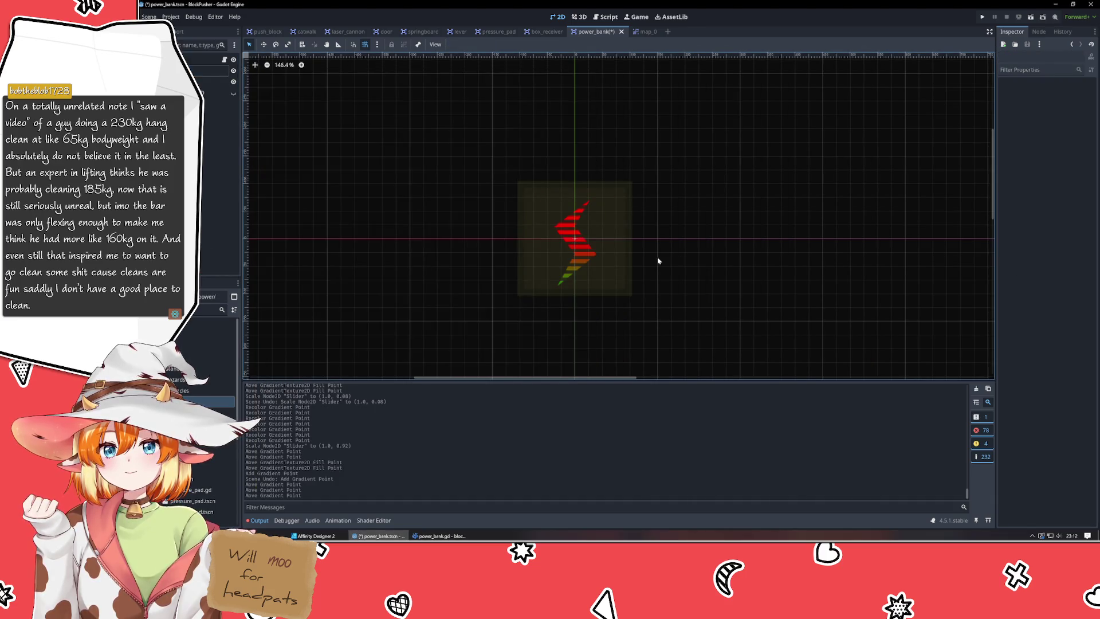
# Move the Slider sprite's red gradient stop to offset 0.0 and save the power_bank scene.
pyautogui.click(212, 71)
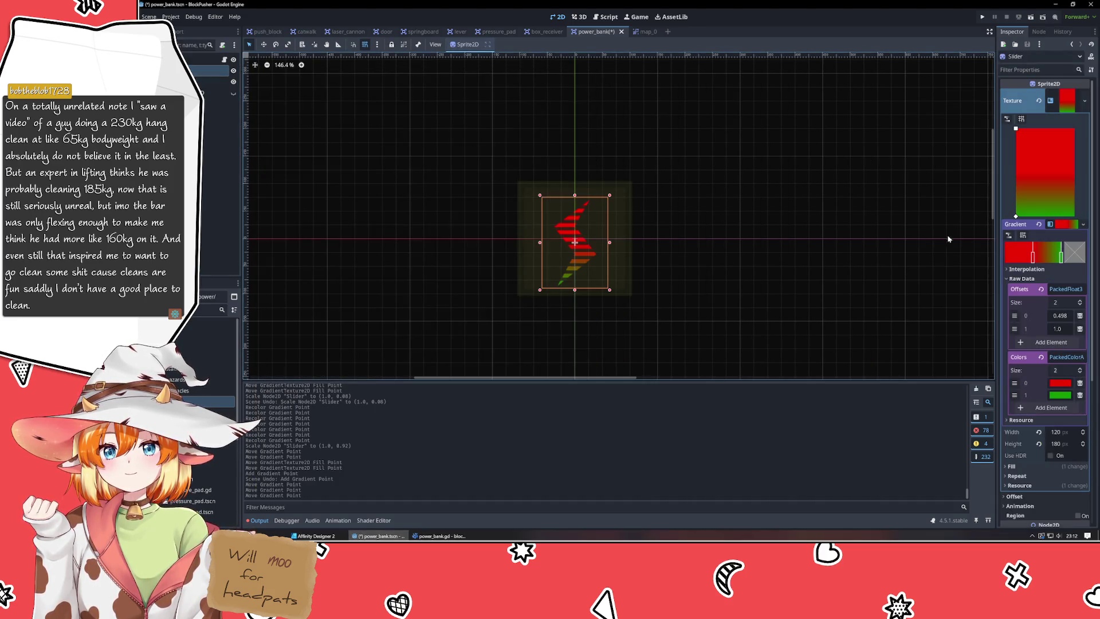
pyautogui.moveTo(1032, 255); pyautogui.dragTo(983, 266)
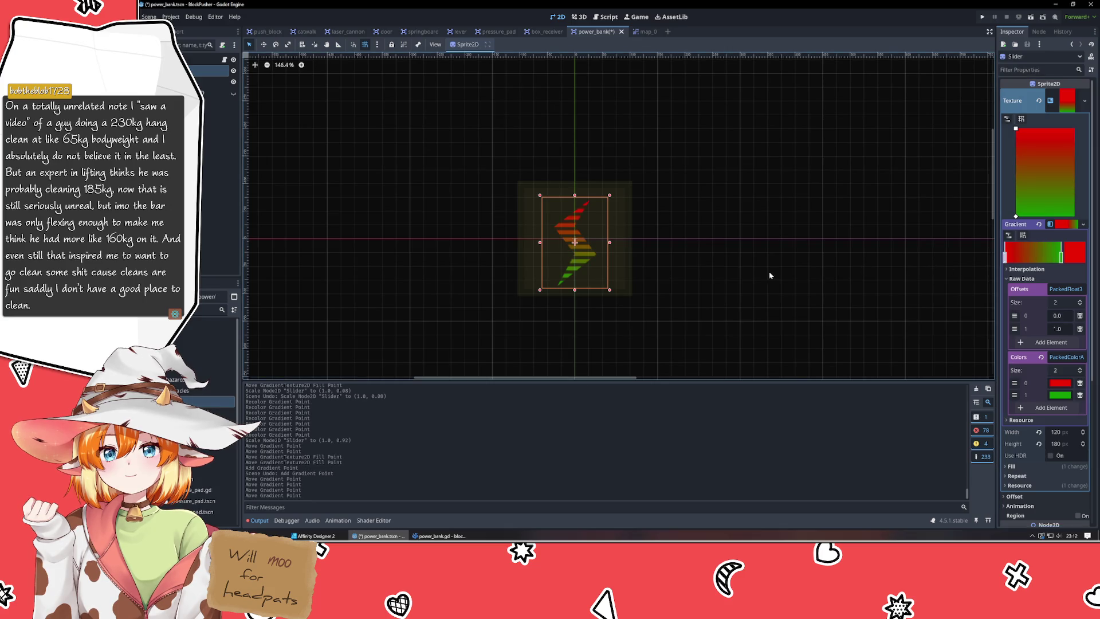
pyautogui.hotkey('ctrl', 's')
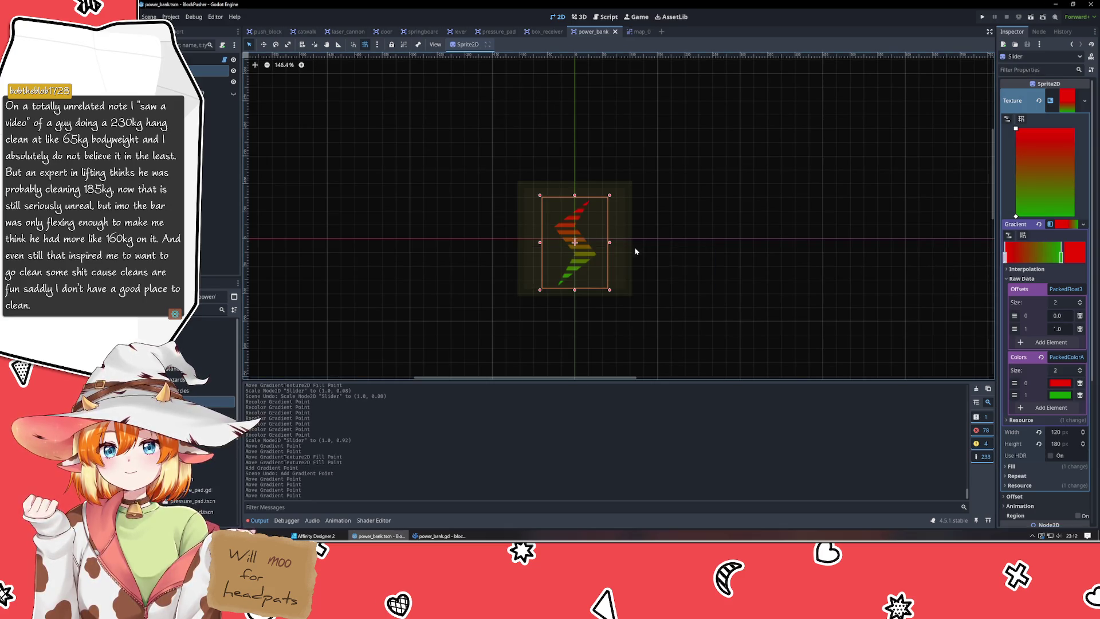
pyautogui.click(854, 188)
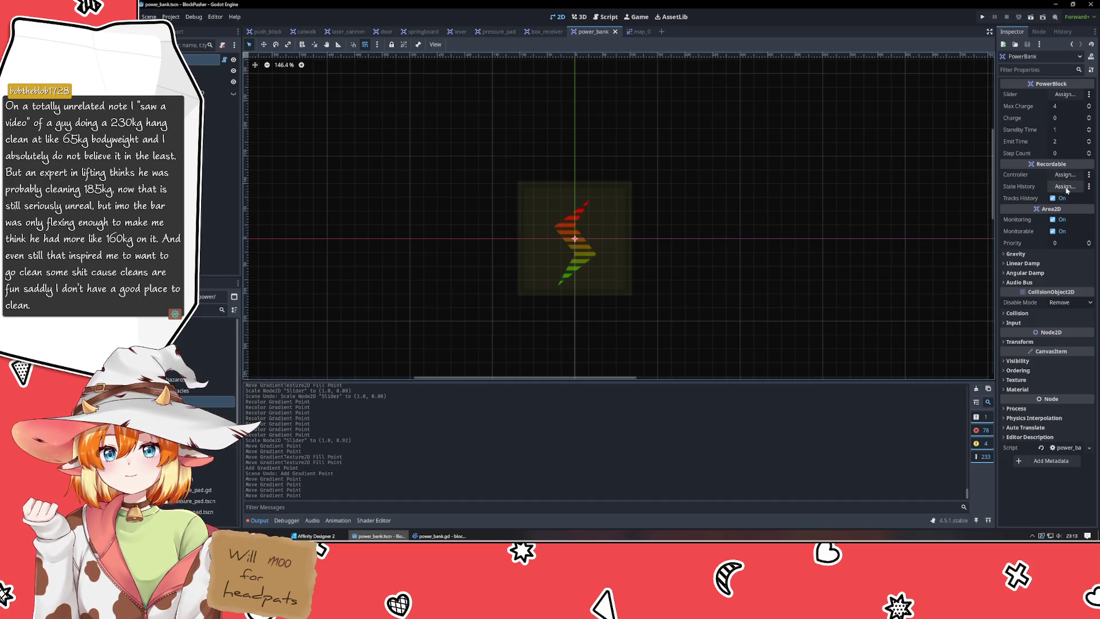
# Add a StateHistory child node to PowerBank and assign it to the State History property.
pyautogui.rightClick(229, 178)
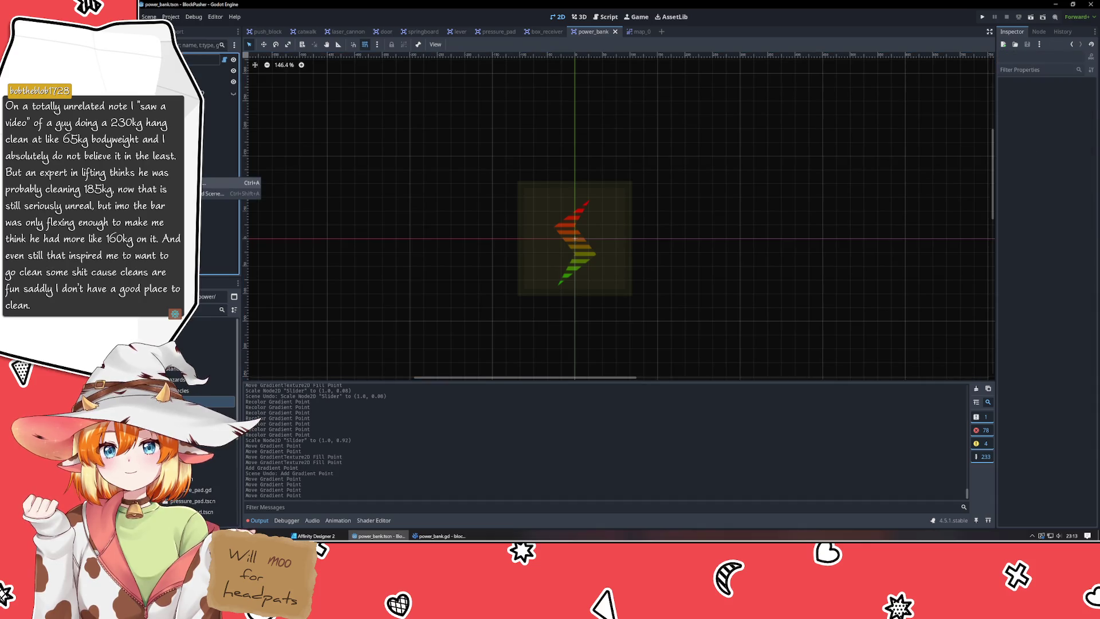
pyautogui.hotkey('ctrl', 'a')
pyautogui.write('state')
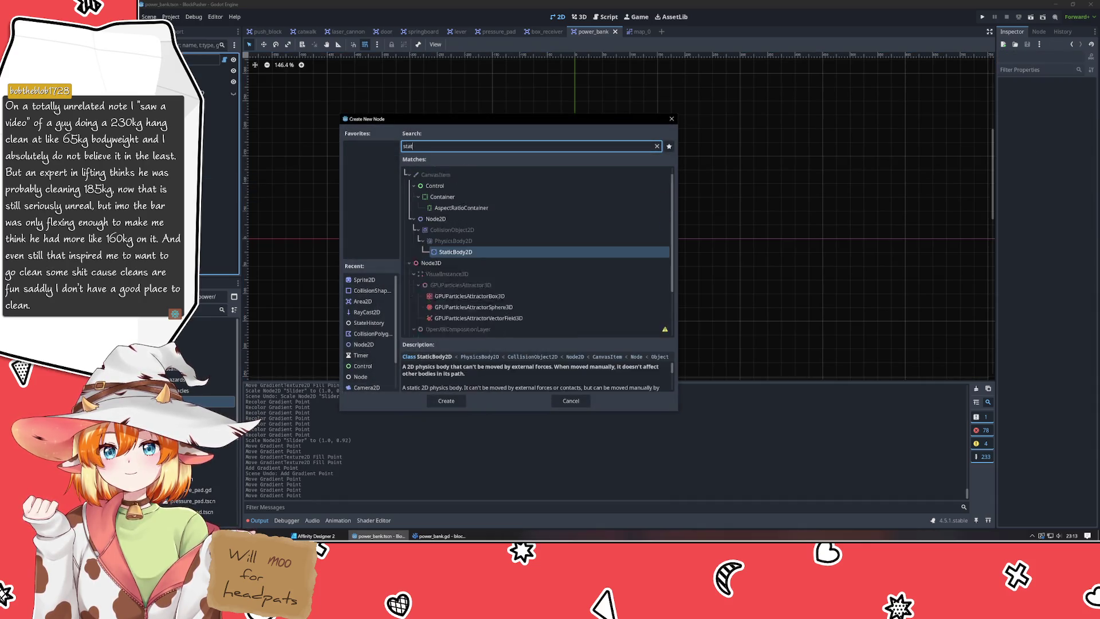
pyautogui.press('Return')
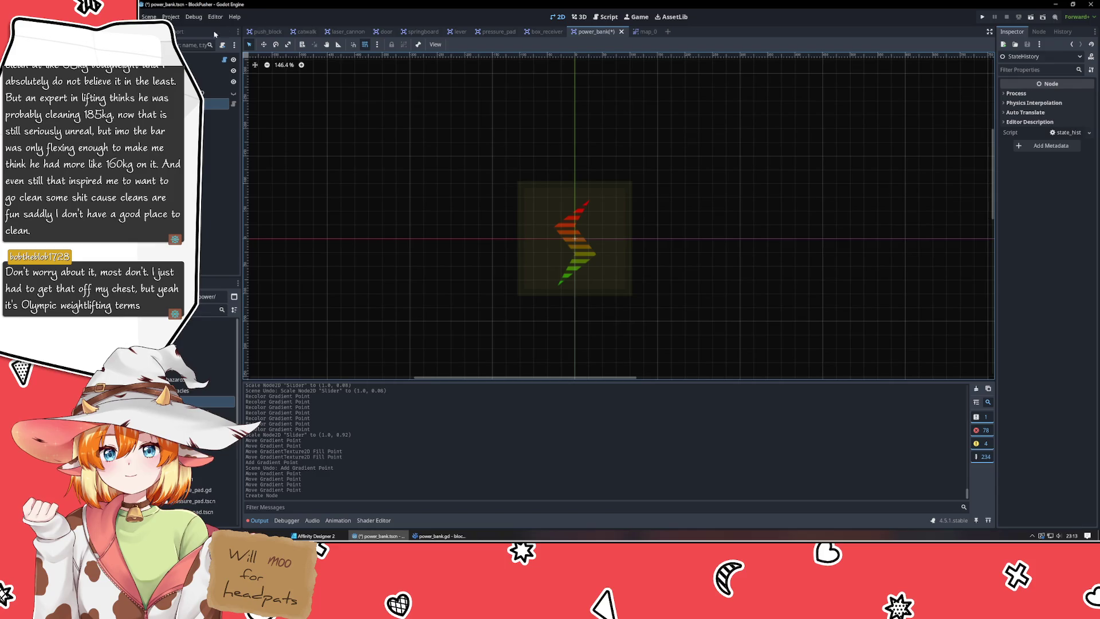
pyautogui.click(192, 59)
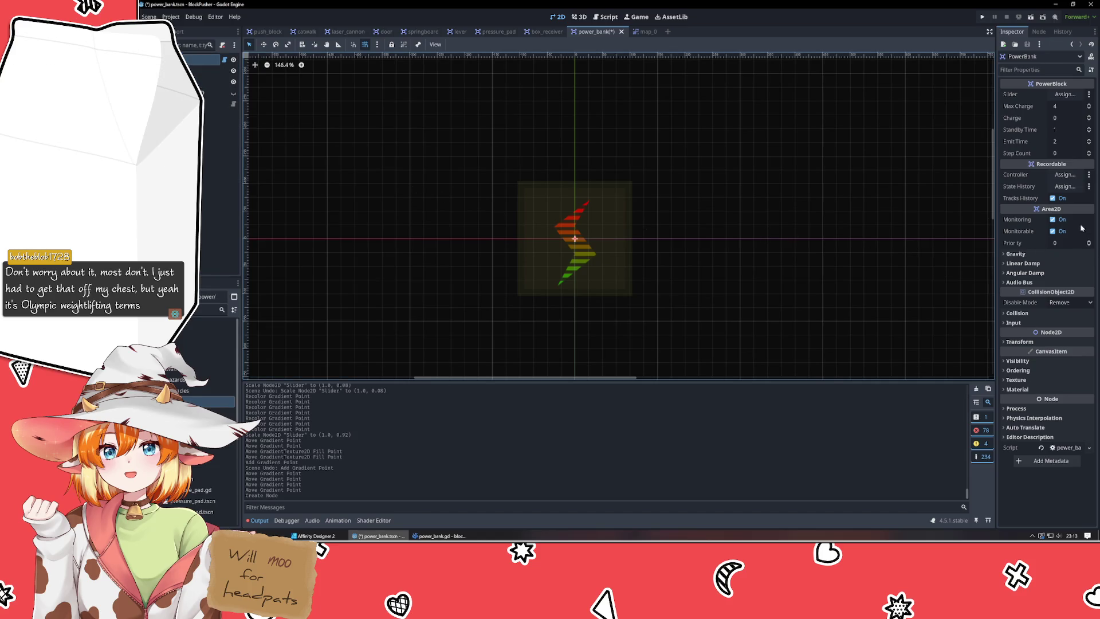
pyautogui.click(1067, 187)
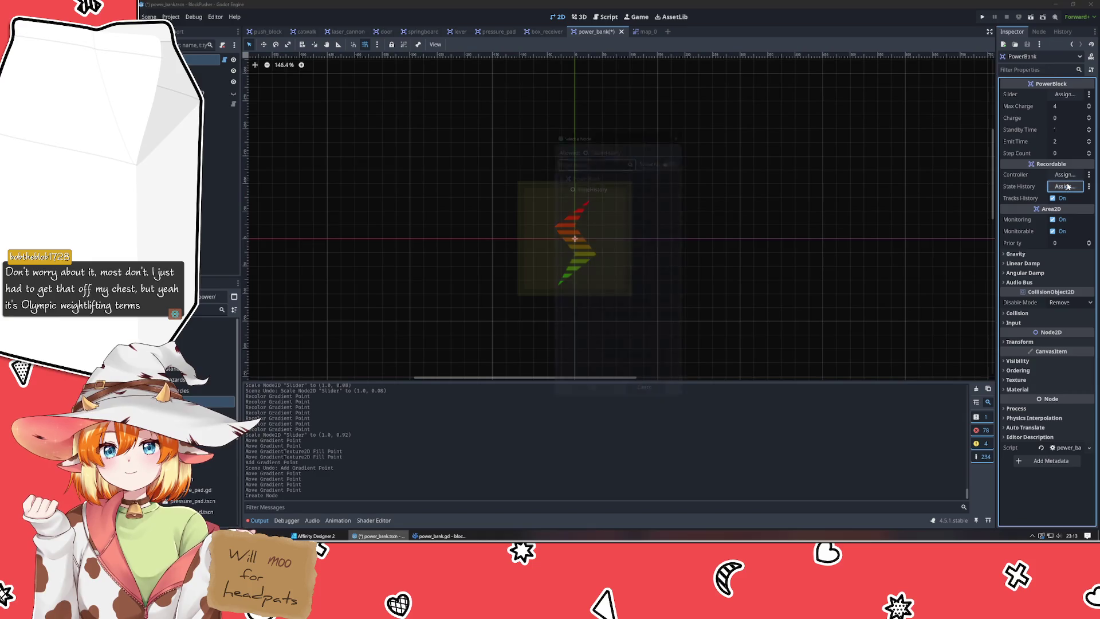
pyautogui.doubleClick(585, 191)
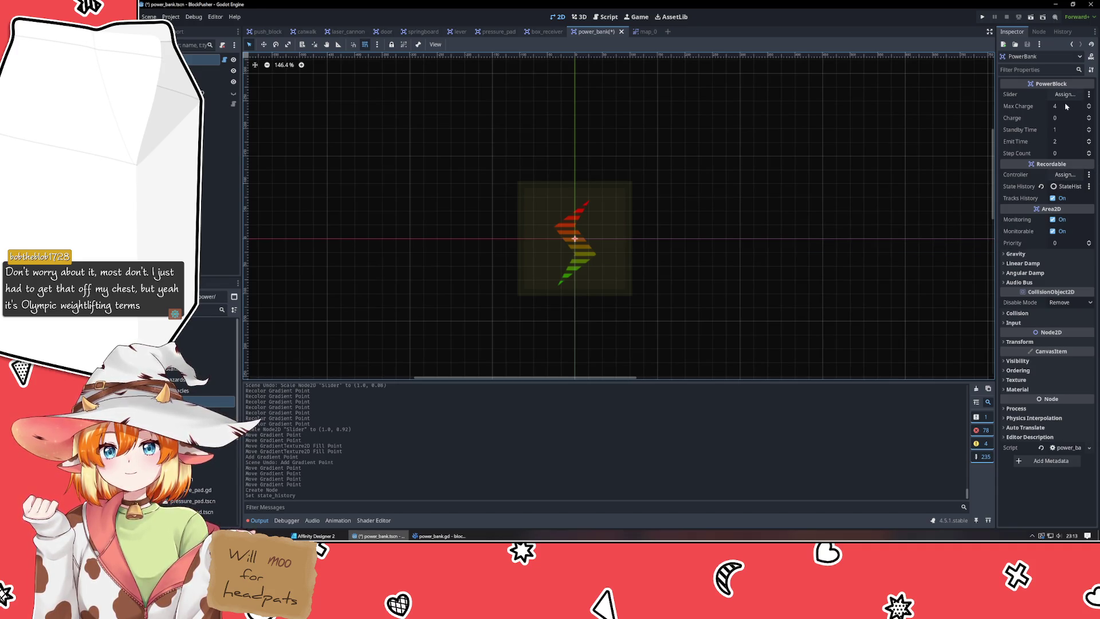
# Step PowerBank's Charge up, then back down to 3, and save the power_bank scene.
pyautogui.click(1089, 117)
pyautogui.click(1089, 117)
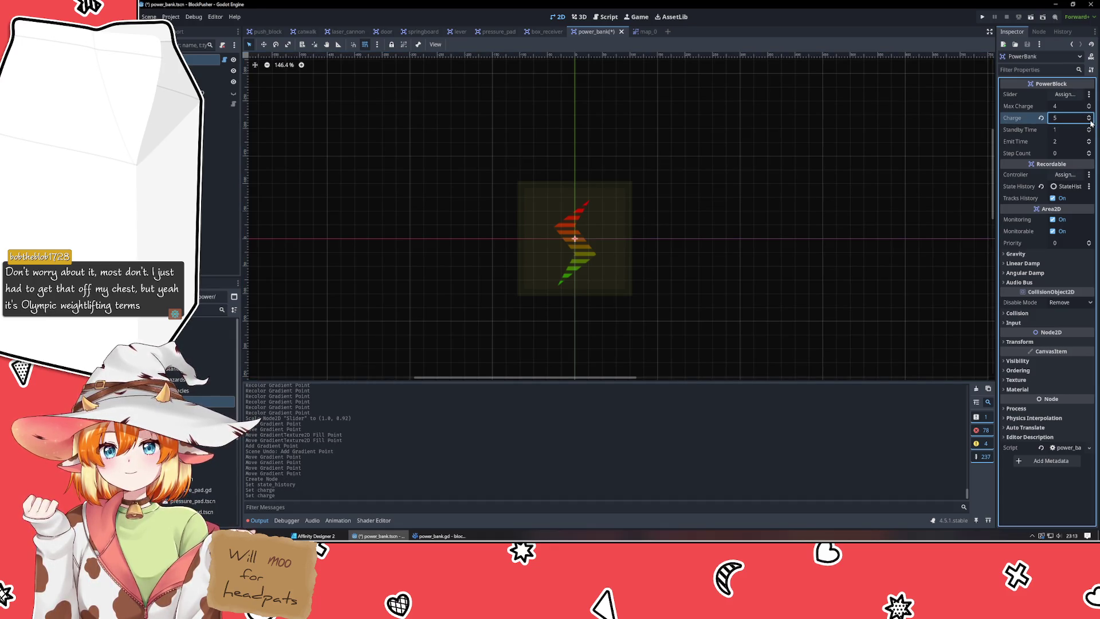
pyautogui.click(1089, 121)
pyautogui.click(713, 134)
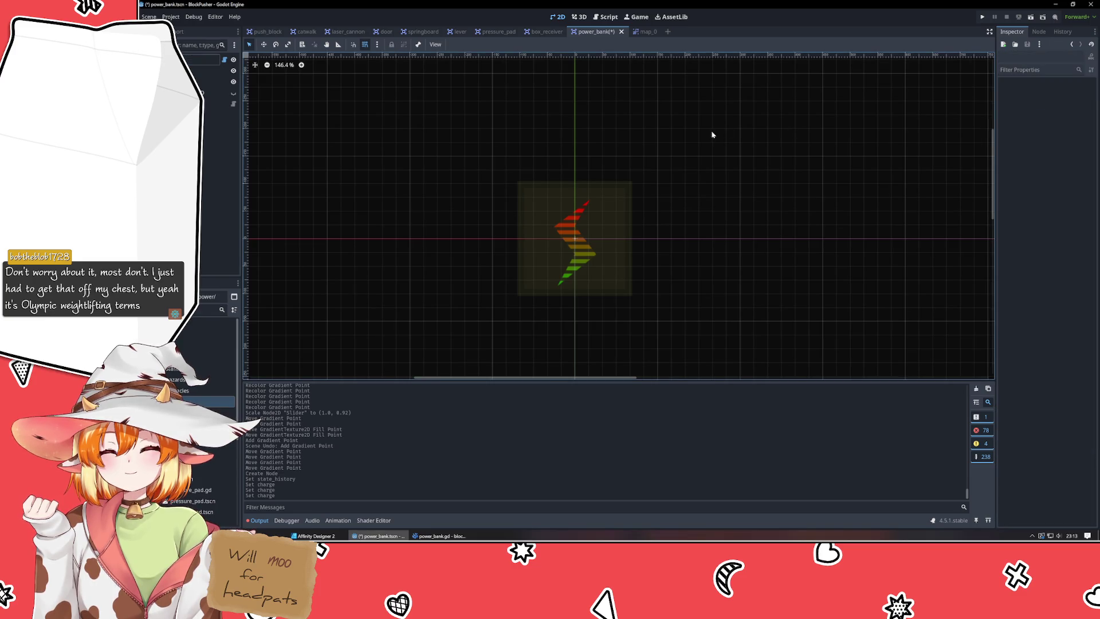
pyautogui.hotkey('ctrl', 's')
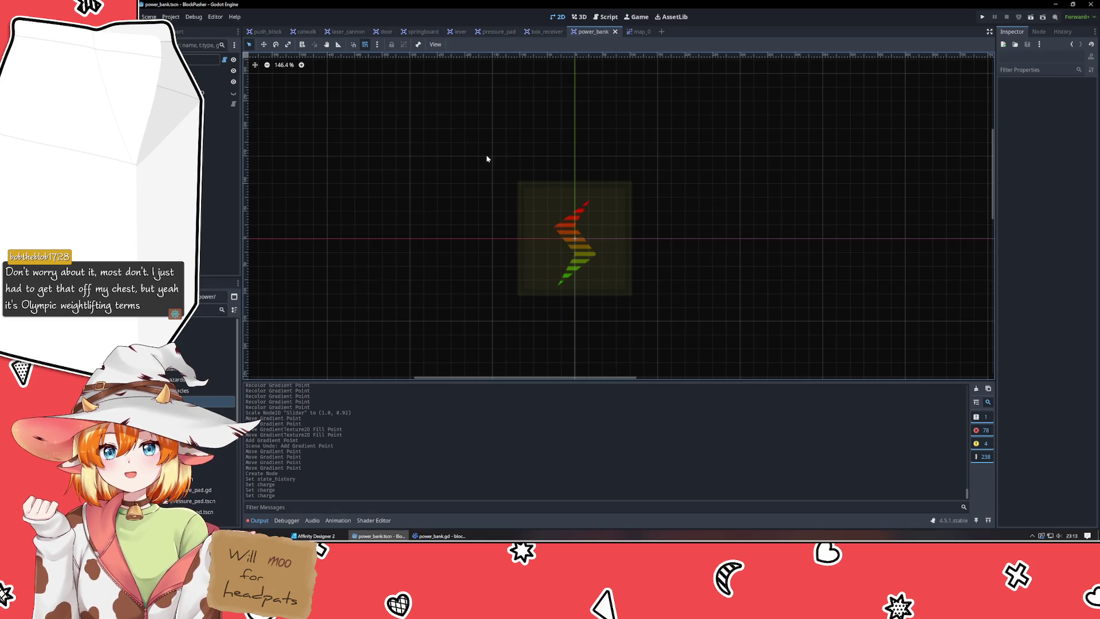
# Place a PowerBank instance into the map_0 scene.
pyautogui.click(637, 32)
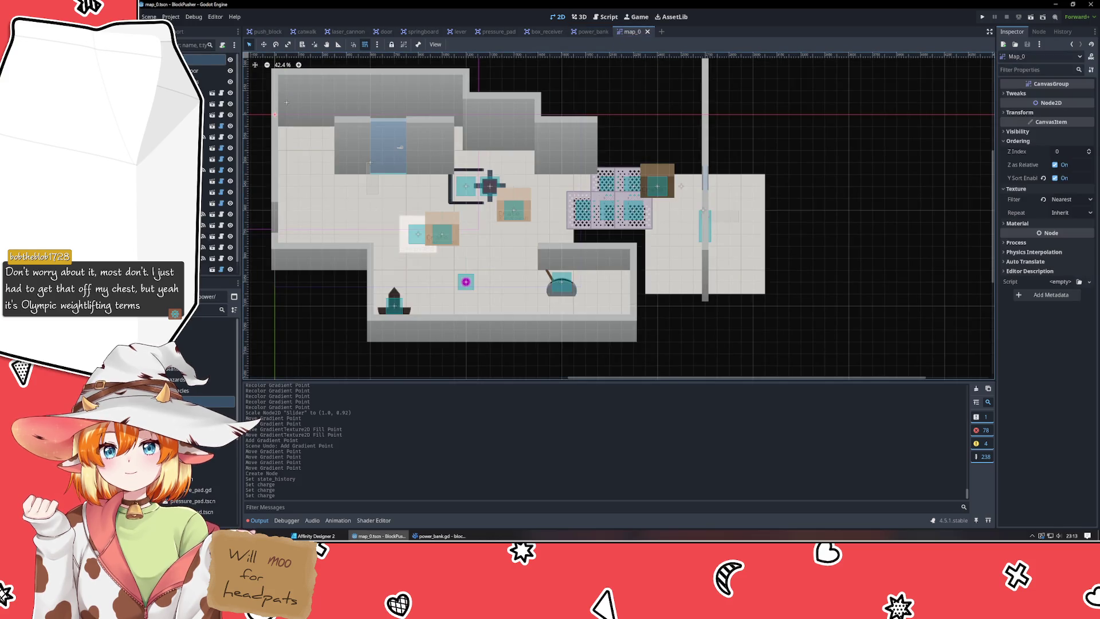
pyautogui.write('po')
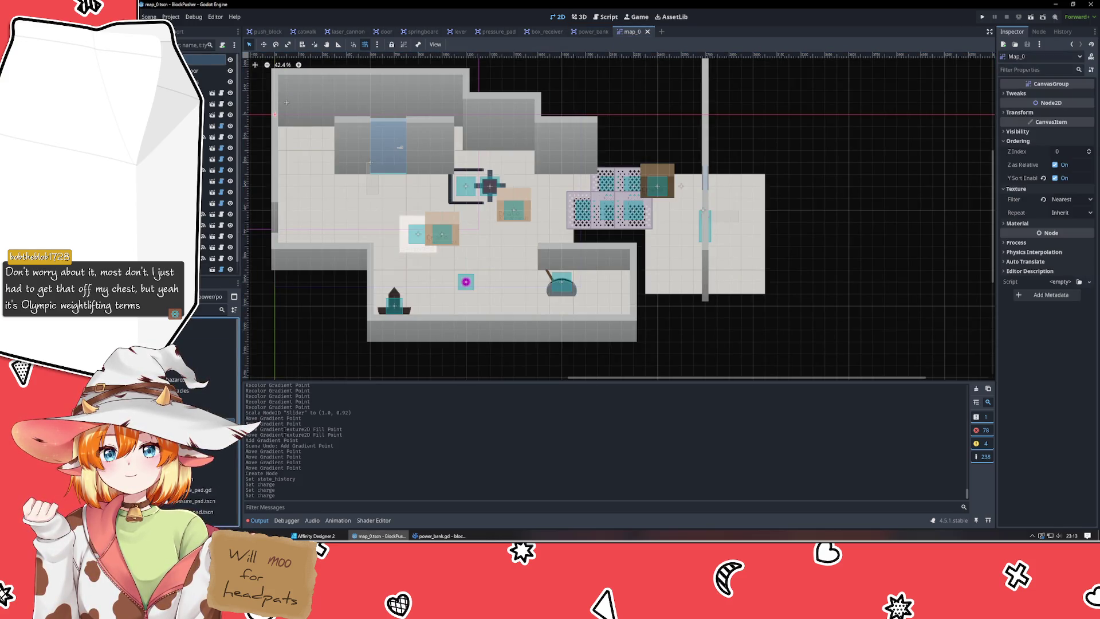
pyautogui.moveTo(215, 332)
pyautogui.mouseDown()
pyautogui.moveTo(753, 249)
pyautogui.moveTo(350, 209)
pyautogui.mouseUp()
pyautogui.scroll(2, 311, 211)
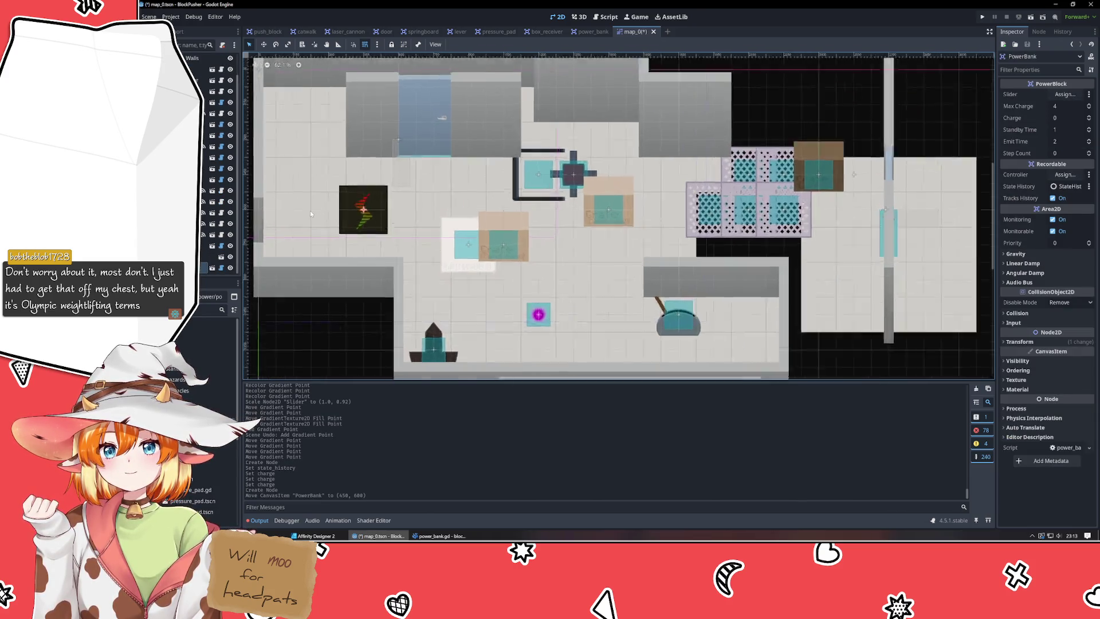
pyautogui.scroll(2, 311, 211)
pyautogui.scroll(2, 286, 216)
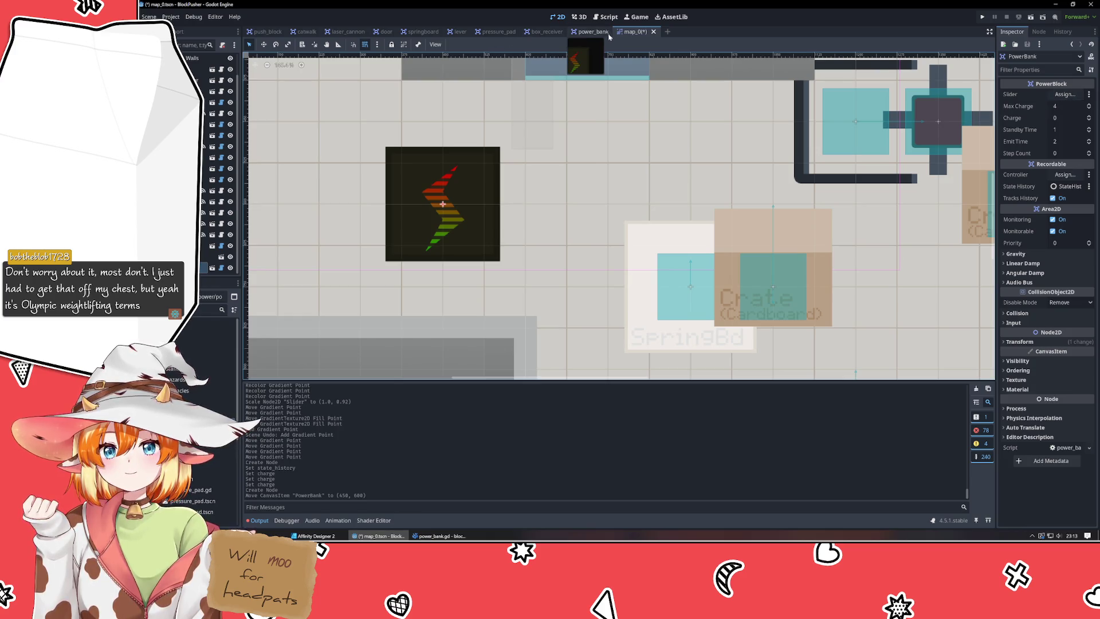
# In the power_bank scene, assign the Slider sprite to PowerBank's Slider property.
pyautogui.click(590, 31)
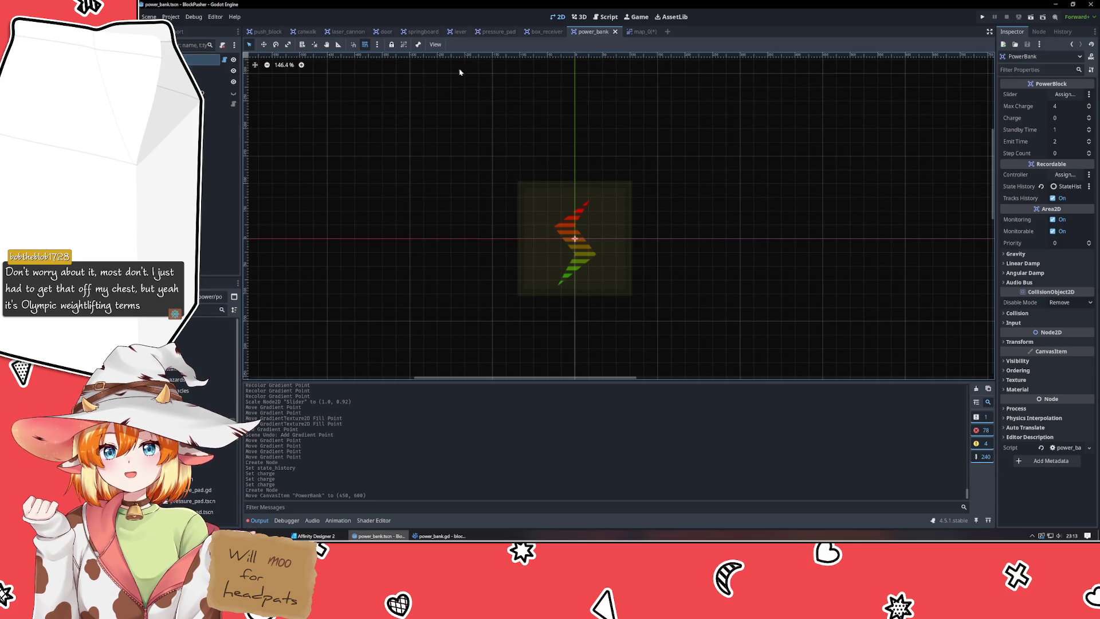
pyautogui.click(1066, 94)
pyautogui.click(575, 188)
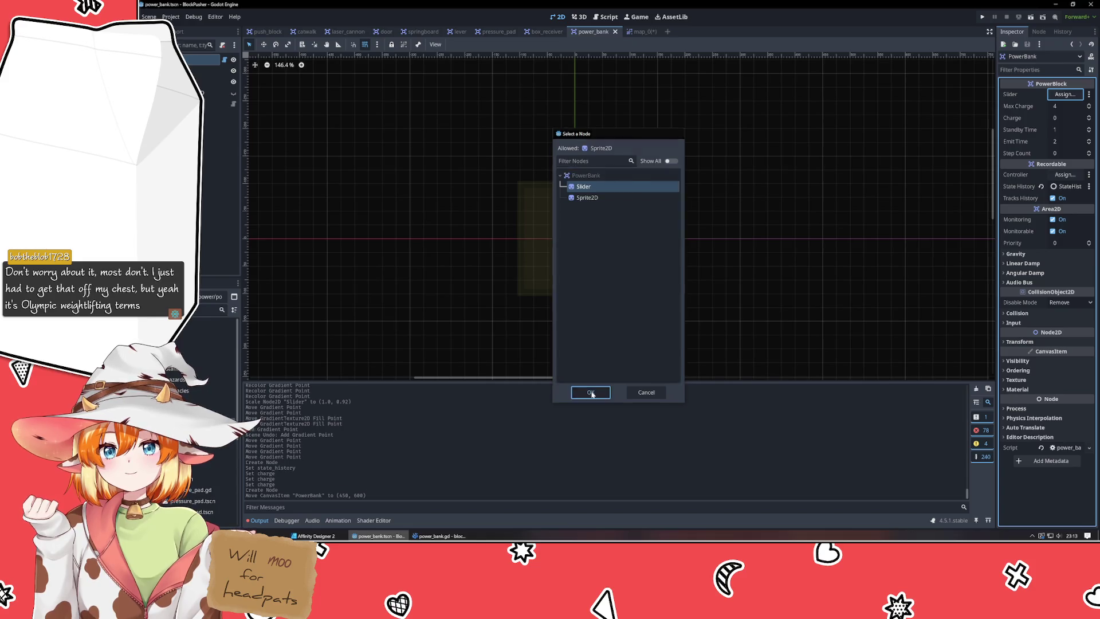
pyautogui.click(591, 392)
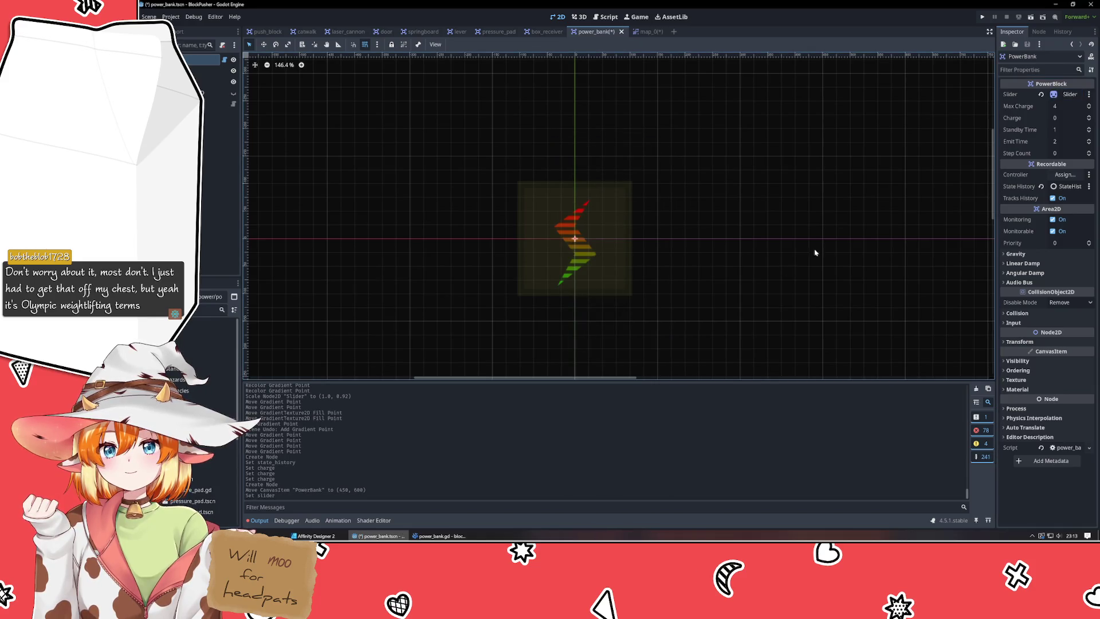
# Set Charge to 2, then 3, and save the power_bank scene.
pyautogui.doubleClick(1089, 117)
pyautogui.click(1089, 118)
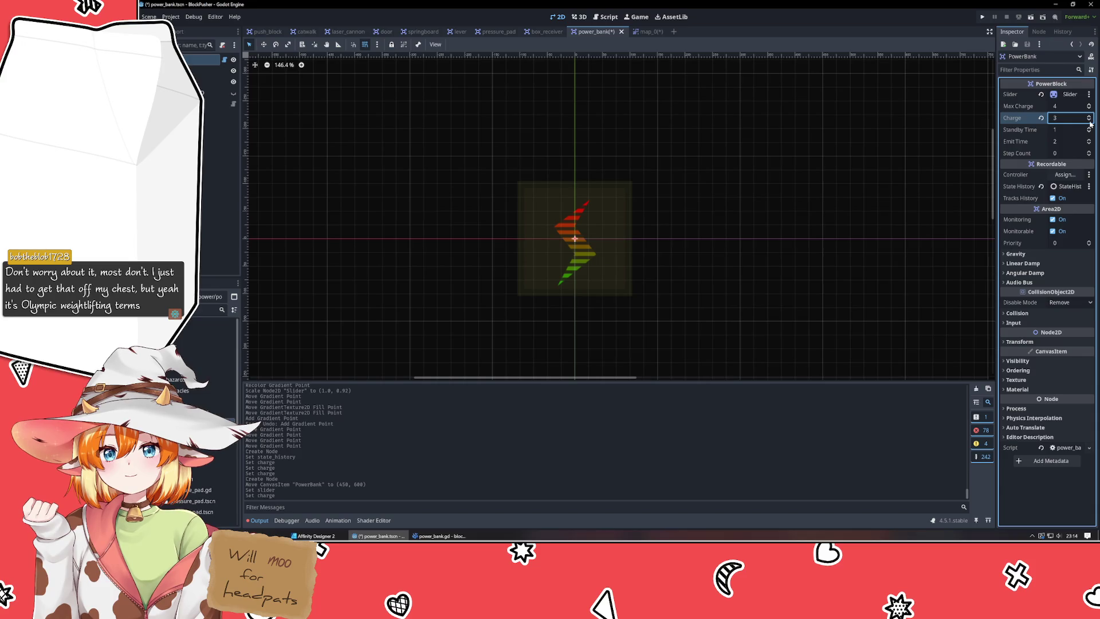
pyautogui.click(891, 166)
pyautogui.hotkey('ctrl', 's')
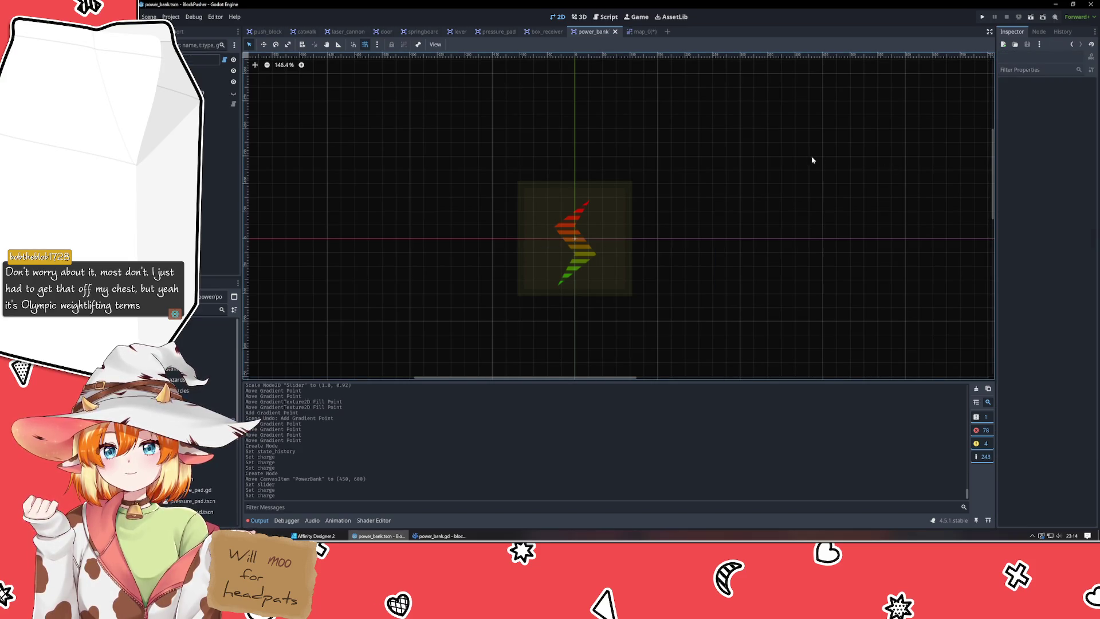
pyautogui.click(639, 31)
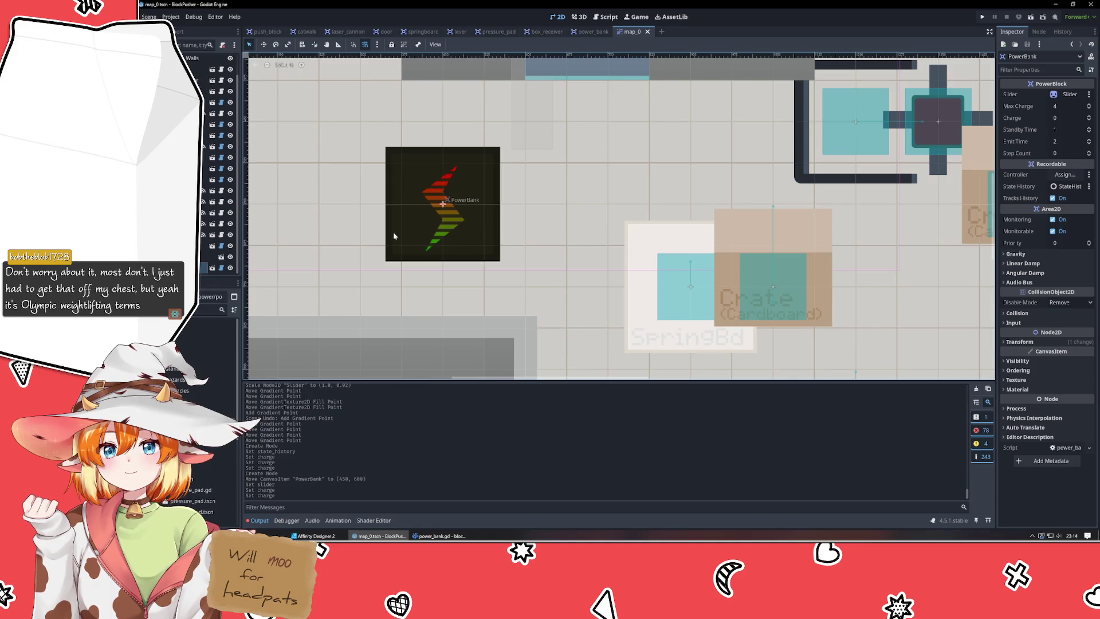
# Assign the Controller node to map_0's PowerBank and raise its Max Charge to 12.
pyautogui.click(1065, 175)
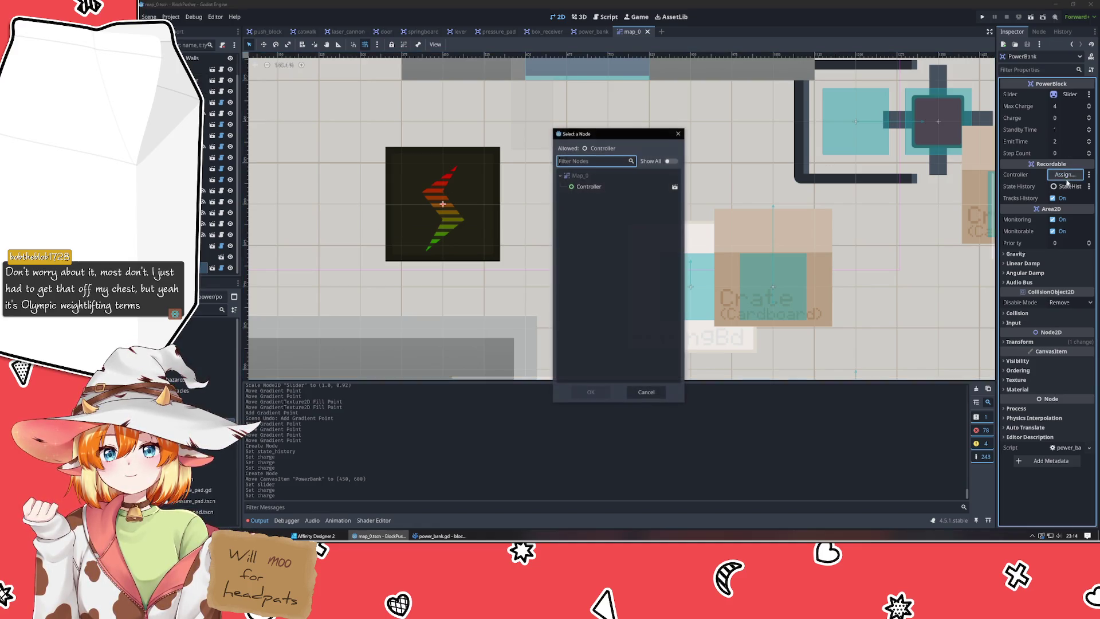
pyautogui.click(602, 188)
pyautogui.doubleClick(602, 194)
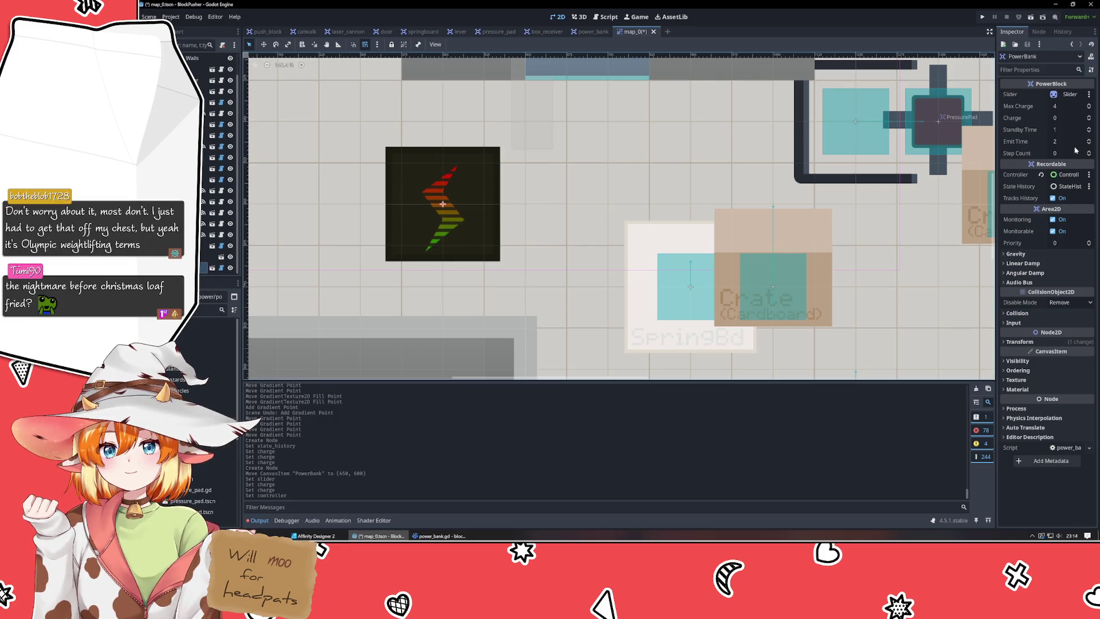
pyautogui.click(1089, 106)
pyautogui.click(1090, 105)
pyautogui.click(1090, 105)
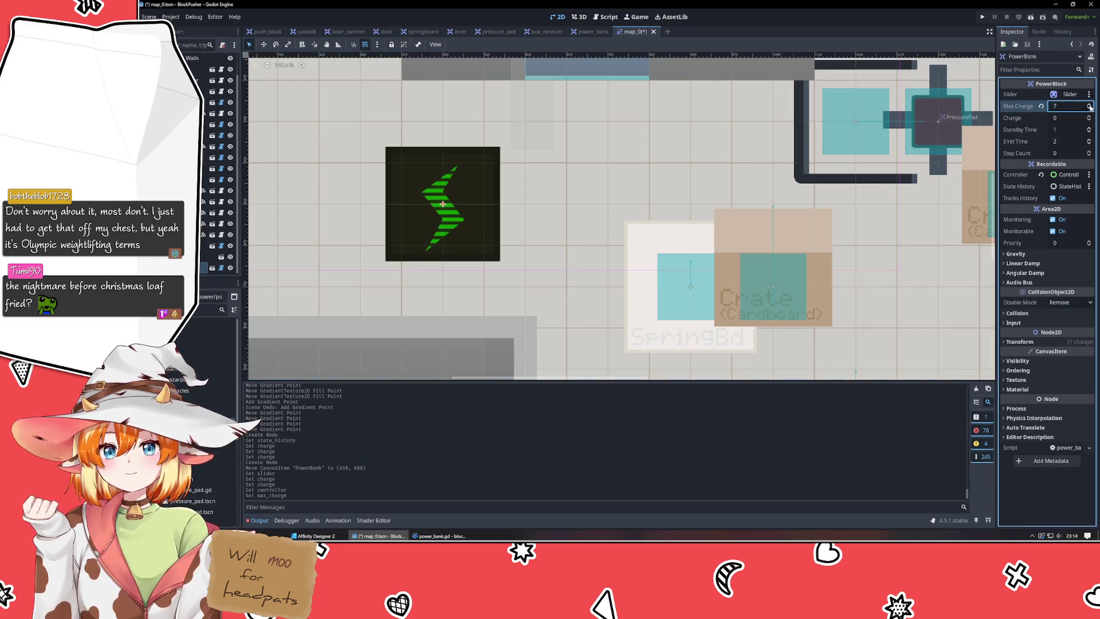
pyautogui.click(1090, 105)
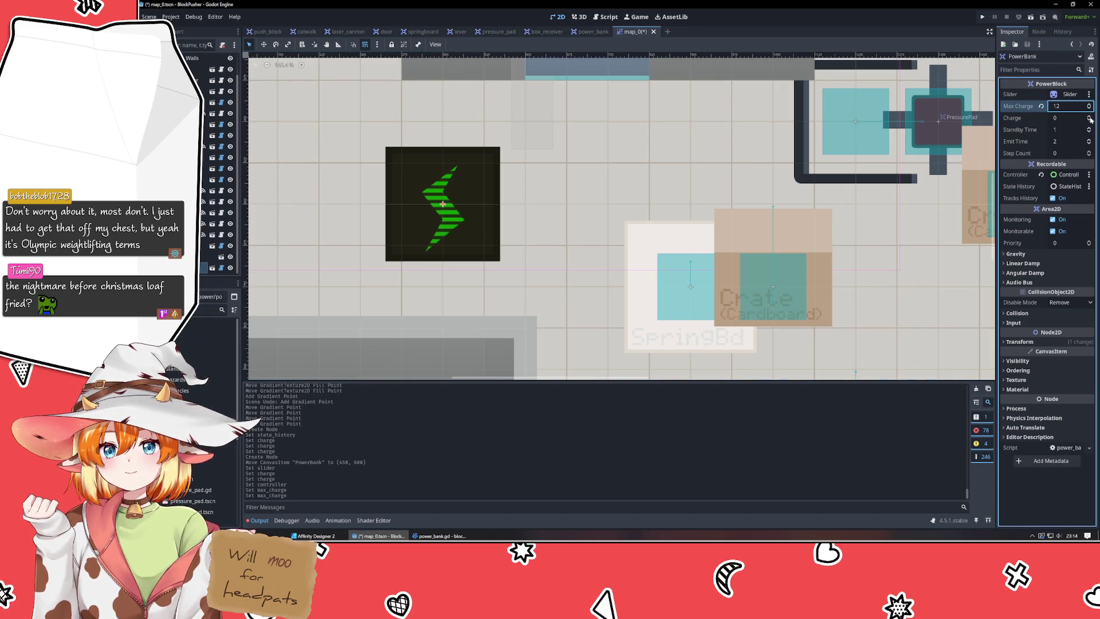
# Step Charge up to full and back down to 0 to check the bolt's gradient.
pyautogui.click(1090, 117)
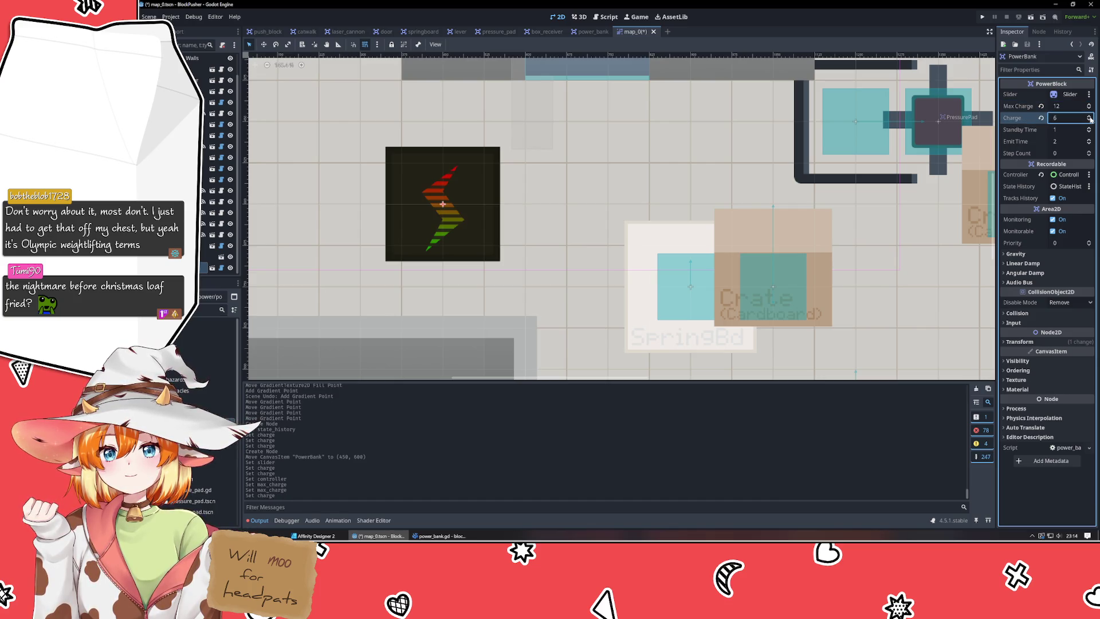
pyautogui.click(1090, 117)
pyautogui.click(1089, 117)
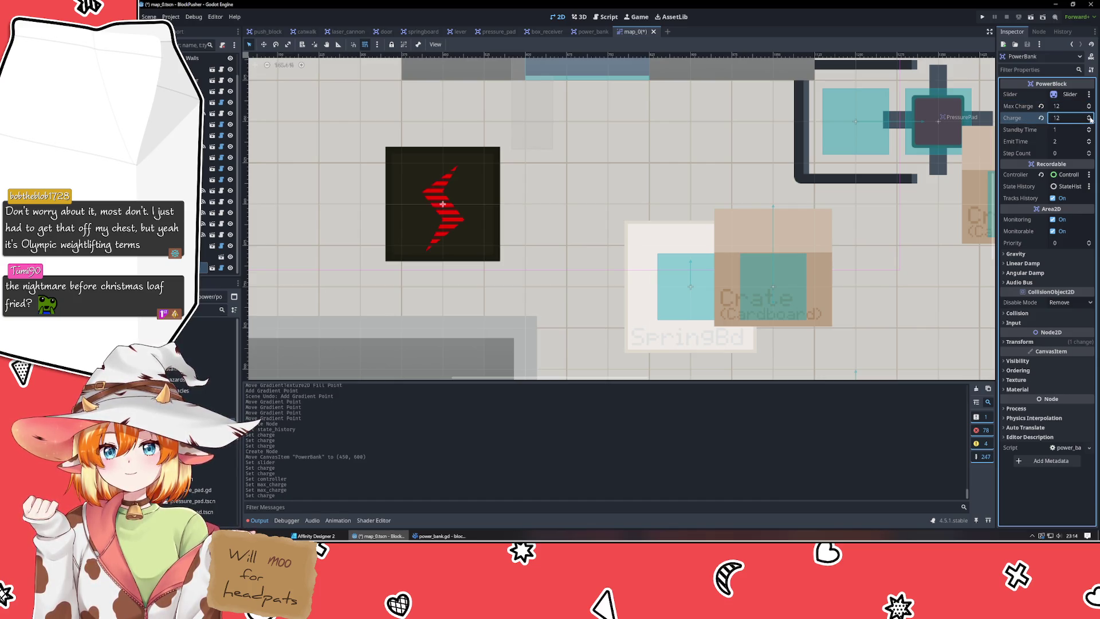
pyautogui.click(1089, 117)
pyautogui.click(1090, 120)
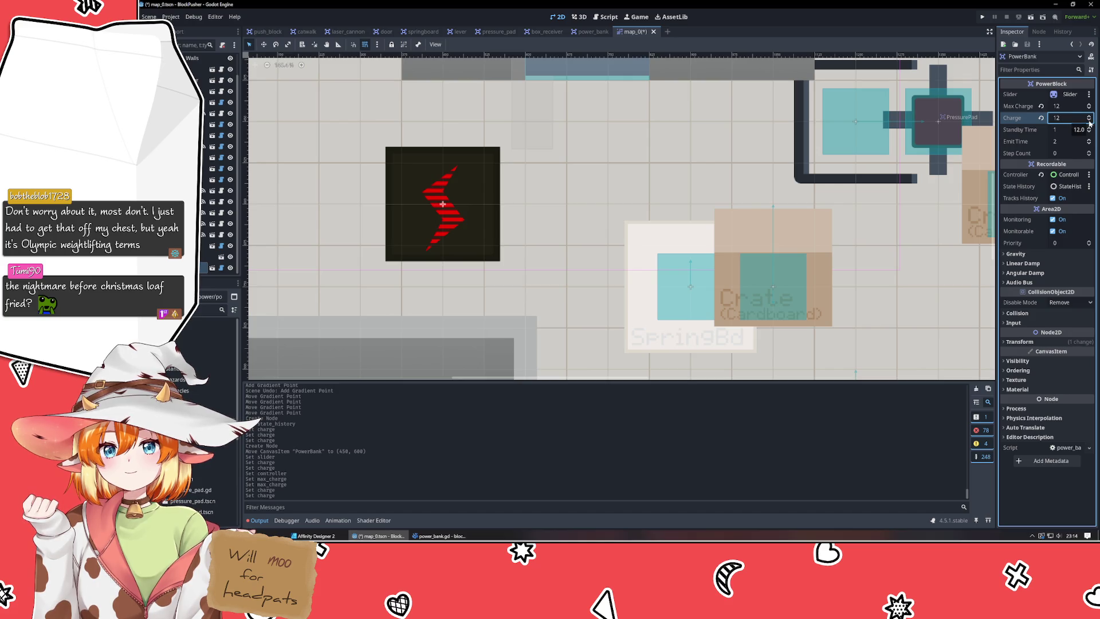
pyautogui.click(1089, 121)
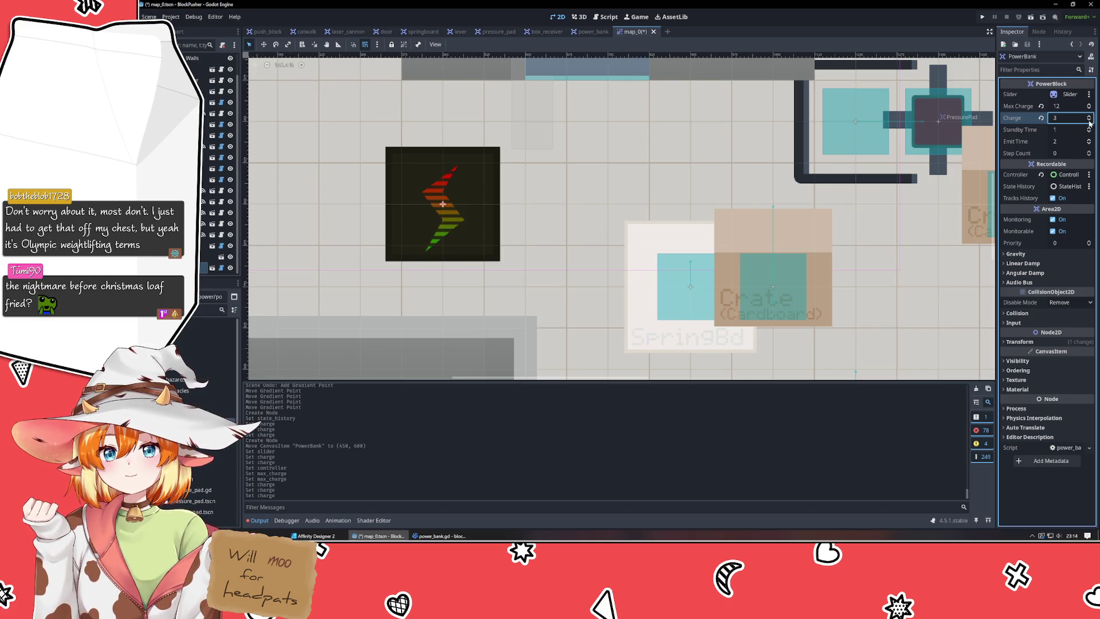
pyautogui.click(1090, 121)
pyautogui.click(1089, 121)
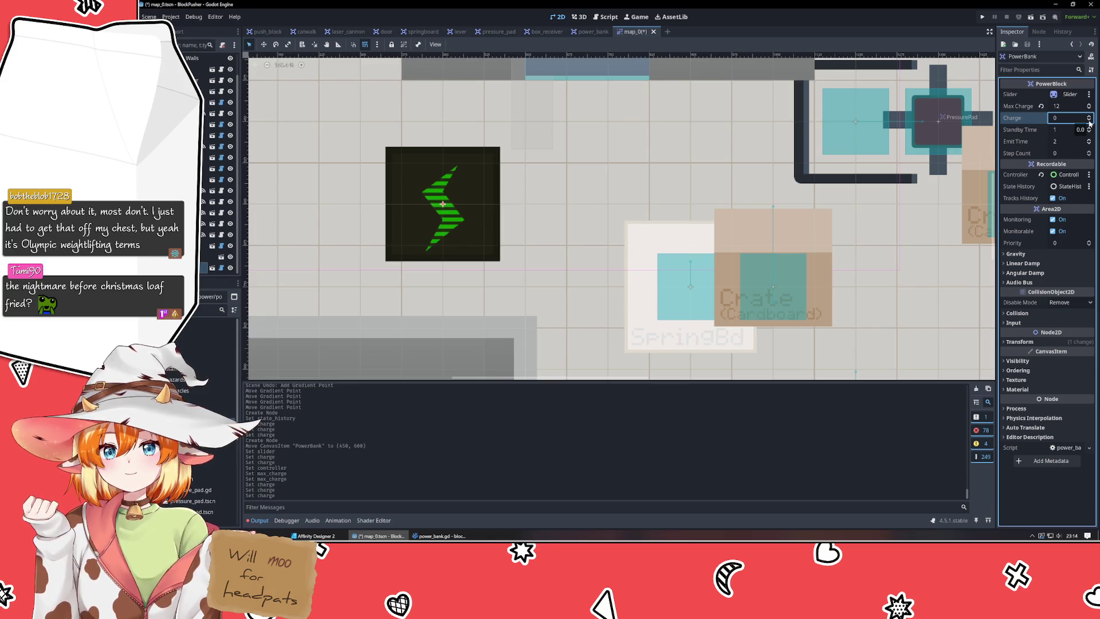
pyautogui.click(438, 536)
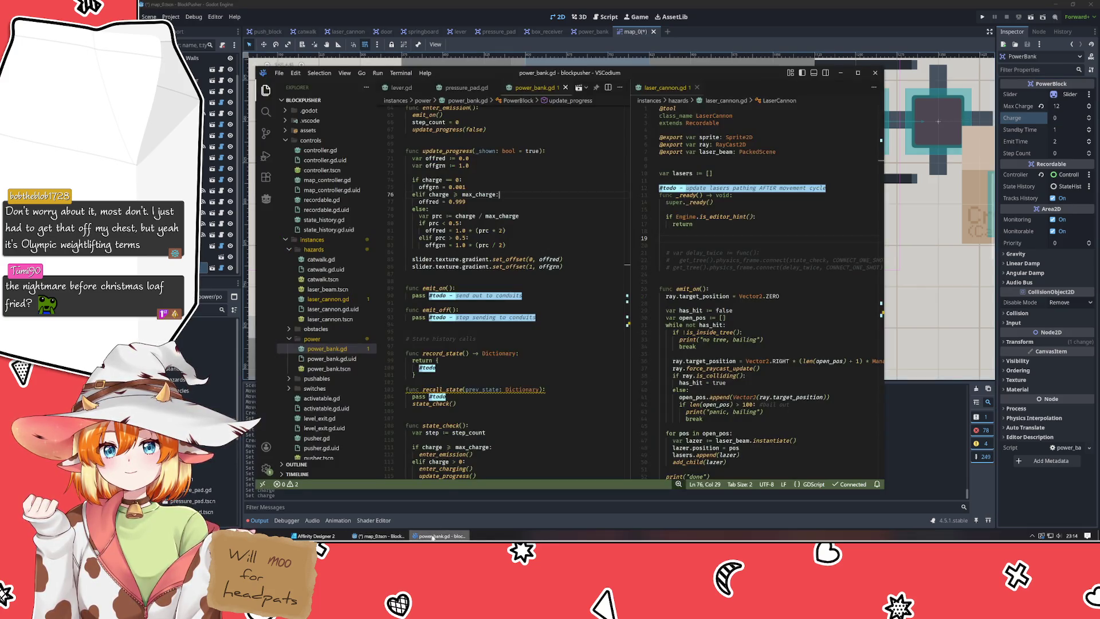
# Swap the offred and offgrn assignments in update_progress and save power_bank.gd.
pyautogui.click(429, 202)
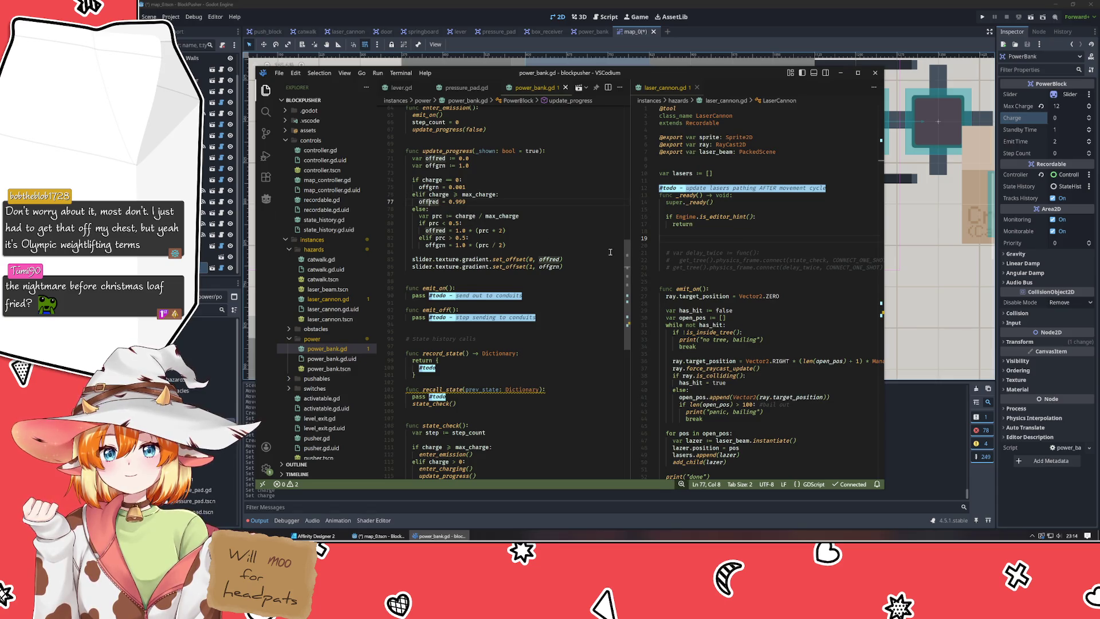
pyautogui.hotkey('alt', 'Up')
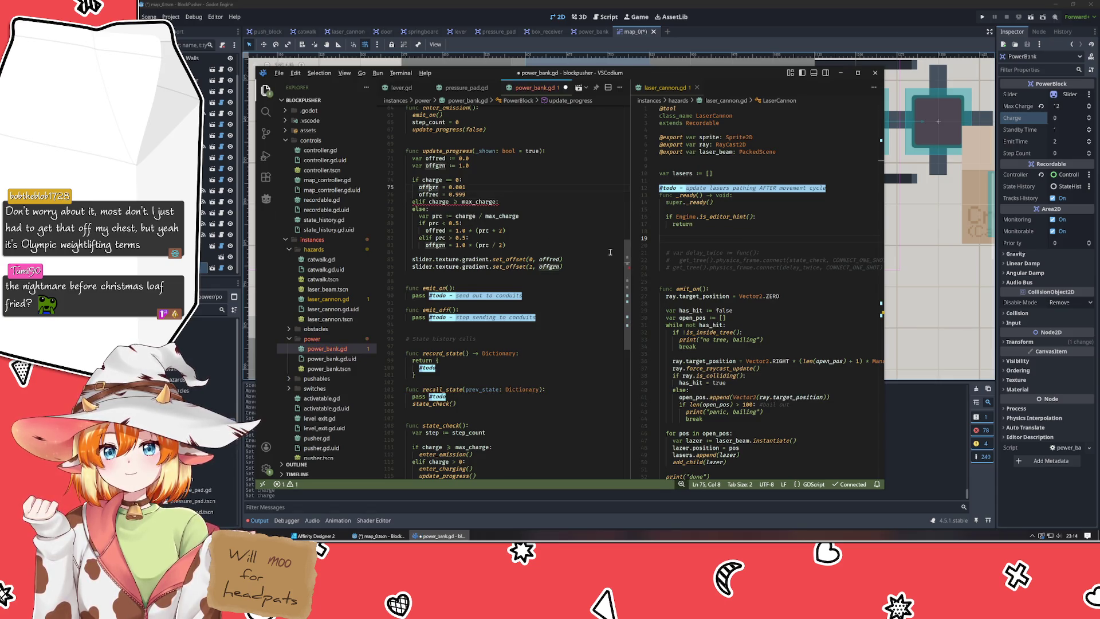
pyautogui.hotkey('alt', 'Up')
pyautogui.press('Down')
pyautogui.hotkey('alt', 'Down')
pyautogui.hotkey('alt', 'Down')
pyautogui.hotkey('ctrl', 's')
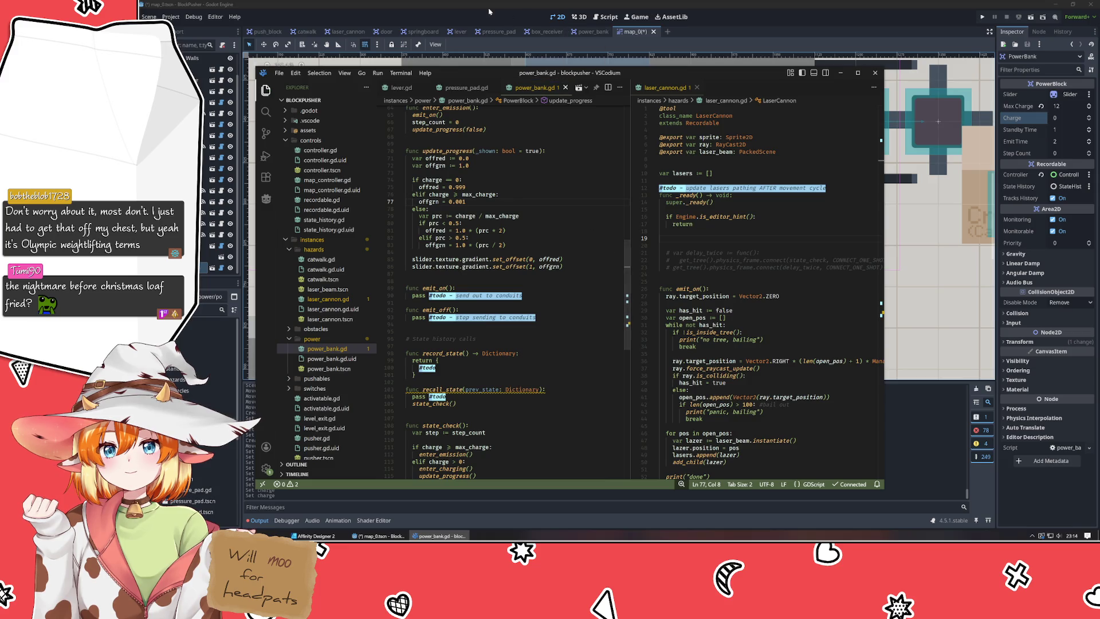
pyautogui.click(479, 16)
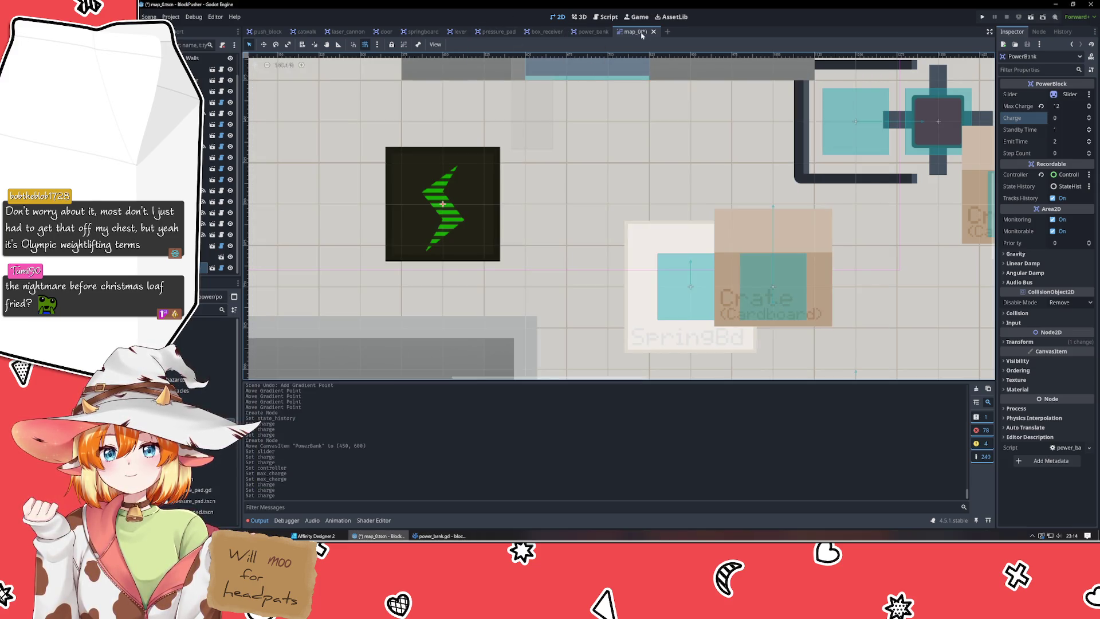
# Save and close map_0, then reopen map_0.tscn from the FileSystem to reload it.
pyautogui.hotkey('ctrl', 's')
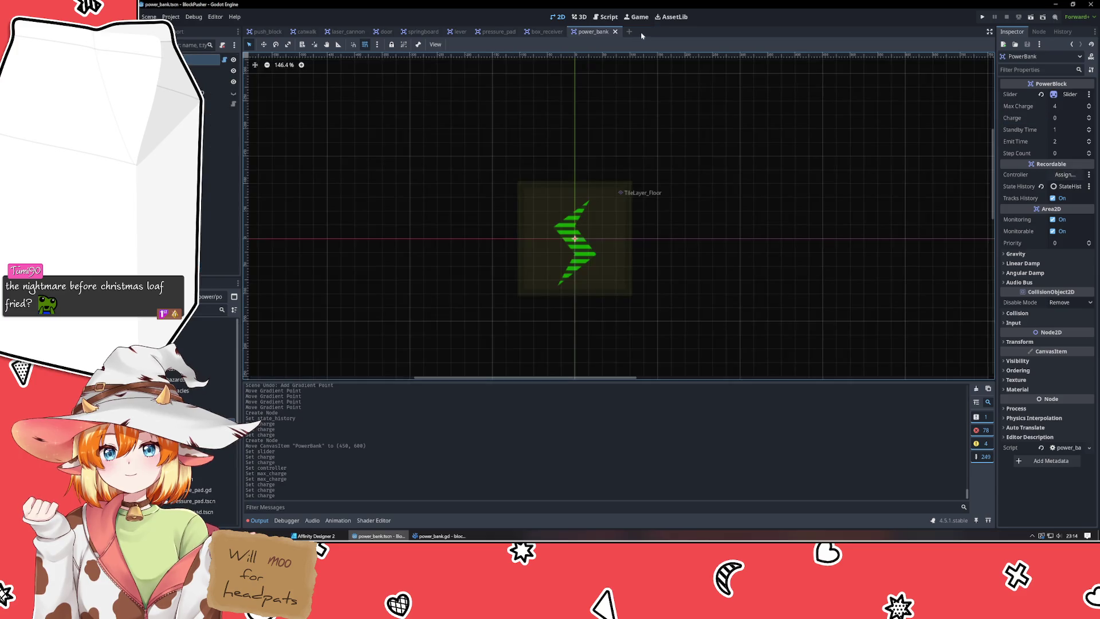
pyautogui.click(653, 31)
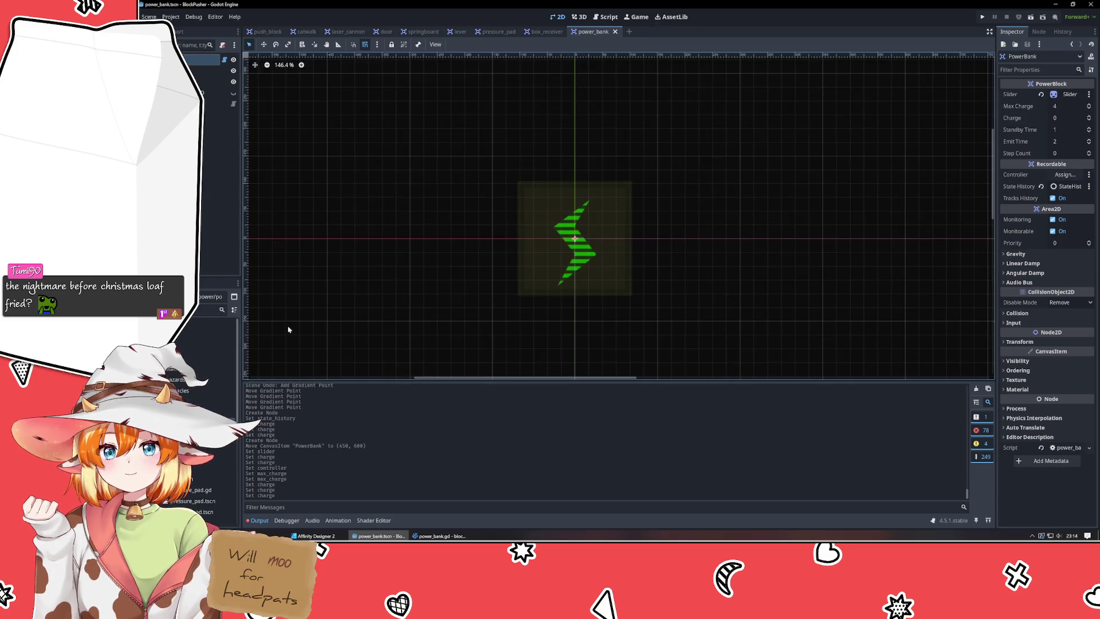
pyautogui.scroll(-5, 212, 424)
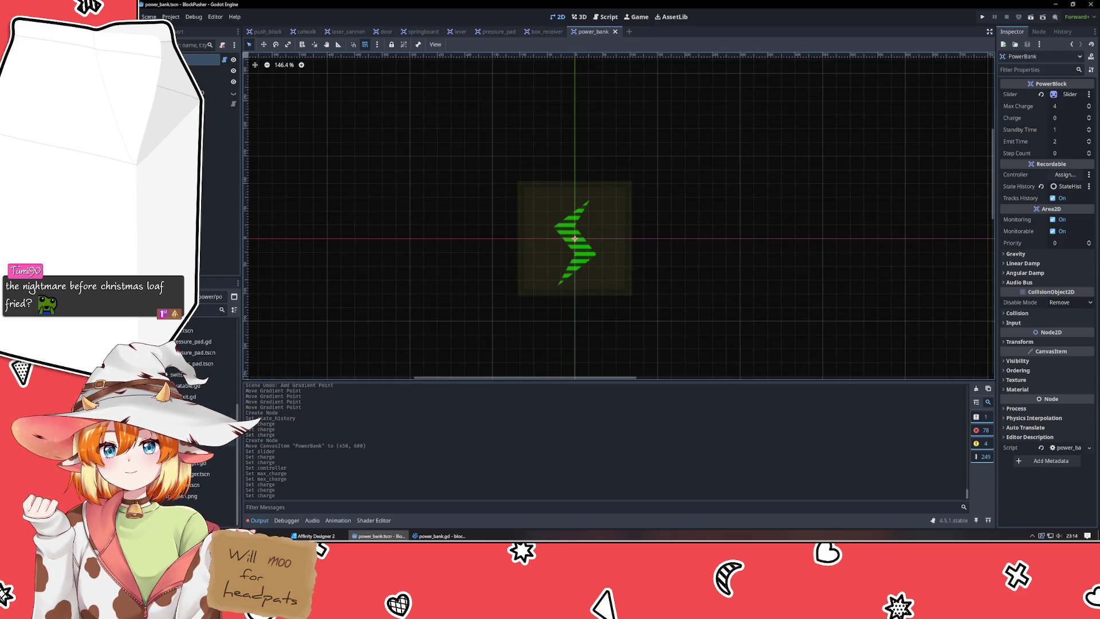
pyautogui.doubleClick(189, 430)
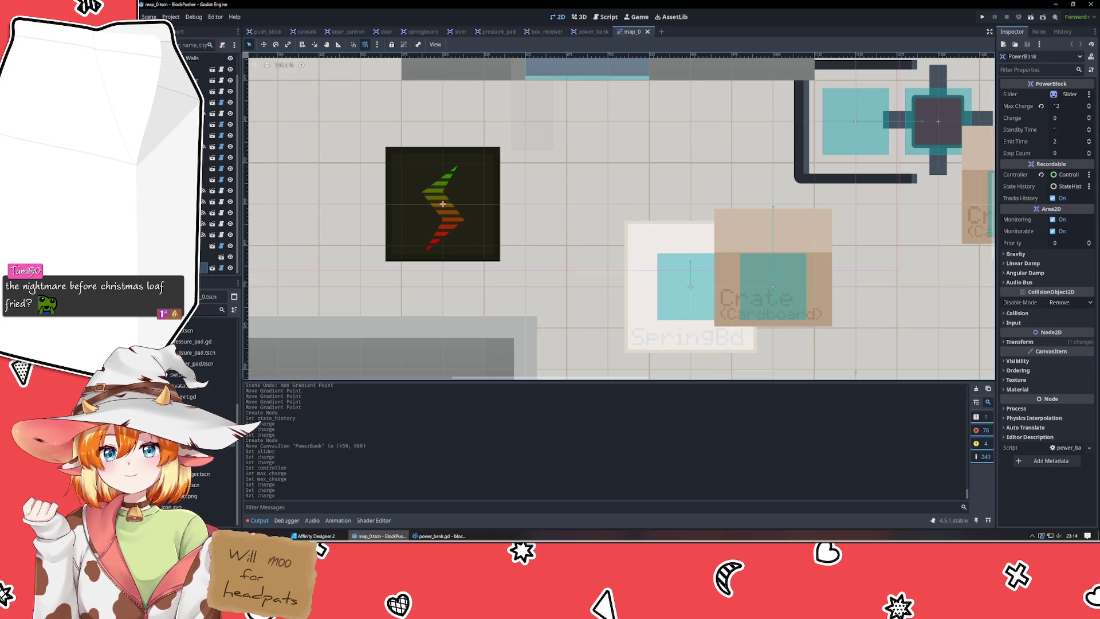
# Adjust the PowerBank's Charge with the arrows and mouse wheel, ending at 0.
pyautogui.click(1089, 117)
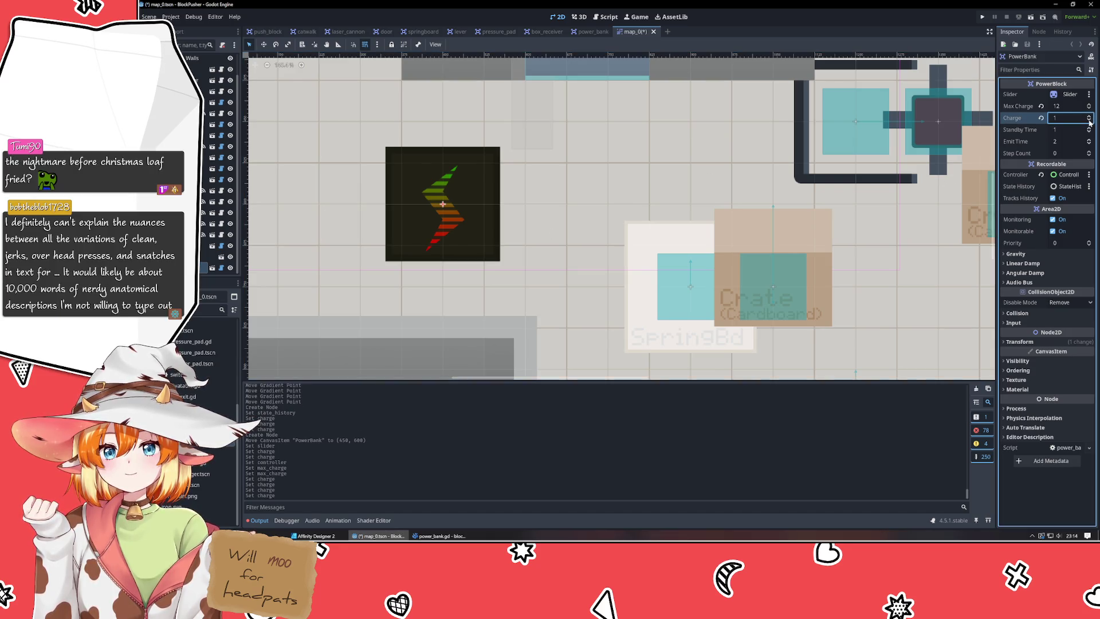
pyautogui.click(1090, 120)
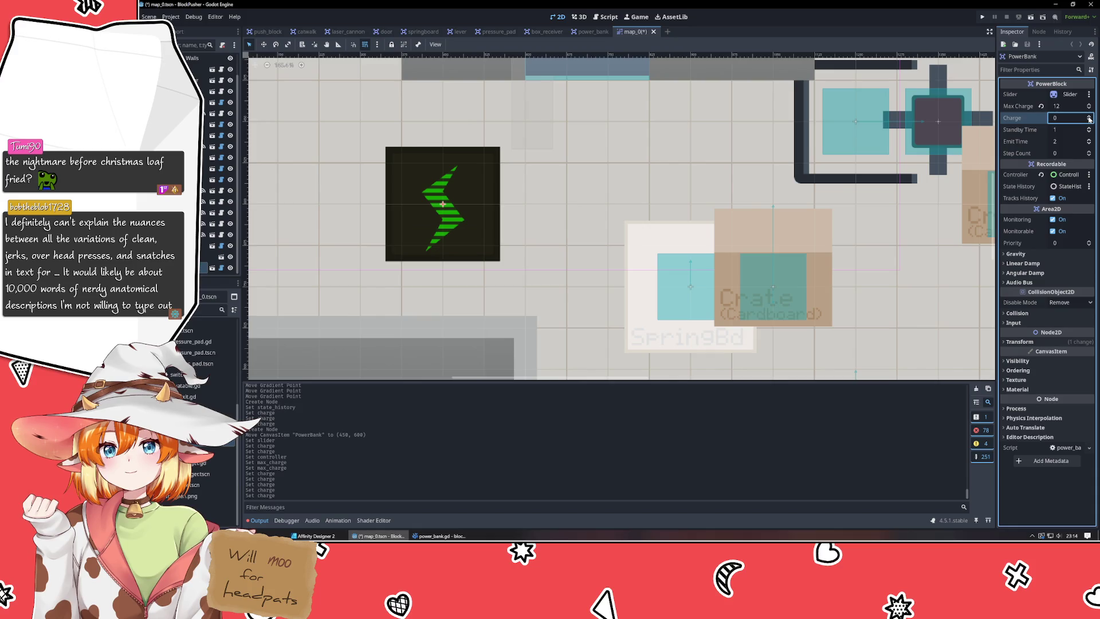
pyautogui.scroll(3, 1089, 119)
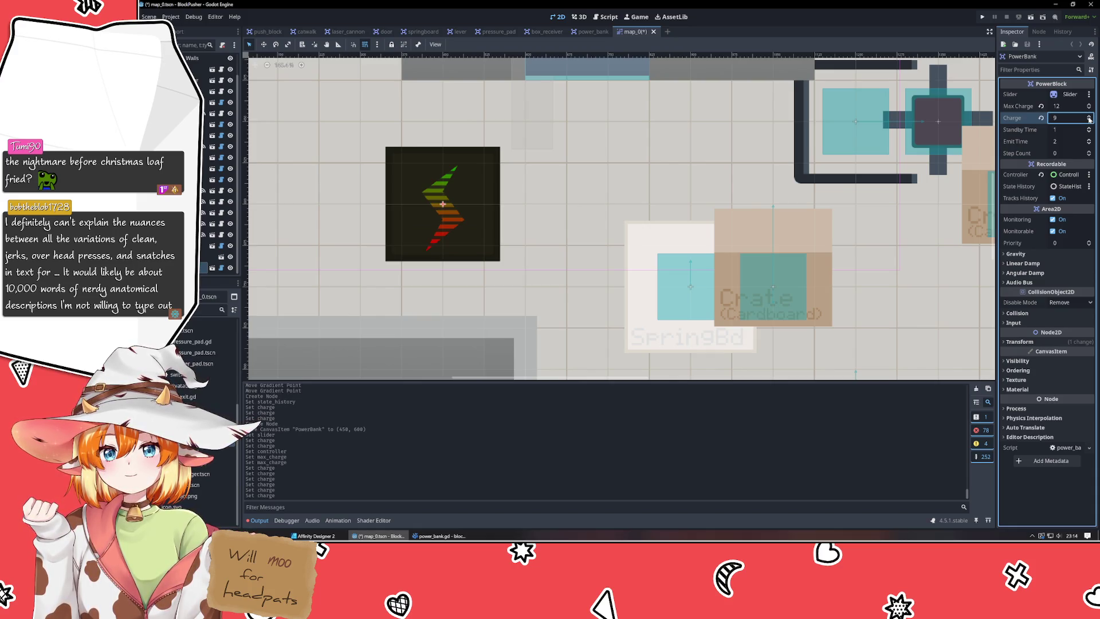
pyautogui.scroll(1, 1089, 118)
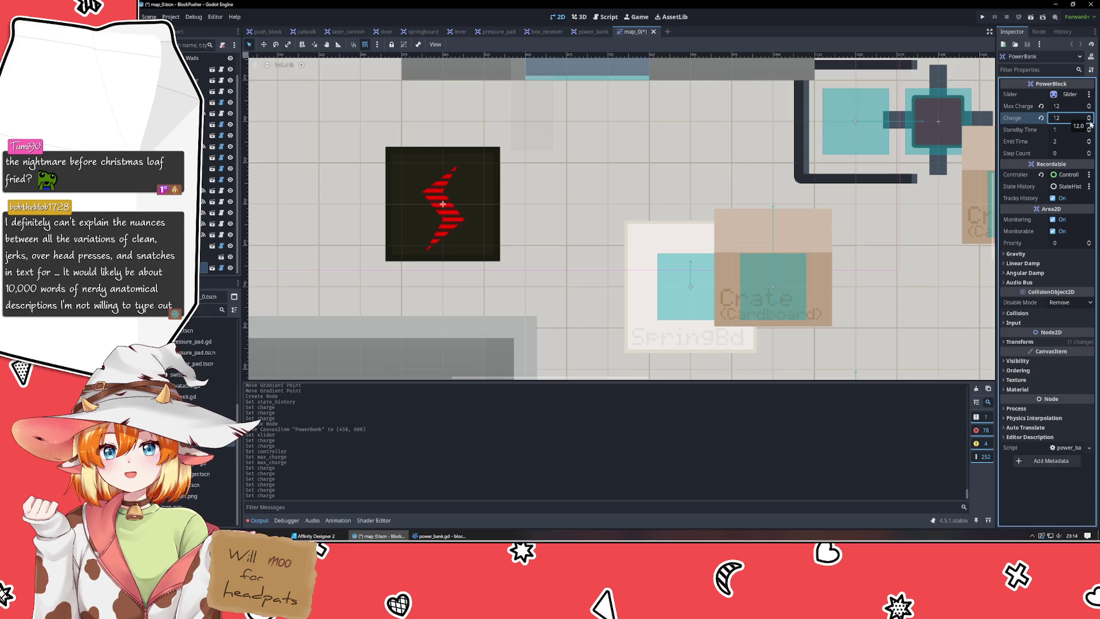
pyautogui.scroll(-2, 1090, 121)
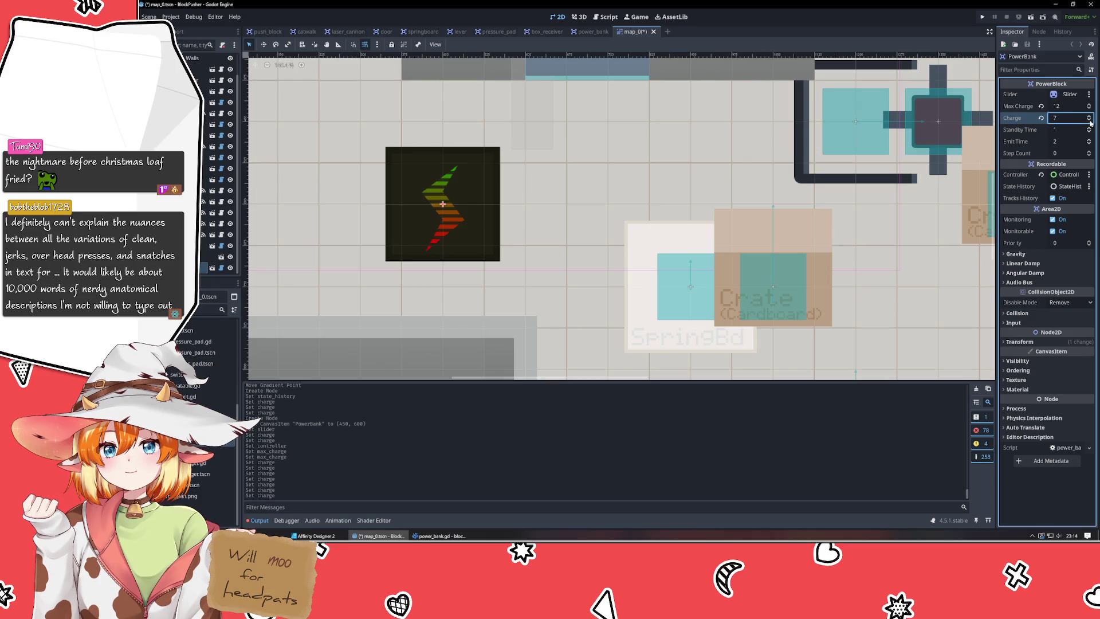
pyautogui.scroll(-1, 1090, 122)
pyautogui.hotkey('alt', 'Tab')
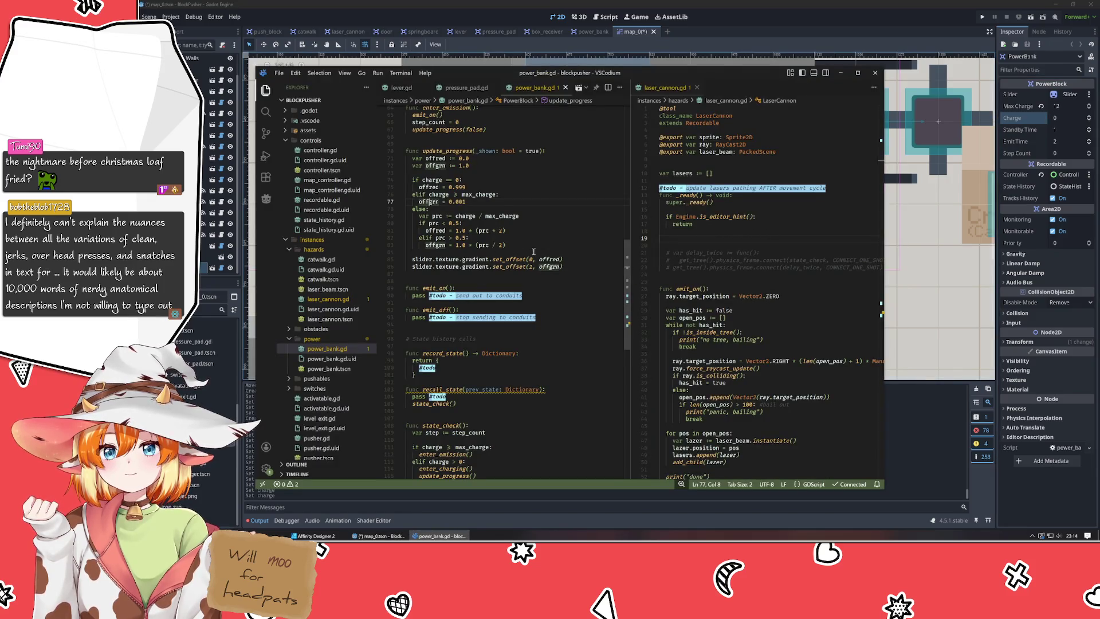
# Add a blank line 84 in power_bank.gd and paste the print statement copied from laser_cannon.gd.
pyautogui.click(533, 252)
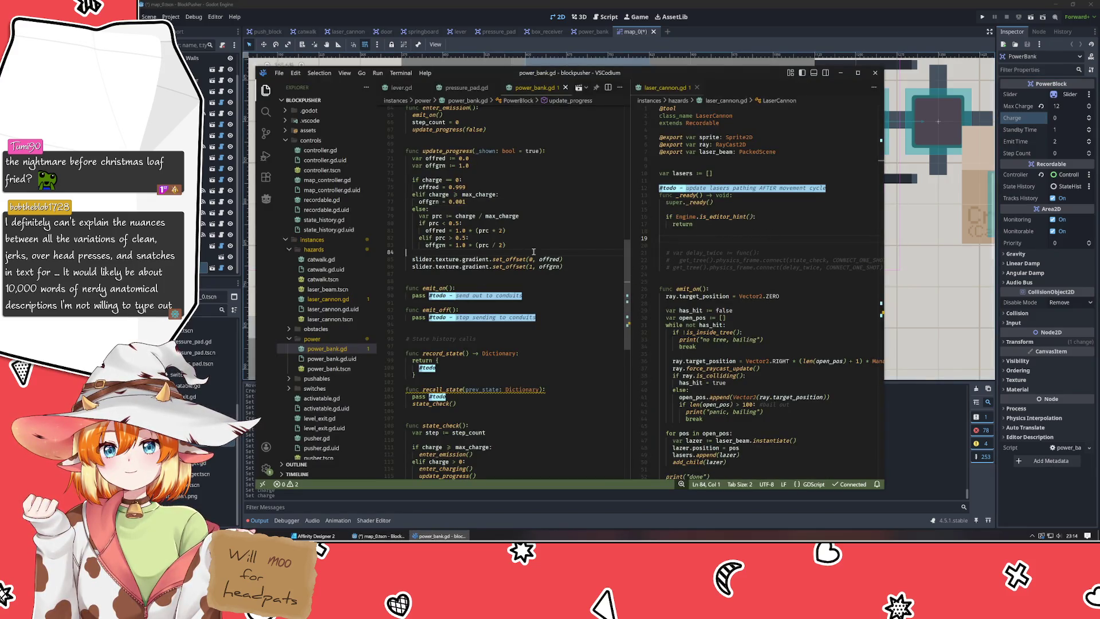
pyautogui.press('Return')
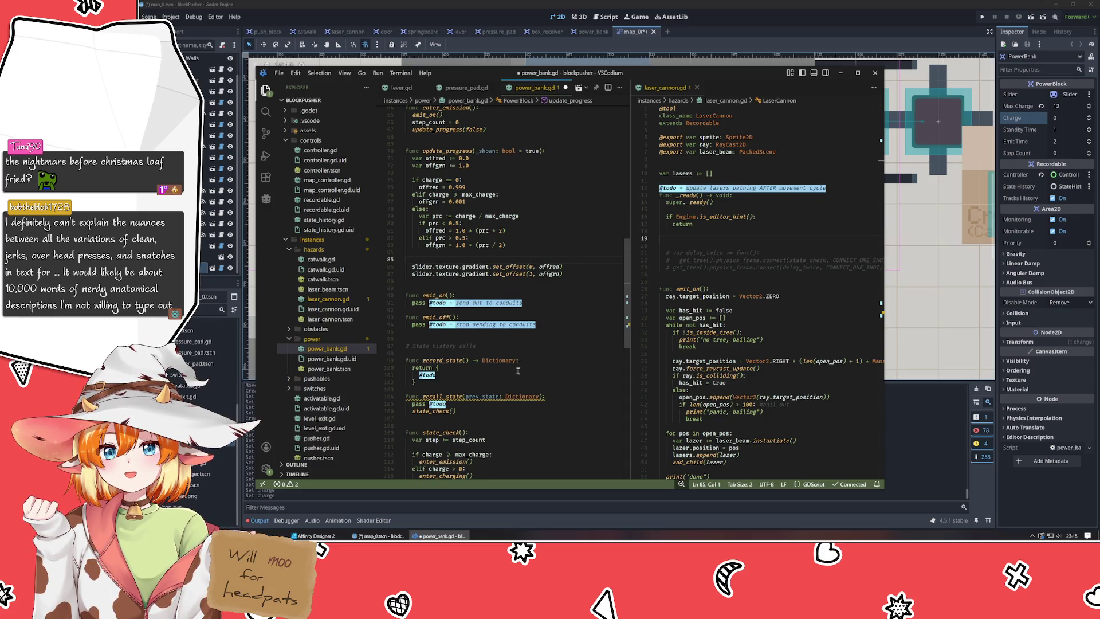
pyautogui.click(776, 339)
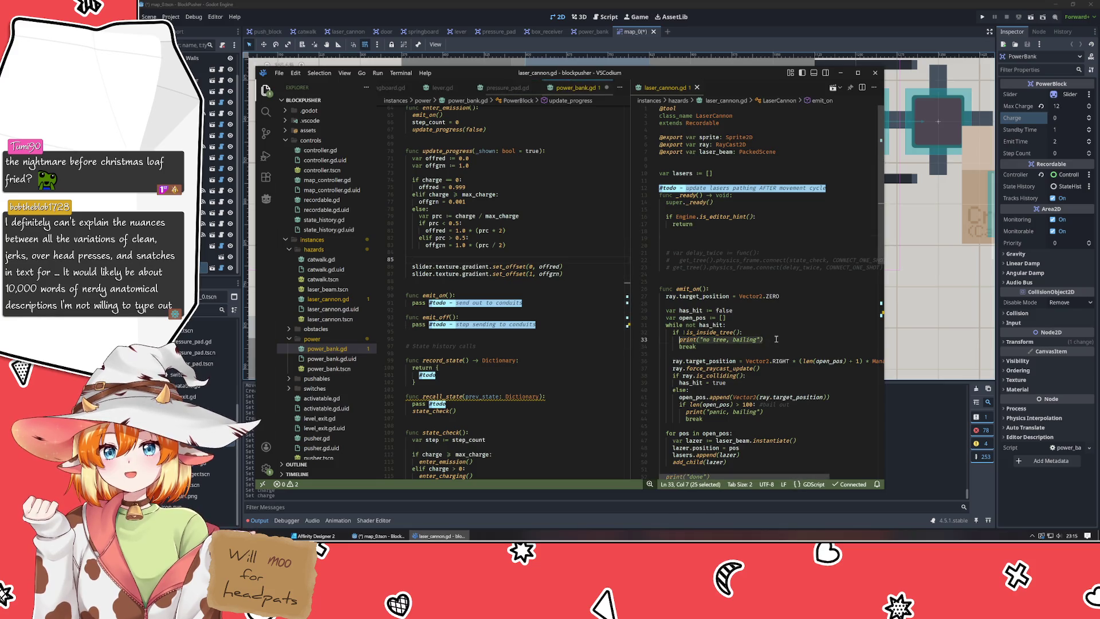
pyautogui.click(478, 265)
pyautogui.click(479, 261)
pyautogui.write('print("no tree, bailing")')
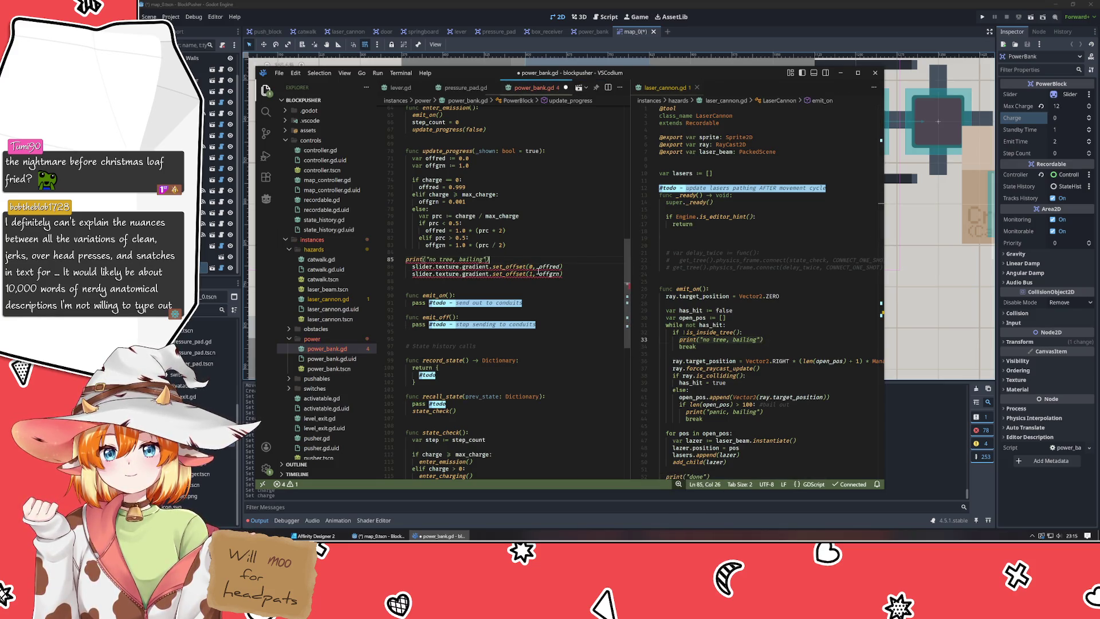
# Make the print output "splitting color", offred, "<>", offgrn, and save the script.
pyautogui.press('BackSpace')
pyautogui.press('BackSpace')
pyautogui.press('BackSpace')
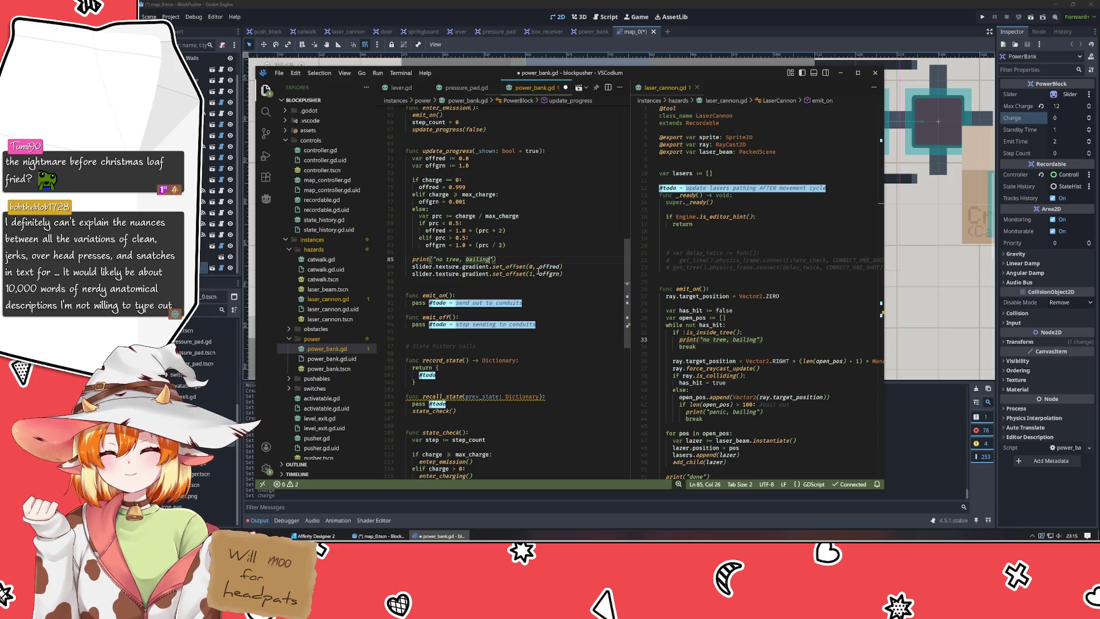
pyautogui.write('splitting ')
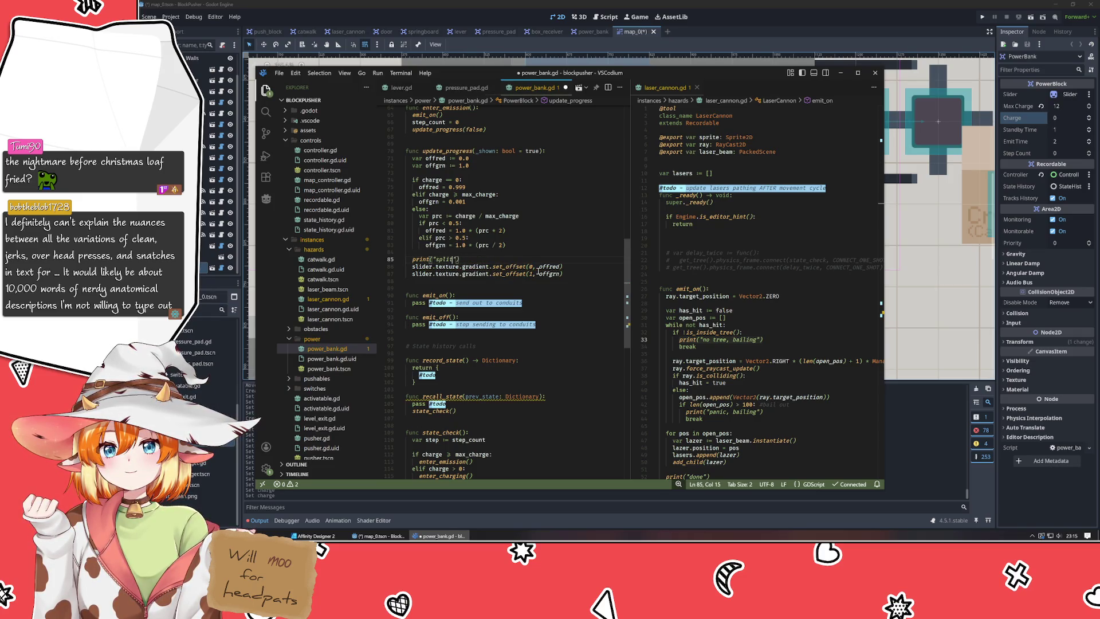
pyautogui.write('color')
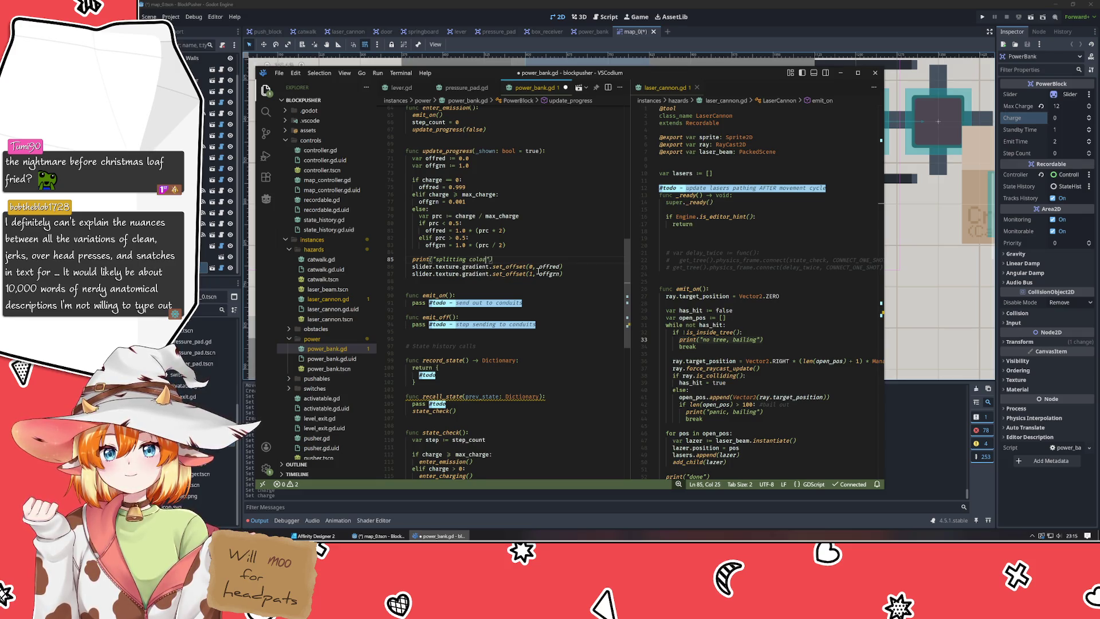
pyautogui.write('"')
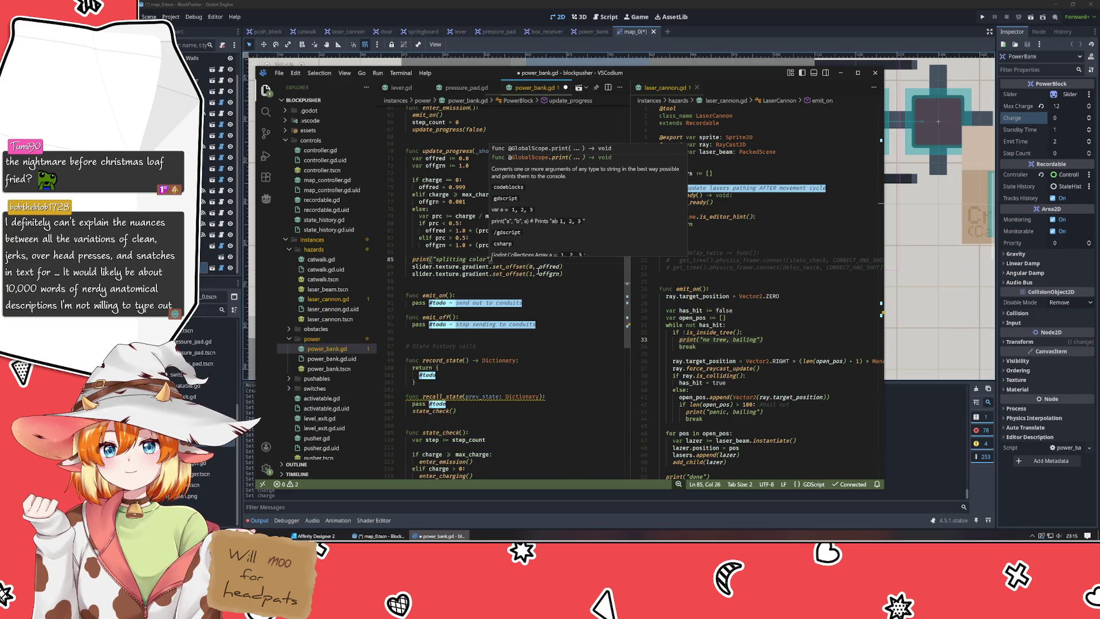
pyautogui.write(', ')
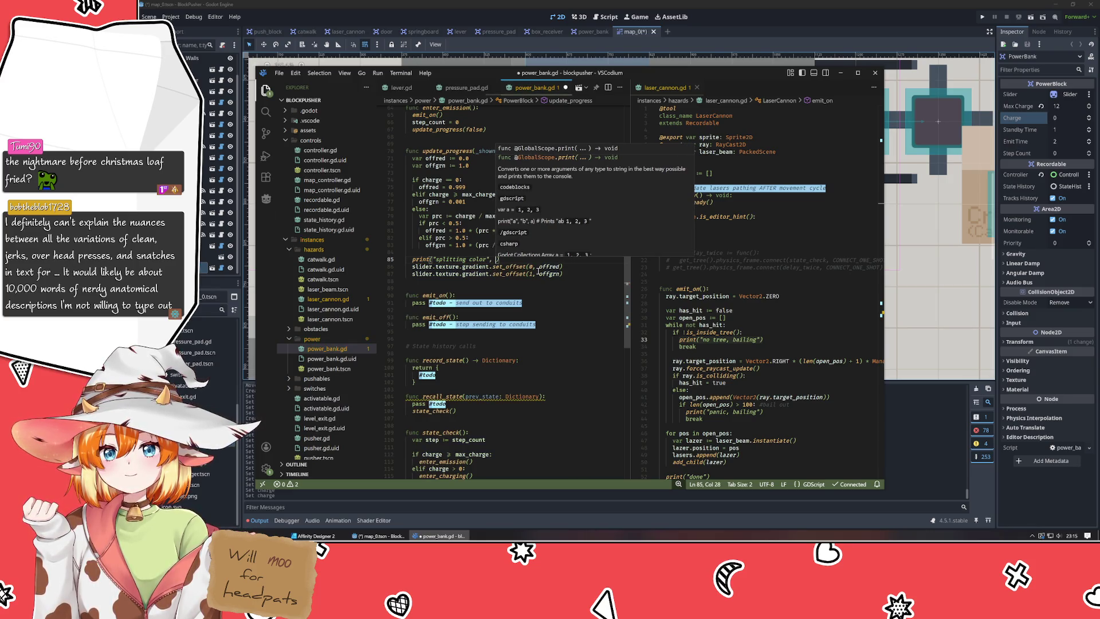
pyautogui.write('offred, of')
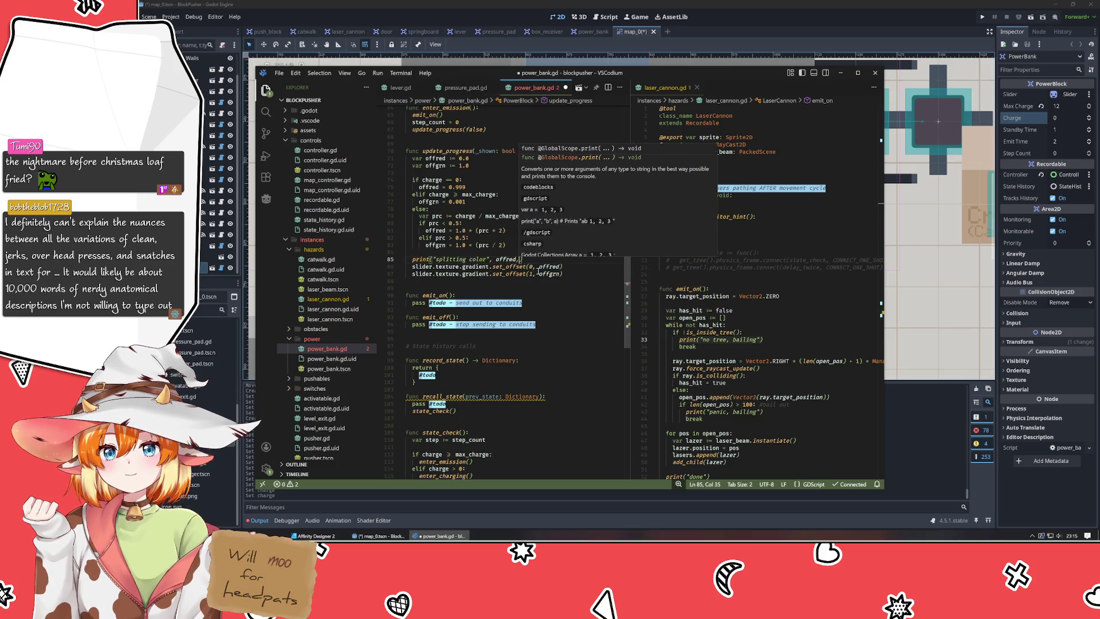
pyautogui.press('Tab')
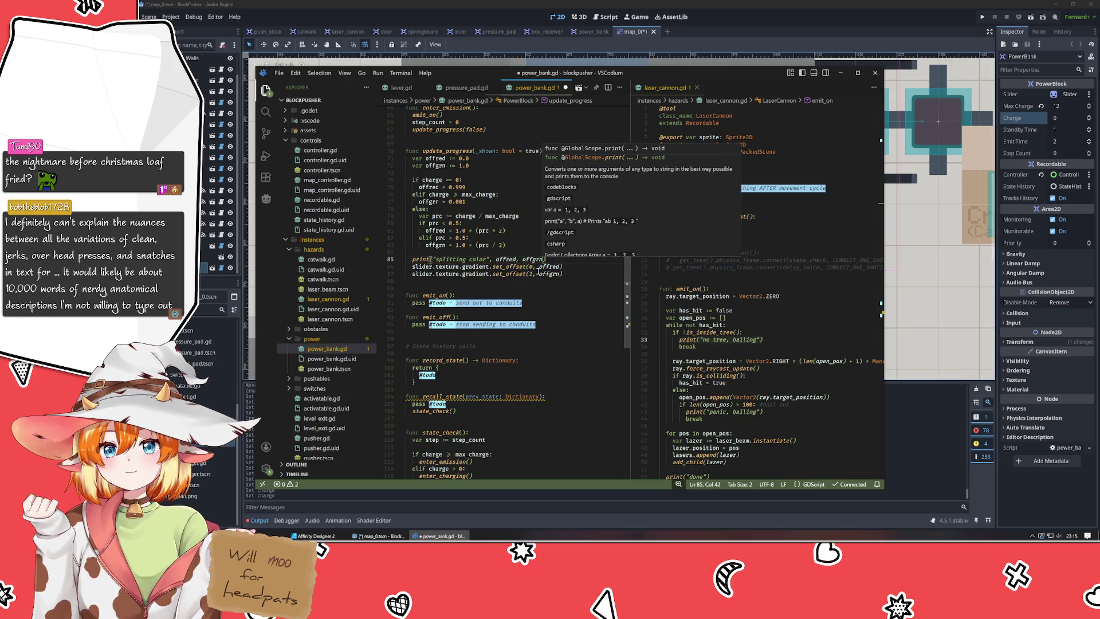
pyautogui.hotkey('ctrl', 'Left')
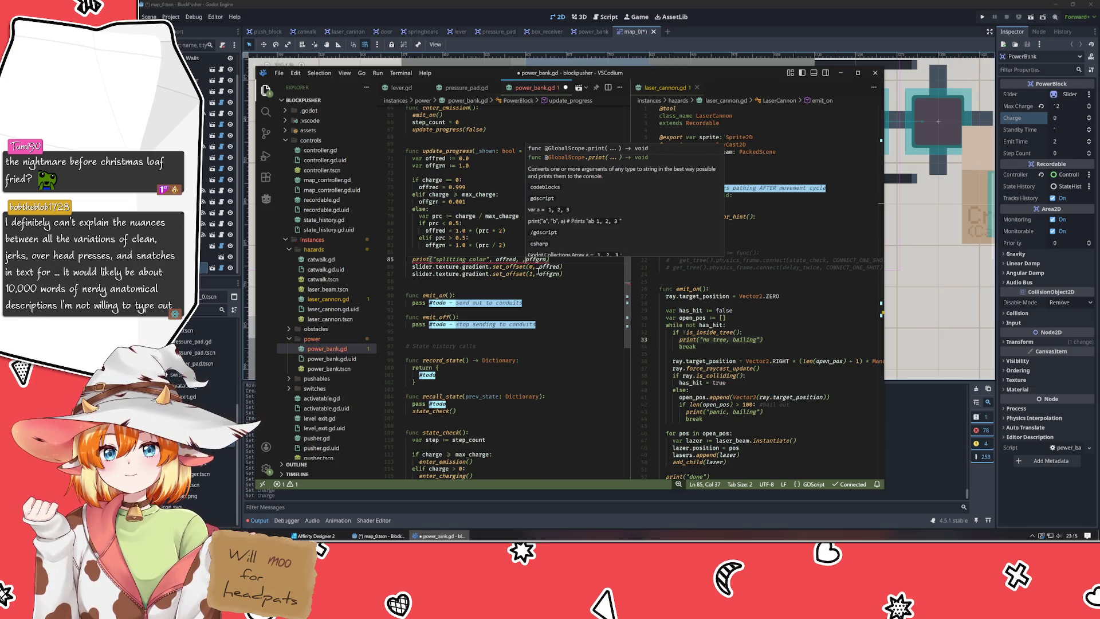
pyautogui.press('BackSpace')
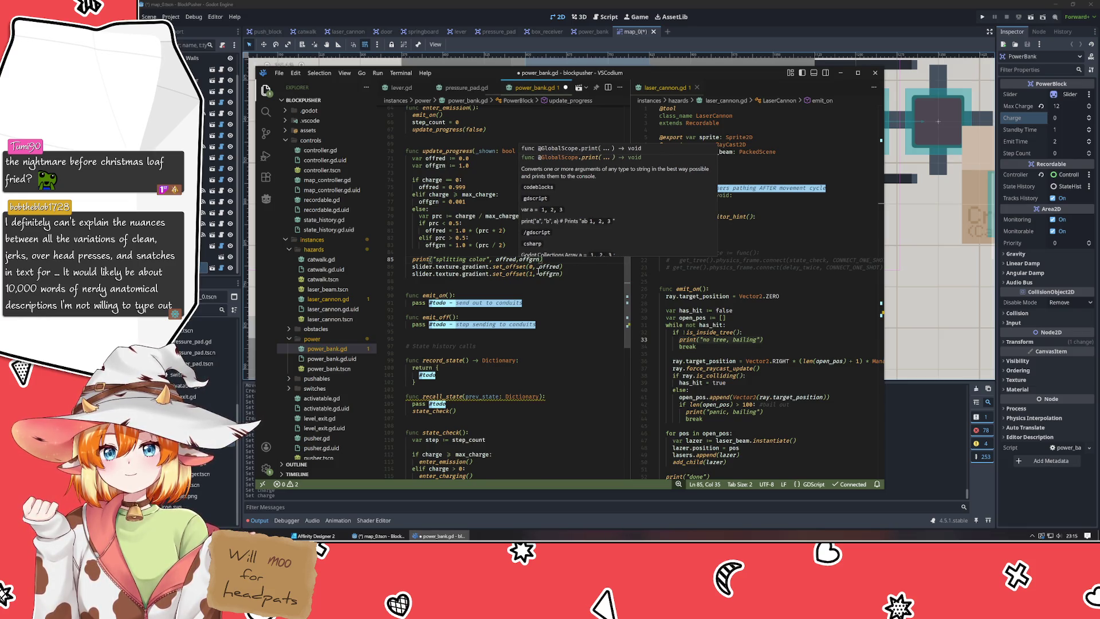
pyautogui.write('"<>"')
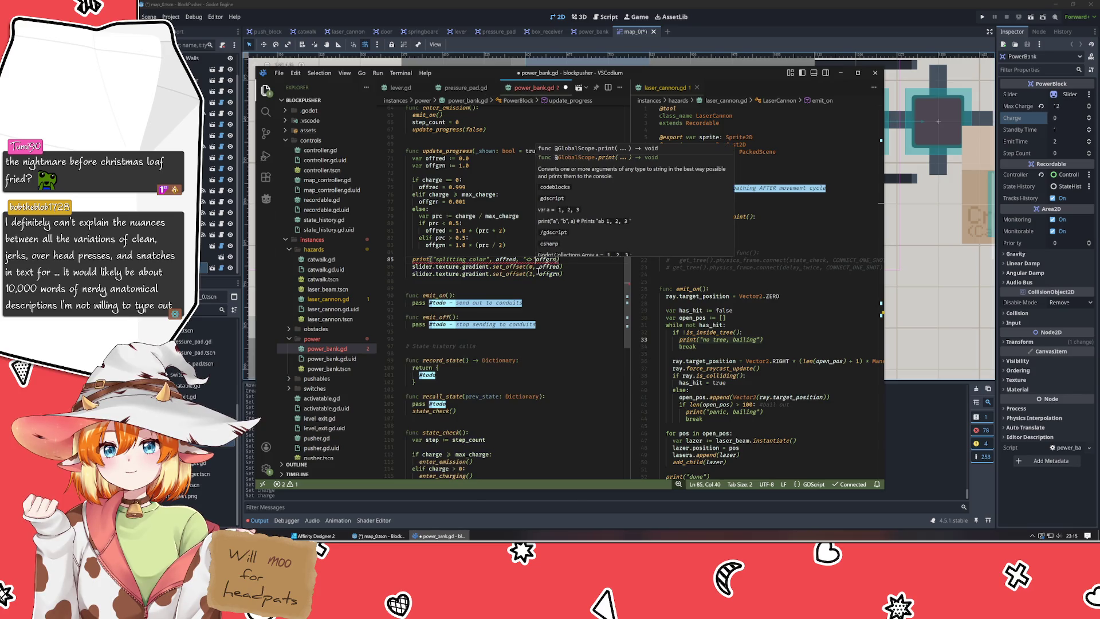
pyautogui.write(',')
pyautogui.hotkey('ctrl', 's')
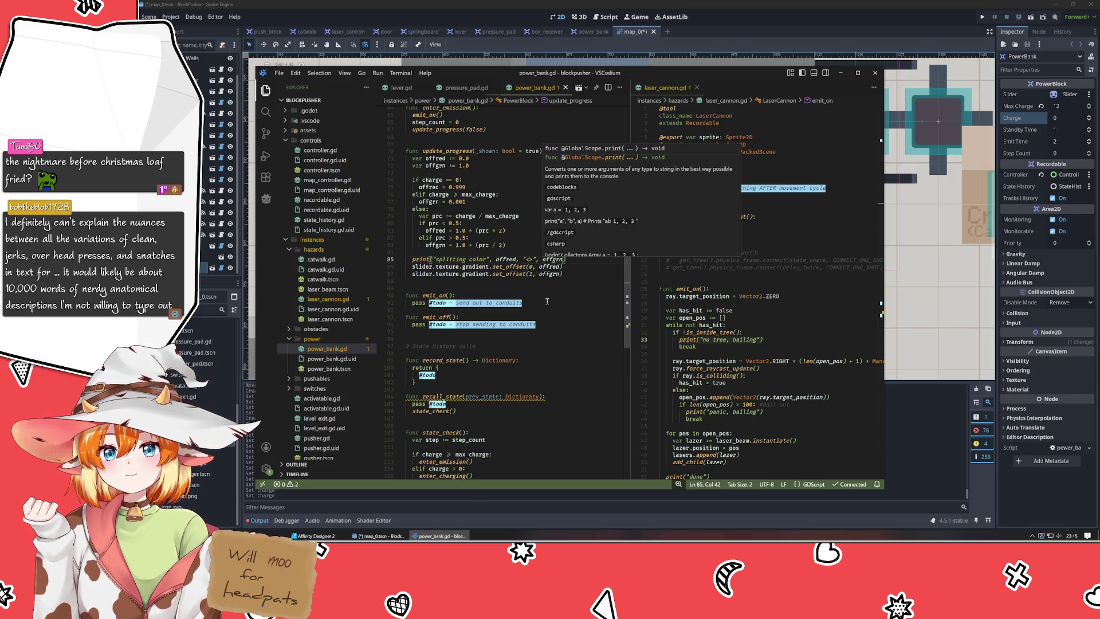
pyautogui.click(710, 35)
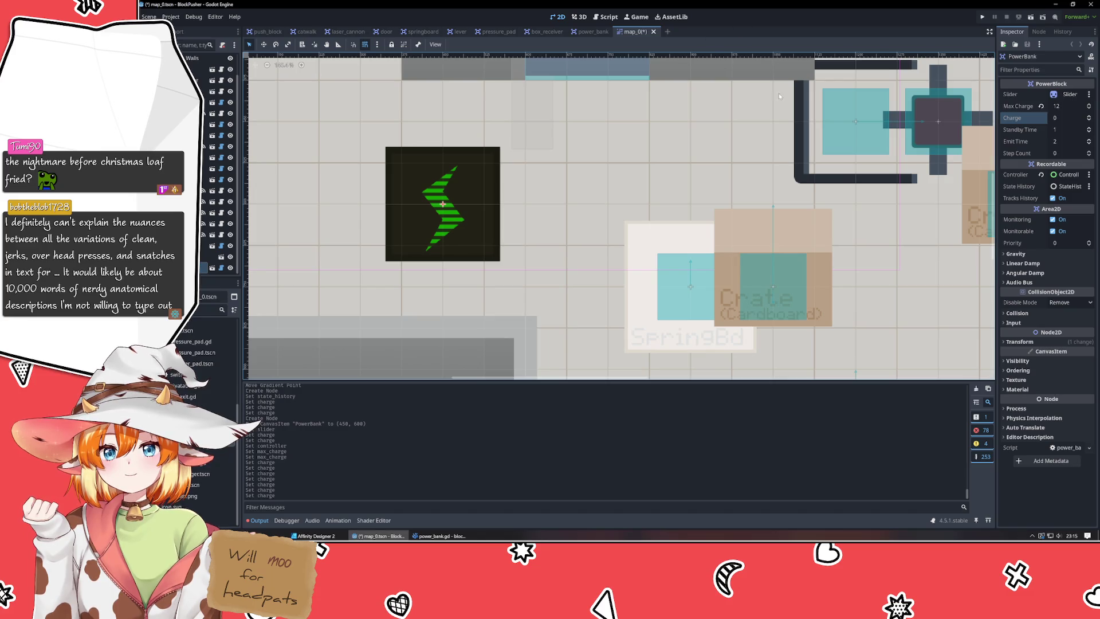
# Step the power bank's Charge up to 2 and back to 0, checking the bolt turns all green.
pyautogui.click(1089, 115)
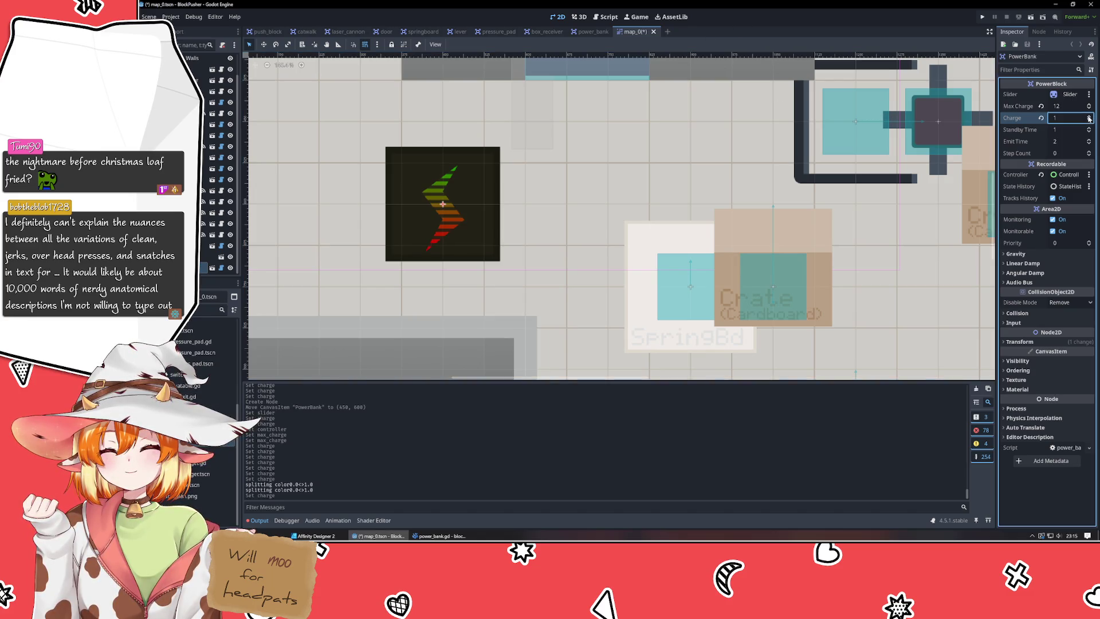
pyautogui.click(1089, 116)
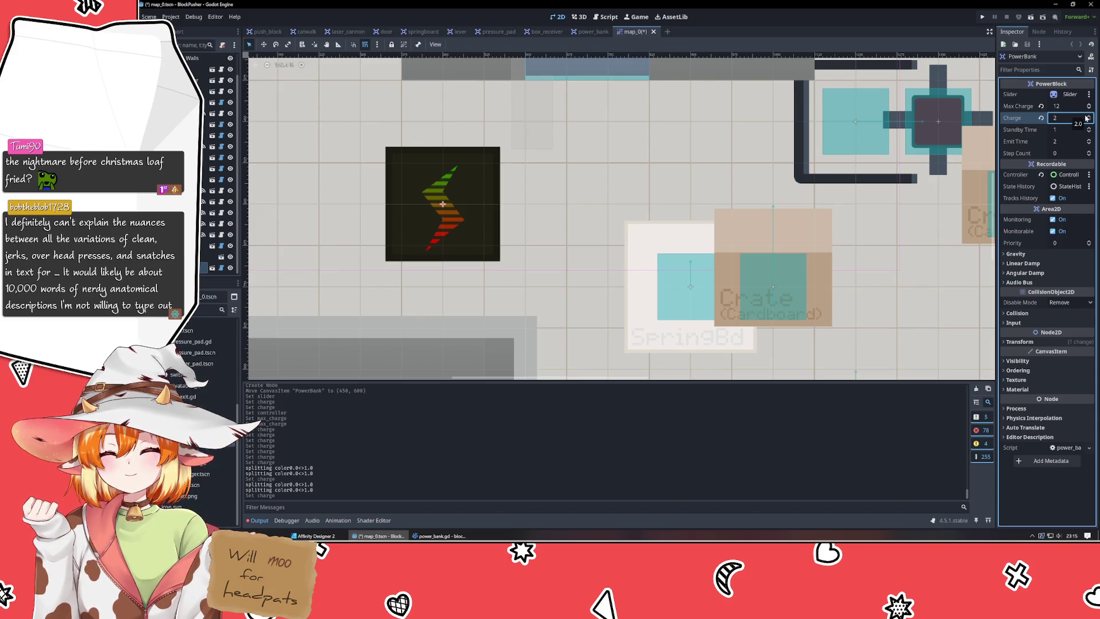
pyautogui.click(1089, 121)
pyautogui.click(1090, 120)
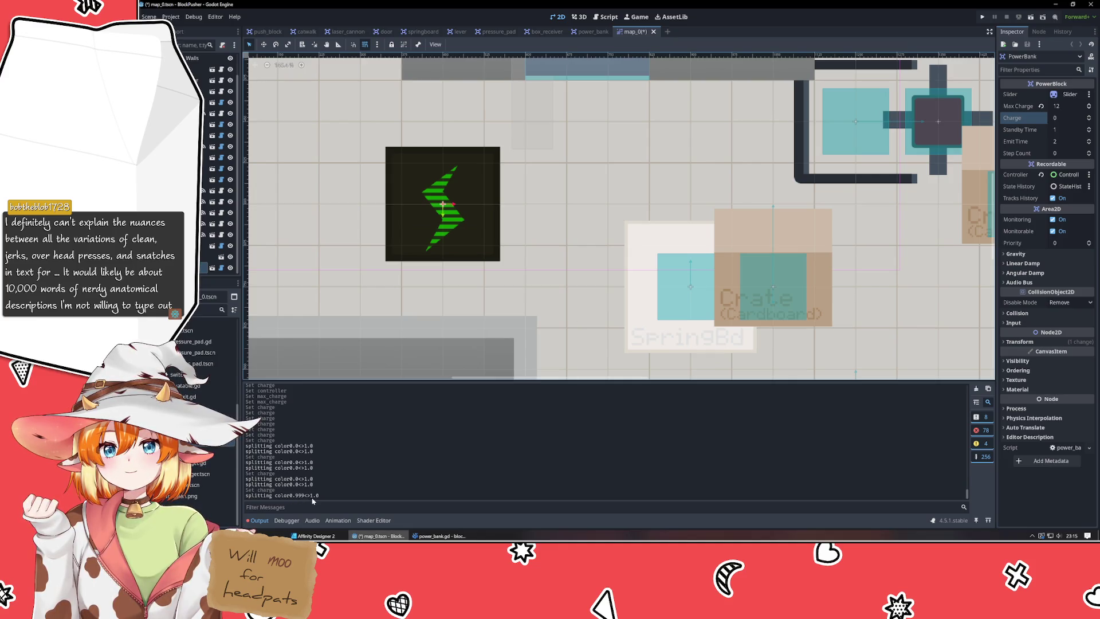
pyautogui.hotkey('alt', 'Tab')
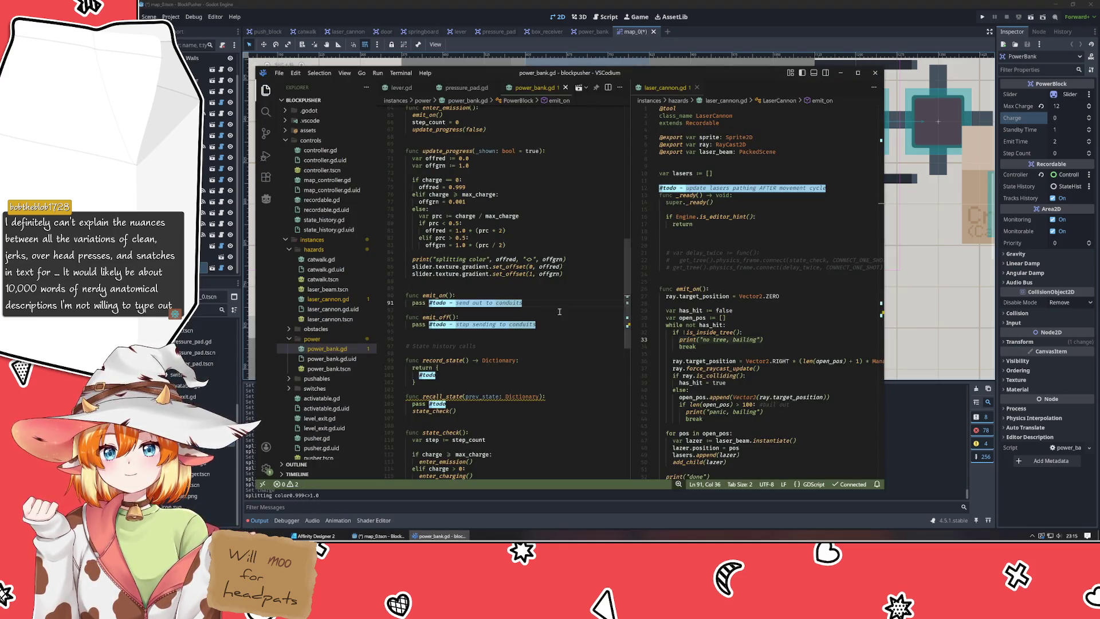
# Move the VSCodium window right to reveal the map, then bring Godot forward.
pyautogui.moveTo(552, 77)
pyautogui.mouseDown()
pyautogui.moveTo(773, 77)
pyautogui.moveTo(736, 77)
pyautogui.mouseUp()
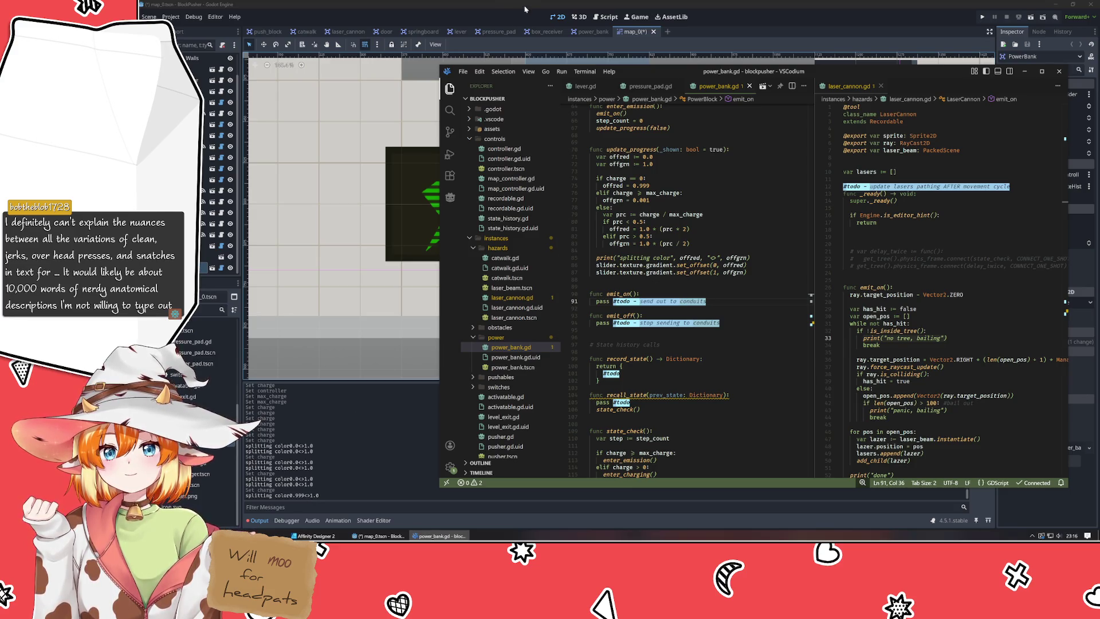
pyautogui.click(1082, 134)
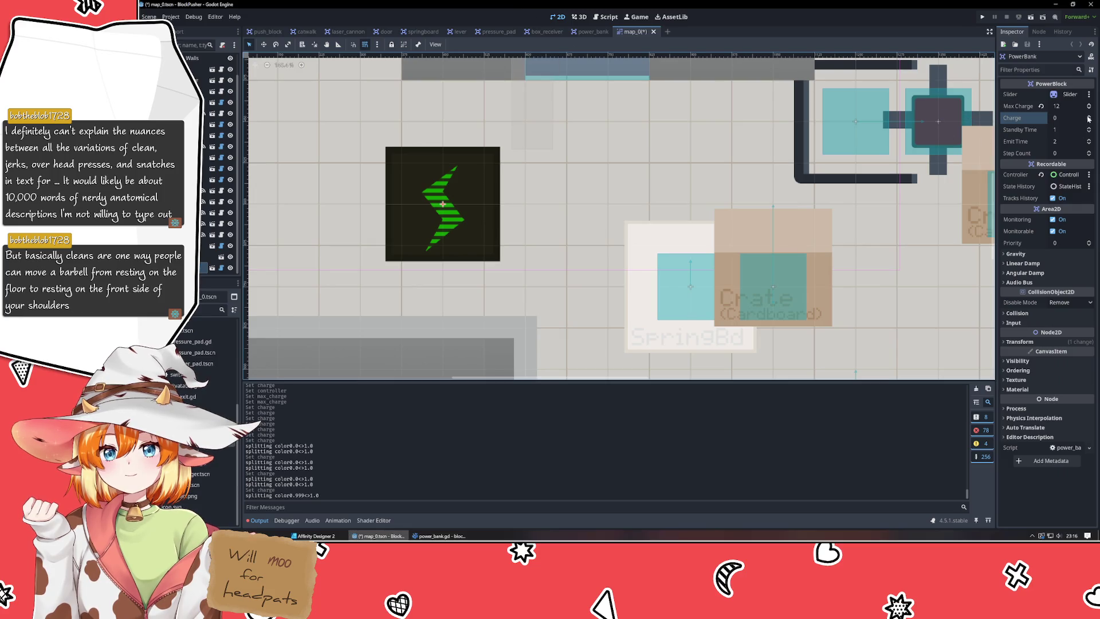
# Scroll the Charge value up to its maximum of 12, turning the bolt fully red.
pyautogui.scroll(8, 1088, 119)
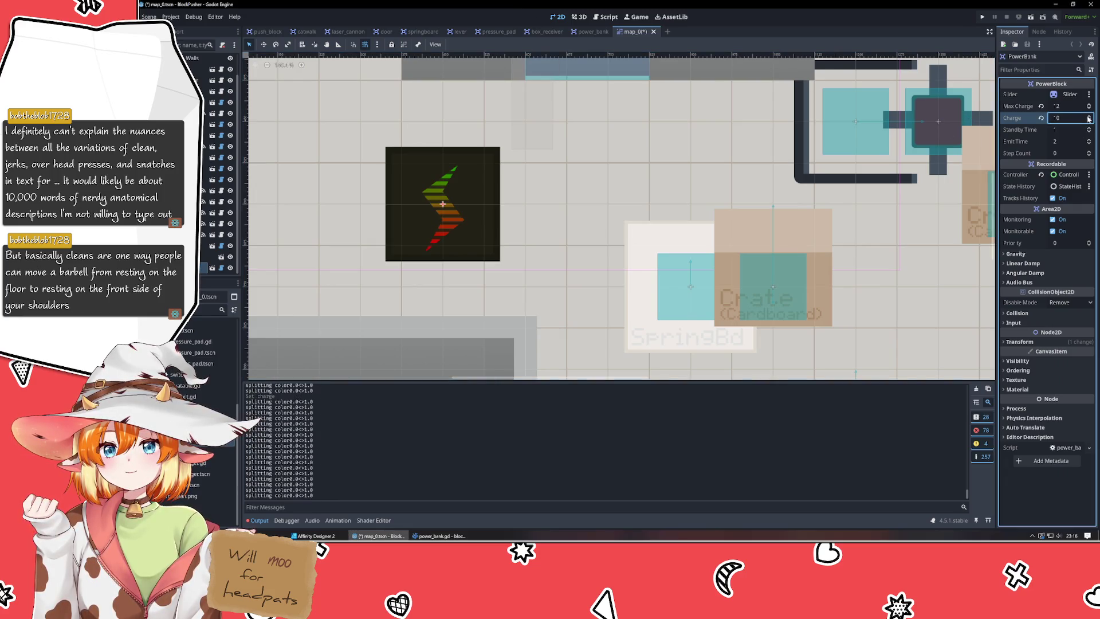
pyautogui.scroll(4, 1089, 118)
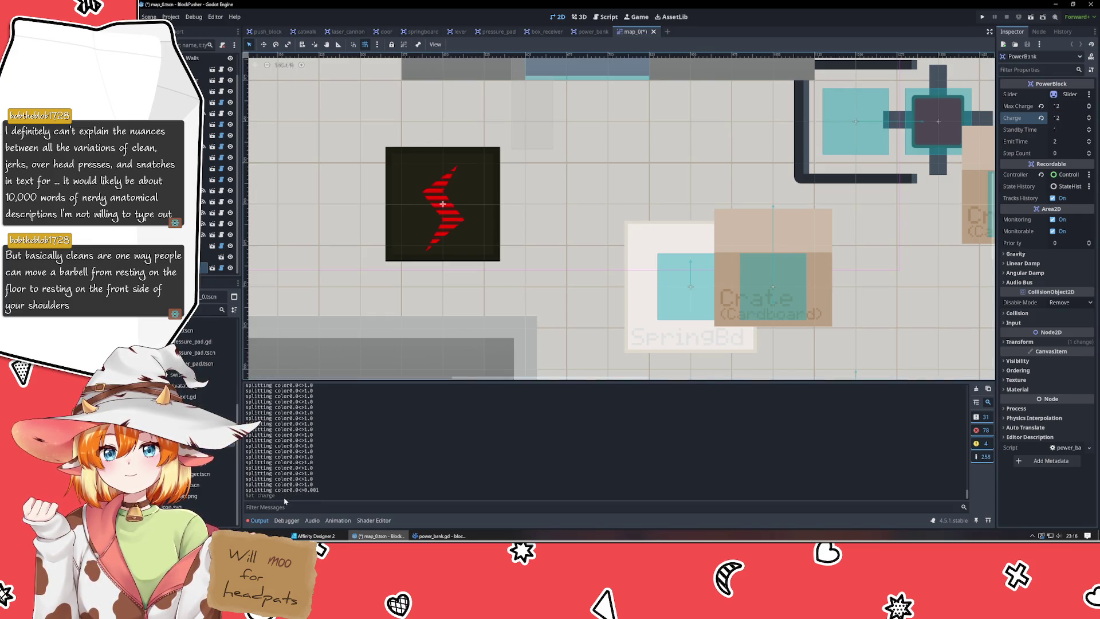
pyautogui.hotkey('alt', 'Tab')
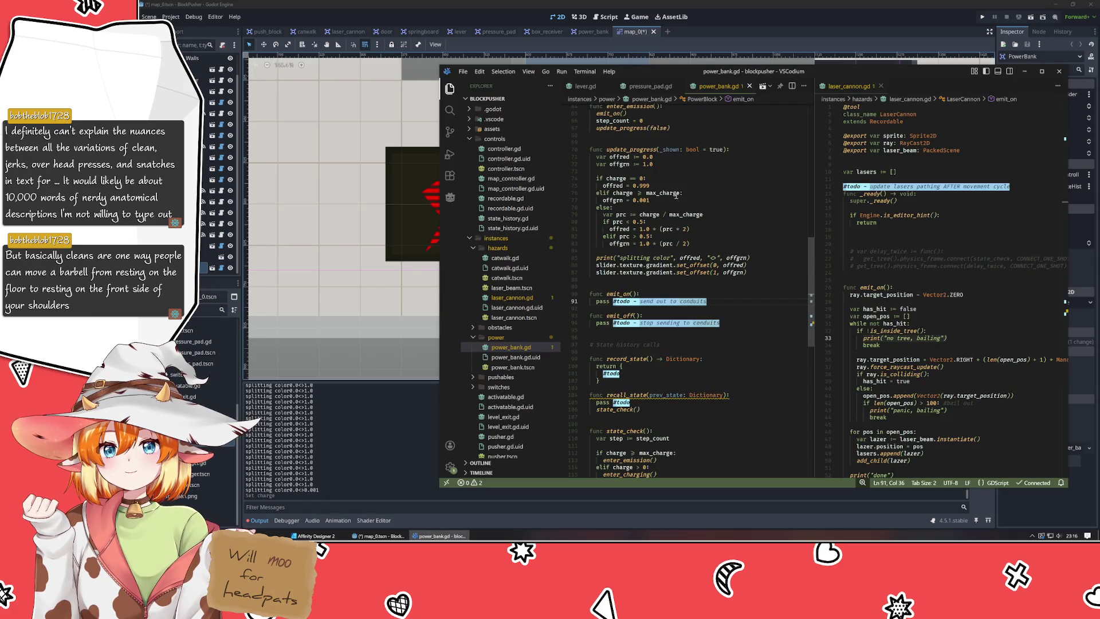
# Place the caret on the offgrn = 0.001 line, then close Godot's map_0 scene tab.
pyautogui.click(680, 200)
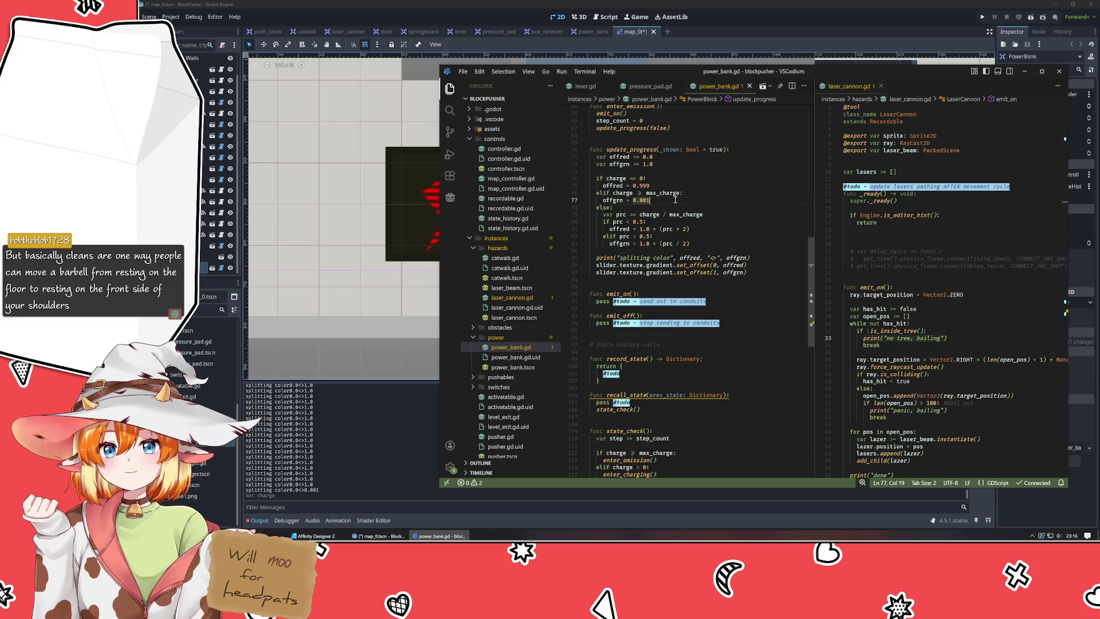
pyautogui.middleClick(634, 38)
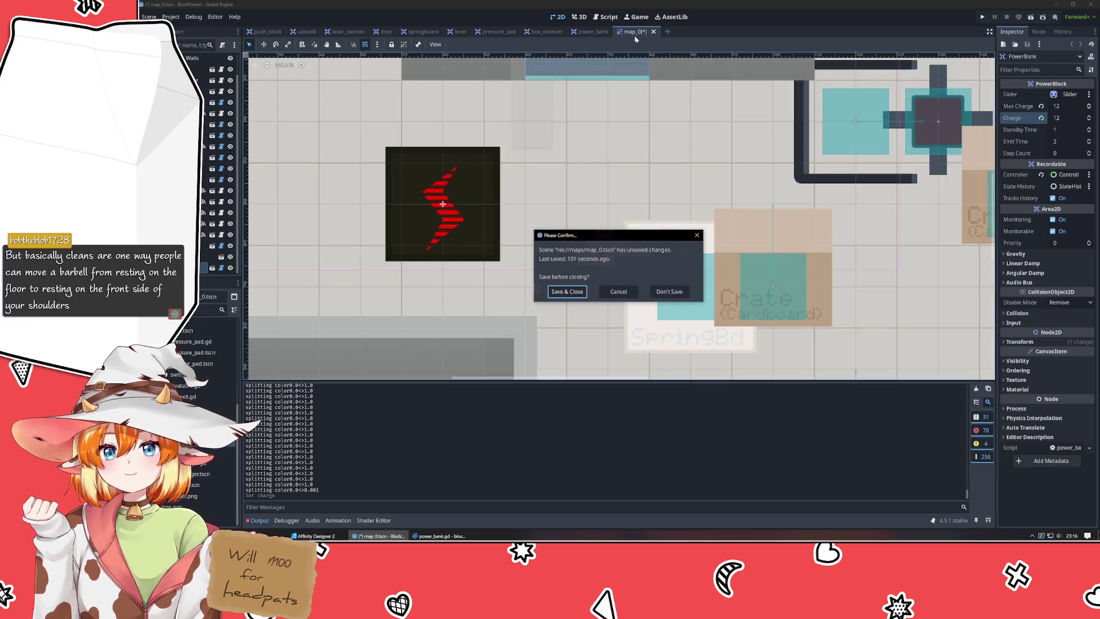
# Save and close map_0, inspect the Slider sprite's gradient, then reopen map_0.tscn from FileSystem.
pyautogui.click(566, 290)
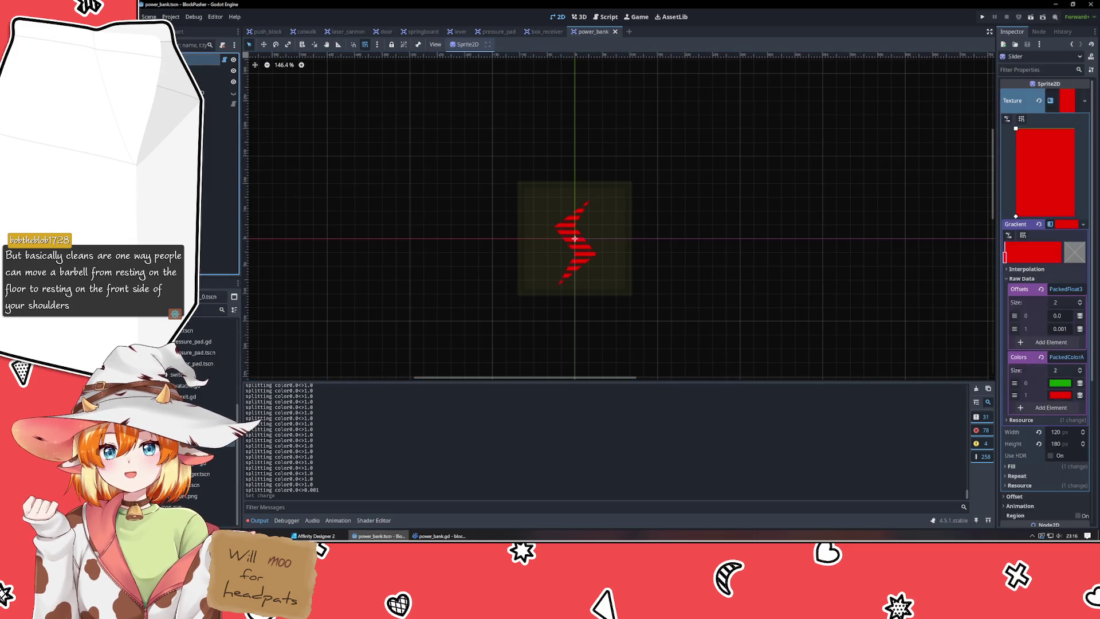
pyautogui.click(574, 241)
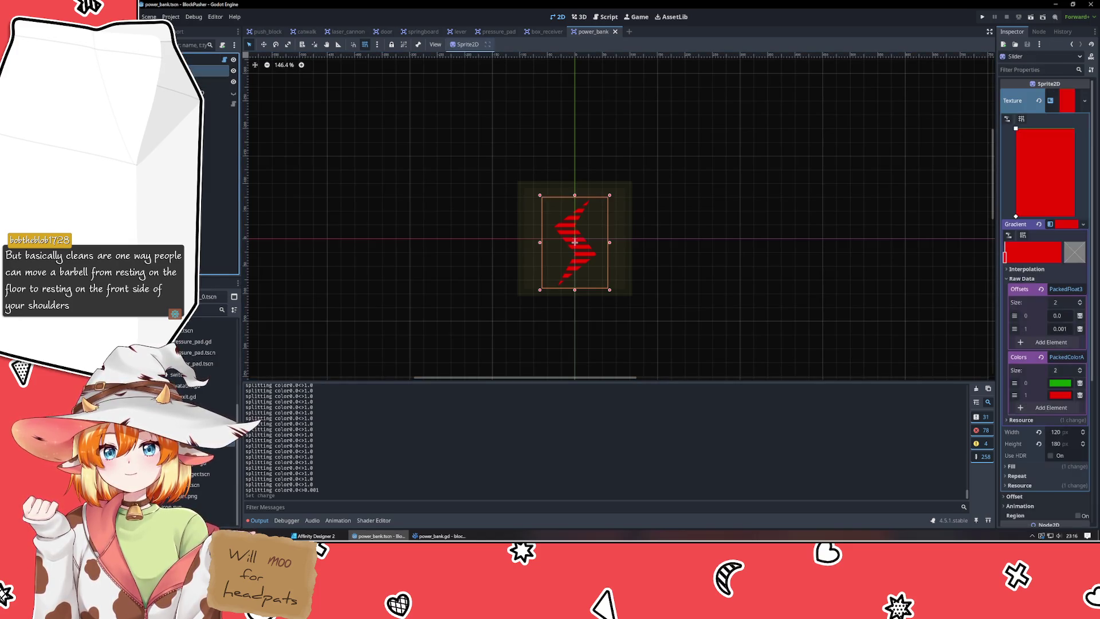
pyautogui.press('Escape')
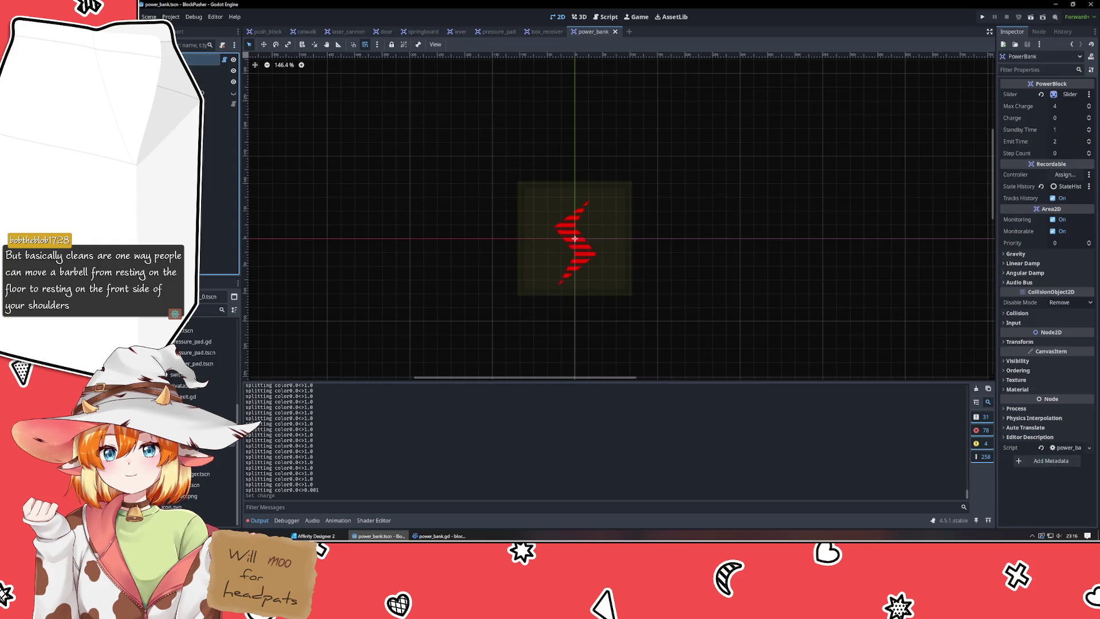
pyautogui.doubleClick(189, 330)
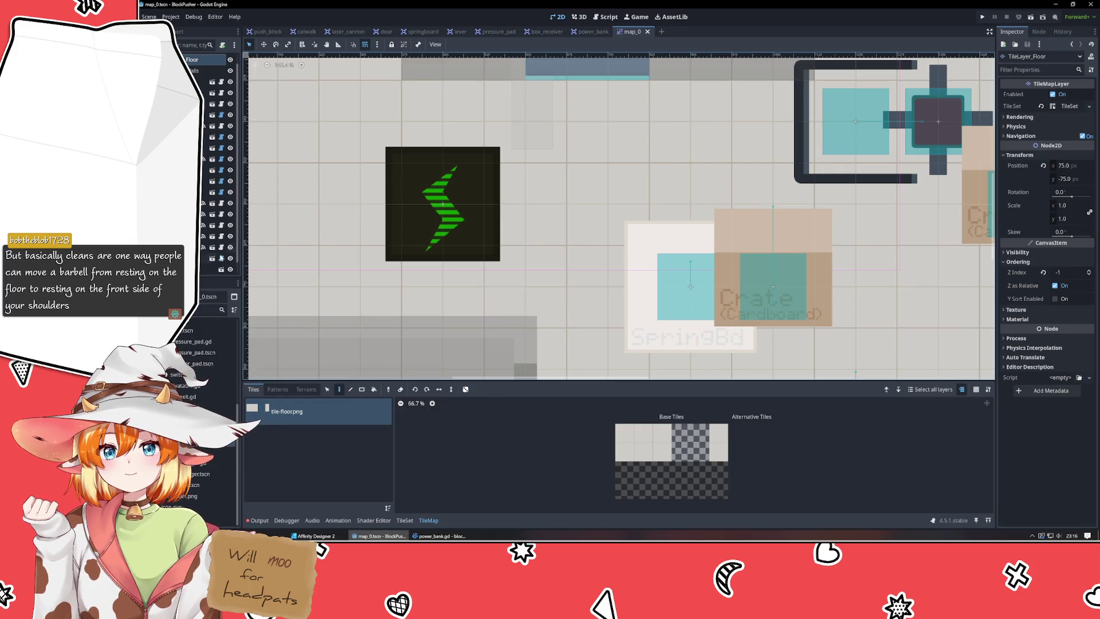
# Select the PowerBank in map_0, reset its Charge to 0, then raise it to 12.
pyautogui.click(393, 208)
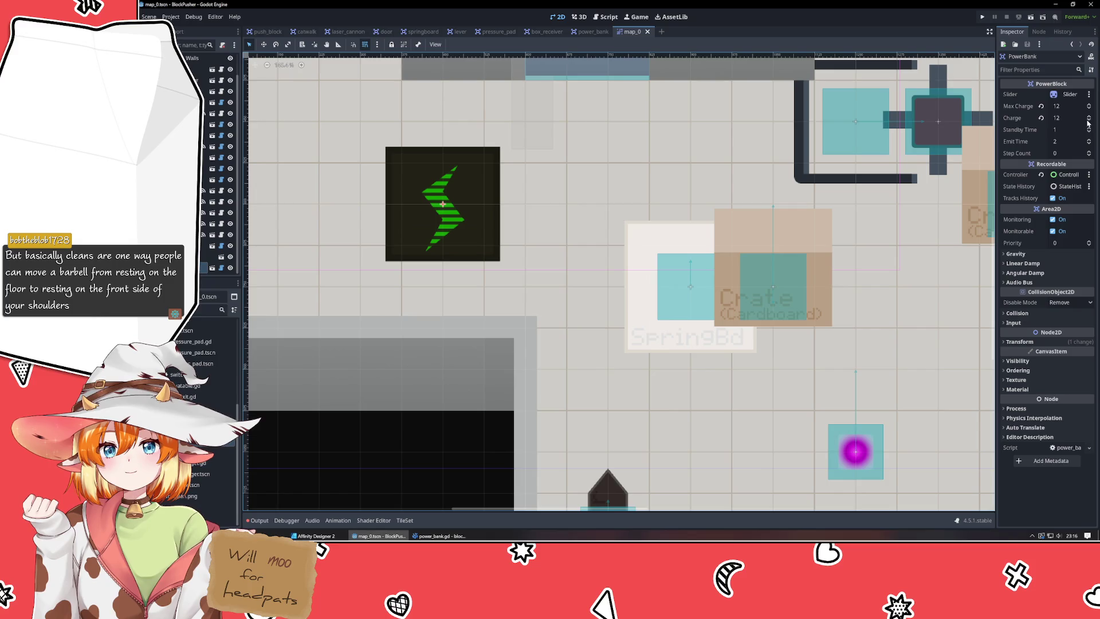
pyautogui.click(1046, 121)
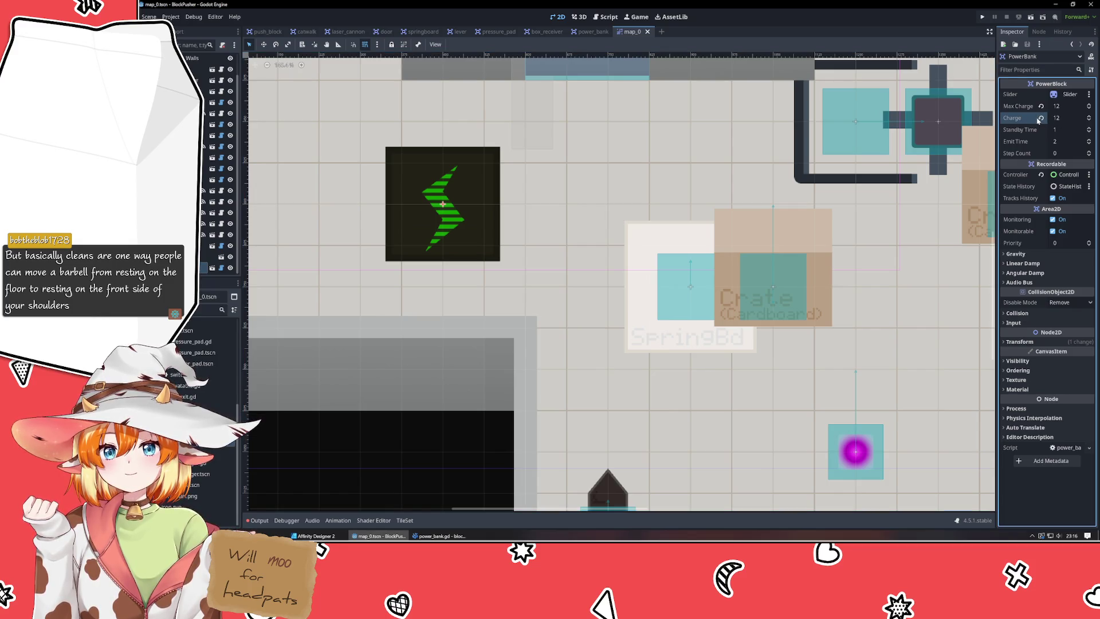
pyautogui.click(1041, 118)
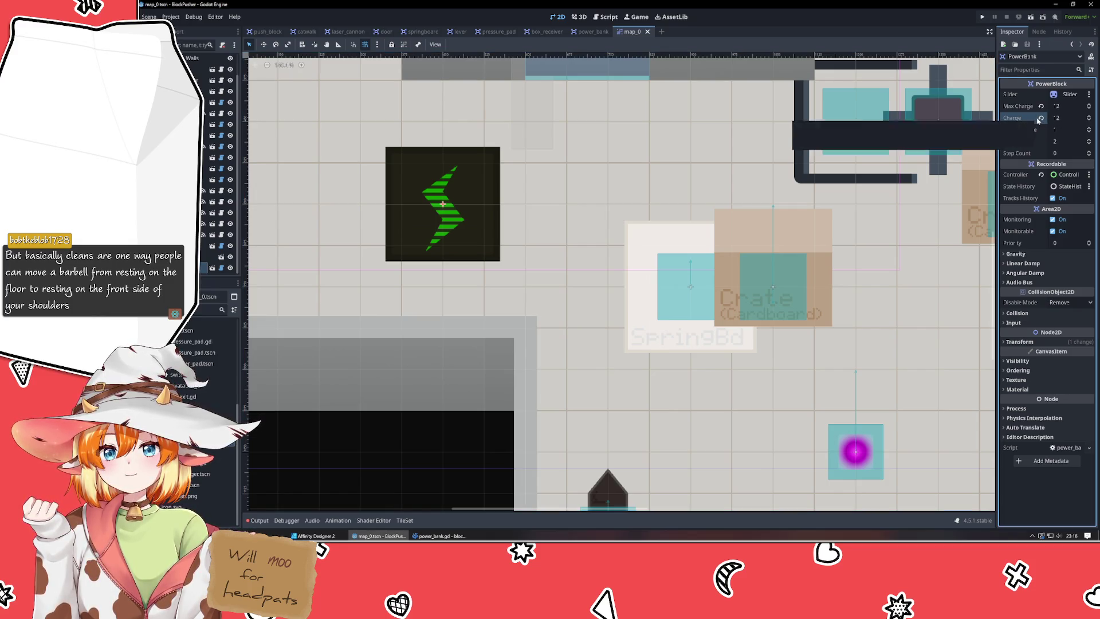
pyautogui.click(1089, 121)
pyautogui.click(1089, 117)
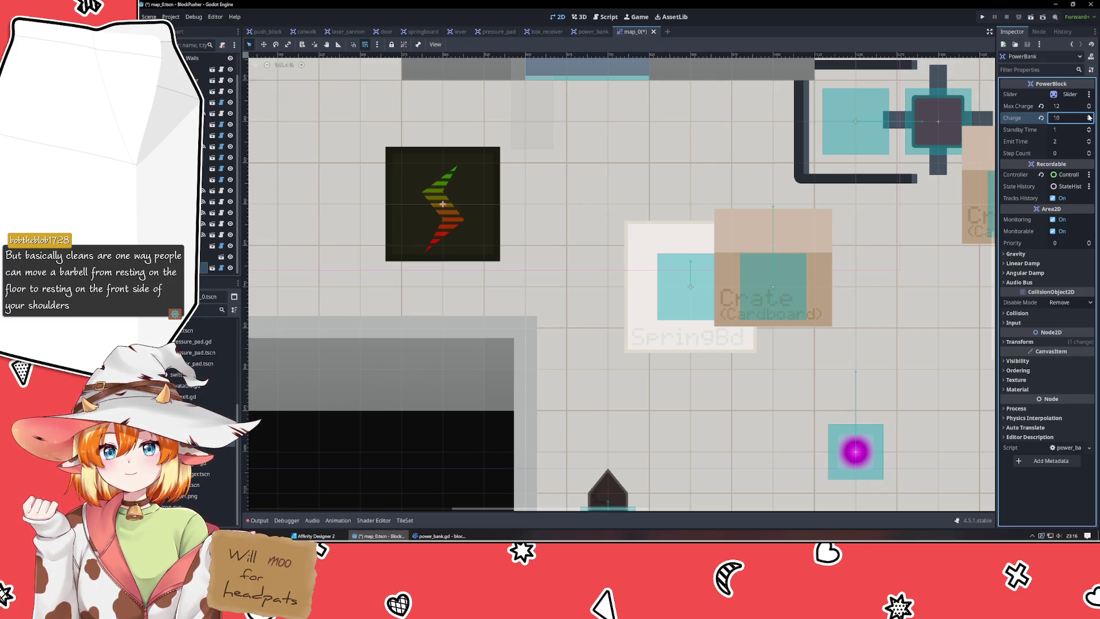
pyautogui.click(1089, 118)
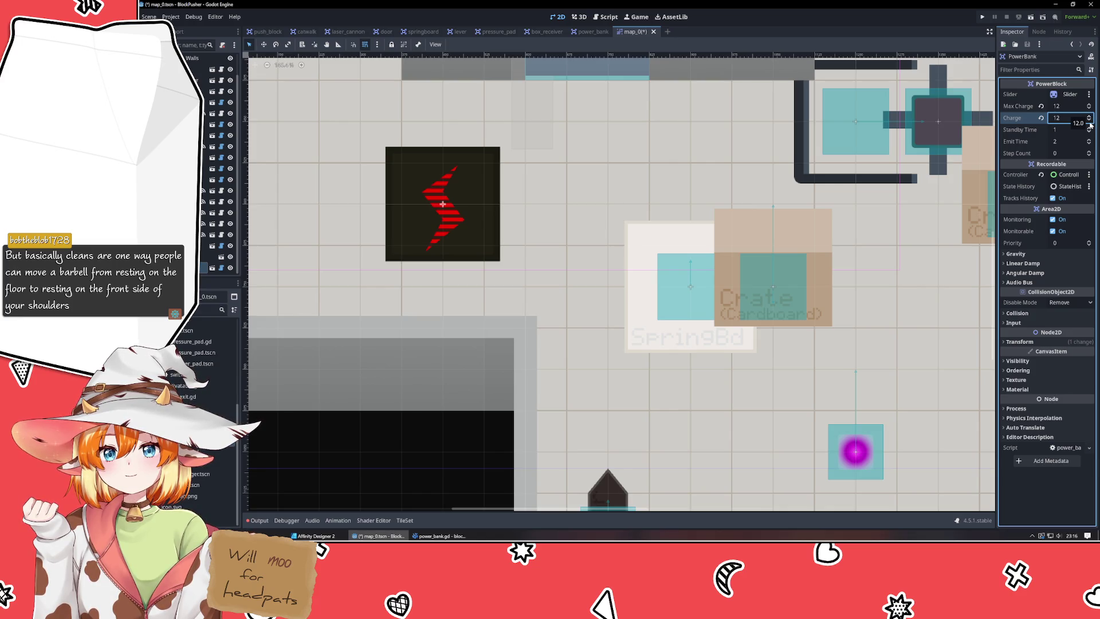
# Scroll Charge back down to 0 and pan the map to bring the PowerBank into view.
pyautogui.scroll(-2, 1091, 124)
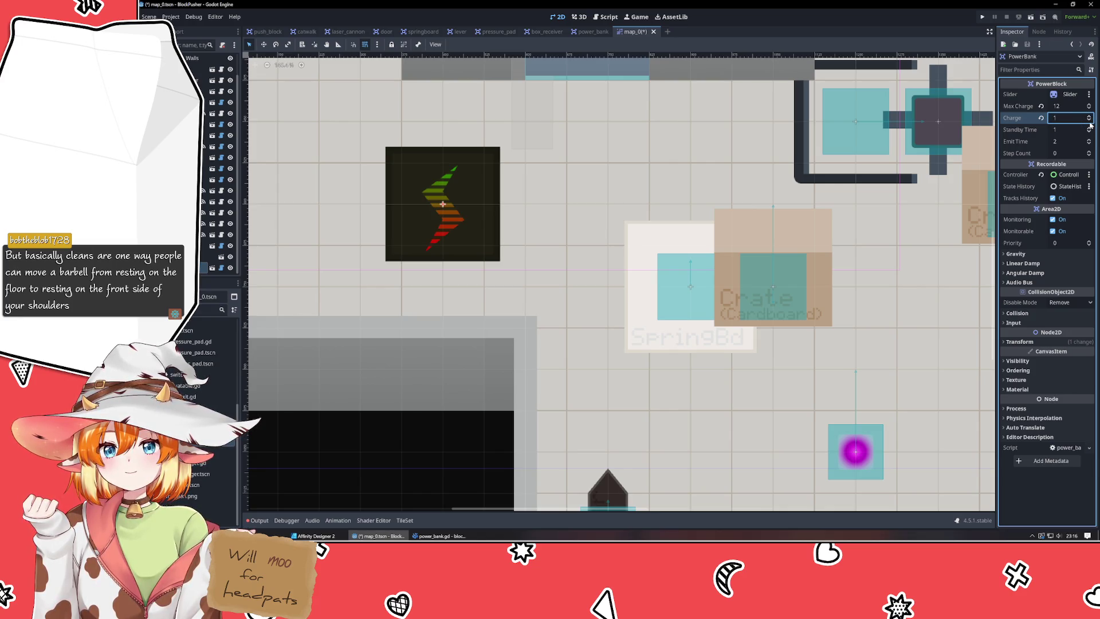
pyautogui.scroll(-1, 1091, 124)
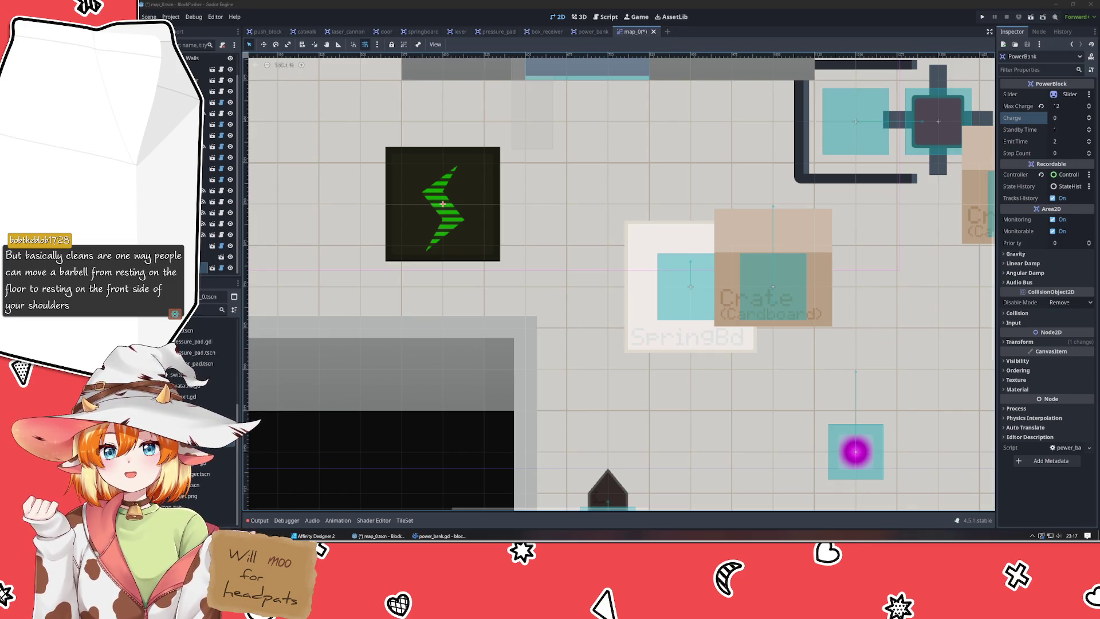
pyautogui.click(404, 226)
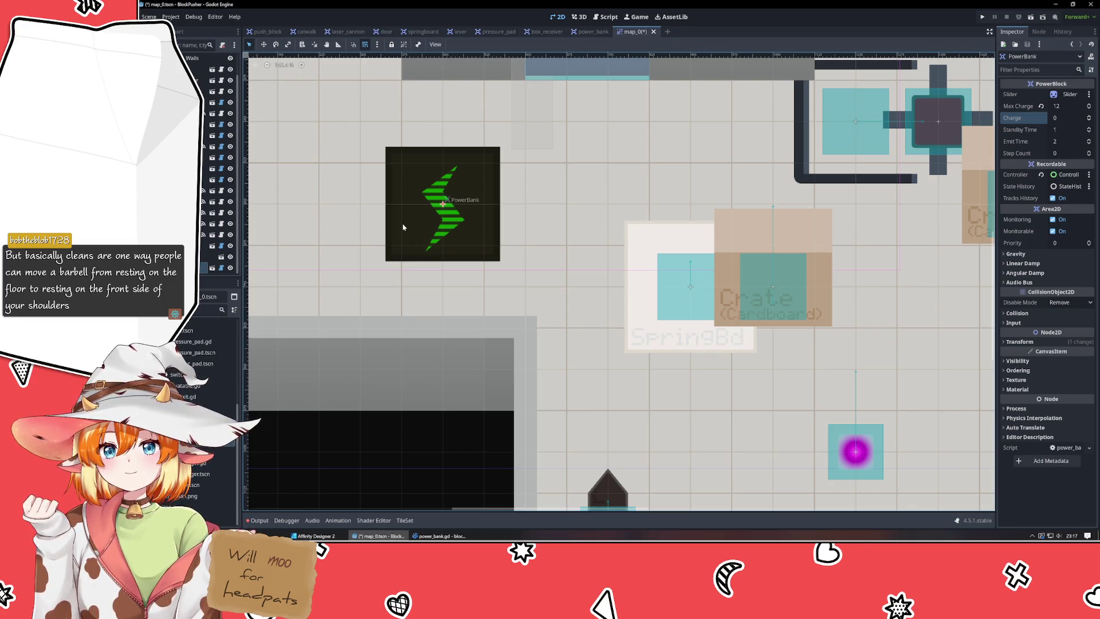
pyautogui.moveTo(404, 226)
pyautogui.mouseDown()
pyautogui.moveTo(448, 257)
pyautogui.moveTo(447, 287)
pyautogui.moveTo(456, 287)
pyautogui.mouseUp()
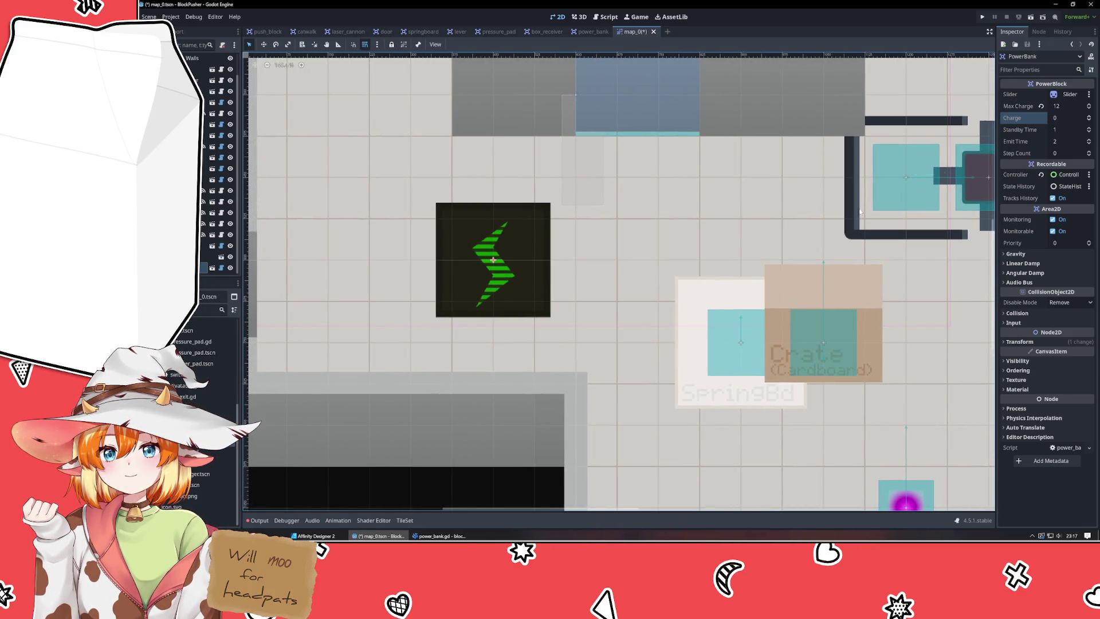
# Give the PowerBank Standby Time 0, Emit Time 4, Max Charge 12 and Charge 0.
pyautogui.click(1089, 131)
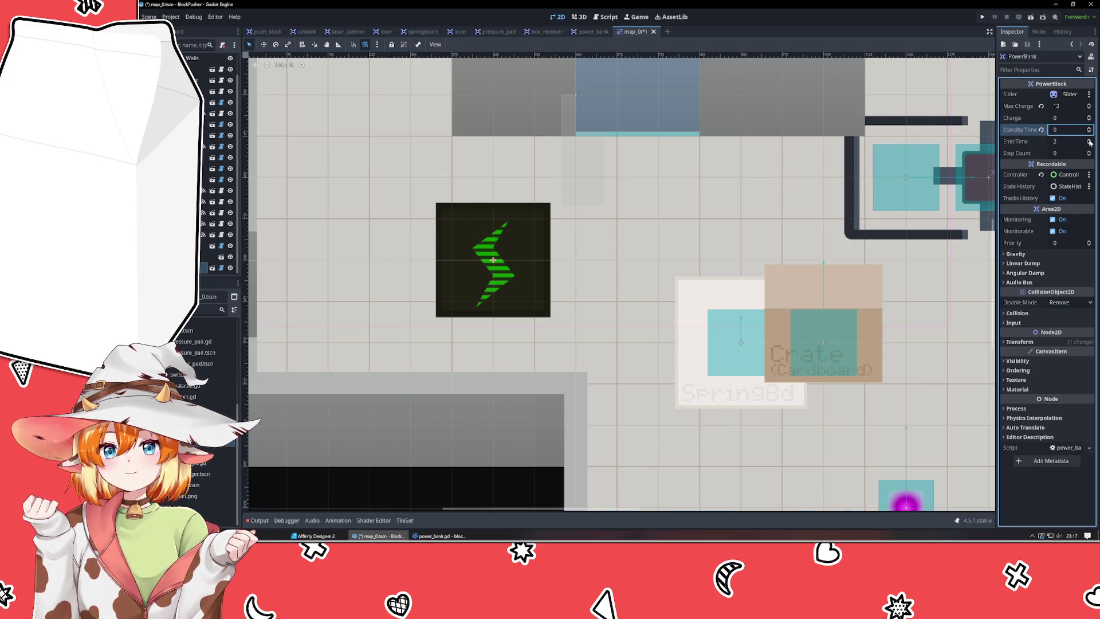
pyautogui.click(1089, 140)
pyautogui.click(1089, 139)
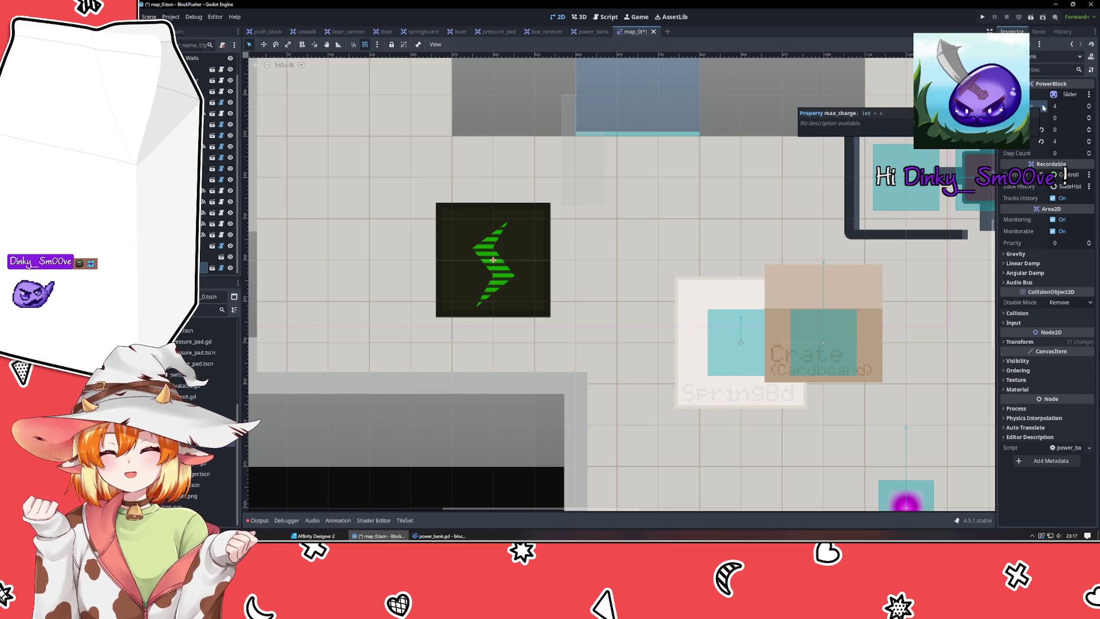
pyautogui.click(1089, 106)
pyautogui.click(1089, 106)
pyautogui.click(1090, 105)
pyautogui.click(1089, 106)
pyautogui.click(1089, 105)
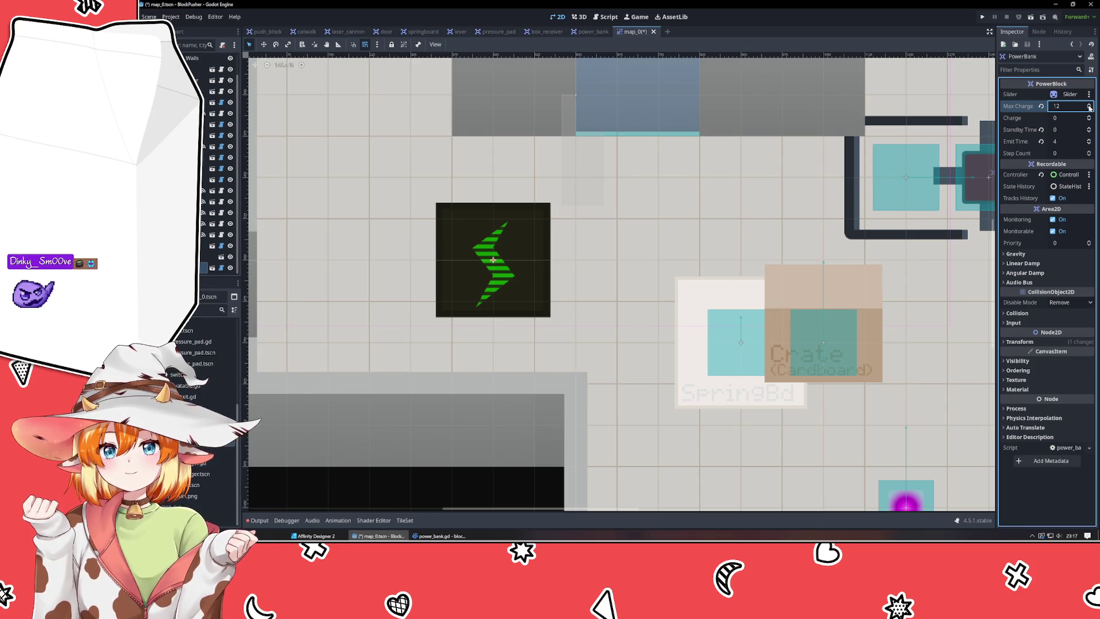
pyautogui.click(1089, 117)
pyautogui.click(1089, 119)
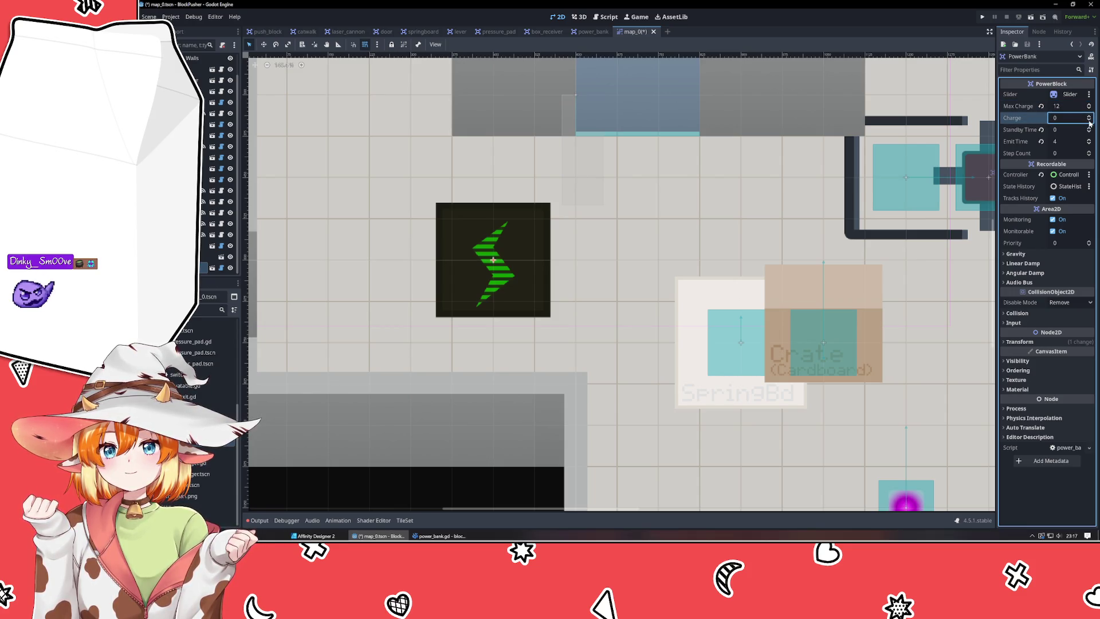
pyautogui.click(439, 535)
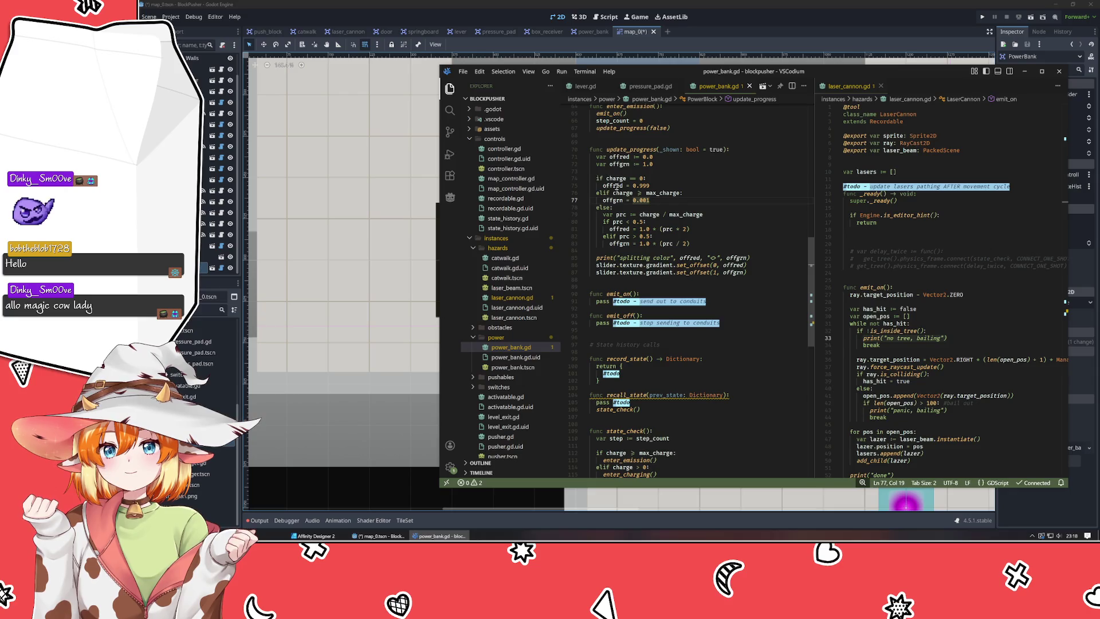
# Start a new print("split… line right after the prc charge-ratio calculation.
pyautogui.moveTo(678, 189)
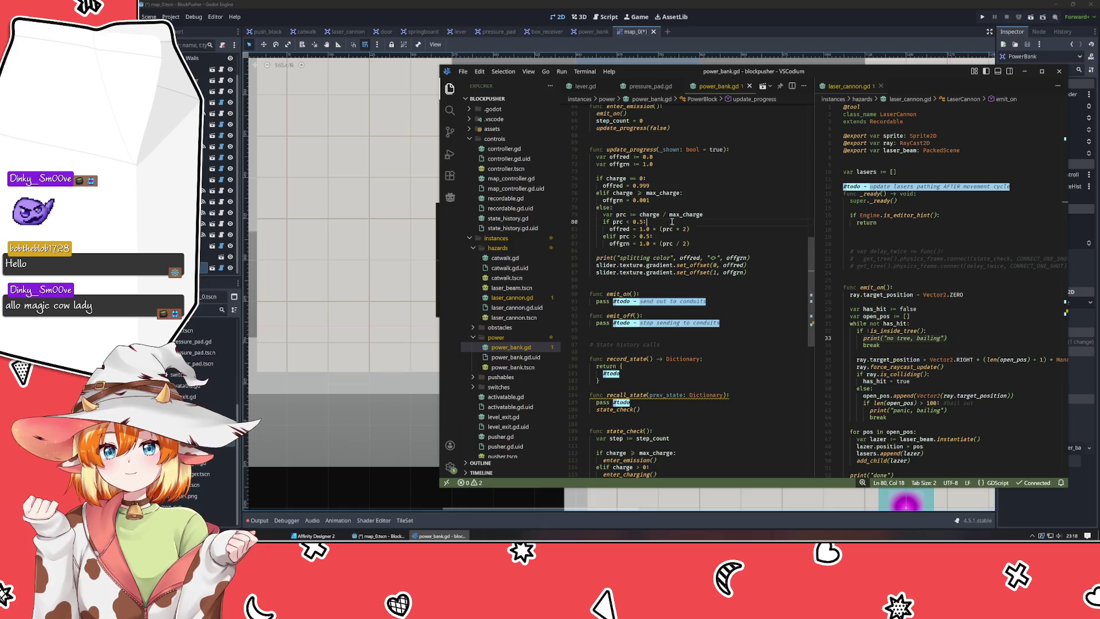
pyautogui.click(709, 234)
pyautogui.click(700, 244)
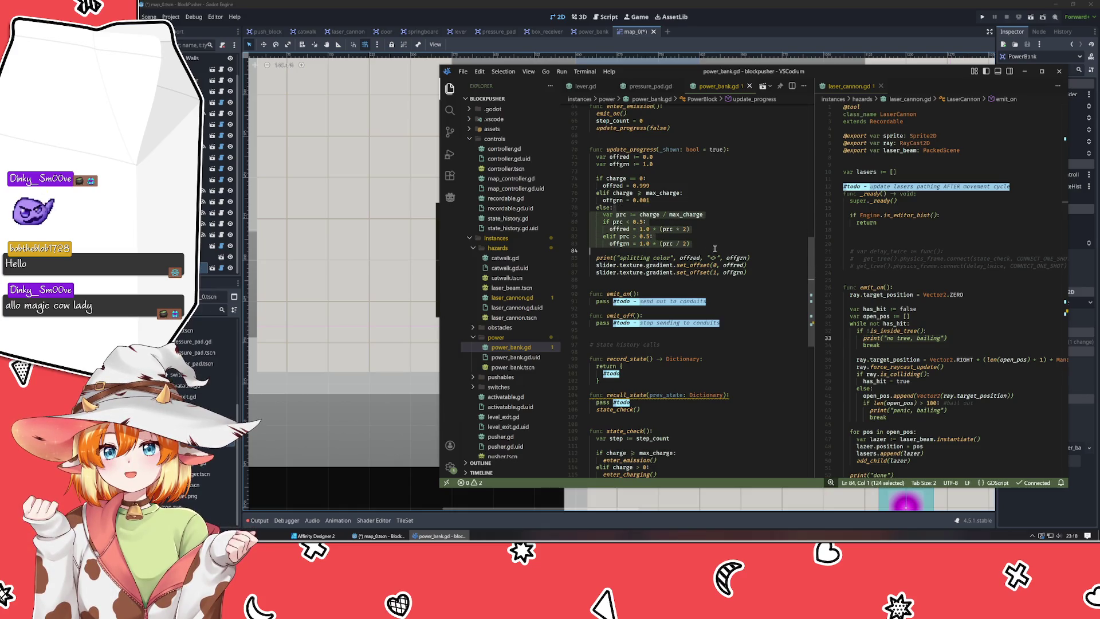
pyautogui.click(717, 213)
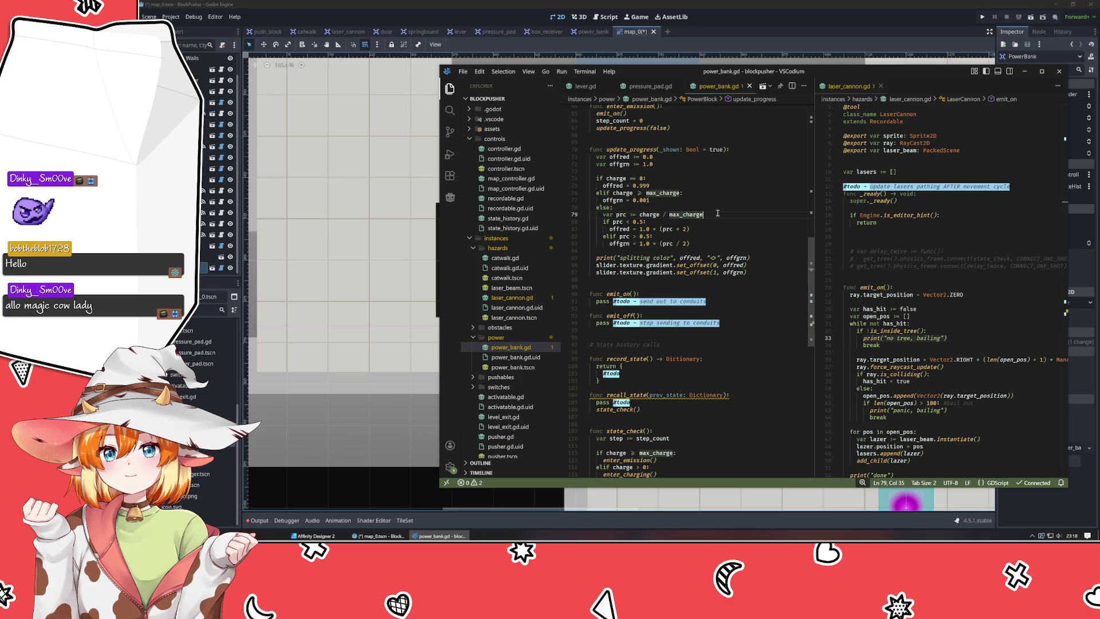
pyautogui.press('Return')
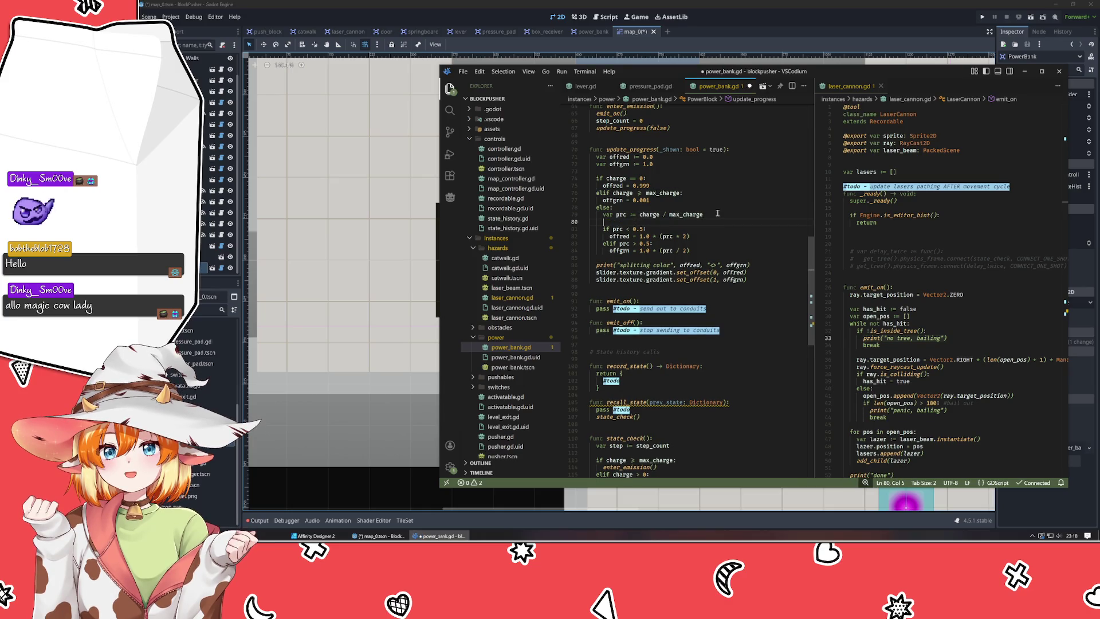
pyautogui.write('print')
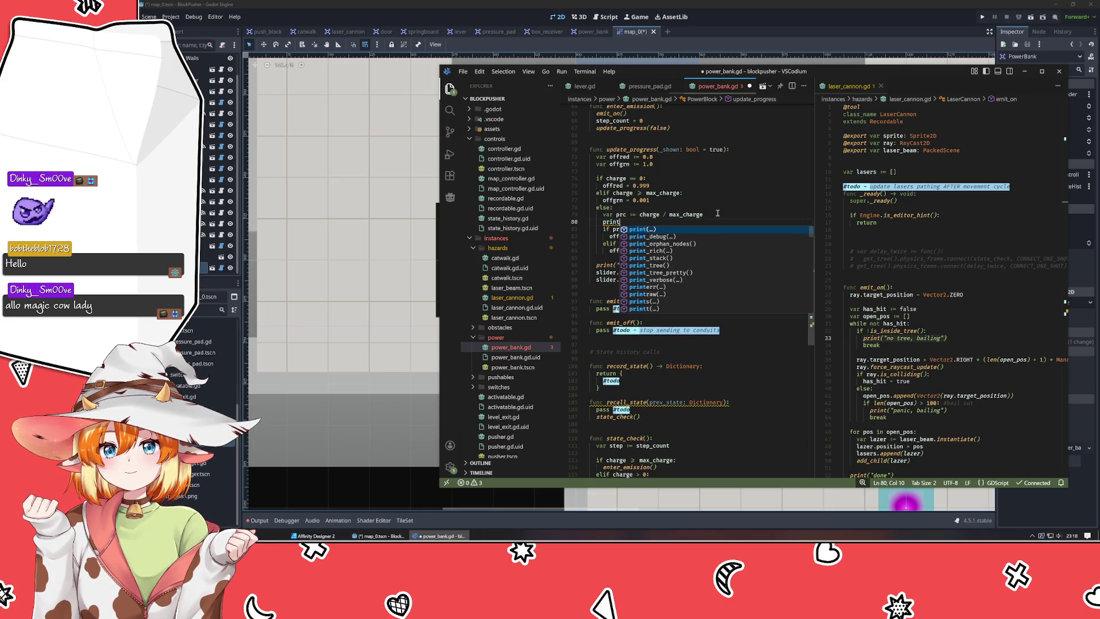
pyautogui.write('("')
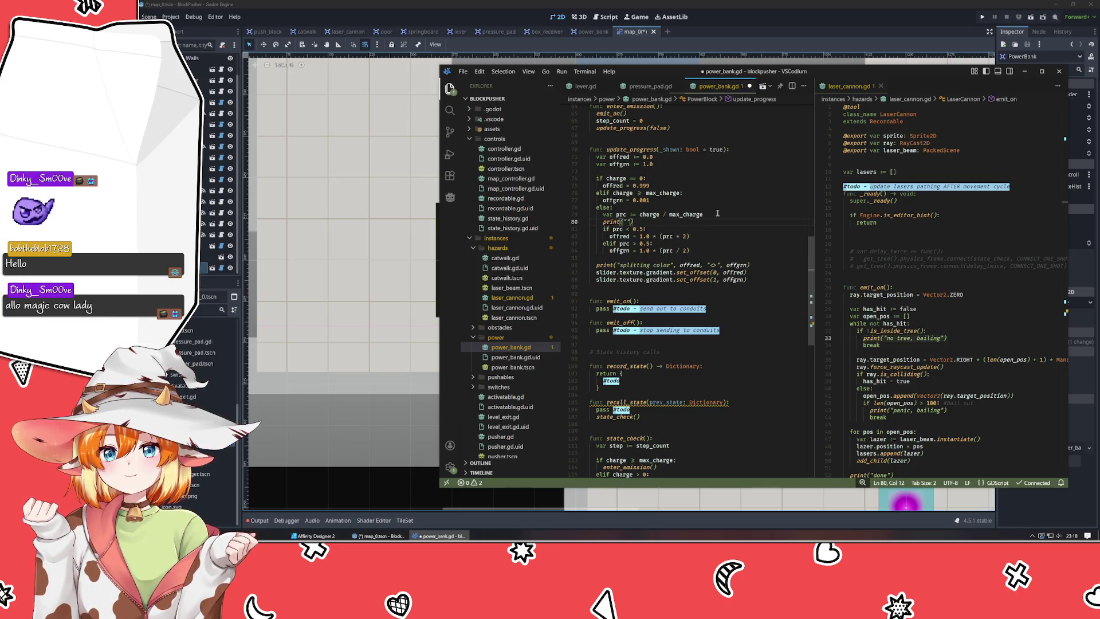
pyautogui.write('split')
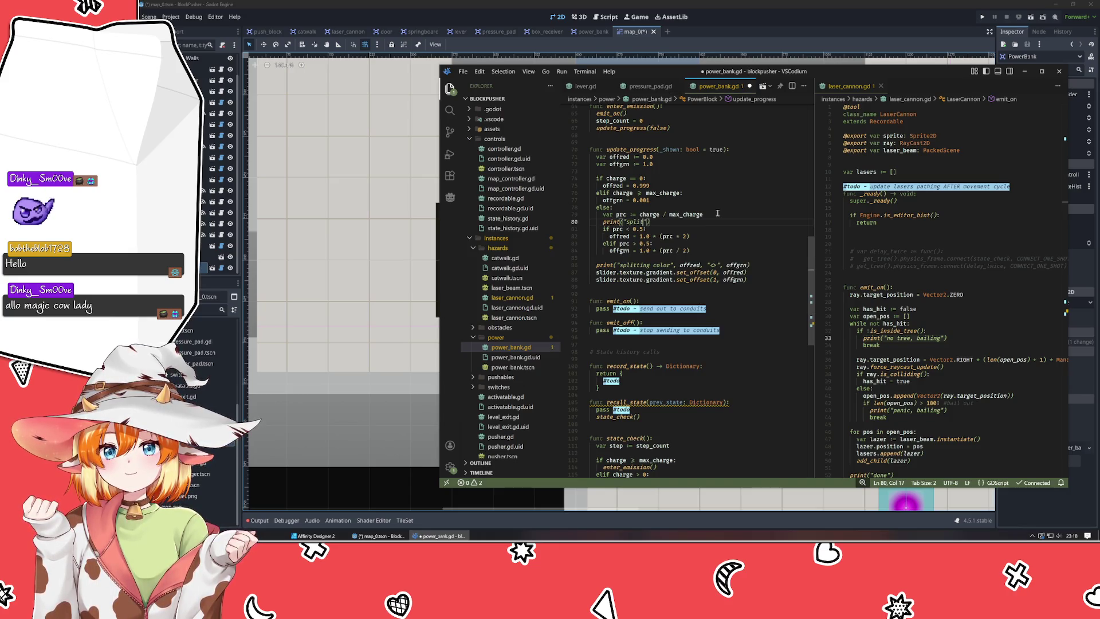
pyautogui.press('Down')
pyautogui.press('Down')
pyautogui.press('Down')
# Relabel the later colour print to 'final color' and complete the new line as print("splitting", prc).
pyautogui.hotkey('ctrl', 'BackSpace')
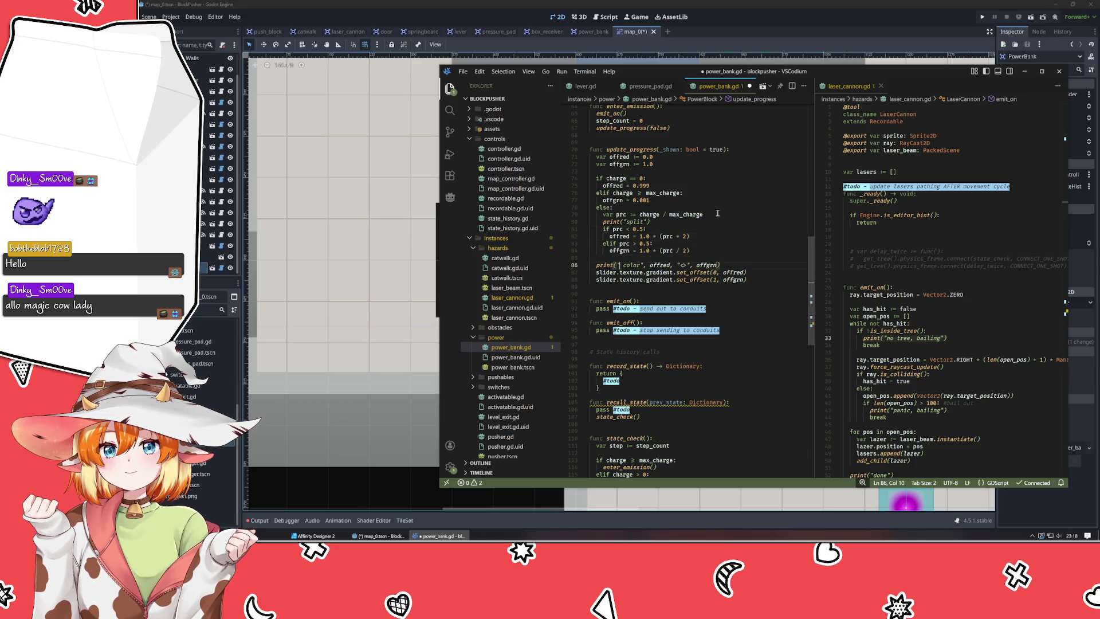
pyautogui.write('final')
pyautogui.press('Up')
pyautogui.press('Up')
pyautogui.press('Up')
pyautogui.press('Up')
pyautogui.press('Up')
pyautogui.press('Up')
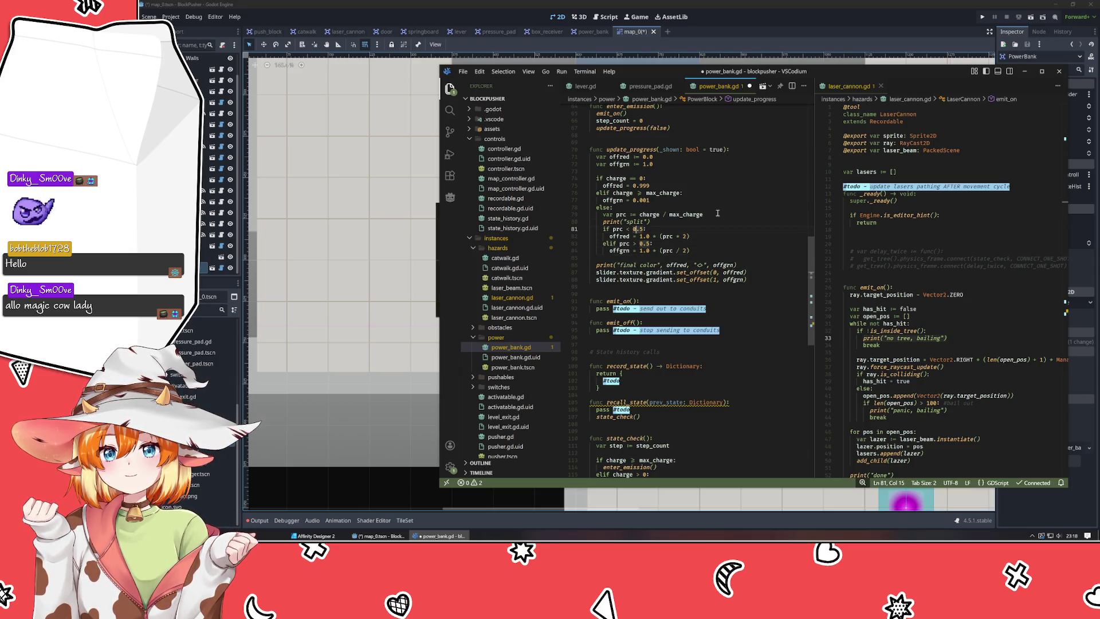
pyautogui.press('Right')
pyautogui.press('Right')
pyautogui.write('ting", ')
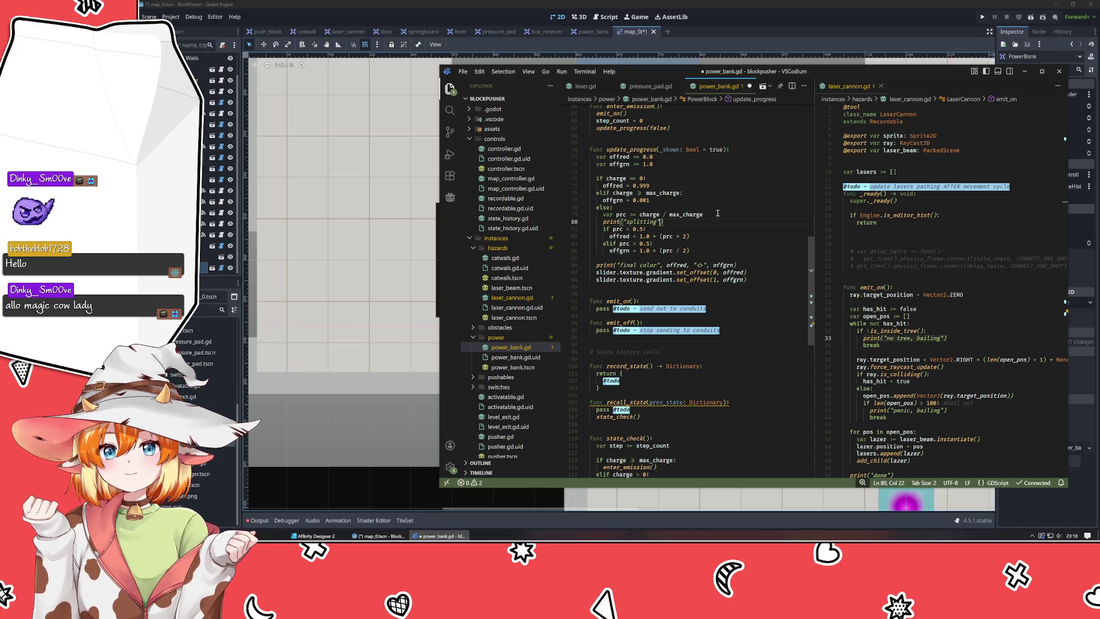
pyautogui.write('prc')
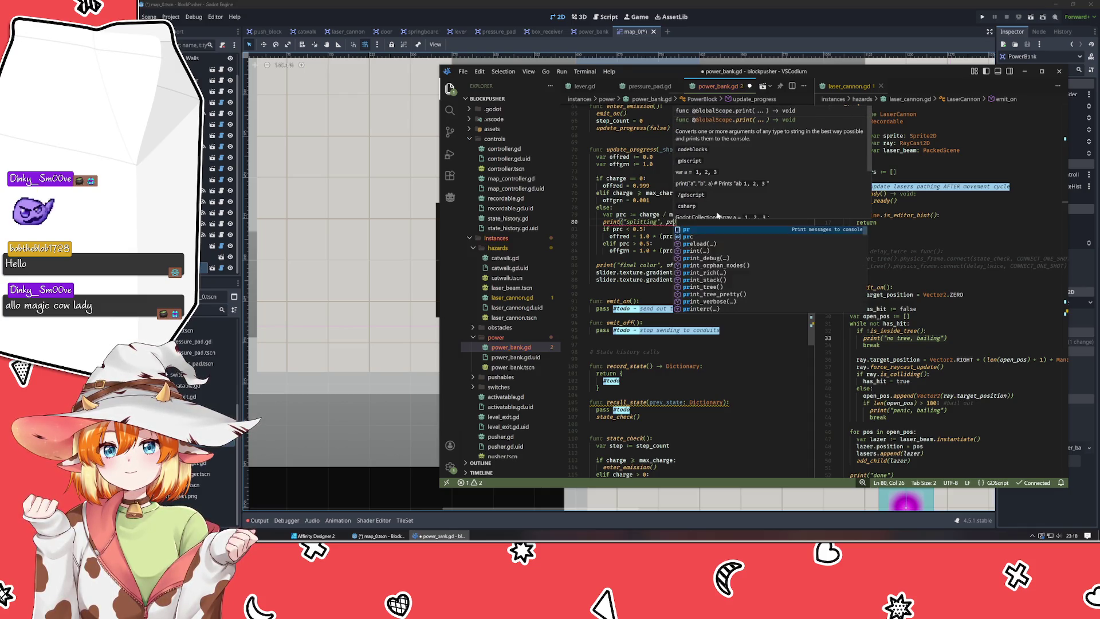
# Back in Godot, dismiss Create New Node and reopen the closed map_0 tab with Ctrl+Shift+T.
pyautogui.click(772, 16)
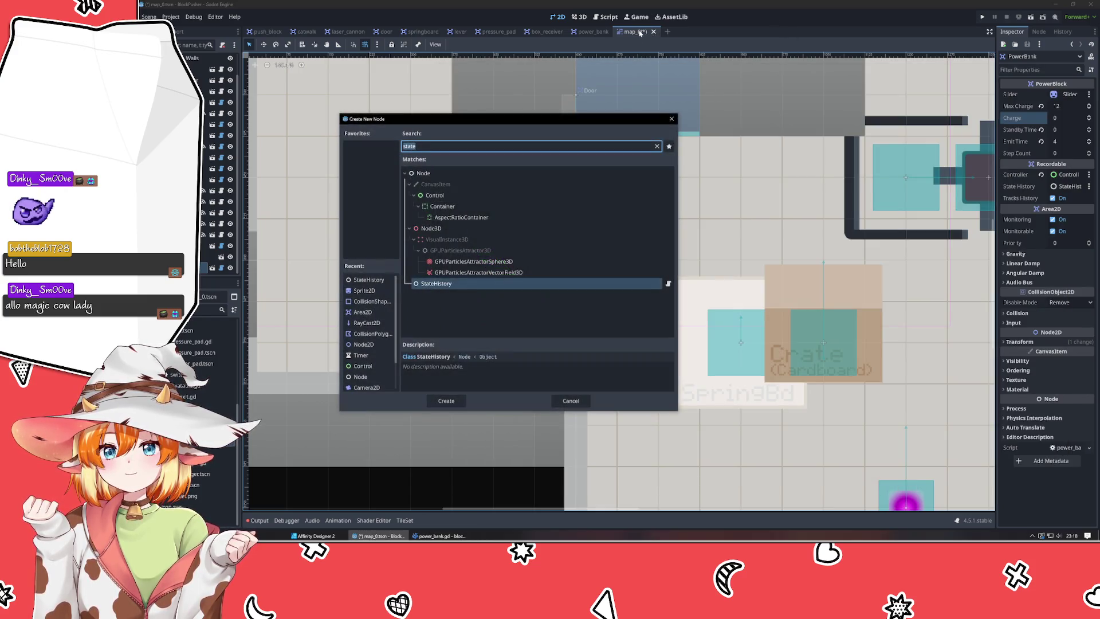
pyautogui.press('Escape')
pyautogui.middleClick(640, 33)
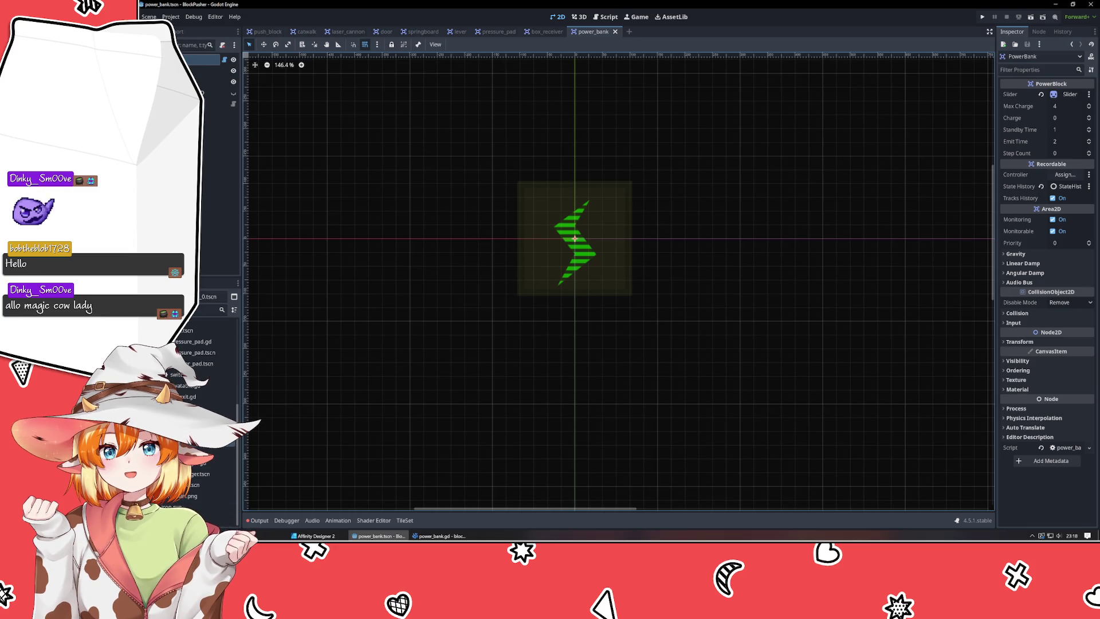
pyautogui.hotkey('ctrl', 'shift', 't')
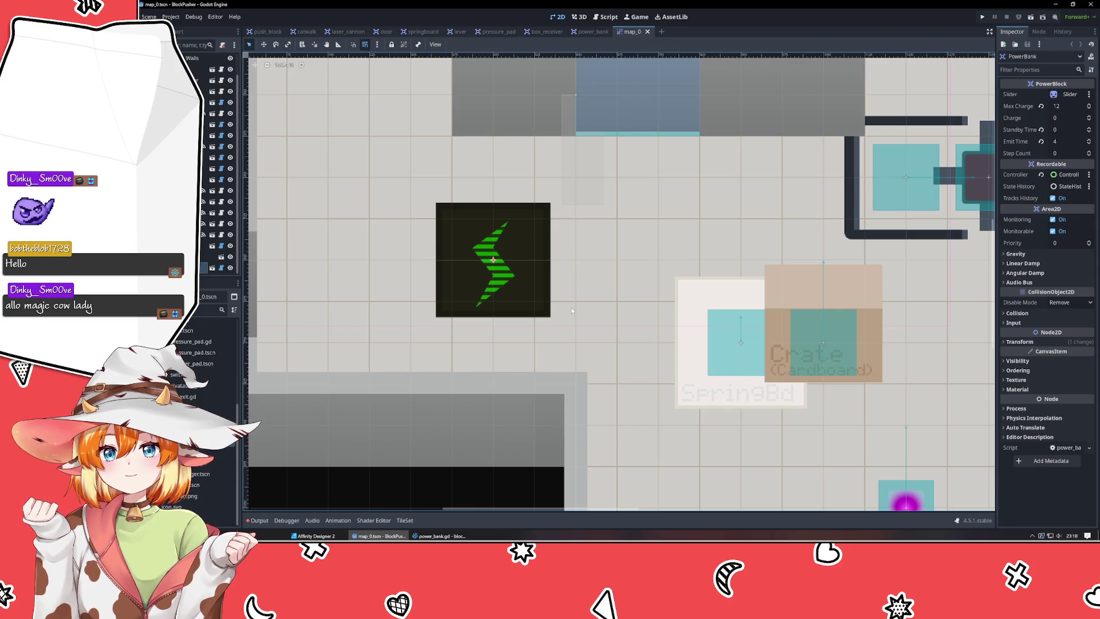
# Select the TileLayer_Floor layer, scroll the map, and select the BoxReceiver object.
pyautogui.click(572, 311)
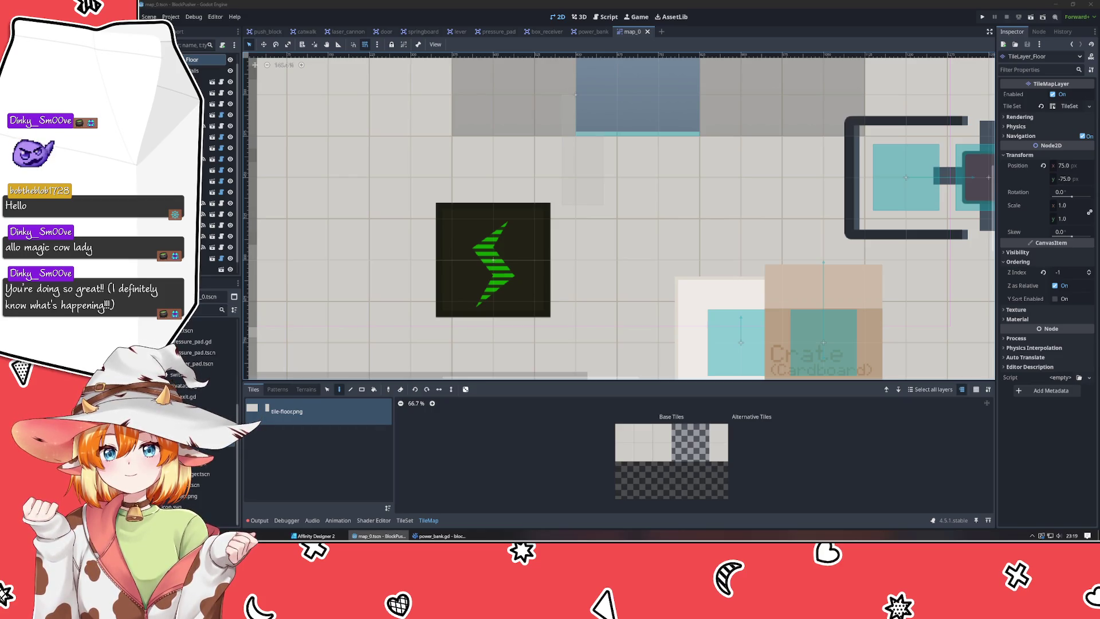
pyautogui.click(313, 308)
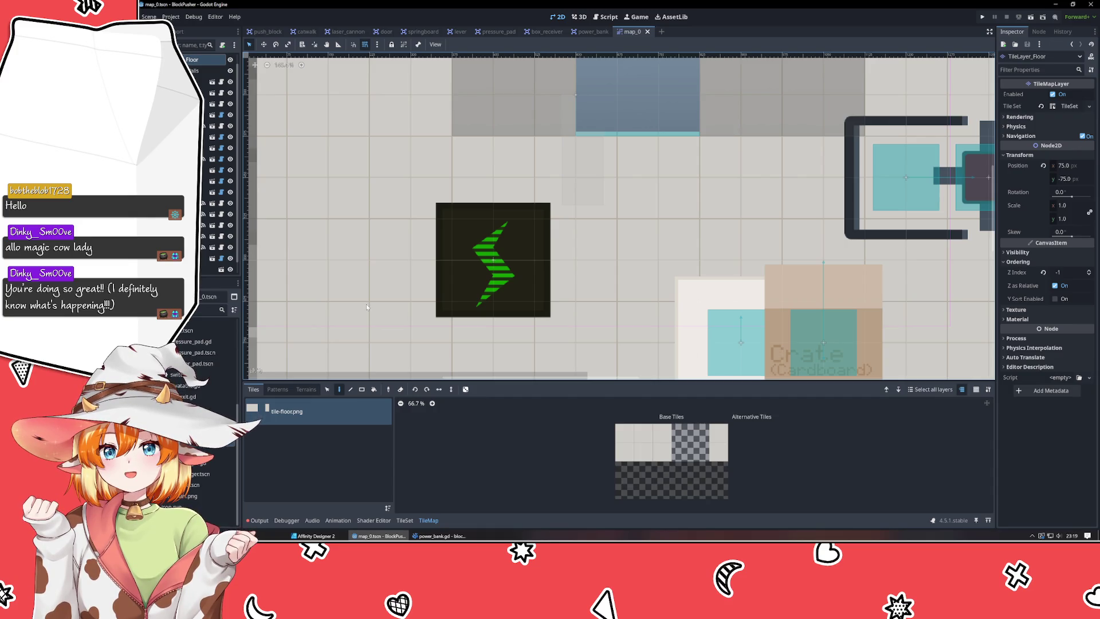
pyautogui.hscroll(-2, 370, 281)
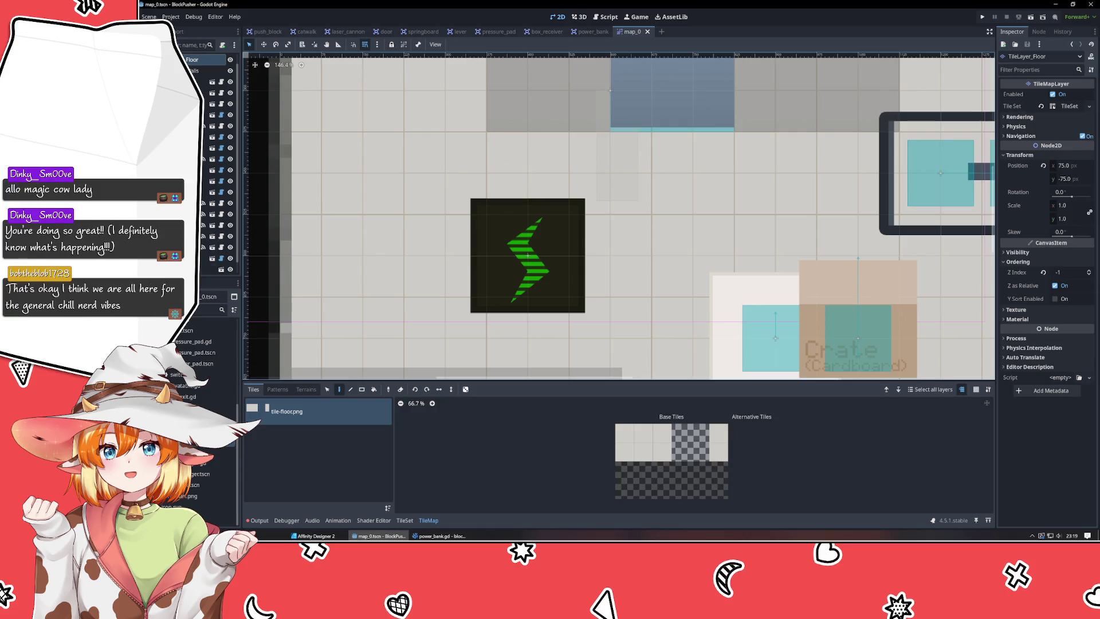
pyautogui.click(206, 269)
# Raise the map_0 PowerBank's Charge to 4 and check the debug prints in the Output log.
pyautogui.click(559, 229)
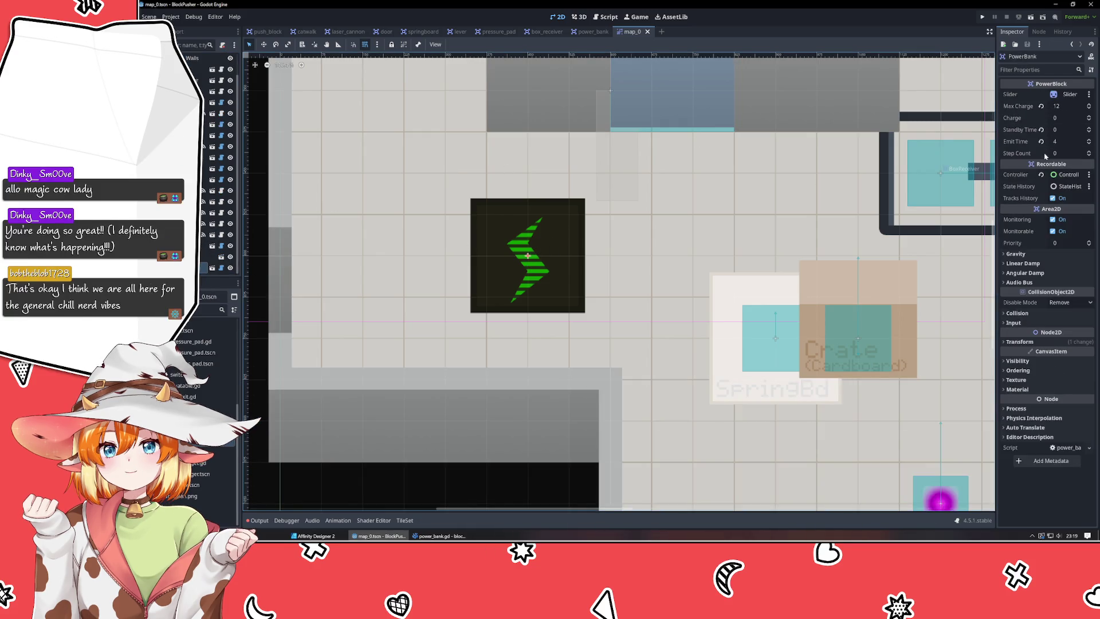
pyautogui.click(1089, 117)
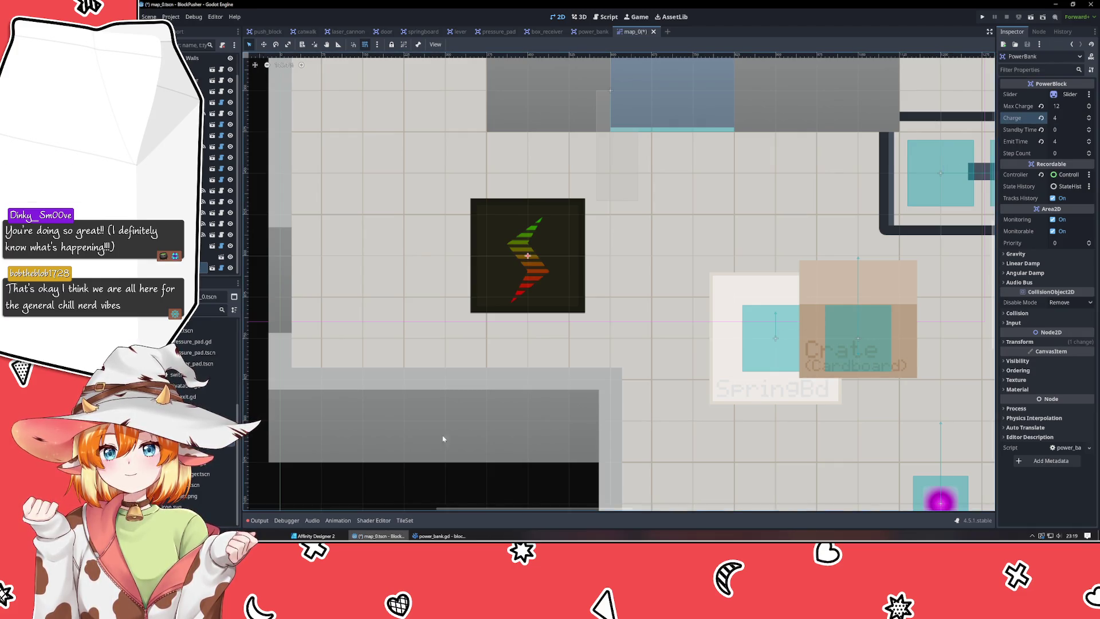
pyautogui.click(258, 521)
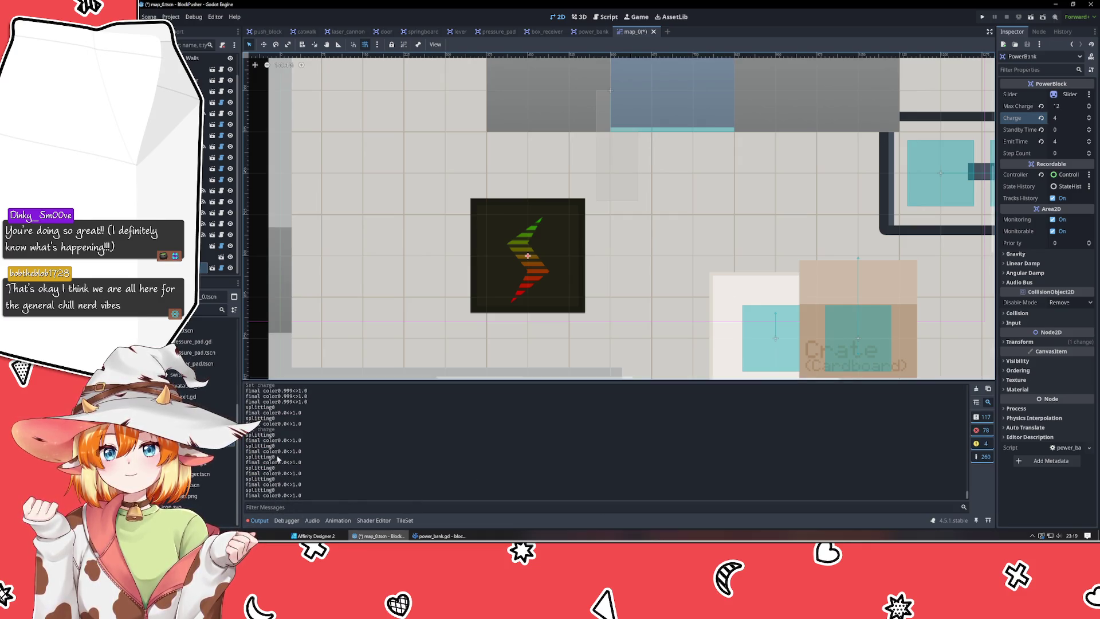
pyautogui.click(439, 536)
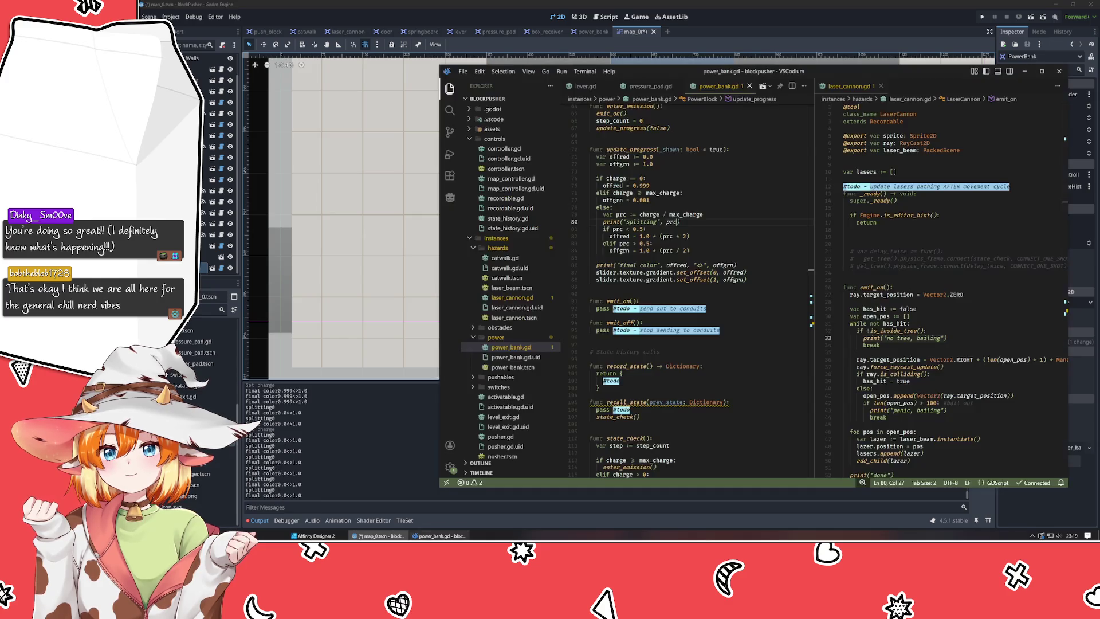
# Wrap charge in float() on line 79's charge ratio.
pyautogui.click(646, 214)
pyautogui.scroll(5, 739, 287)
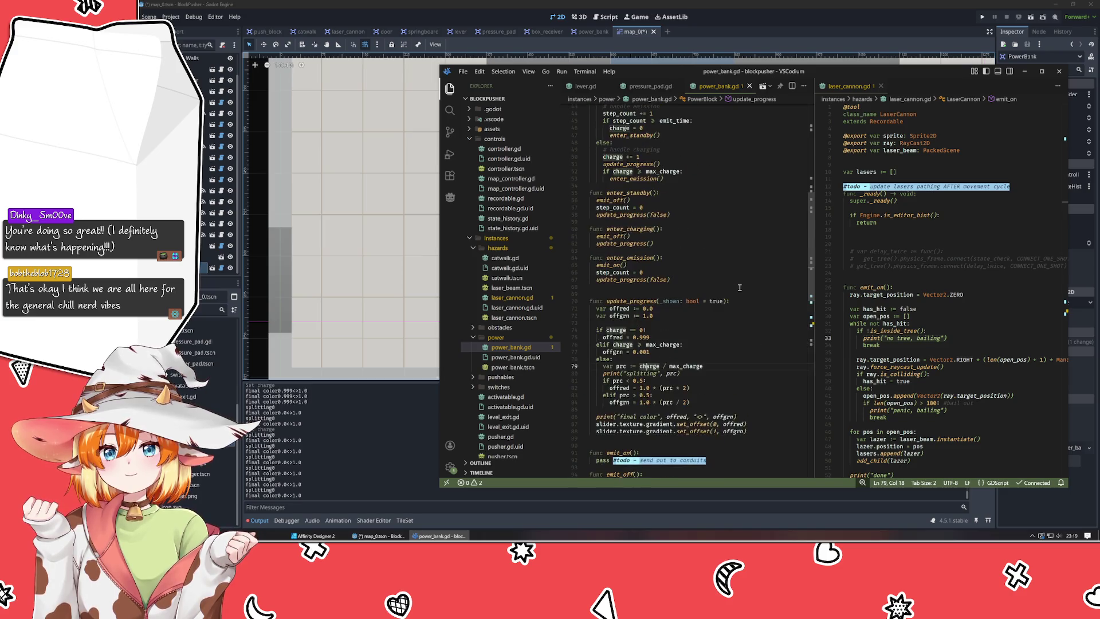
pyautogui.scroll(10, 739, 288)
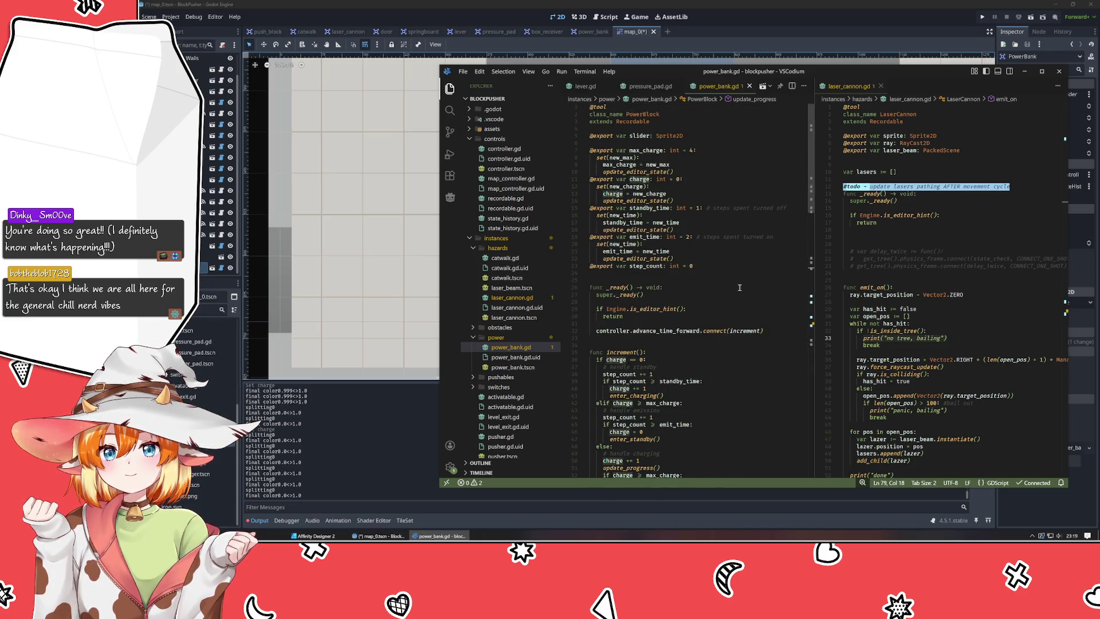
pyautogui.scroll(-15, 742, 288)
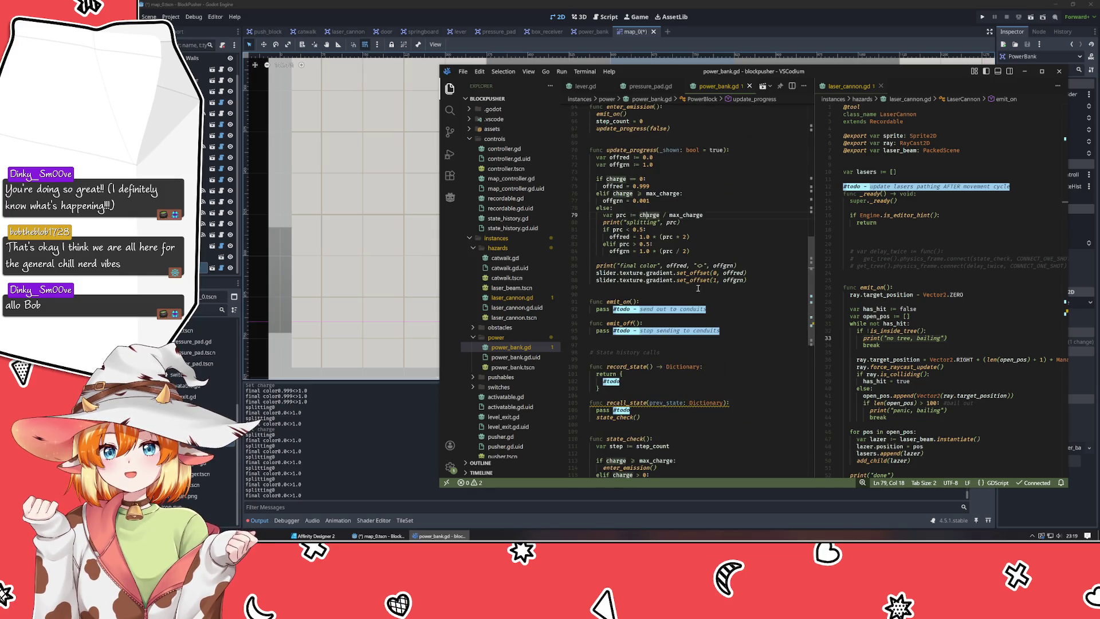
pyautogui.click(730, 213)
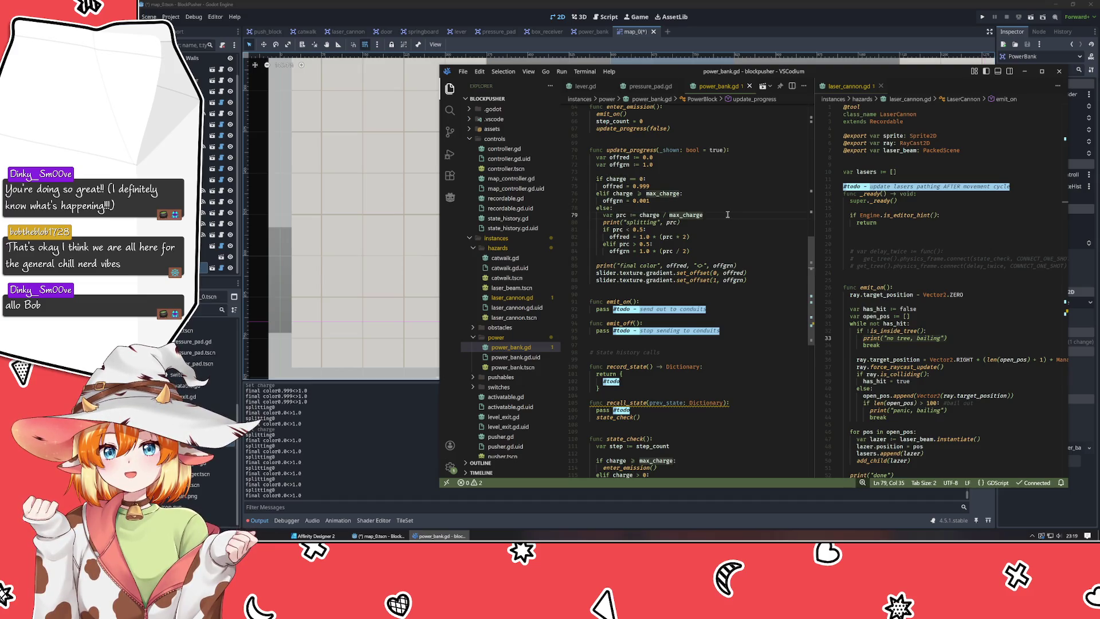
pyautogui.scroll(2, 667, 264)
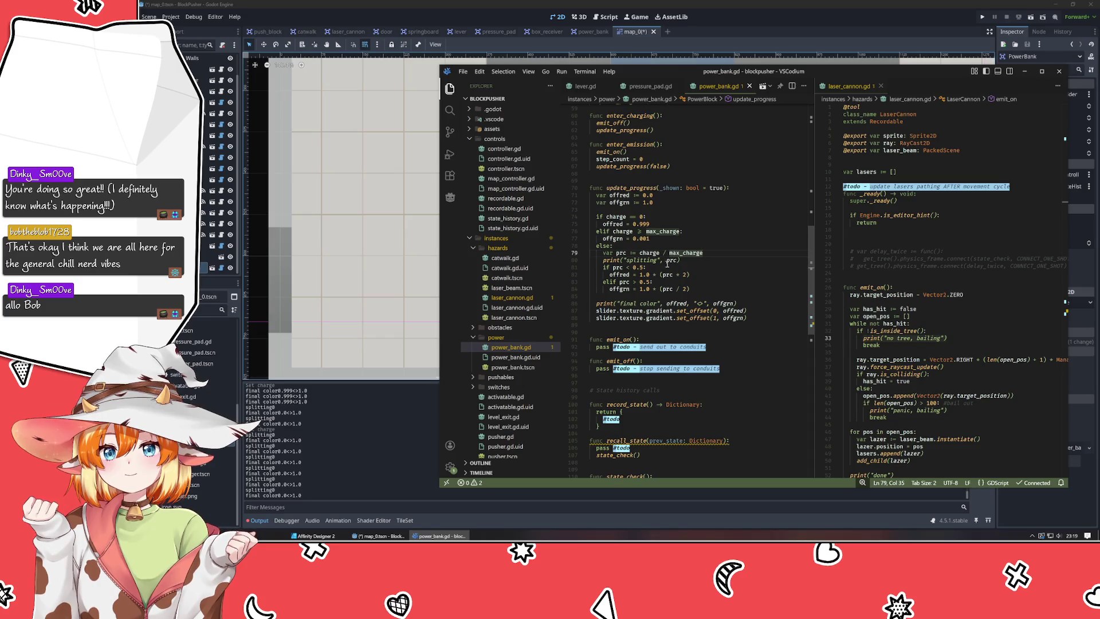
pyautogui.click(640, 254)
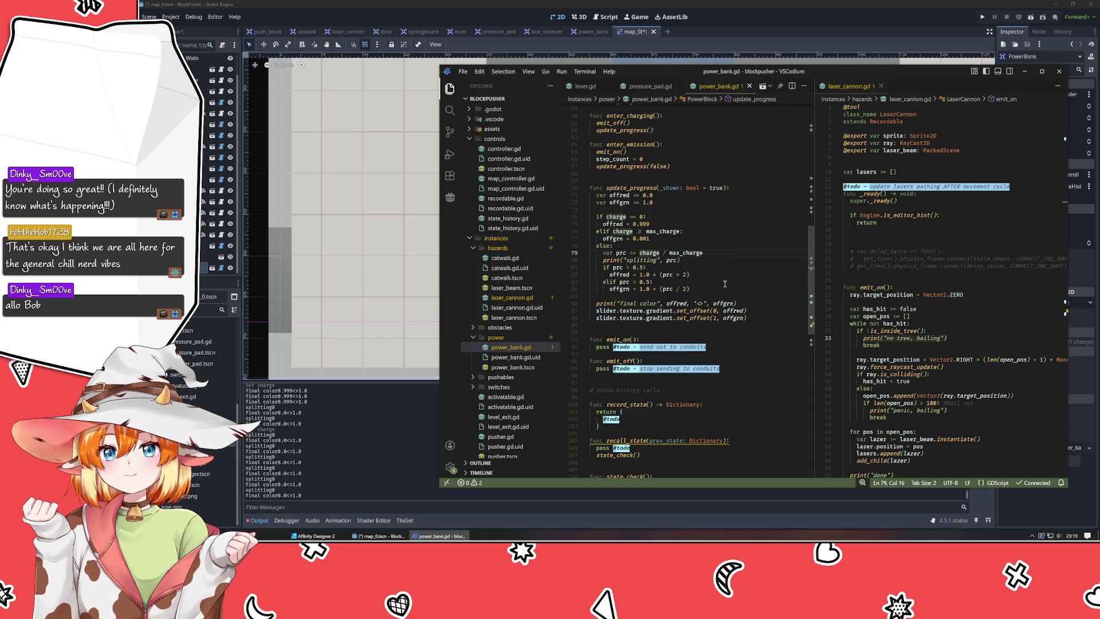
pyautogui.write('float(')
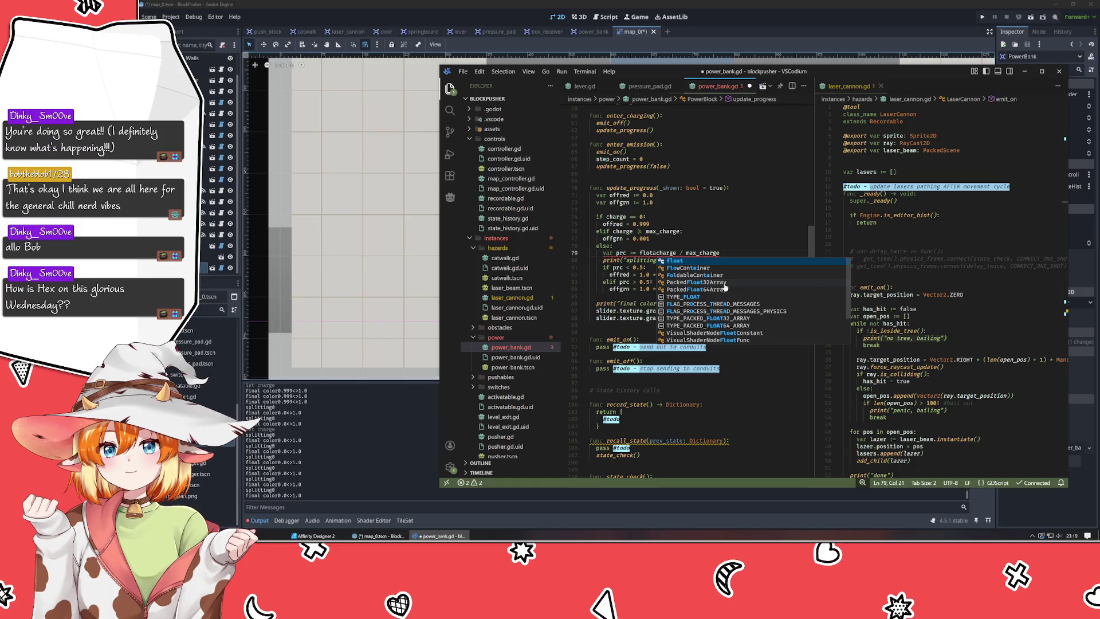
pyautogui.press('Left')
pyautogui.press('BackSpace')
pyautogui.press('BackSpace')
pyautogui.write('at')
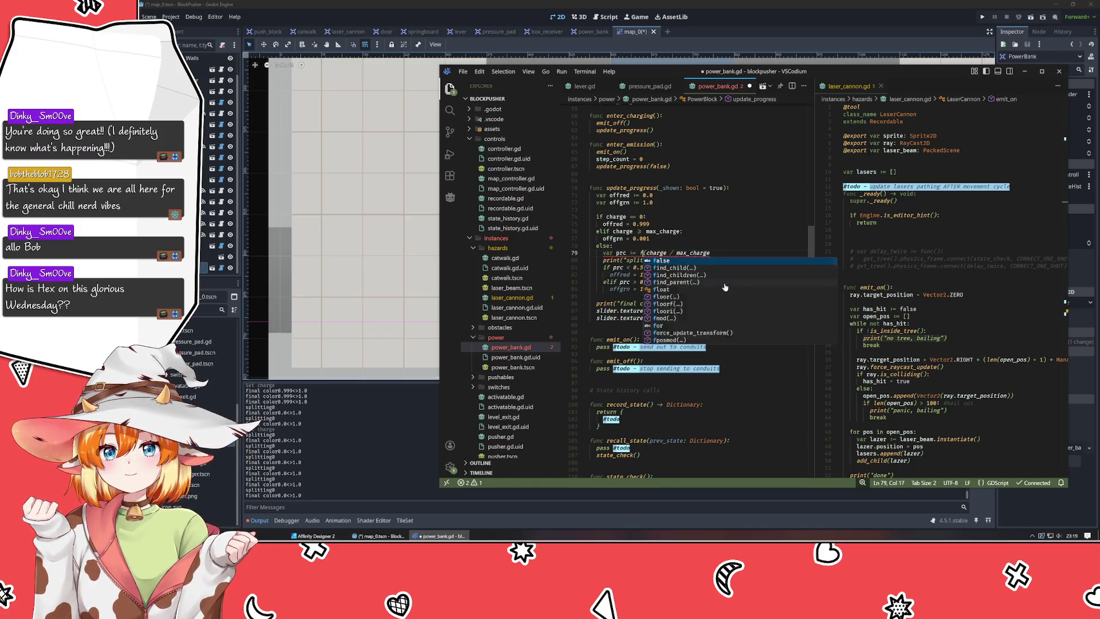
pyautogui.hotkey('ctrl', 'Right')
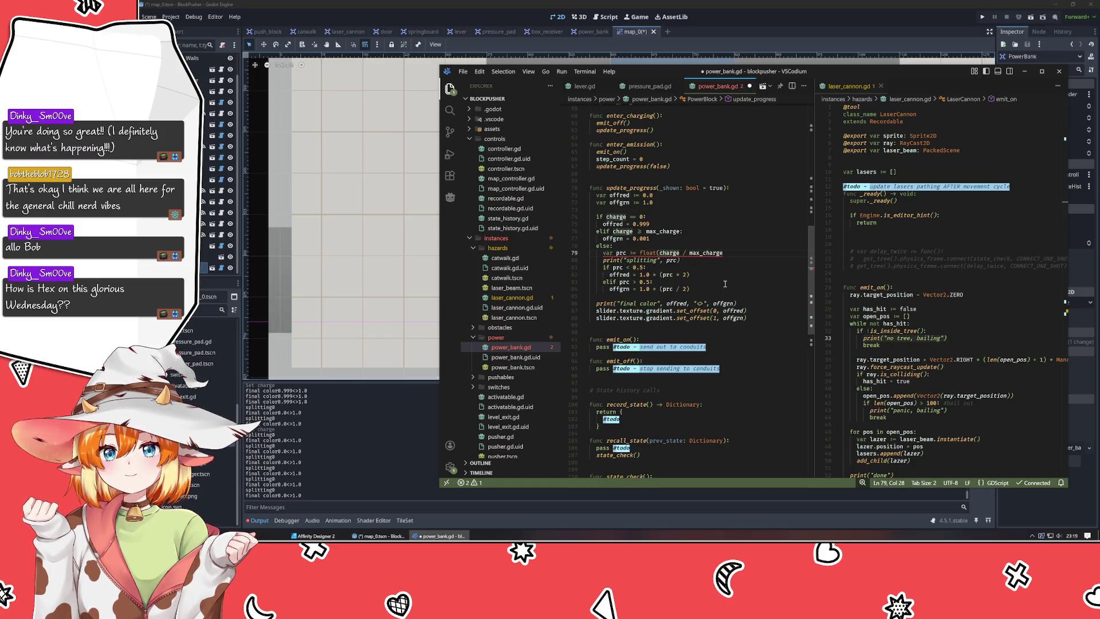
pyautogui.write(')')
# Wrap max_charge in float() as well, giving float(charge) / float(max_charge).
pyautogui.press('Right')
pyautogui.press('Right')
pyautogui.press('Right')
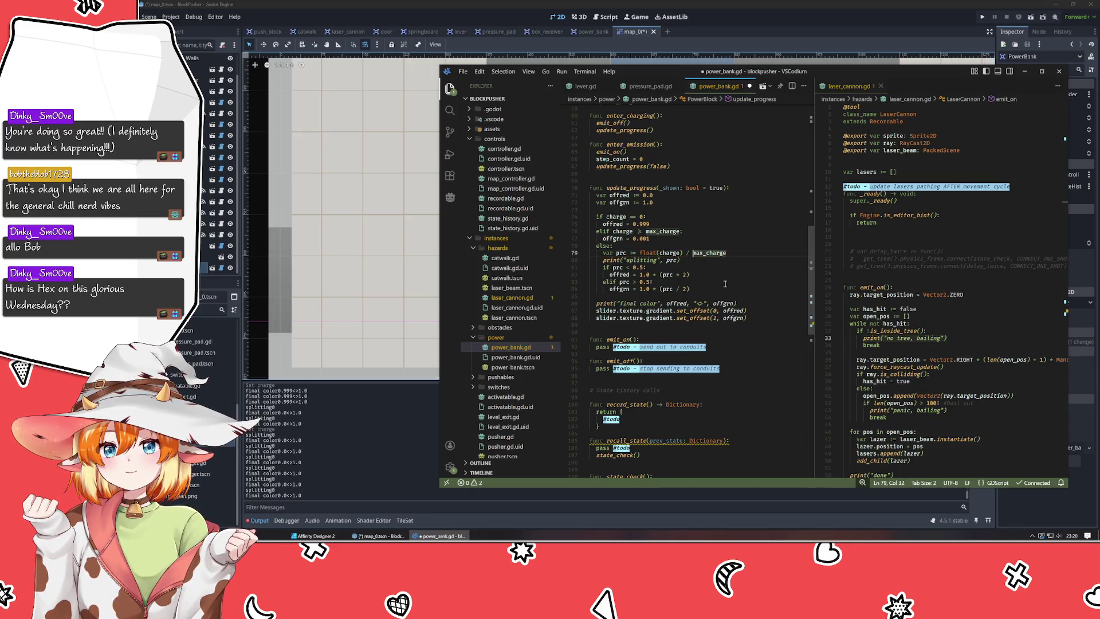
pyautogui.write('float(')
pyautogui.press('End')
pyautogui.write(')')
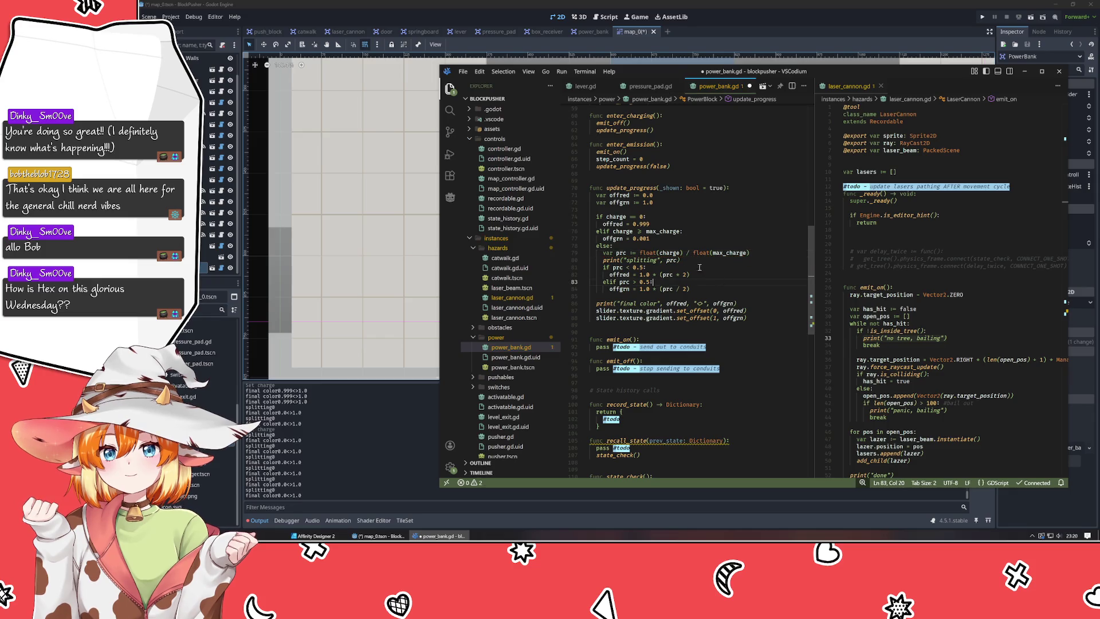
# Add spacing to the splitting and final color print messages and save power_bank.gd.
pyautogui.click(657, 260)
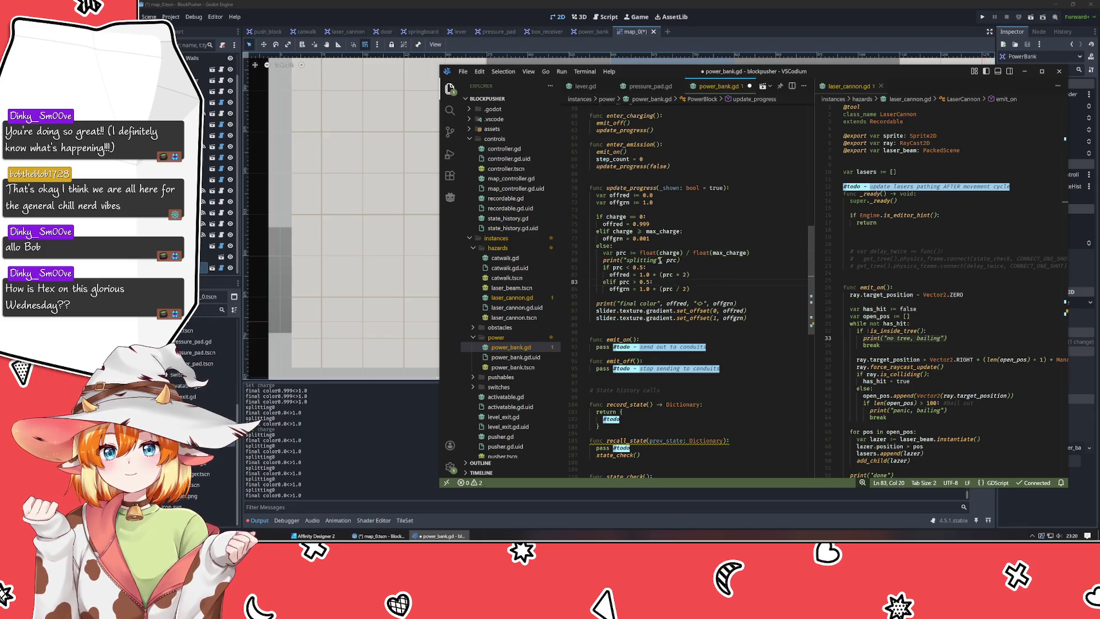
pyautogui.click(659, 303)
pyautogui.click(697, 303)
pyautogui.press('Right')
pyautogui.press('Right')
pyautogui.write('>')
pyautogui.hotkey('ctrl', 's')
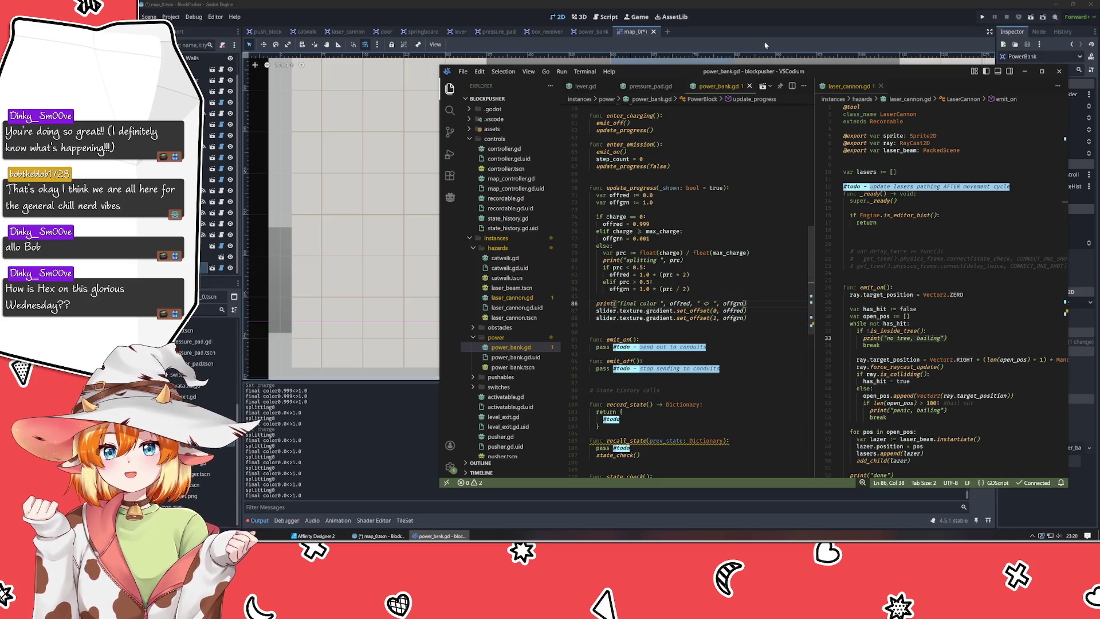
pyautogui.click(765, 44)
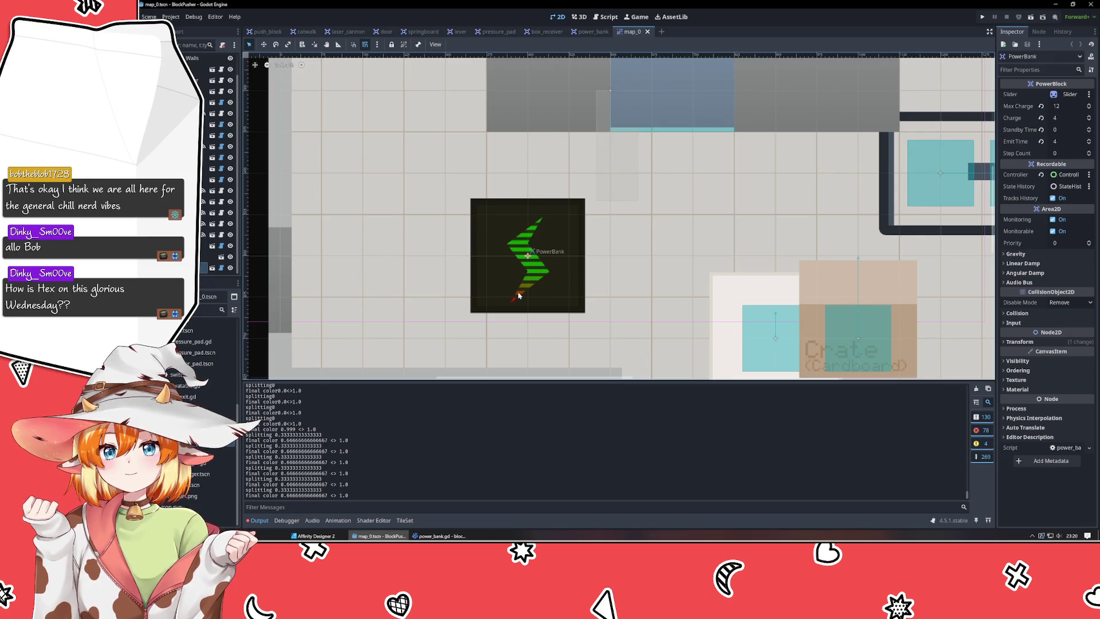
# Select the PowerBank node and open the power_bank scene in the 2D editor.
pyautogui.click(206, 257)
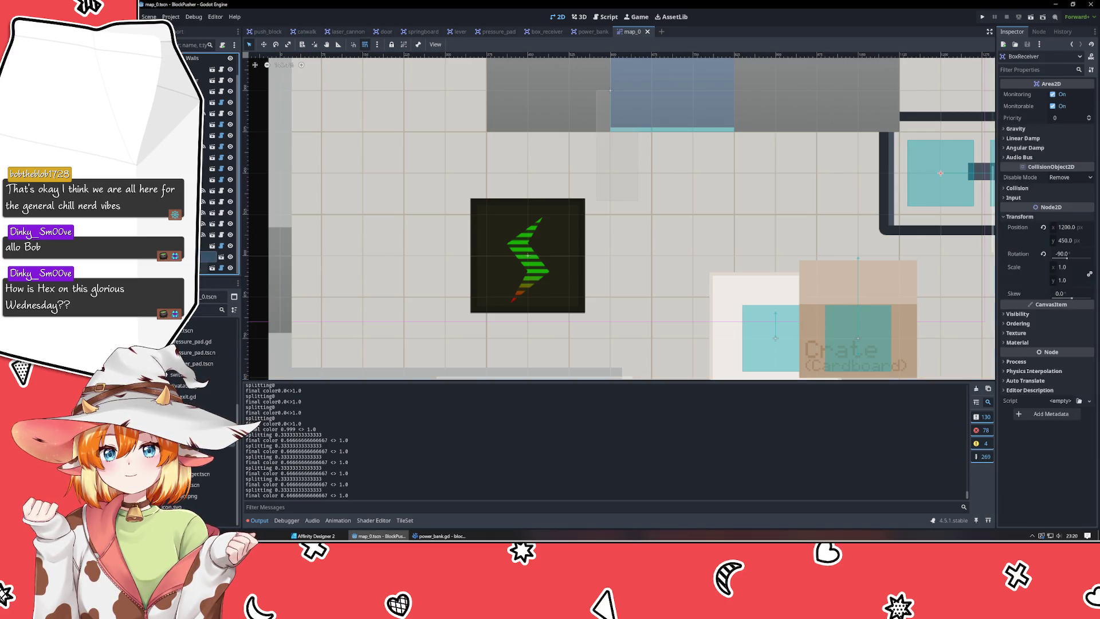
pyautogui.click(206, 268)
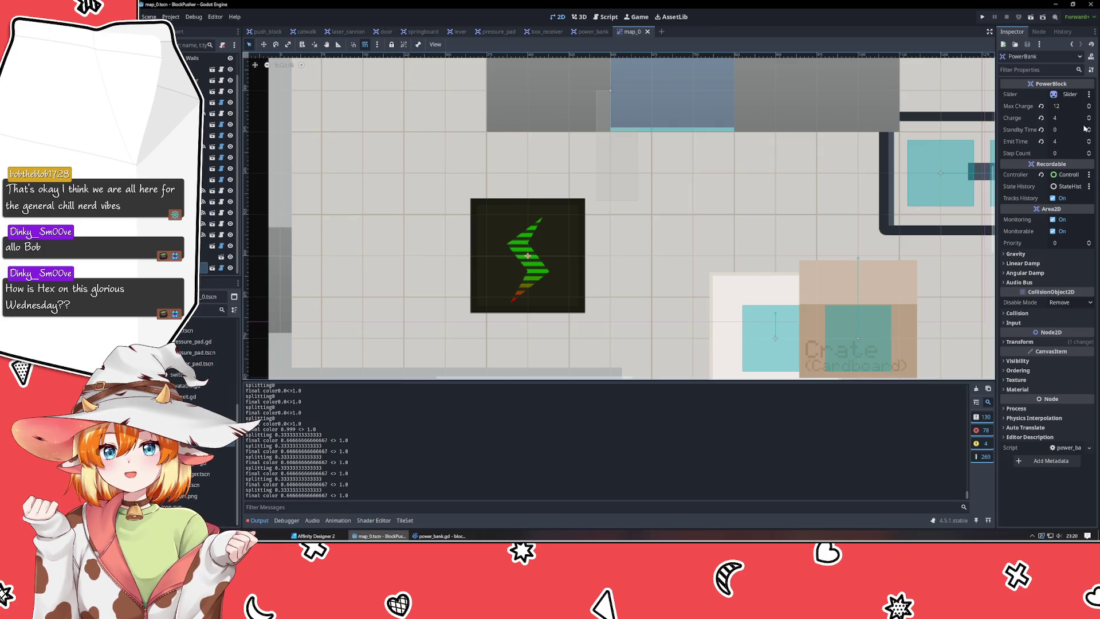
pyautogui.click(586, 35)
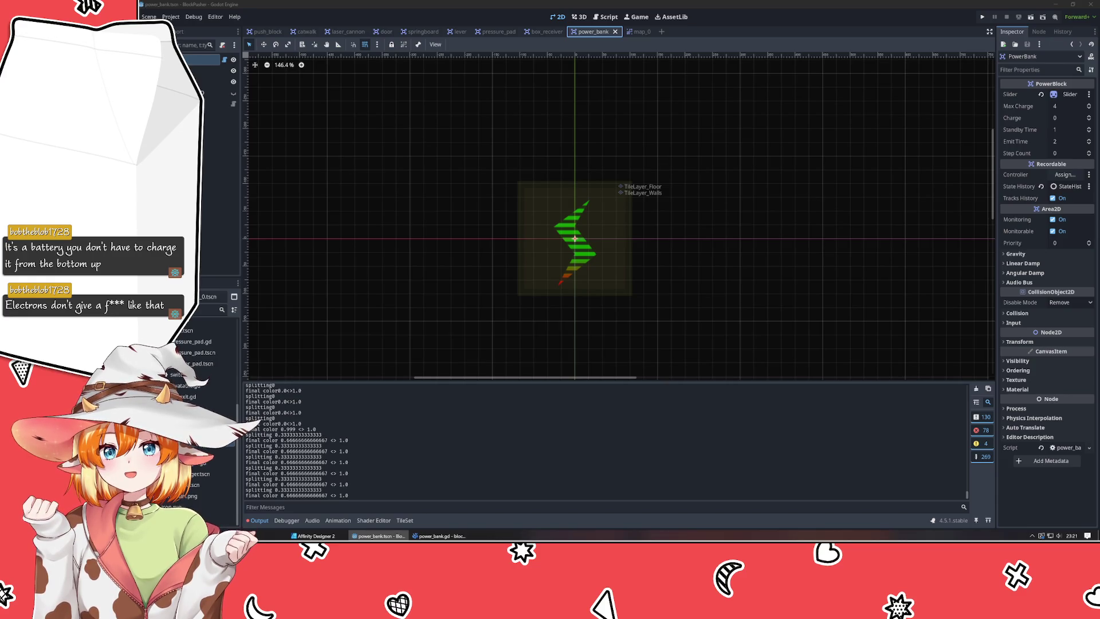
# Make the Slider sprite's gradient run vertically with red at the top, and save the power_bank scene.
pyautogui.click(601, 268)
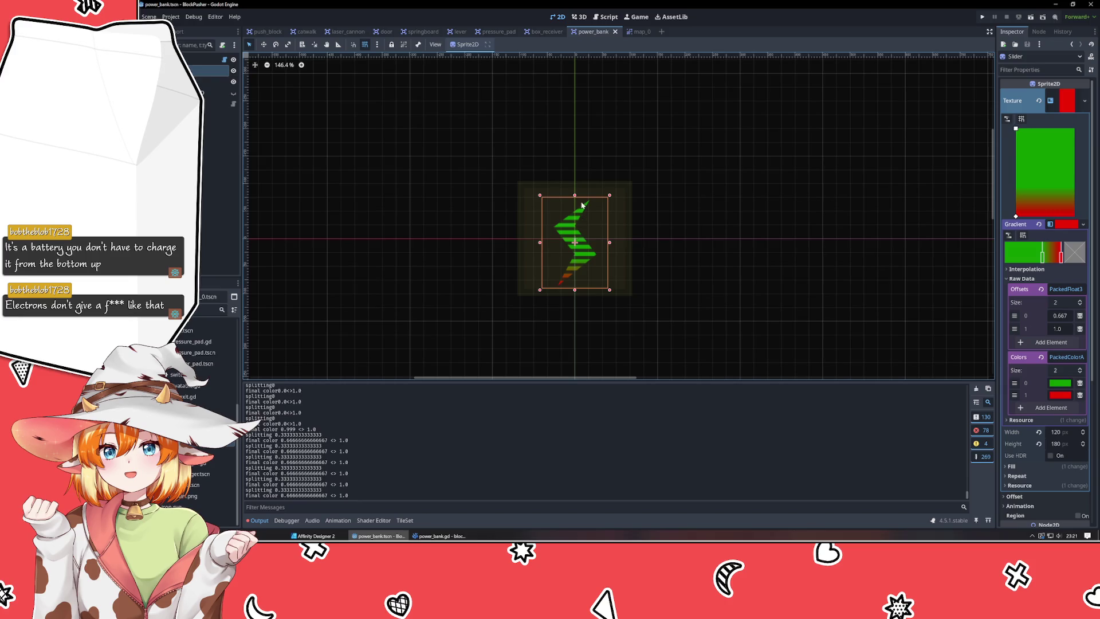
pyautogui.moveTo(1016, 216)
pyautogui.mouseDown()
pyautogui.moveTo(1039, 129)
pyautogui.moveTo(1016, 217)
pyautogui.mouseUp()
pyautogui.moveTo(1039, 128); pyautogui.dragTo(1016, 129)
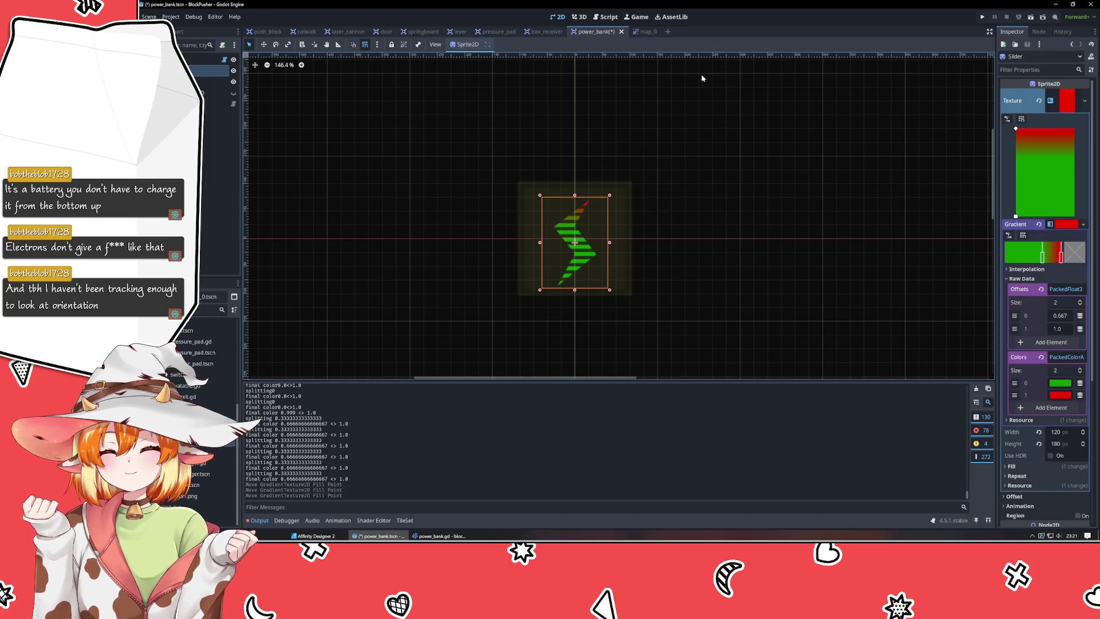
pyautogui.hotkey('ctrl', 's')
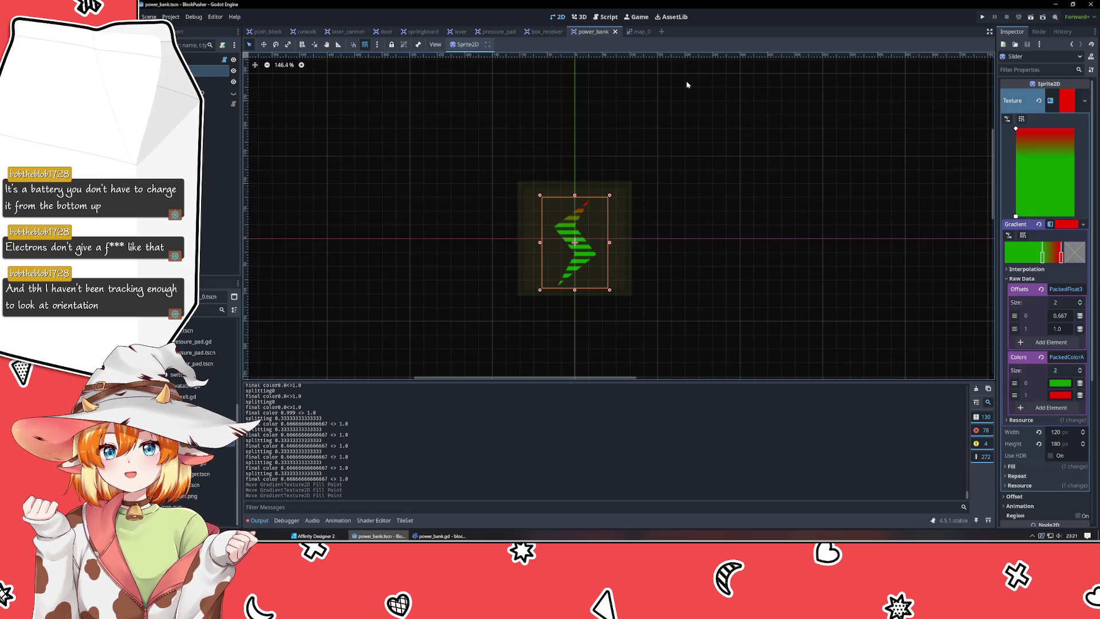
pyautogui.click(641, 33)
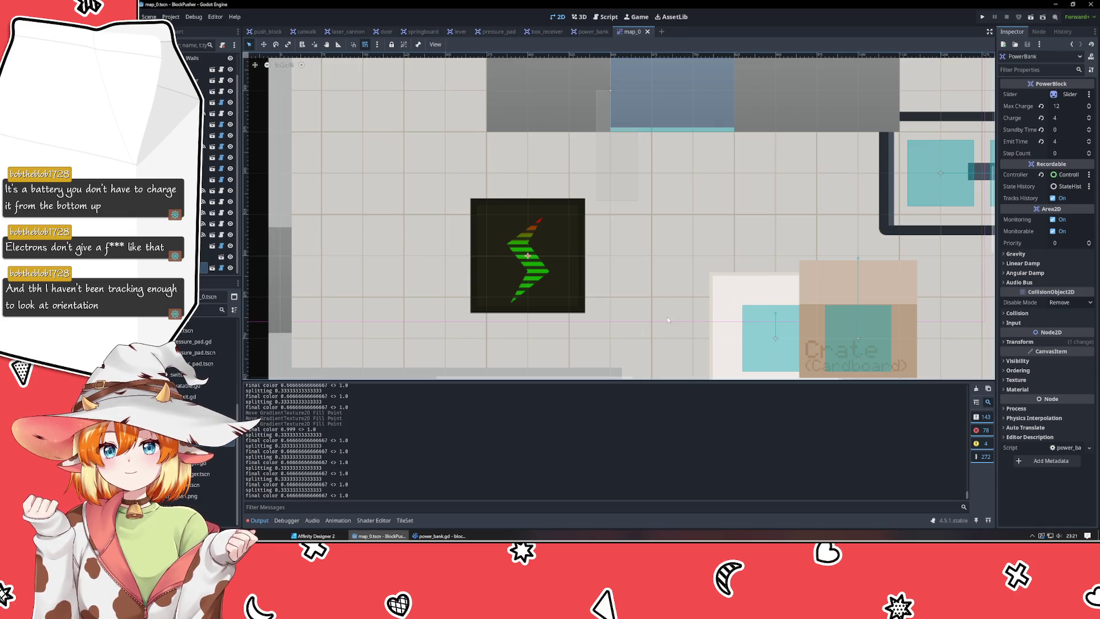
# Lower the map_0 PowerBank's Charge to 0 and glance at power_bank.gd.
pyautogui.click(1089, 121)
pyautogui.click(1088, 120)
pyautogui.click(1089, 120)
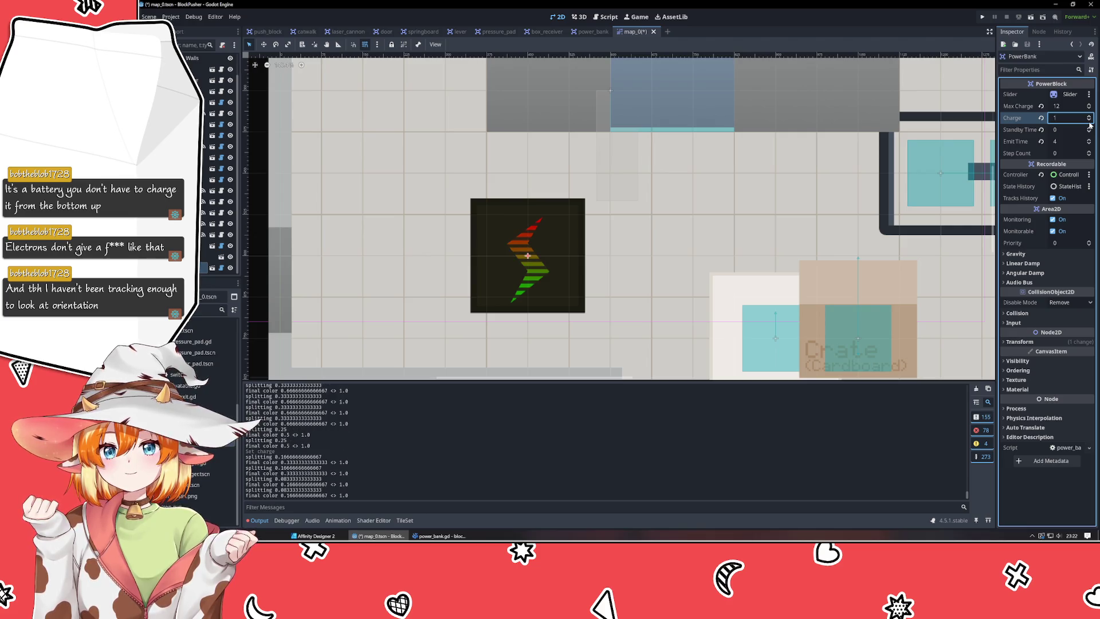
pyautogui.click(1089, 120)
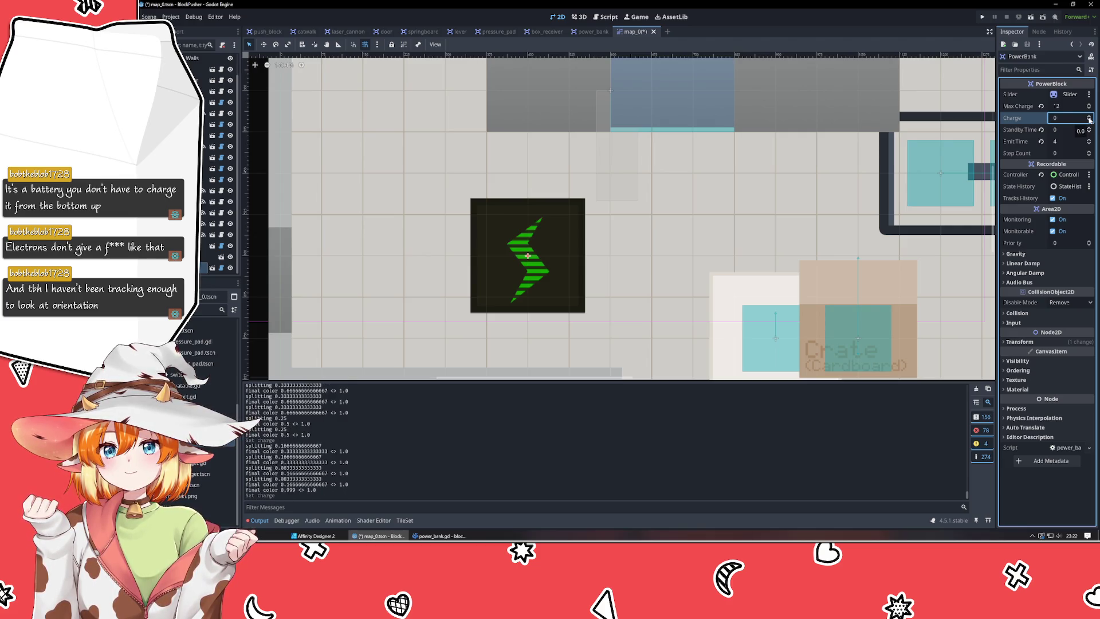
pyautogui.scroll(6, 1090, 119)
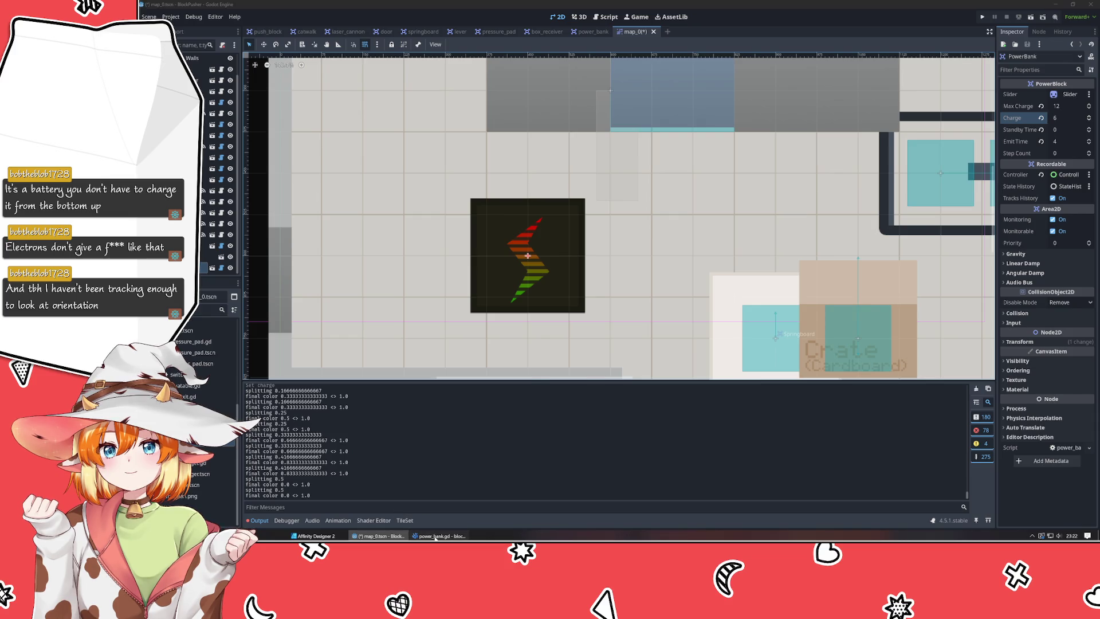
pyautogui.click(440, 536)
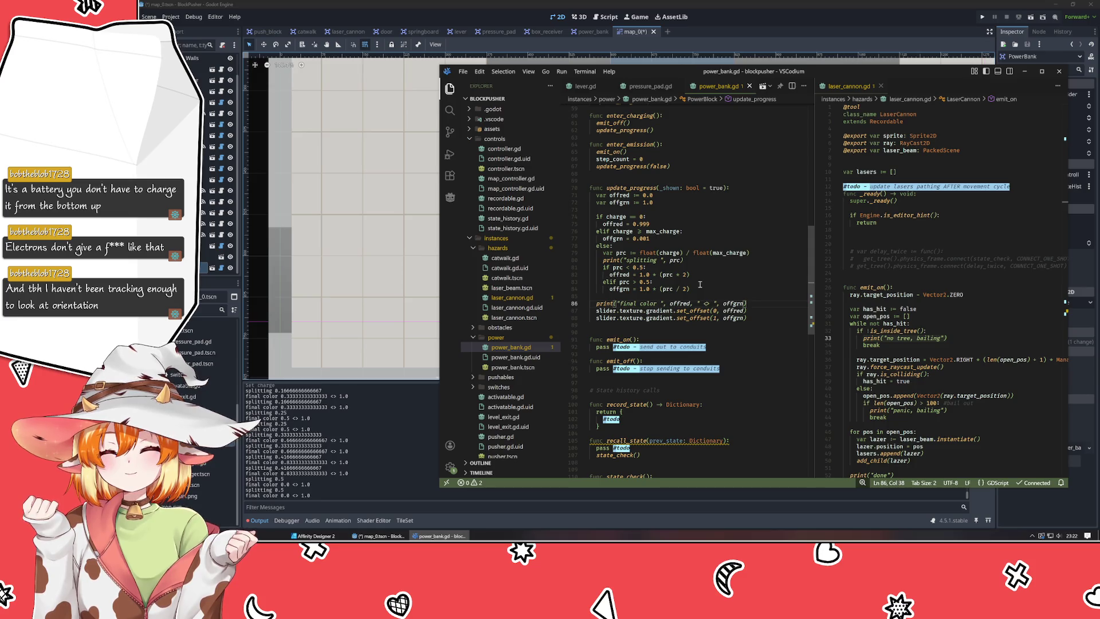
pyautogui.click(262, 481)
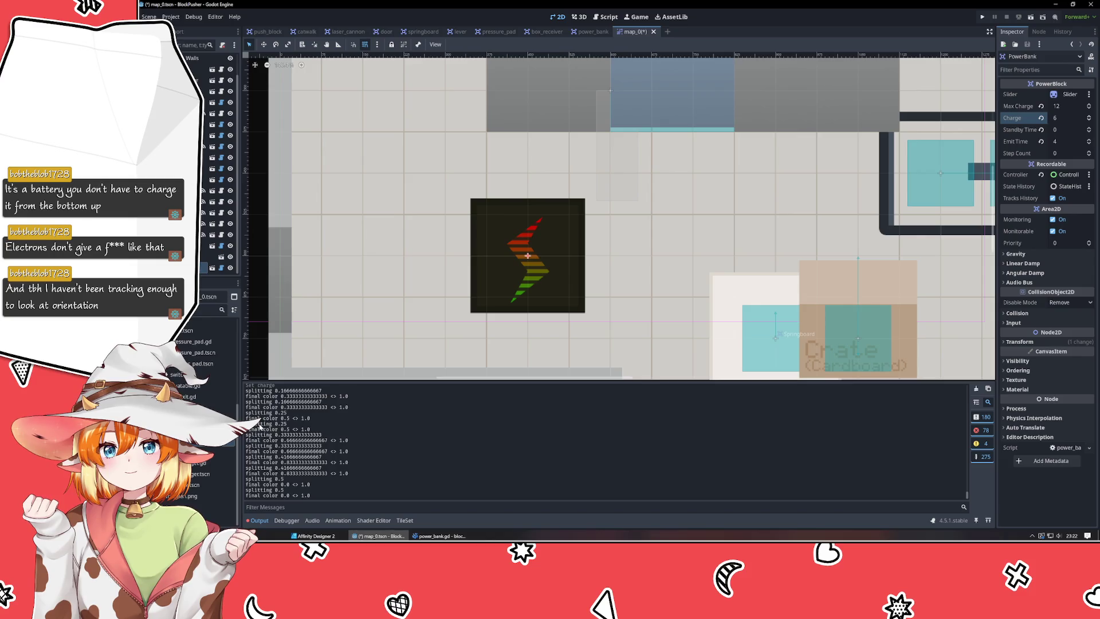
# Sweep Charge up toward 12, then back down to 0 and up to 1.
pyautogui.click(1089, 116)
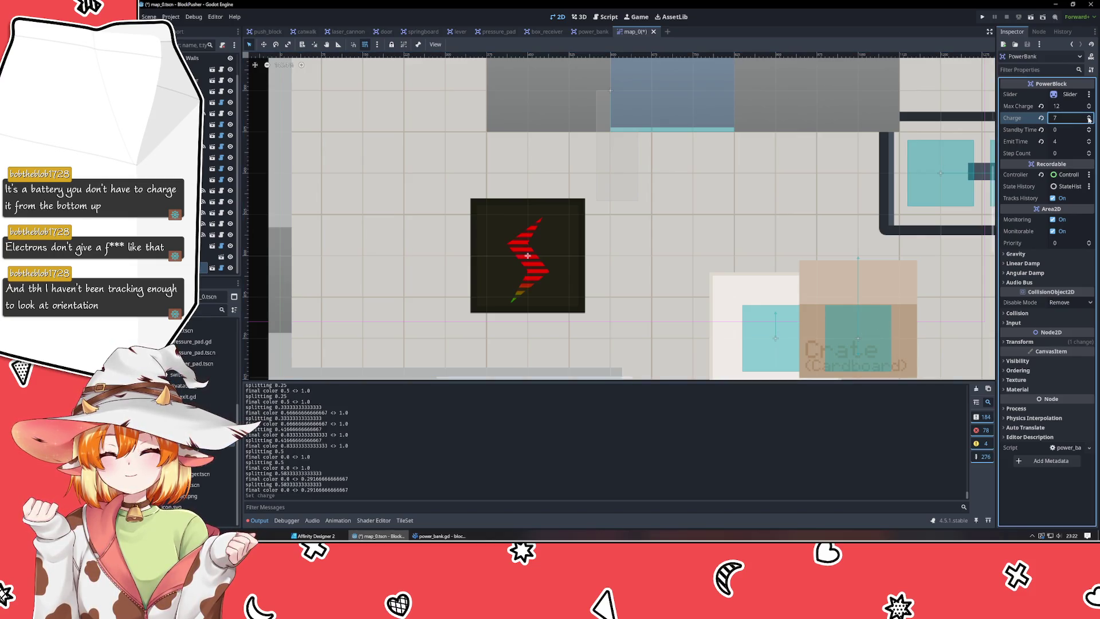
pyautogui.click(1089, 117)
pyautogui.click(1089, 117)
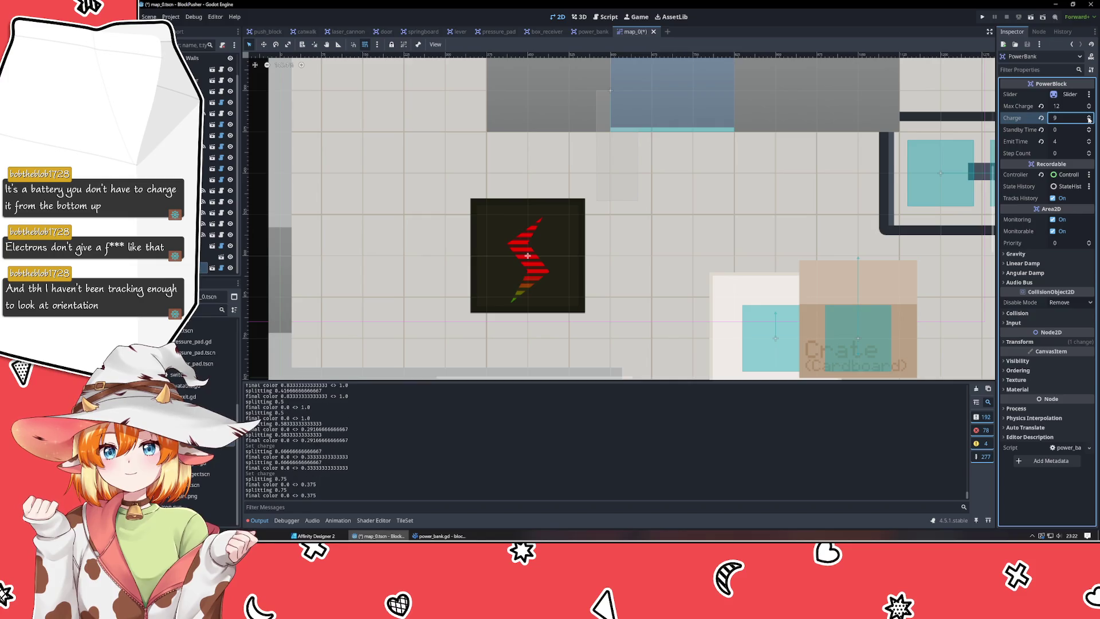
pyautogui.click(1089, 116)
pyautogui.click(1089, 116)
pyautogui.click(1089, 116)
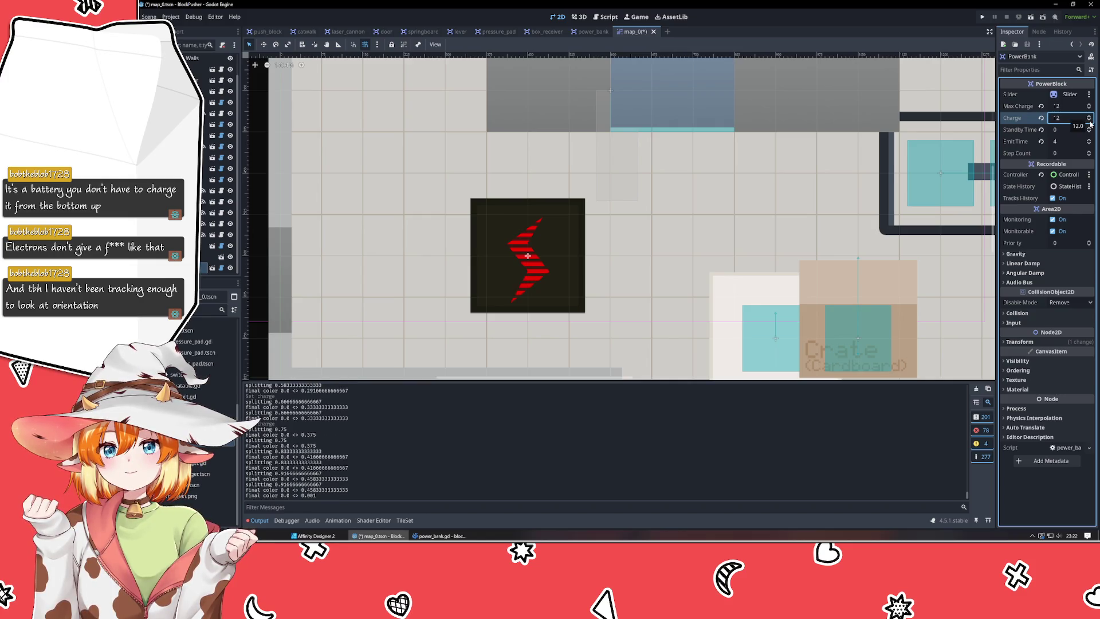
pyautogui.click(1089, 121)
pyautogui.click(1089, 120)
pyautogui.click(1089, 121)
pyautogui.click(1089, 120)
pyautogui.click(1089, 120)
pyautogui.click(1089, 121)
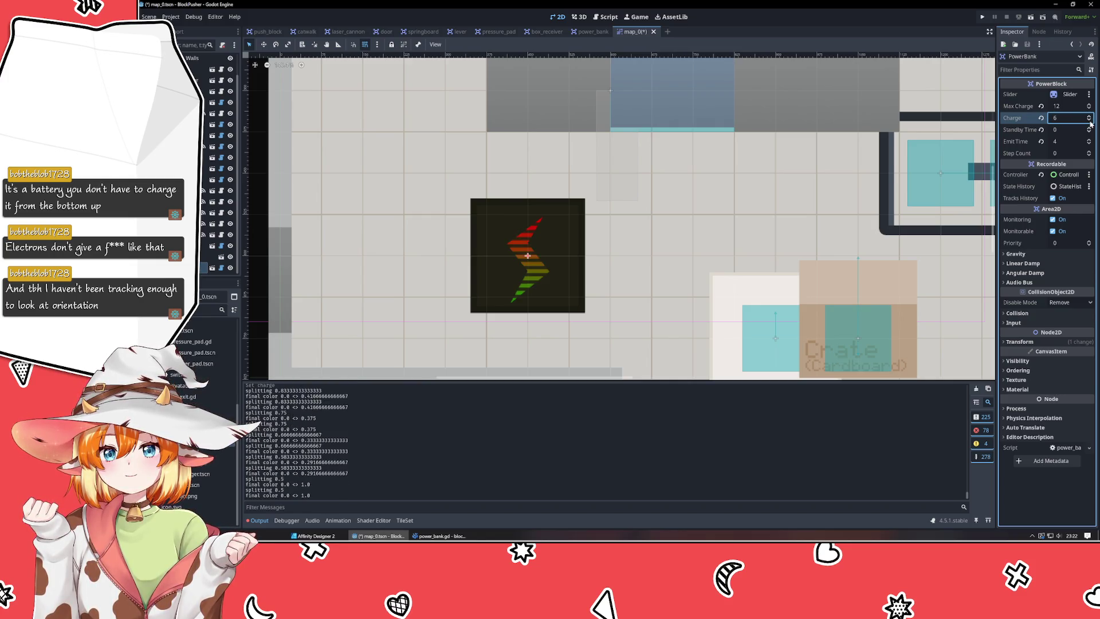
pyautogui.click(1089, 121)
pyautogui.click(1089, 120)
pyautogui.click(1089, 121)
pyautogui.click(1090, 120)
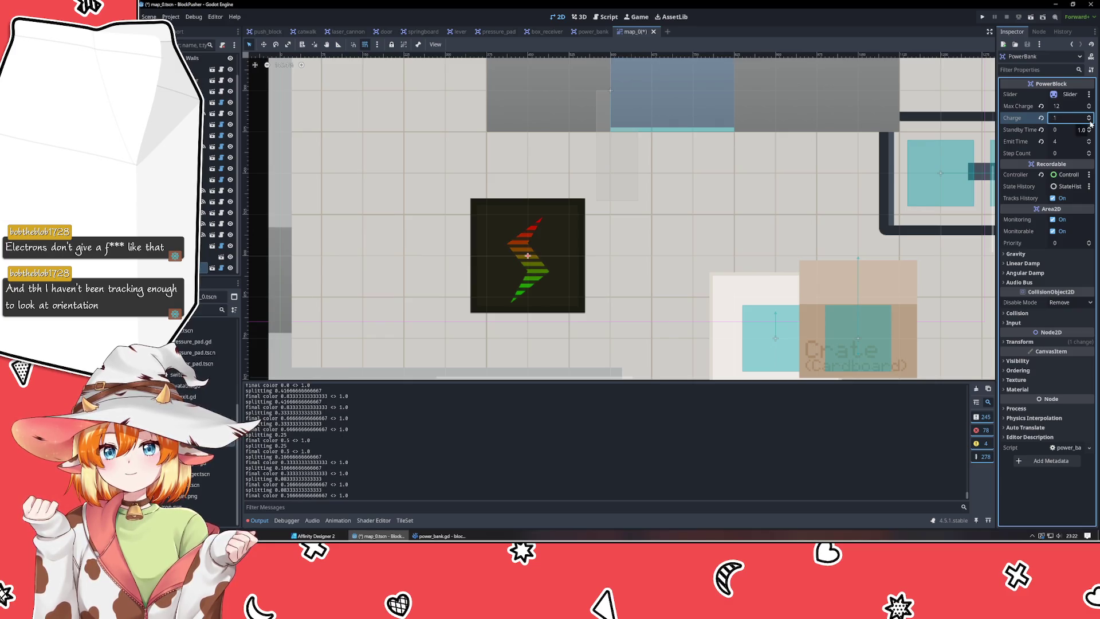
pyautogui.click(1089, 120)
pyautogui.click(1089, 120)
pyautogui.click(1089, 117)
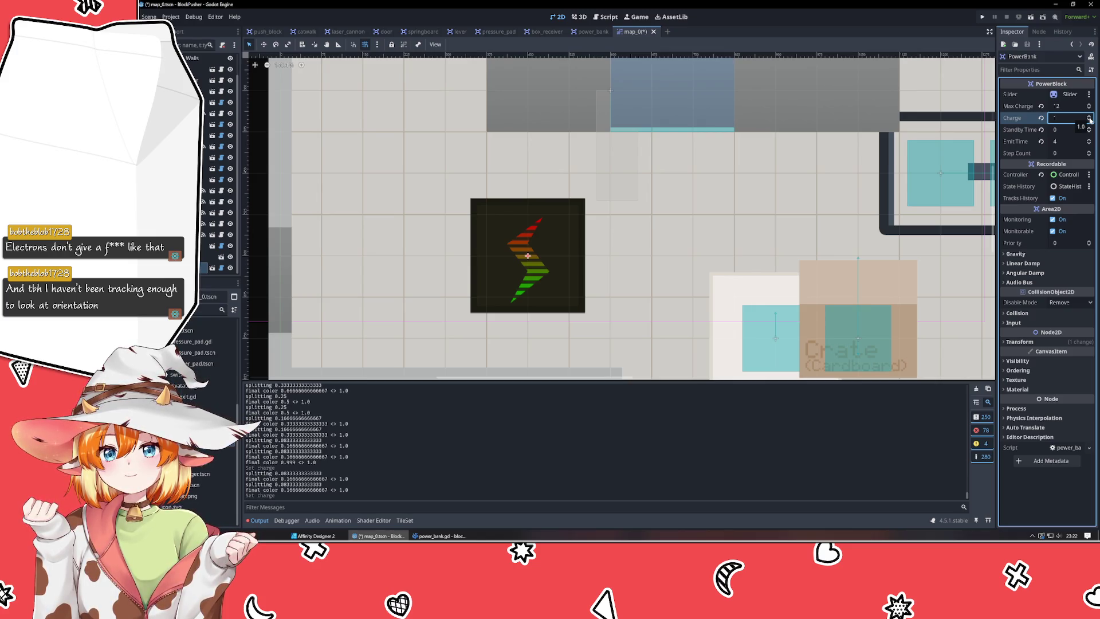
# Push Charge past the maximum to 13, then settle it back at 6.
pyautogui.click(1089, 116)
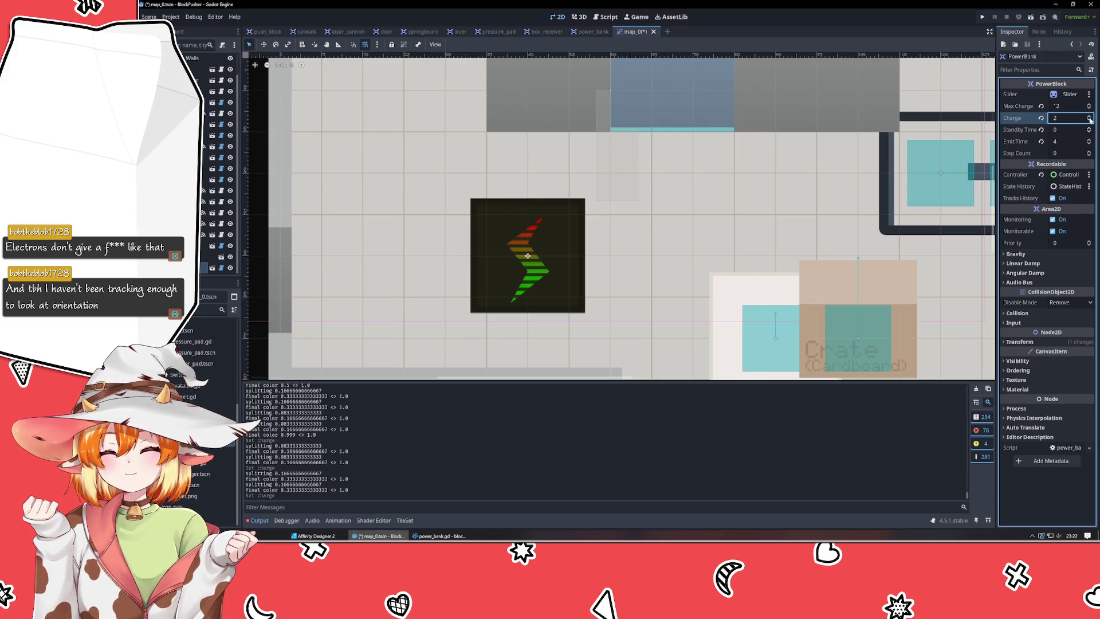
pyautogui.click(1089, 116)
pyautogui.click(1089, 116)
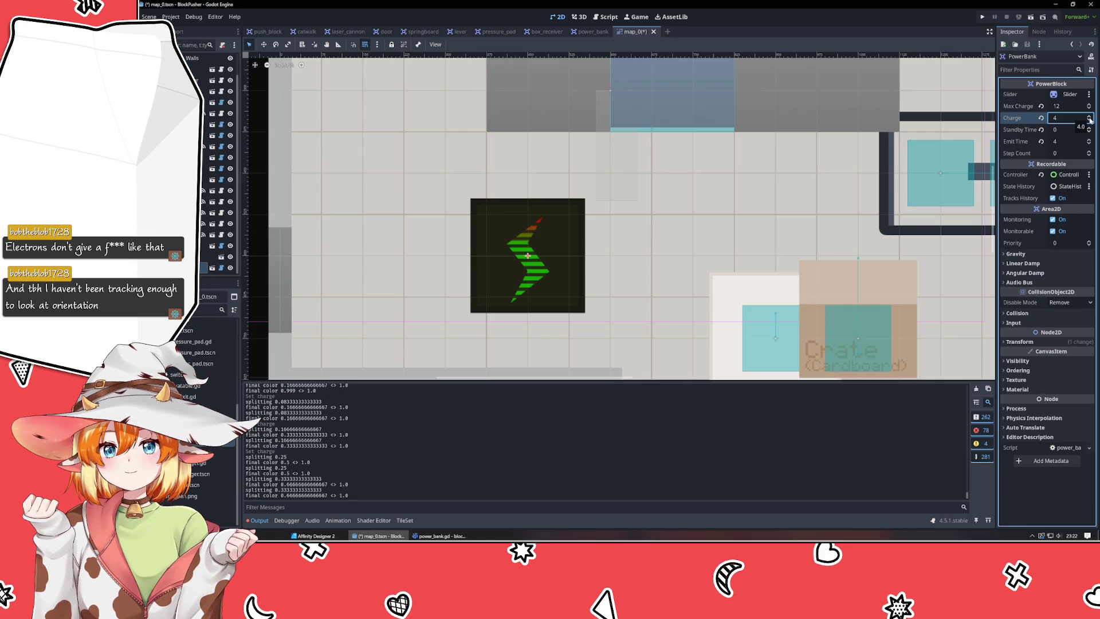
pyautogui.click(1089, 116)
pyautogui.click(1089, 117)
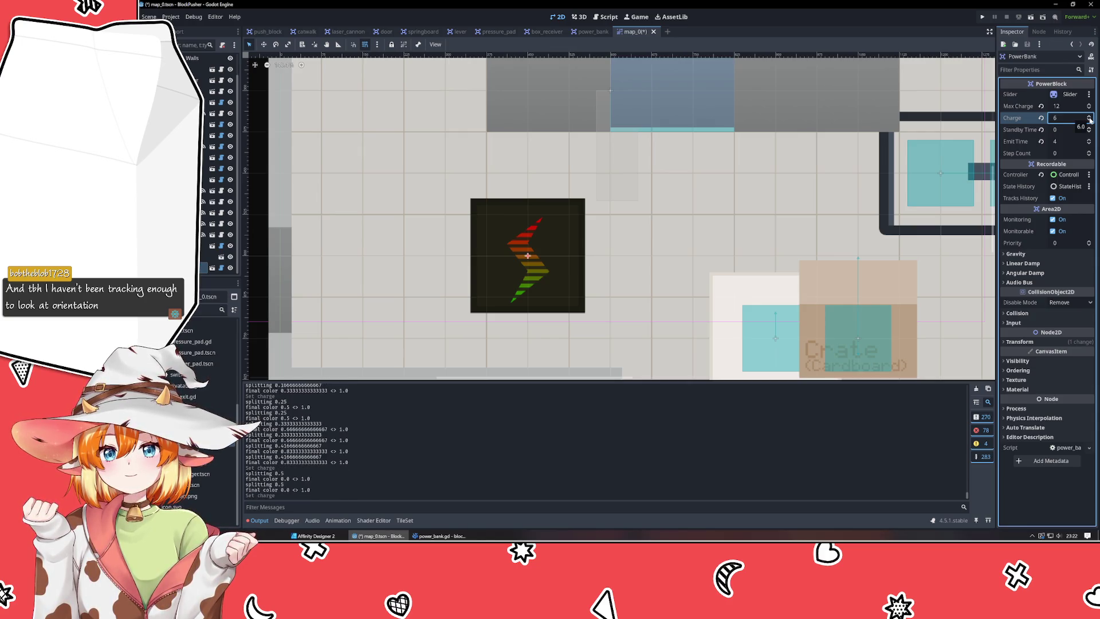
pyautogui.click(1089, 117)
pyautogui.click(1089, 117)
pyautogui.click(1089, 117)
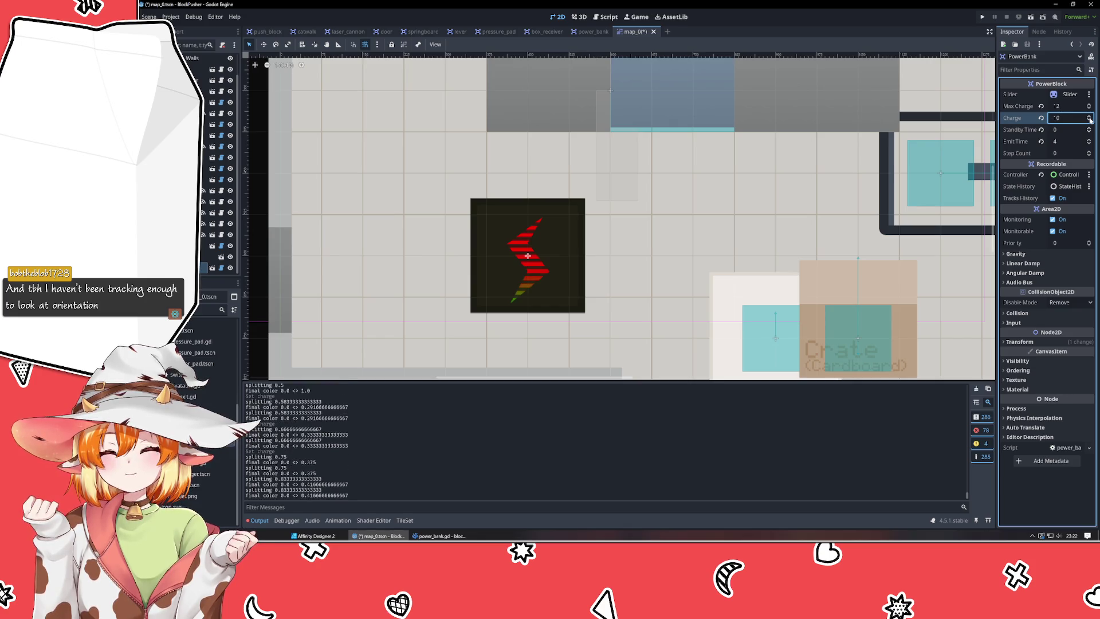
pyautogui.click(1089, 116)
pyautogui.click(1089, 116)
pyautogui.click(1089, 116)
pyautogui.click(1089, 116)
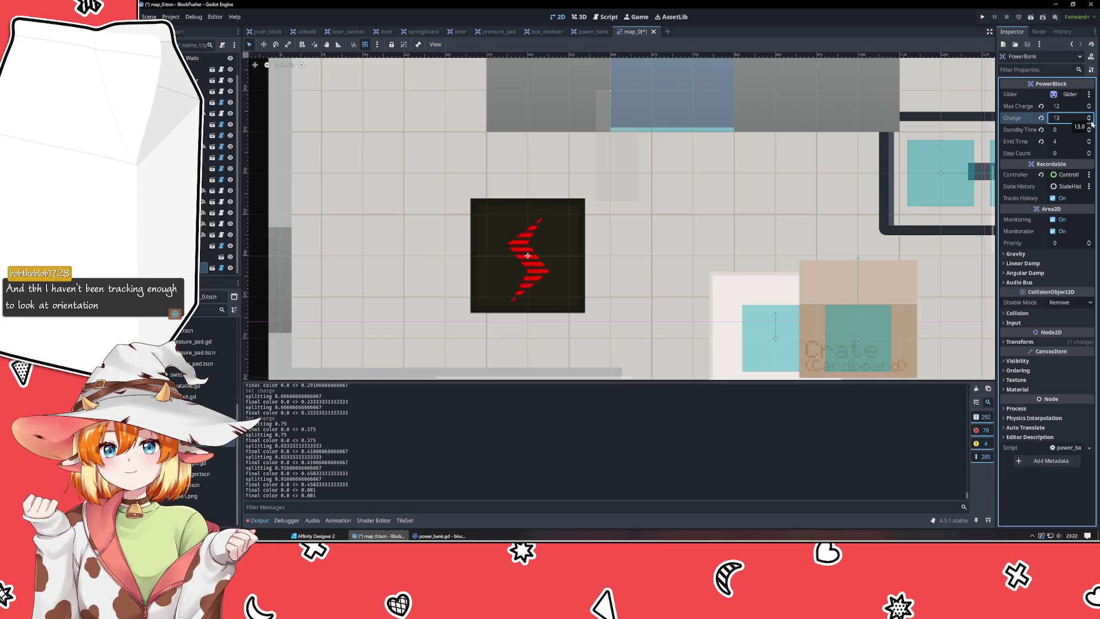
pyautogui.click(1092, 122)
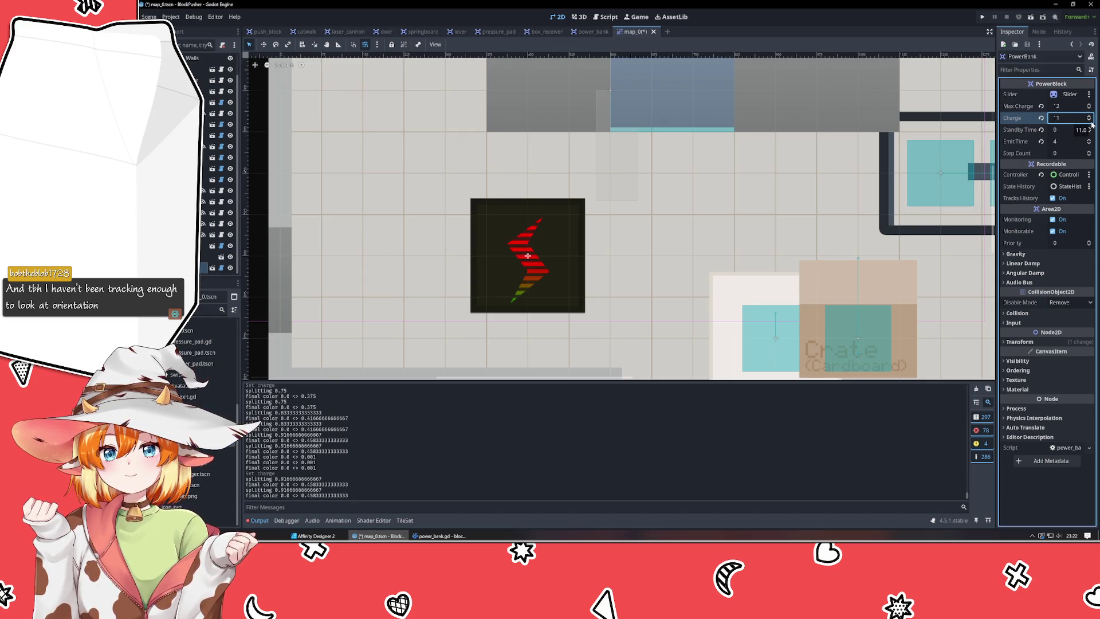
pyautogui.click(1091, 121)
pyautogui.click(1091, 120)
pyautogui.click(1091, 120)
pyautogui.click(1091, 120)
pyautogui.click(1091, 121)
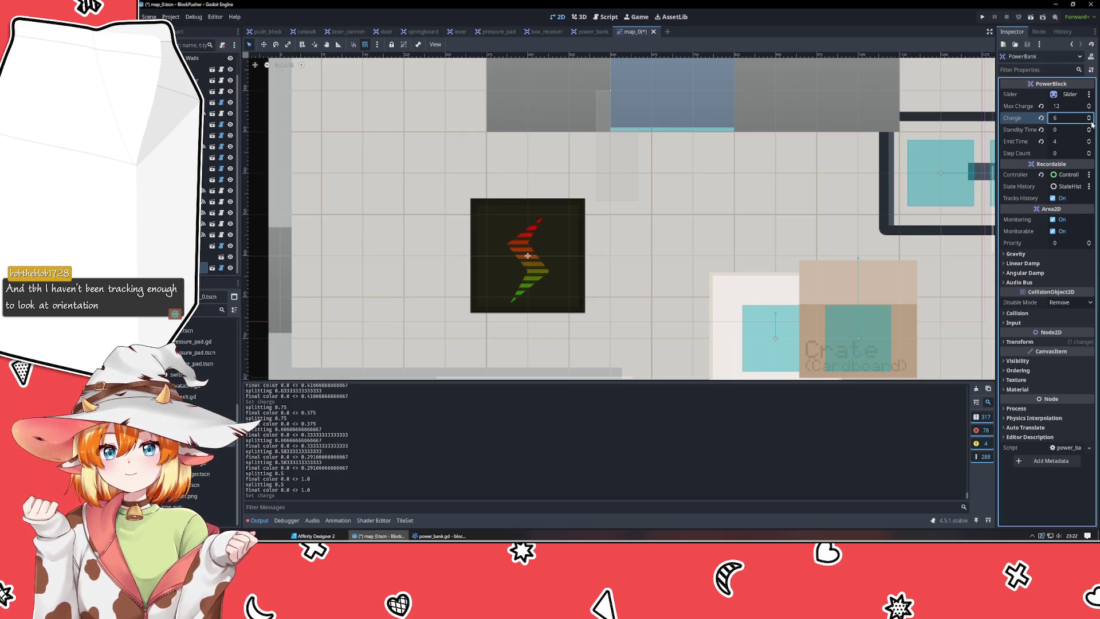
pyautogui.click(439, 536)
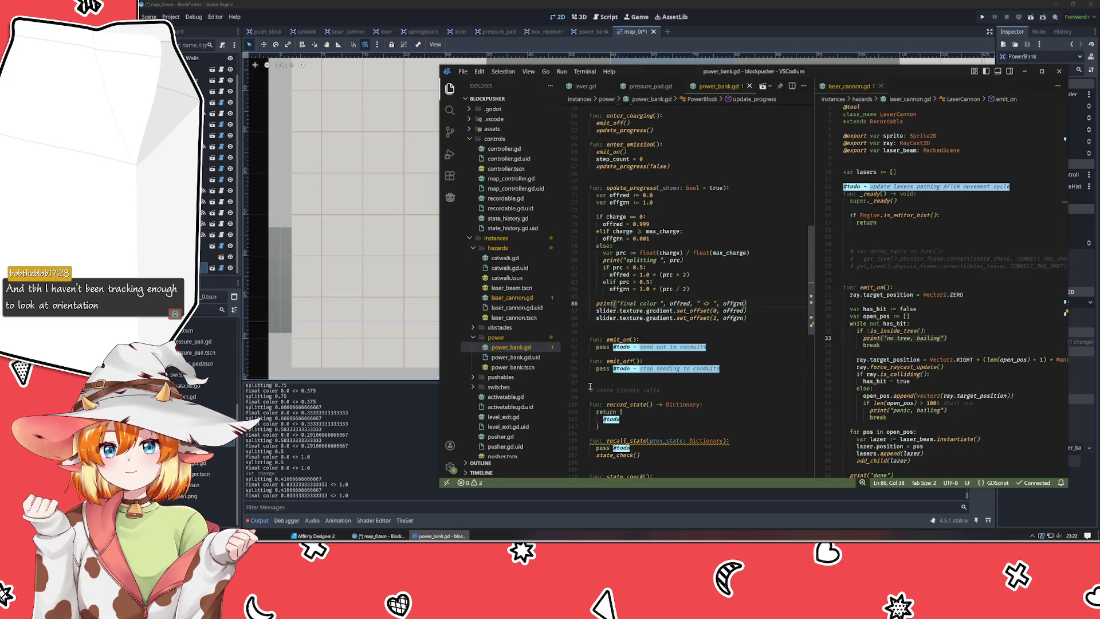
# Wrap line 82's red offset as 1 - (1.0 * (prc * 2)) and save power_bank.gd.
pyautogui.click(640, 274)
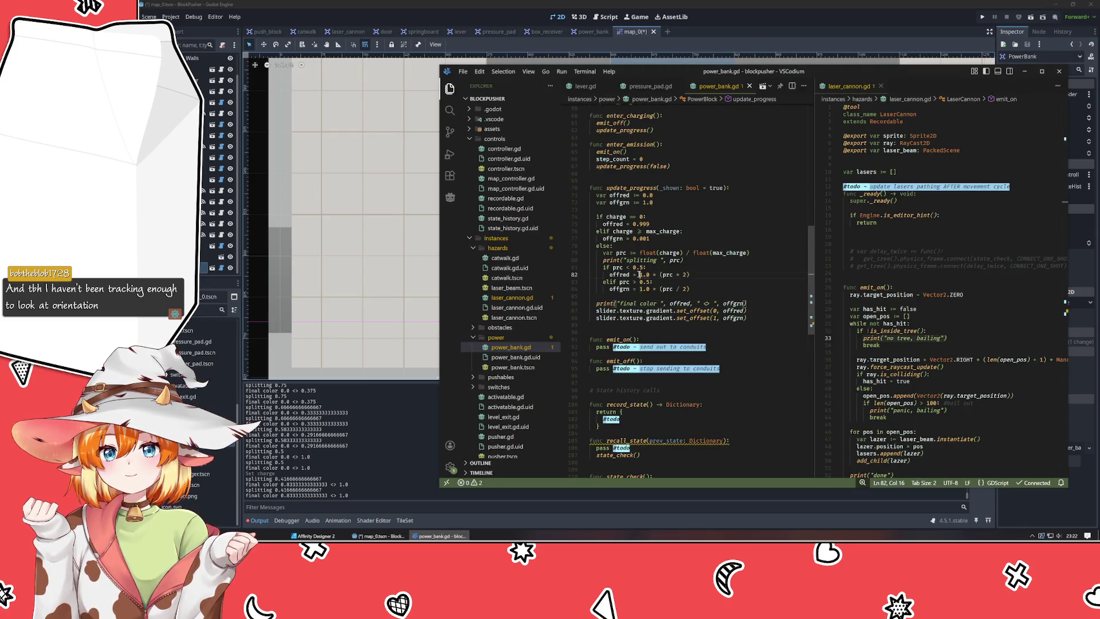
pyautogui.write('1 - ')
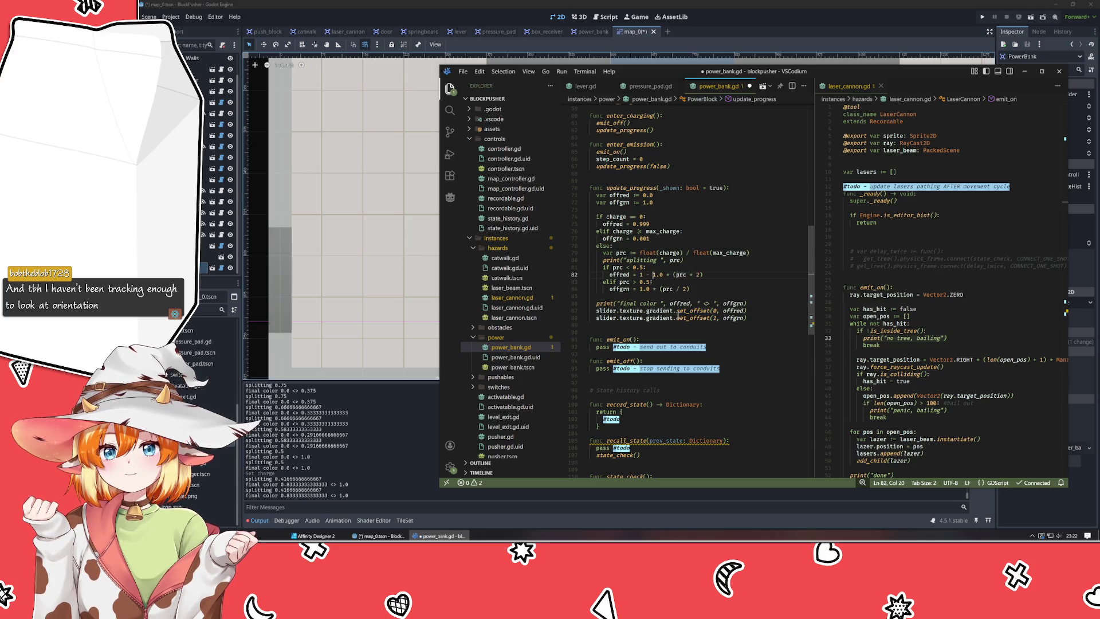
pyautogui.write('(')
pyautogui.press('End')
pyautogui.write(')')
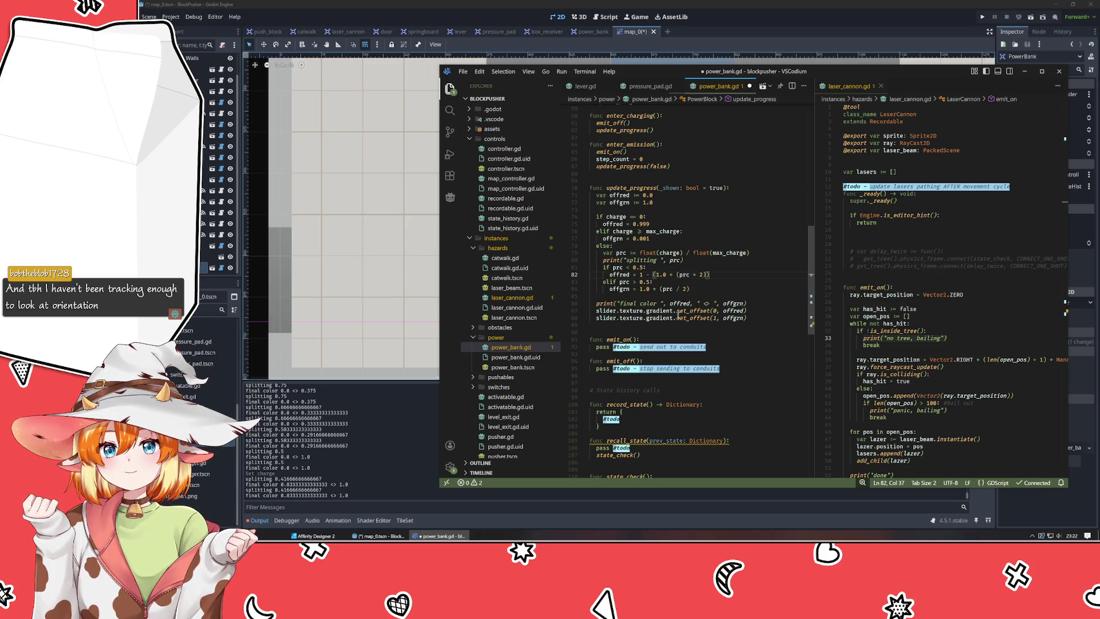
pyautogui.hotkey('ctrl', 's')
# Open map_0 in Godot and raise the PowerBank's Charge to 10.
pyautogui.hotkey('alt', 'Tab')
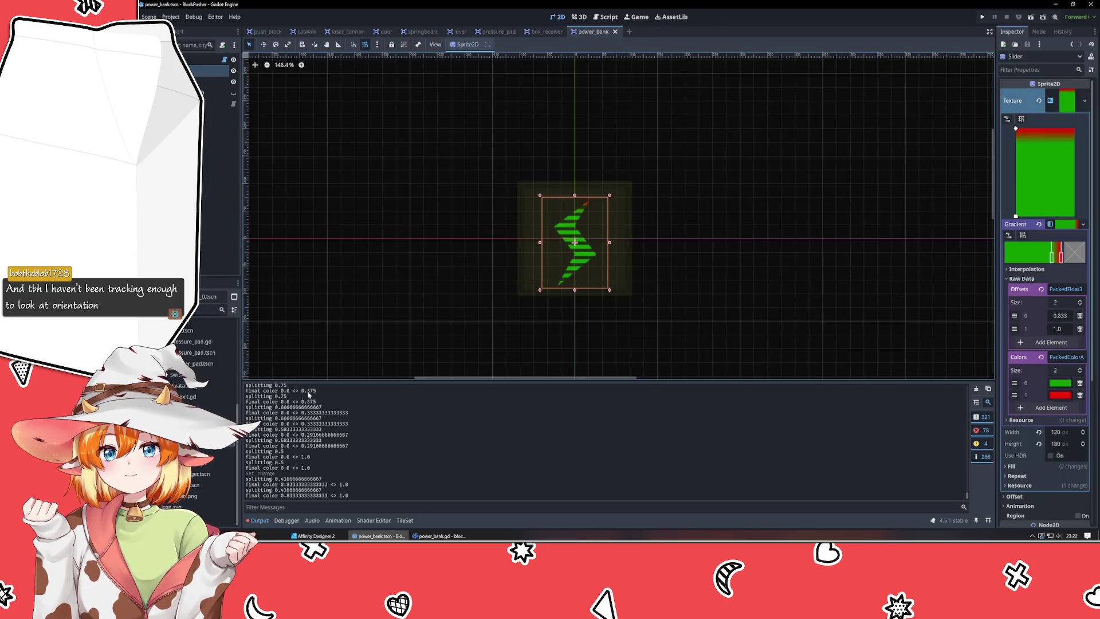
pyautogui.doubleClick(209, 296)
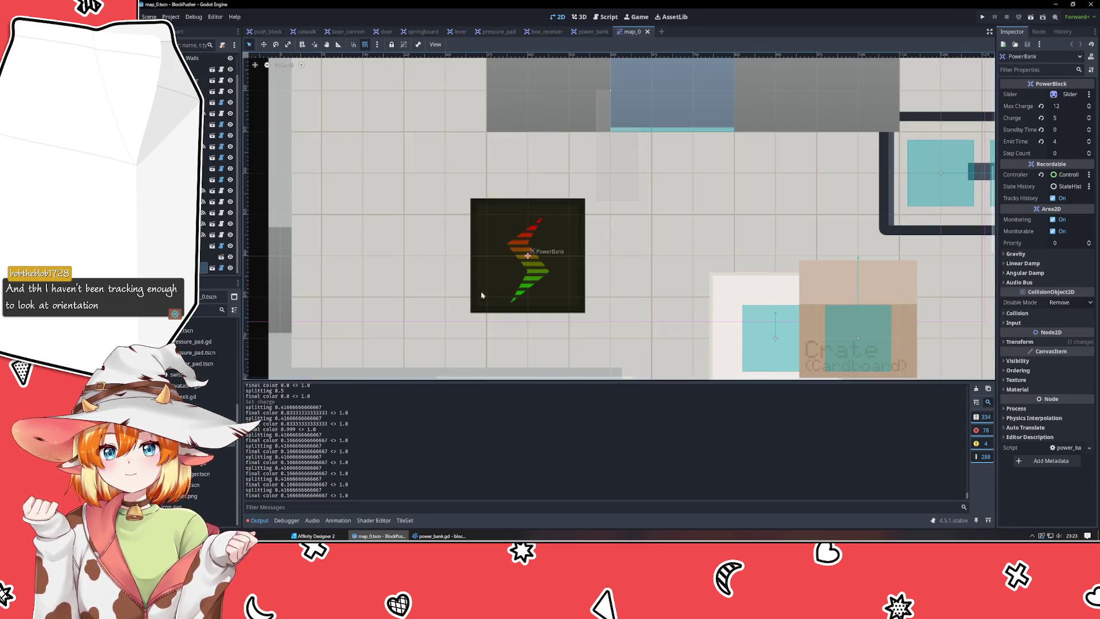
pyautogui.click(1089, 116)
pyautogui.click(1088, 117)
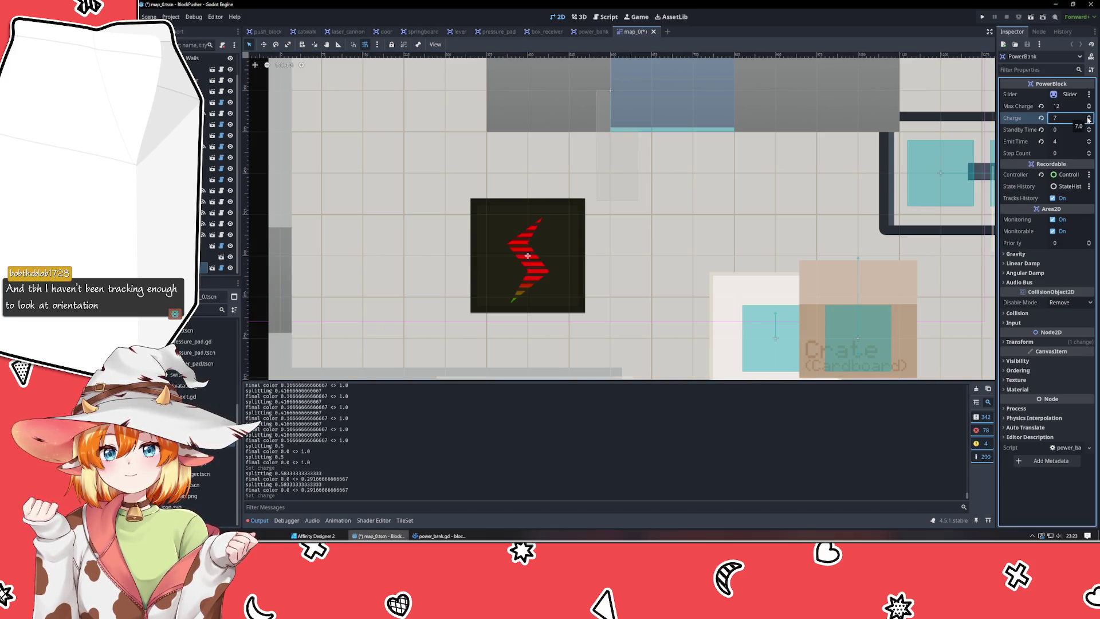
pyautogui.click(1088, 117)
pyautogui.click(1089, 117)
pyautogui.click(1089, 117)
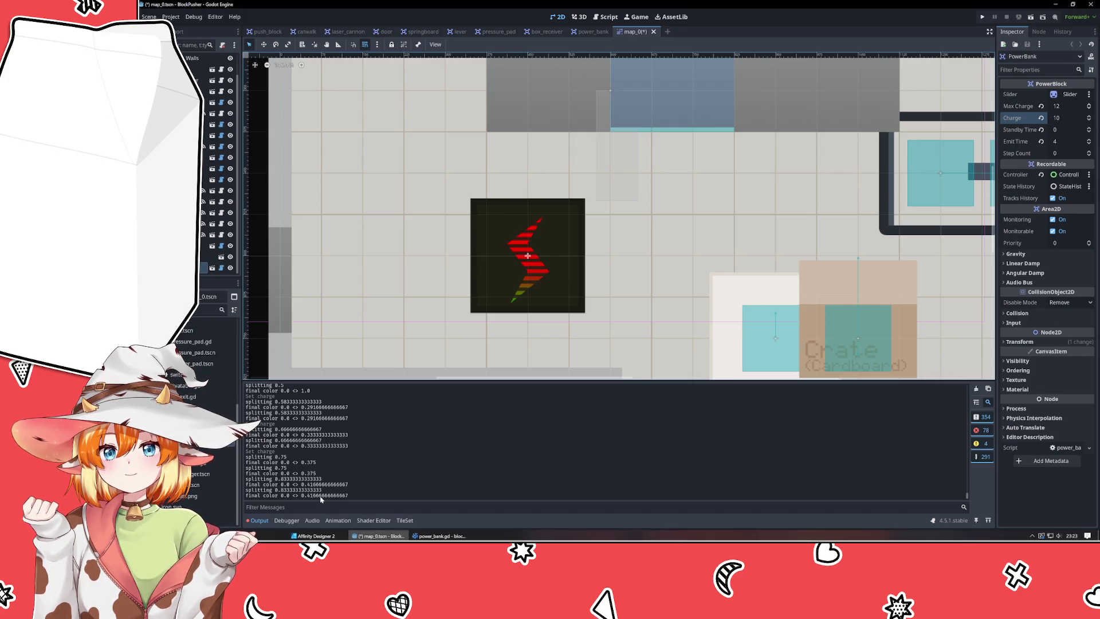
pyautogui.click(421, 537)
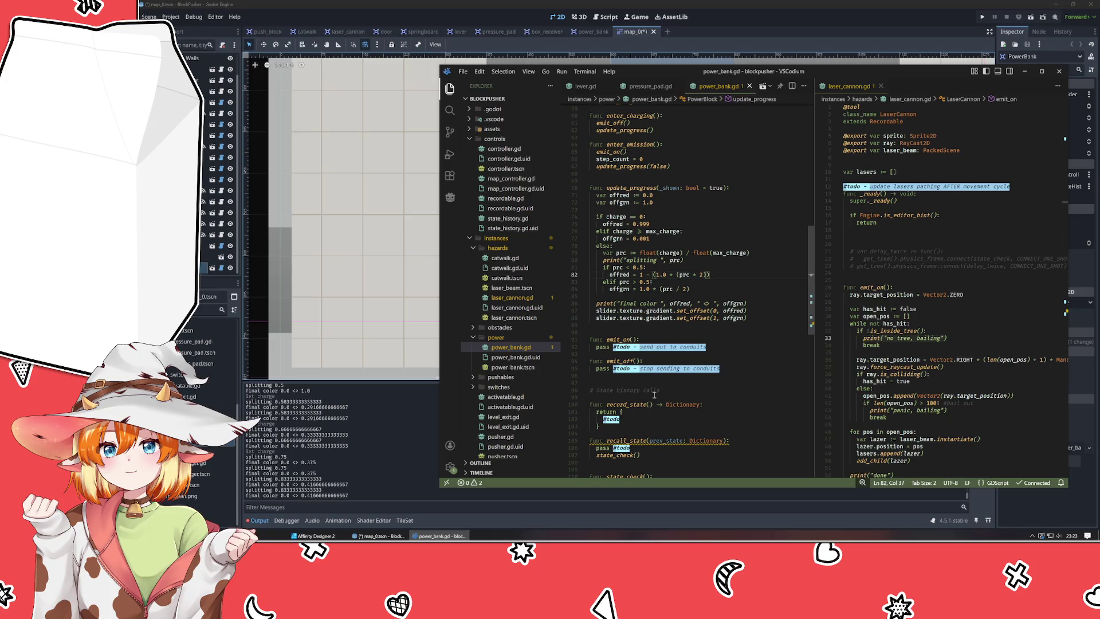
pyautogui.write(')')
# Swap the offred and offgrn lines between the charge branches and save power_bank.gd.
pyautogui.click(629, 288)
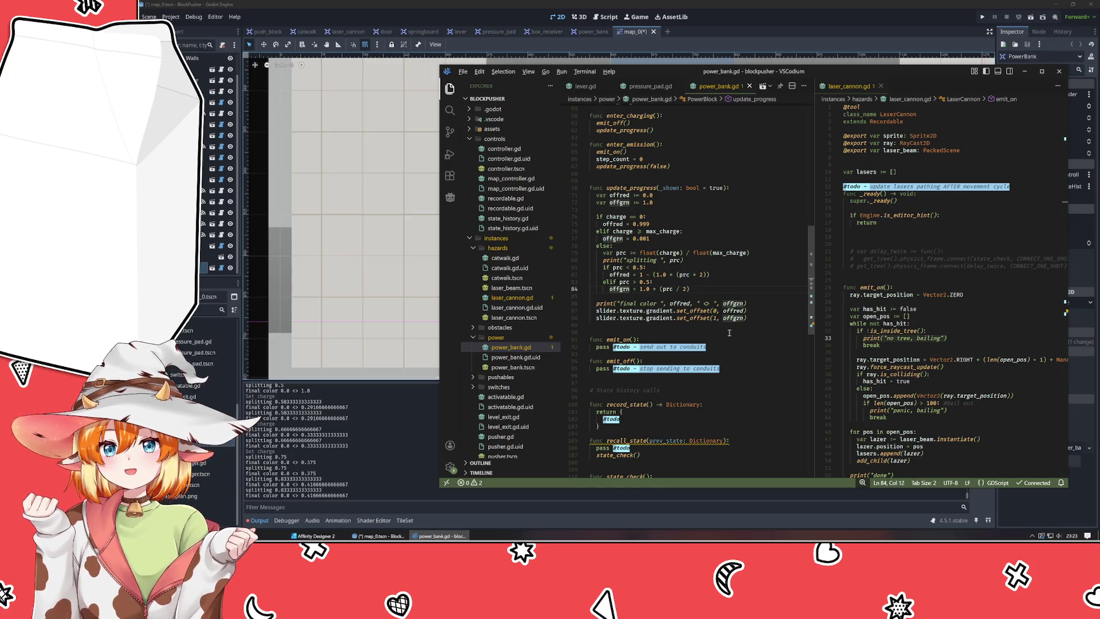
pyautogui.hotkey('alt', 'Up')
pyautogui.hotkey('alt', 'Up')
pyautogui.press('Down')
pyautogui.hotkey('alt', 'Down')
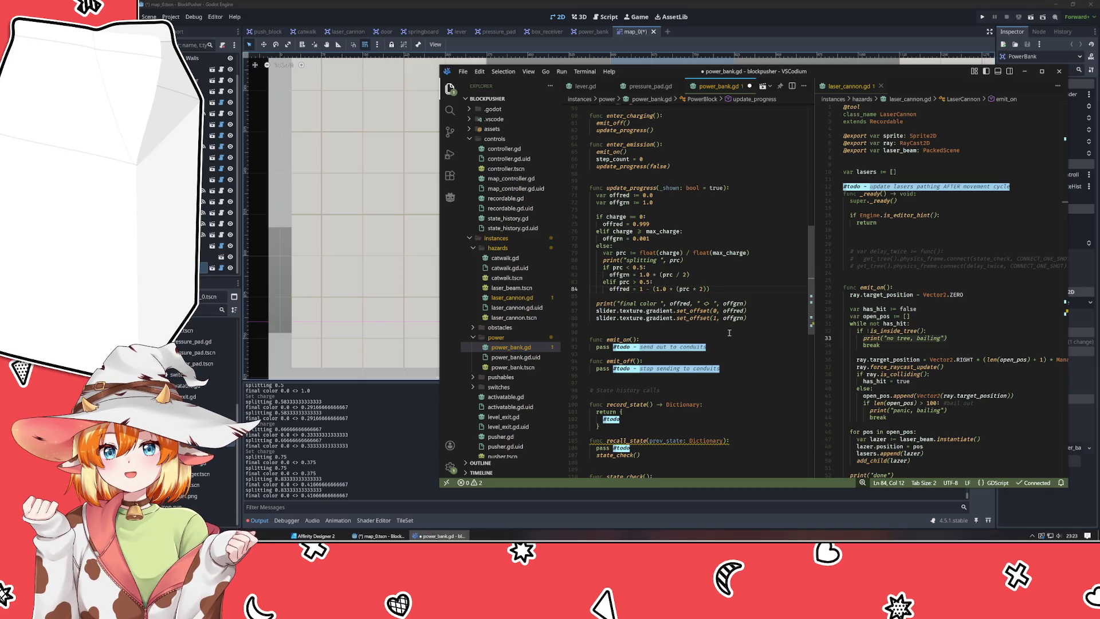
pyautogui.hotkey('ctrl', 's')
pyautogui.hotkey('alt', 'Tab')
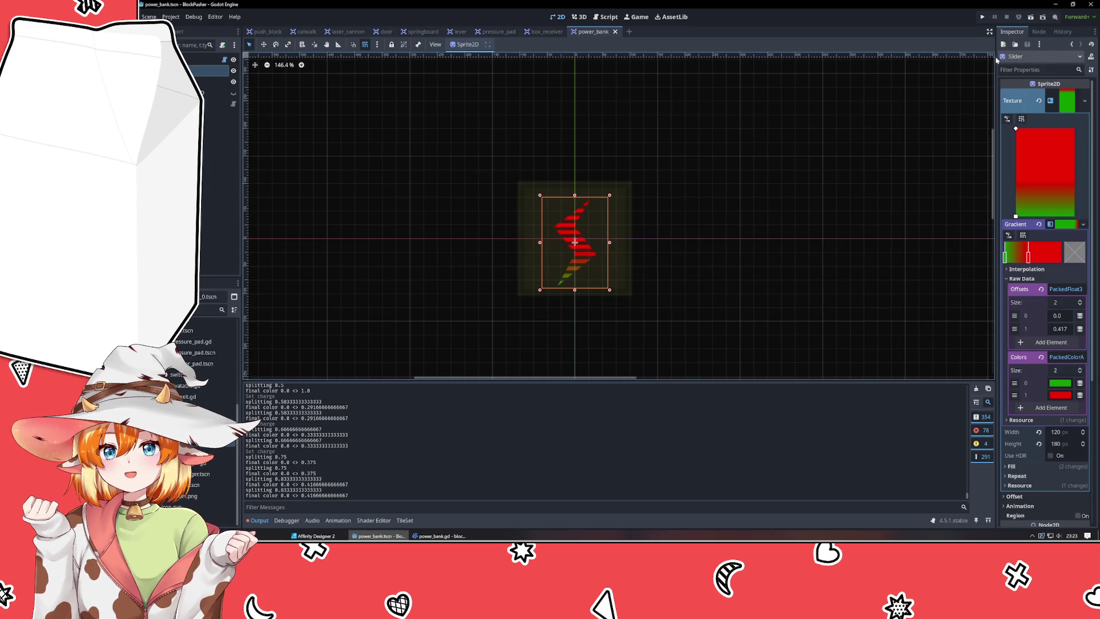
pyautogui.click(207, 60)
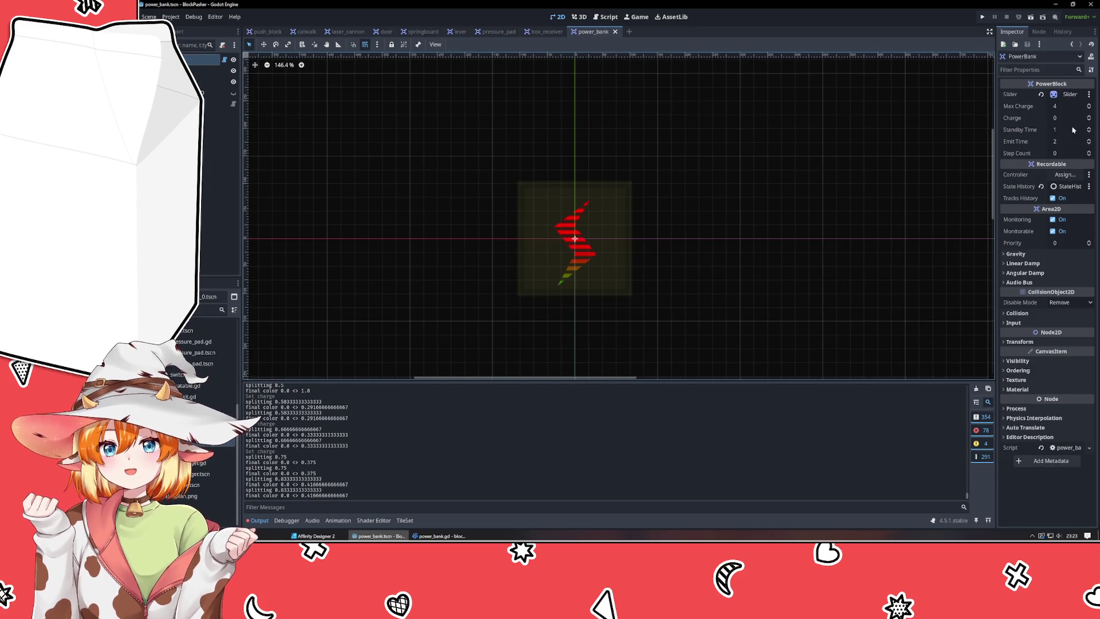
# Set PowerBank's Max Charge to 12, then close and reopen the power_bank scene.
pyautogui.click(1088, 106)
pyautogui.write('9')
pyautogui.press('Return')
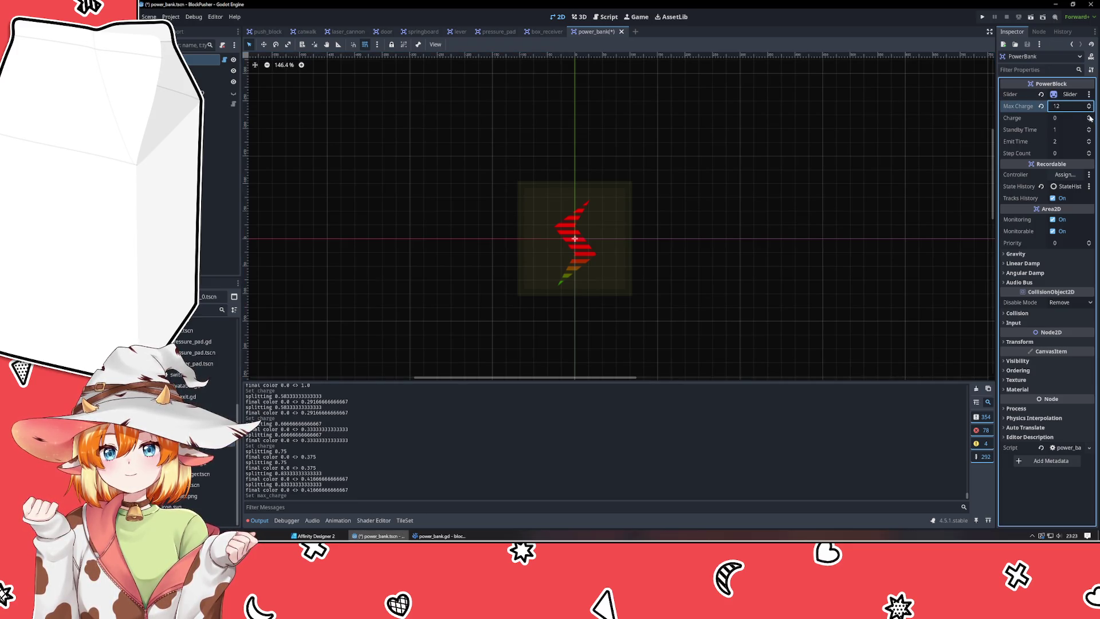
pyautogui.click(1089, 117)
pyautogui.scroll(6, 1090, 118)
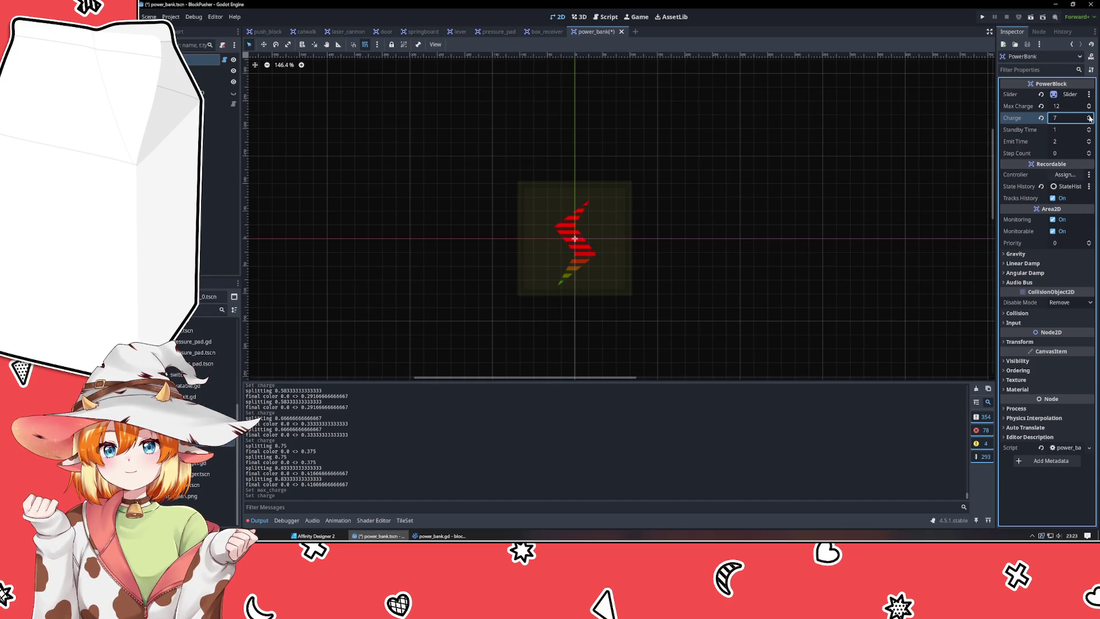
pyautogui.middleClick(593, 31)
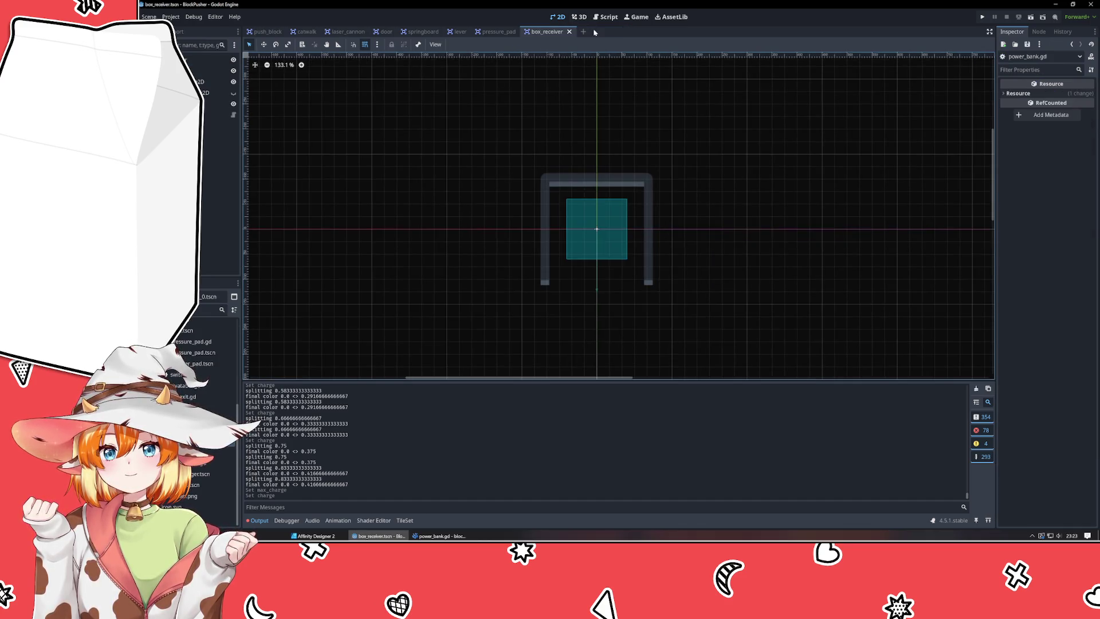
pyautogui.scroll(5, 206, 413)
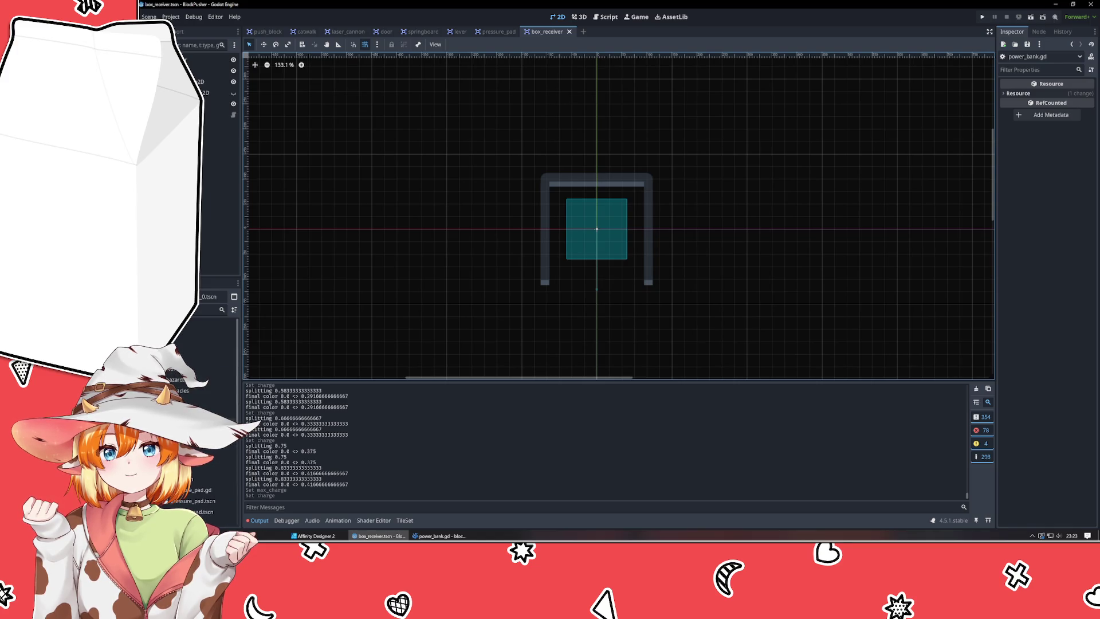
pyautogui.doubleClick(195, 441)
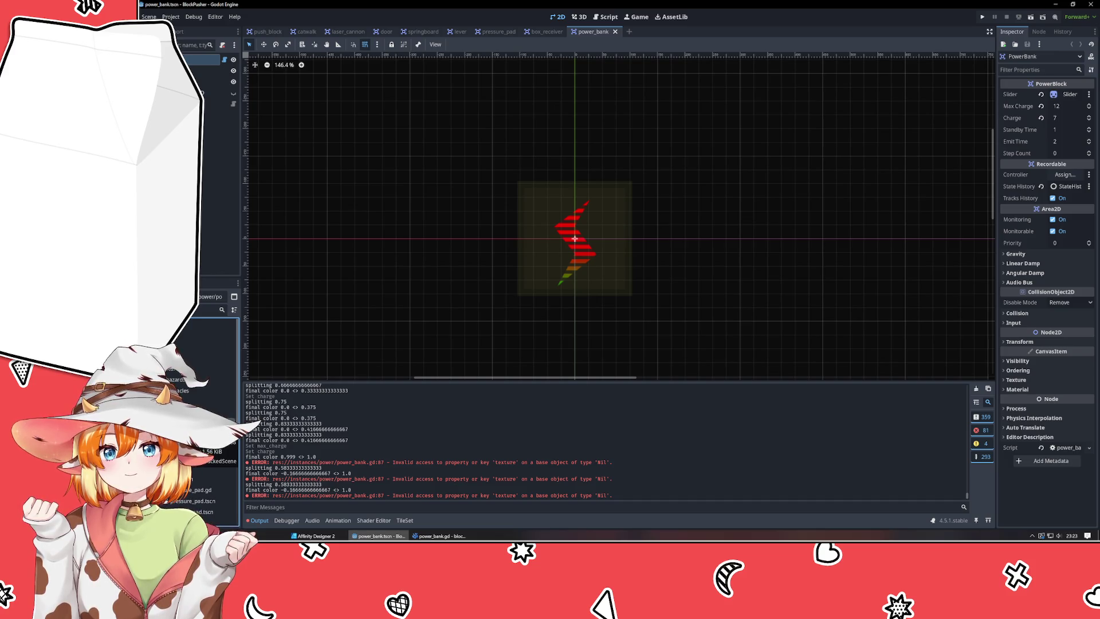
# Step Charge down to 1, then back up to the full 12 for a fully green bolt.
pyautogui.click(1089, 121)
pyautogui.click(1089, 120)
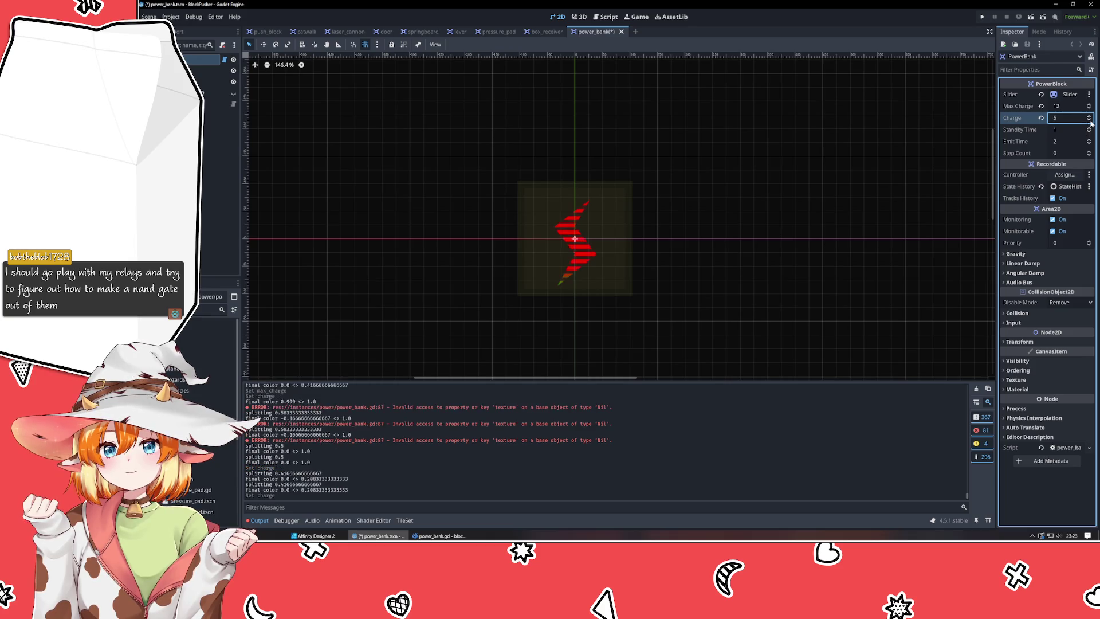
pyautogui.click(1089, 121)
pyautogui.click(1089, 120)
pyautogui.click(1089, 121)
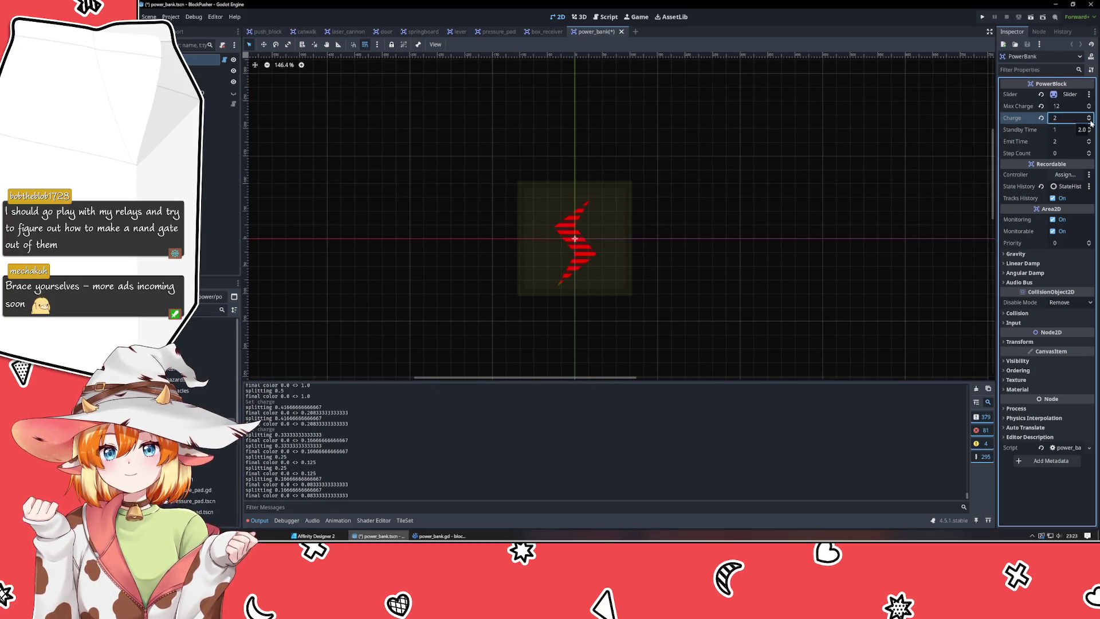
pyautogui.click(1090, 121)
pyautogui.click(1089, 117)
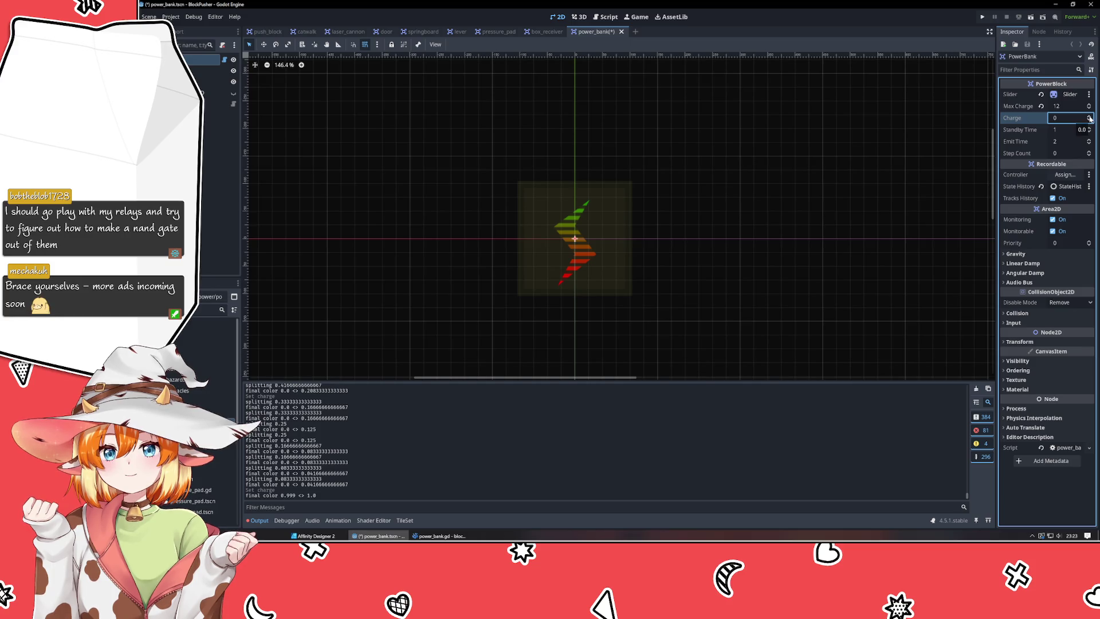
pyautogui.click(1089, 116)
pyautogui.click(1090, 116)
pyautogui.click(1090, 116)
pyautogui.click(1090, 116)
pyautogui.click(1090, 116)
pyautogui.click(1090, 117)
pyautogui.click(1090, 116)
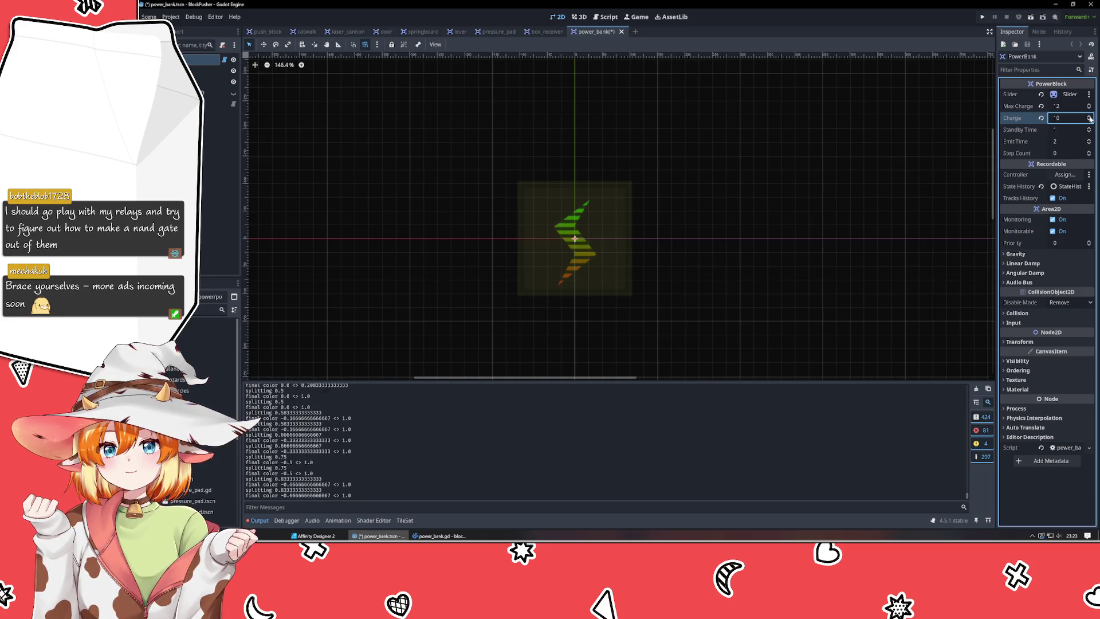
pyautogui.click(1089, 116)
pyautogui.click(1089, 117)
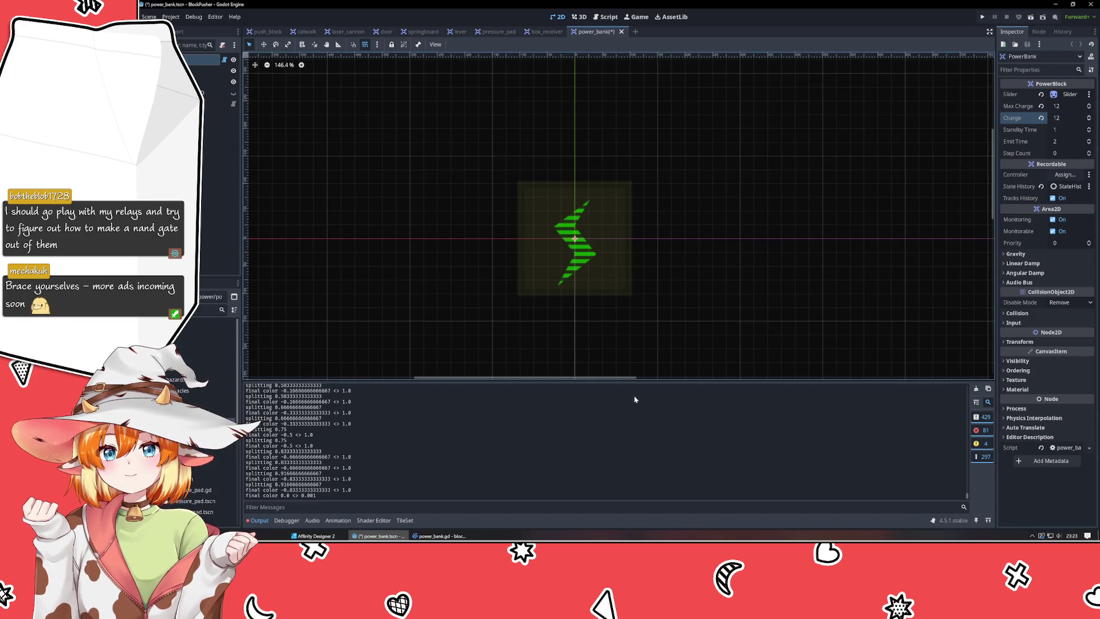
# Inspect the Sprite2D, collision shape size and Slider's red-and-green gradient texture.
pyautogui.click(206, 71)
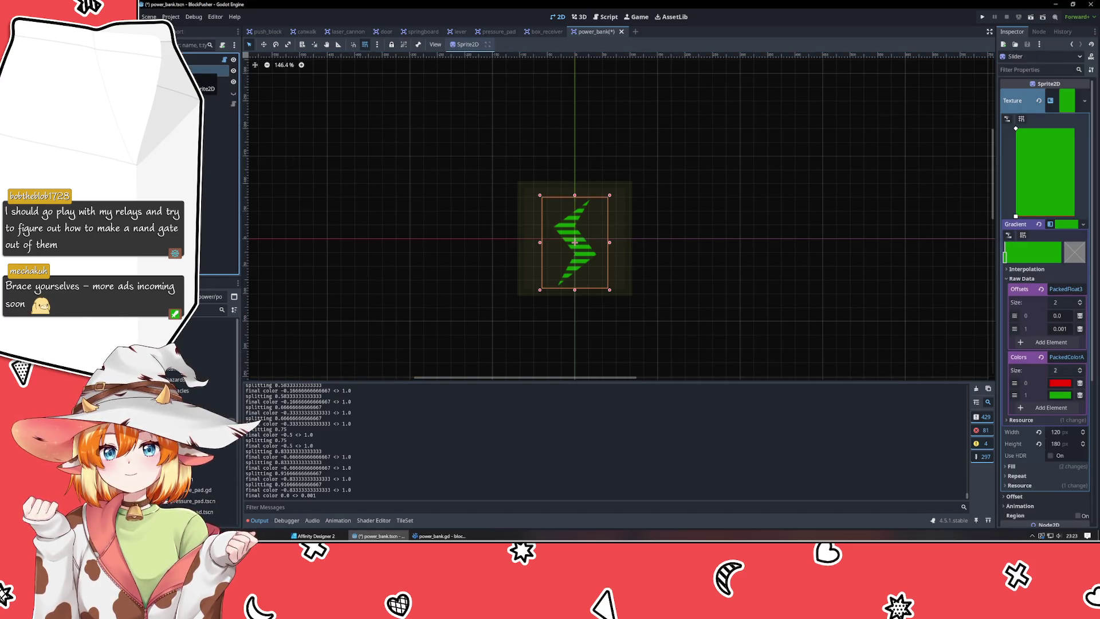
pyautogui.click(203, 82)
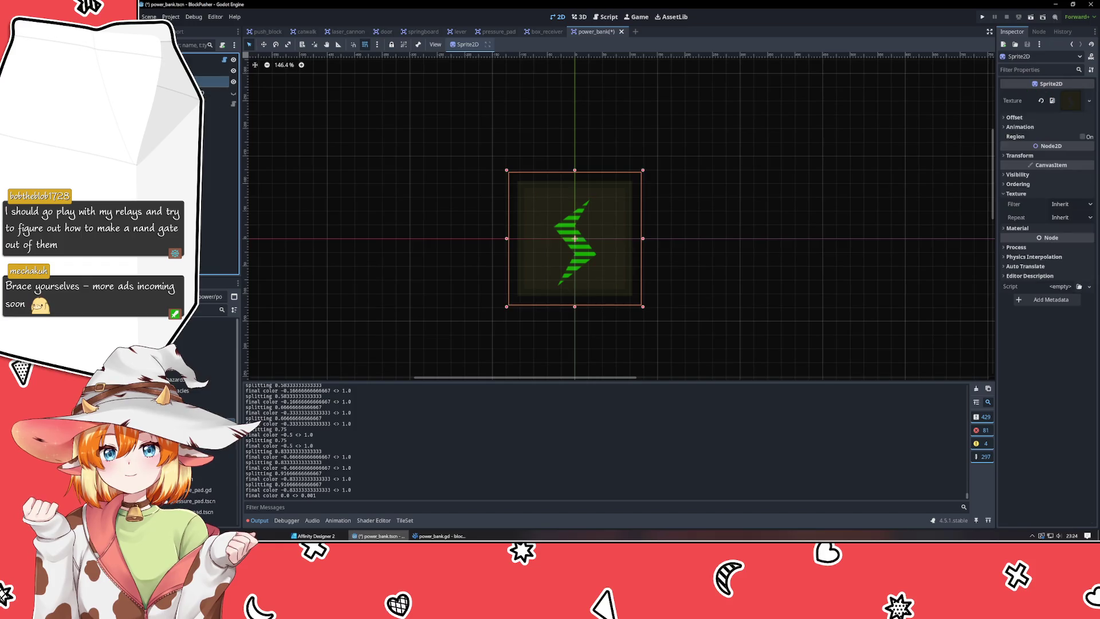
pyautogui.click(204, 93)
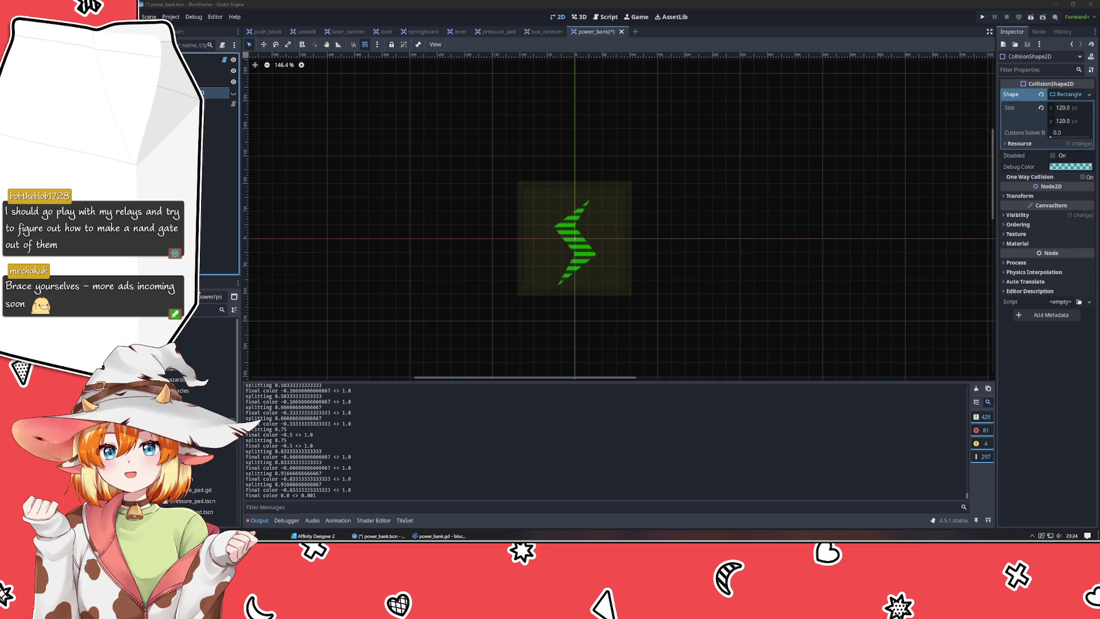
pyautogui.click(209, 70)
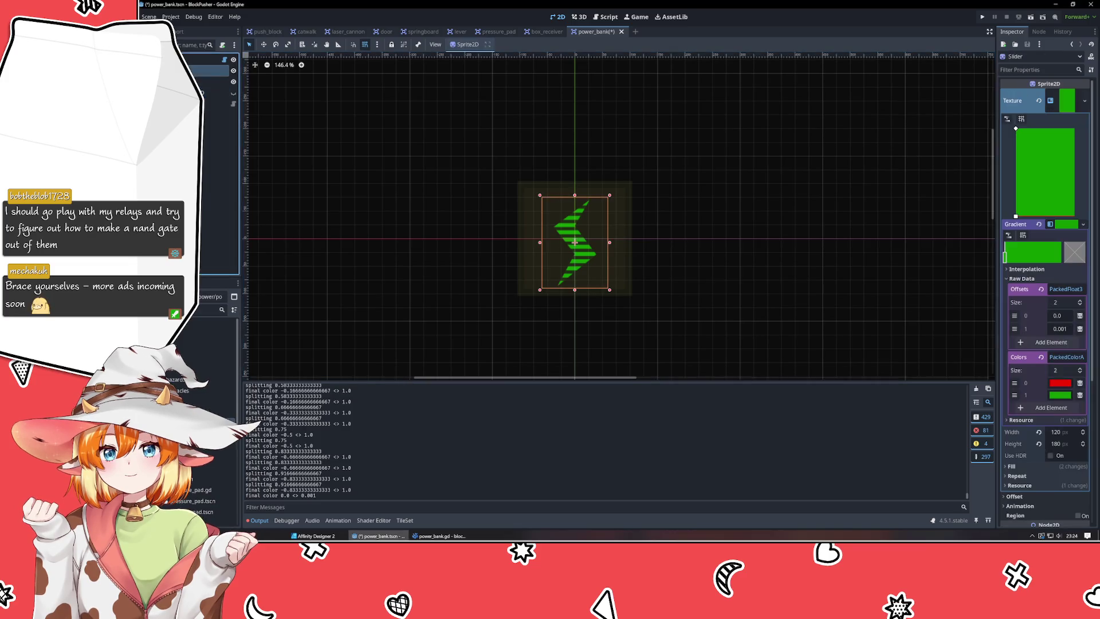
pyautogui.click(438, 536)
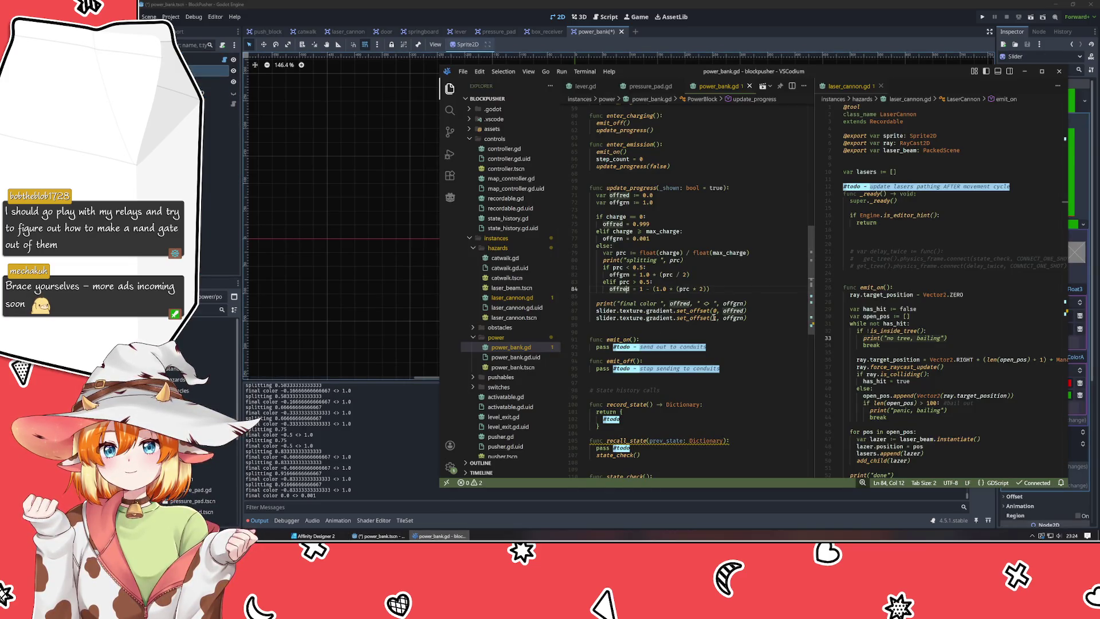
# Swap the offred and offgrn assignment lines back with Alt+Up/Down.
pyautogui.hotkey('alt', 'Up')
pyautogui.hotkey('alt', 'Up')
pyautogui.press('Down')
pyautogui.hotkey('alt', 'Down')
# Fix the closing parenthesis at the end of line 82's offred formula.
pyautogui.press('Up')
pyautogui.press('Up')
pyautogui.press('End')
pyautogui.press('BackSpace')
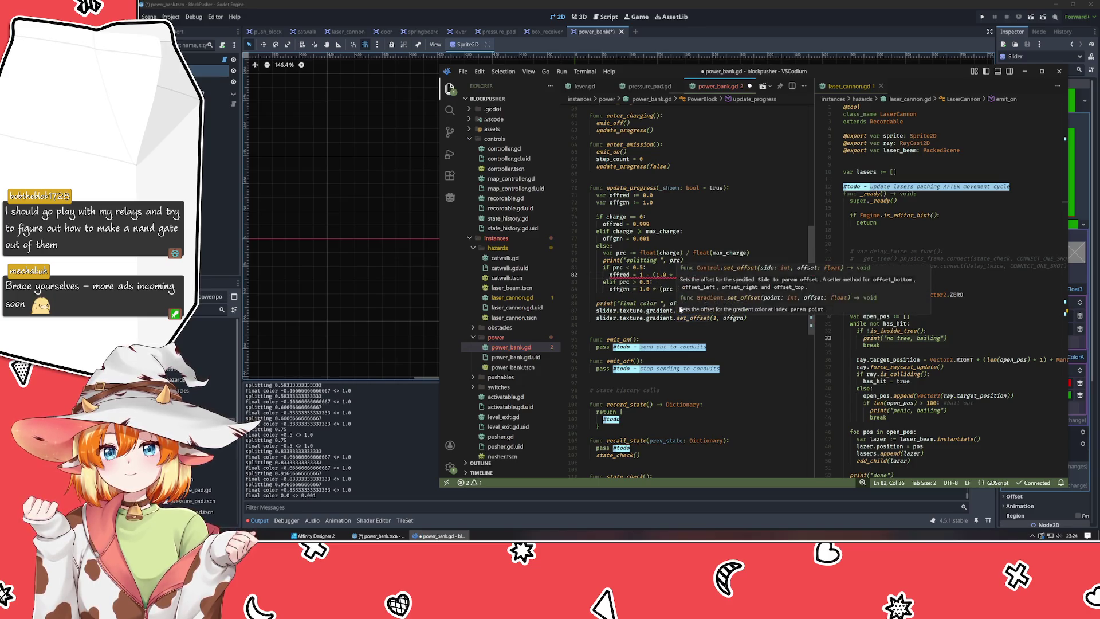
pyautogui.write(')')
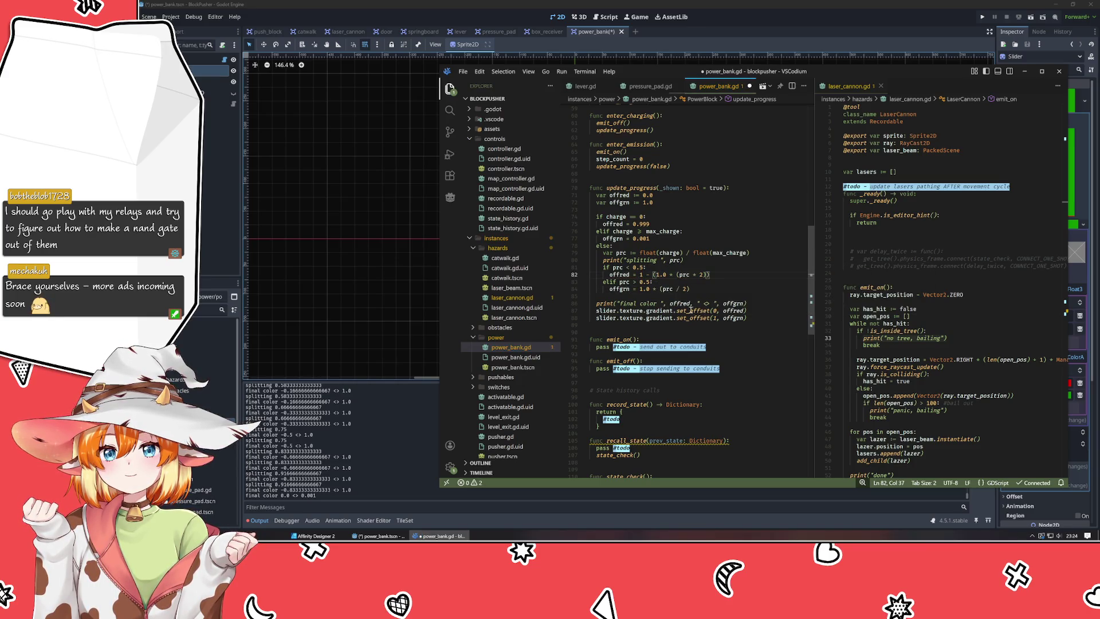
pyautogui.click(639, 288)
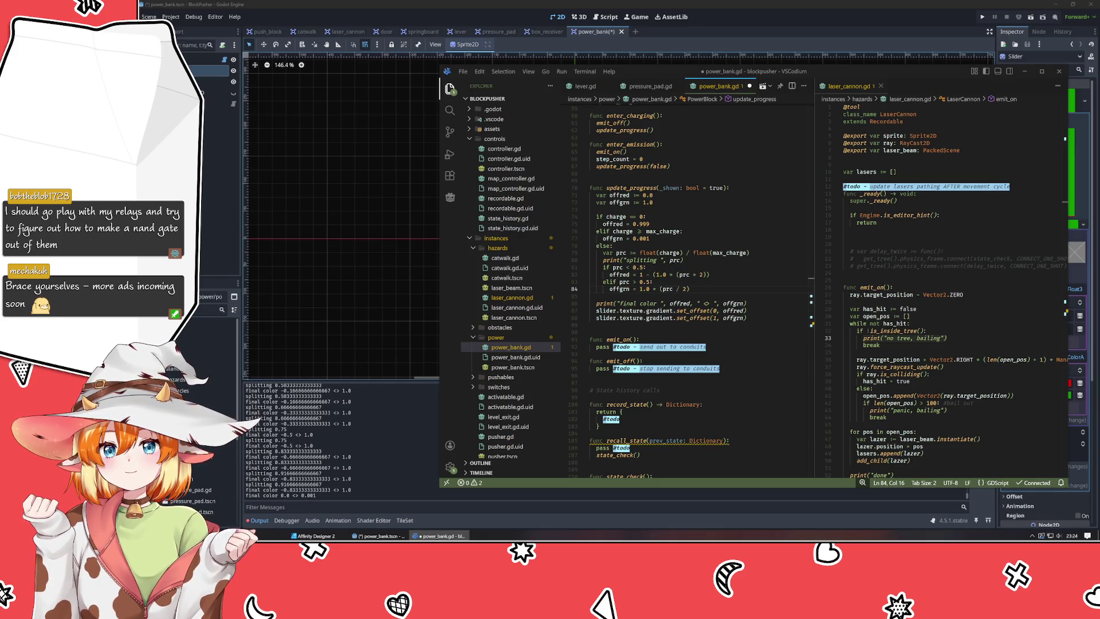
pyautogui.click(410, 4)
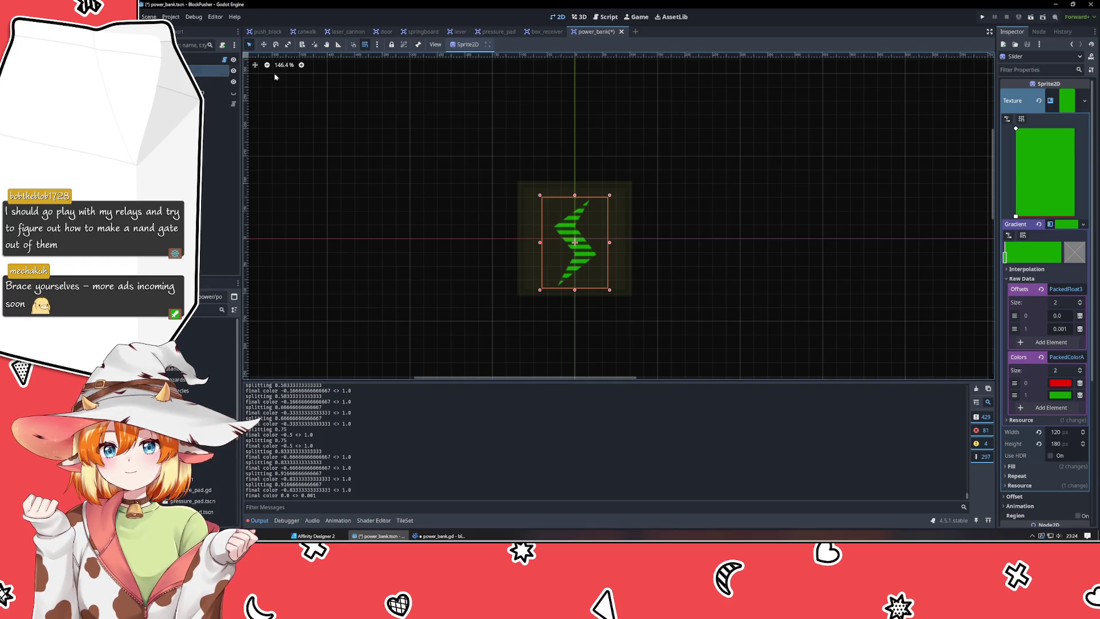
# Select the root PowerBank node and set its Charge to 0.
pyautogui.click(207, 60)
pyautogui.click(1063, 117)
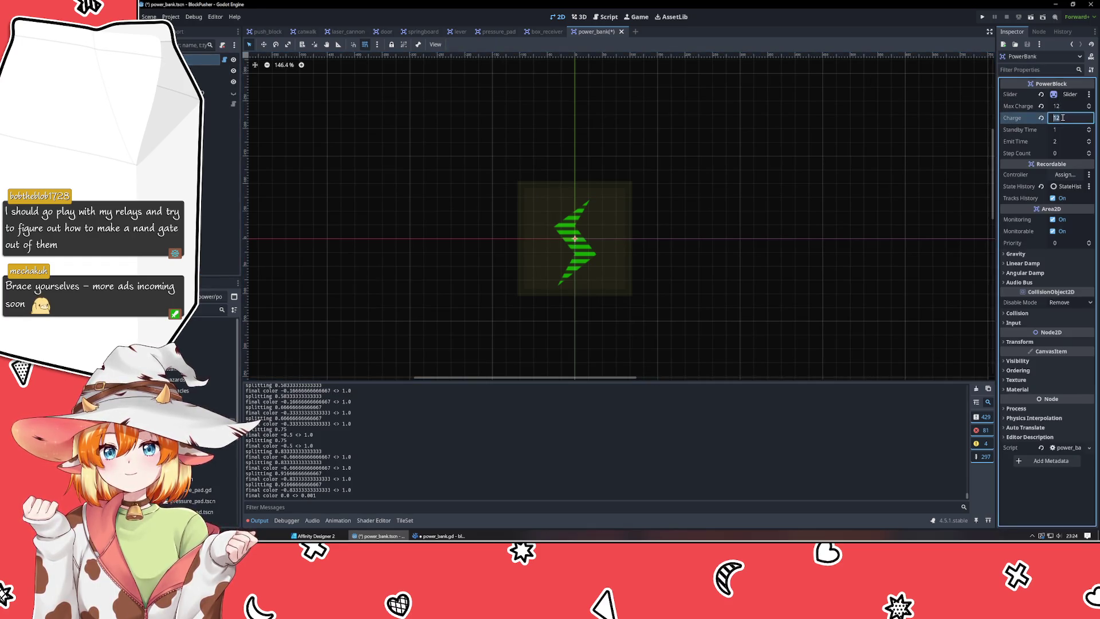
pyautogui.write('0')
pyautogui.press('Return')
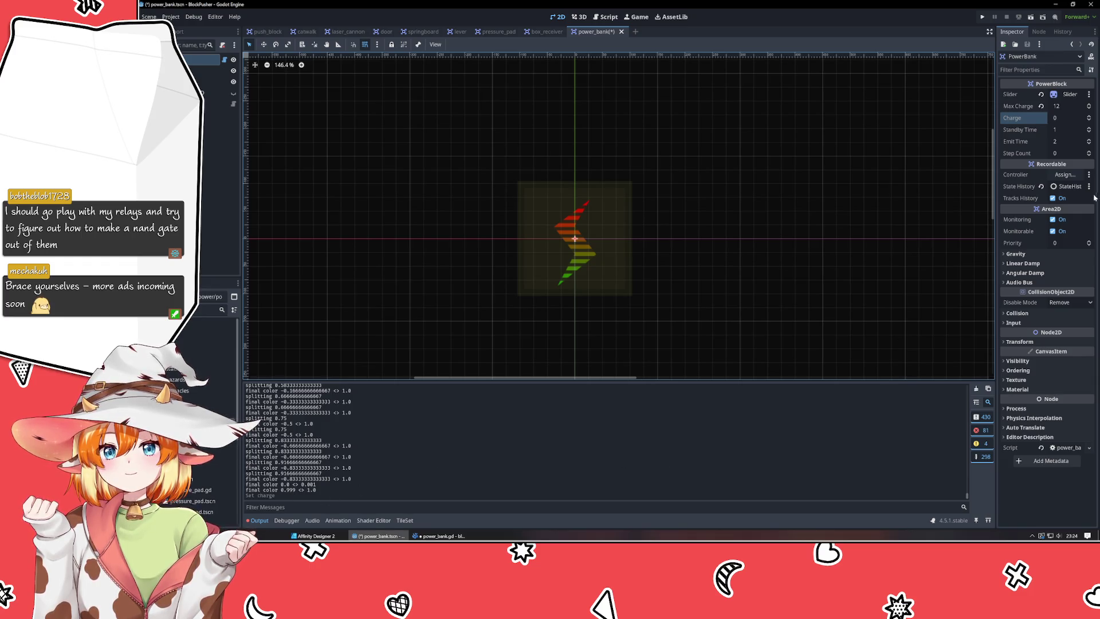
# Step the Charge through 1, 2, 1, 0, below zero, then back to 1 to test the bolt colours.
pyautogui.click(1090, 117)
pyautogui.click(1090, 121)
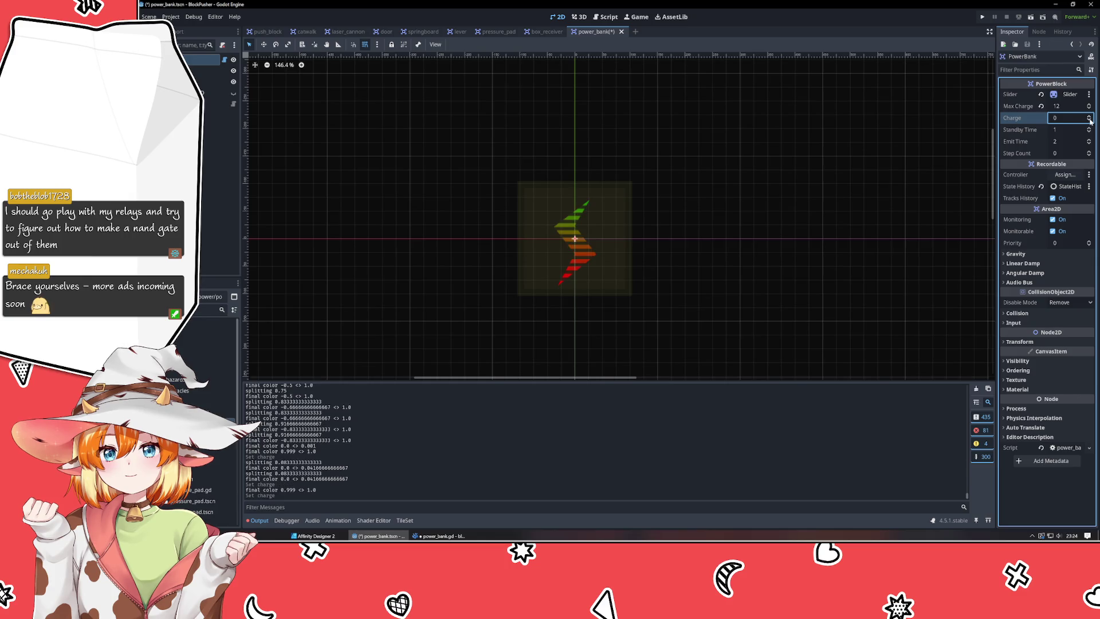
pyautogui.click(1090, 116)
pyautogui.click(1091, 117)
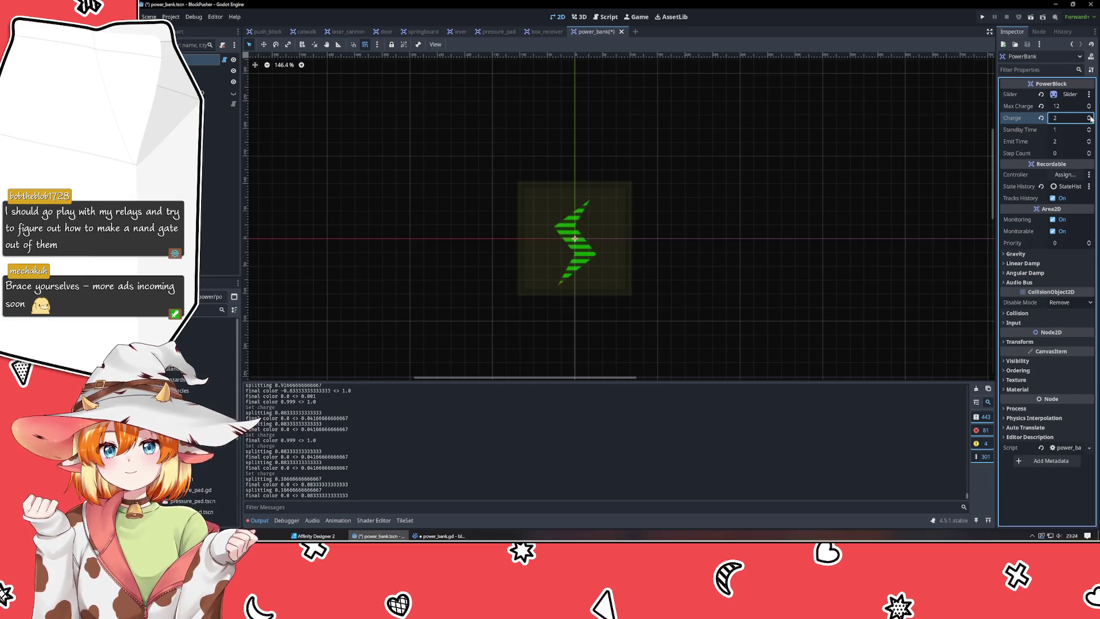
pyautogui.click(1091, 121)
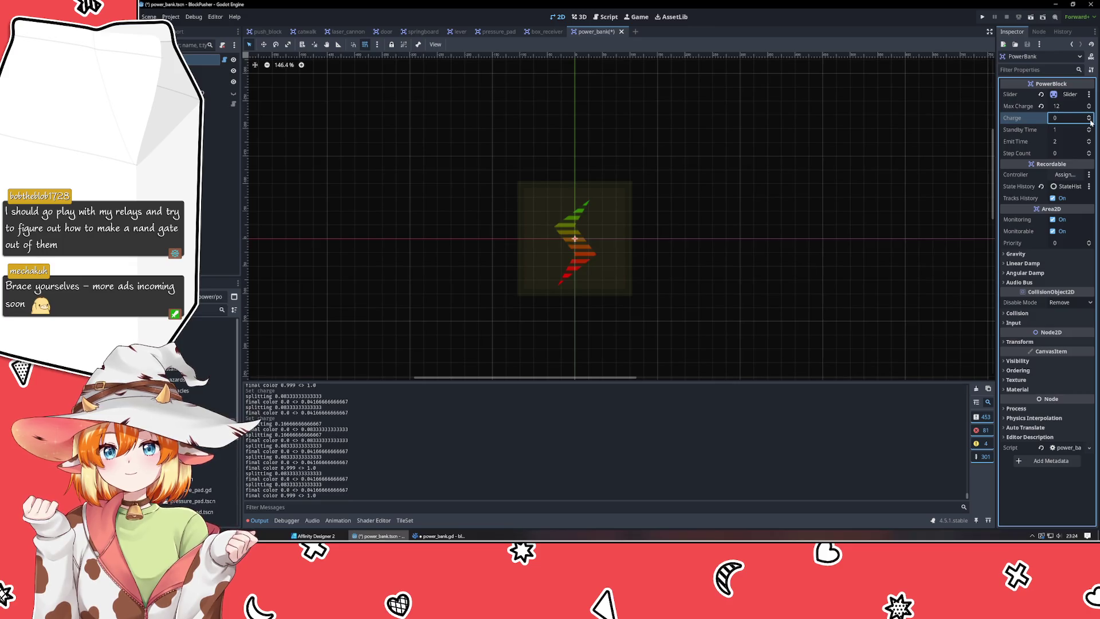
pyautogui.click(1091, 119)
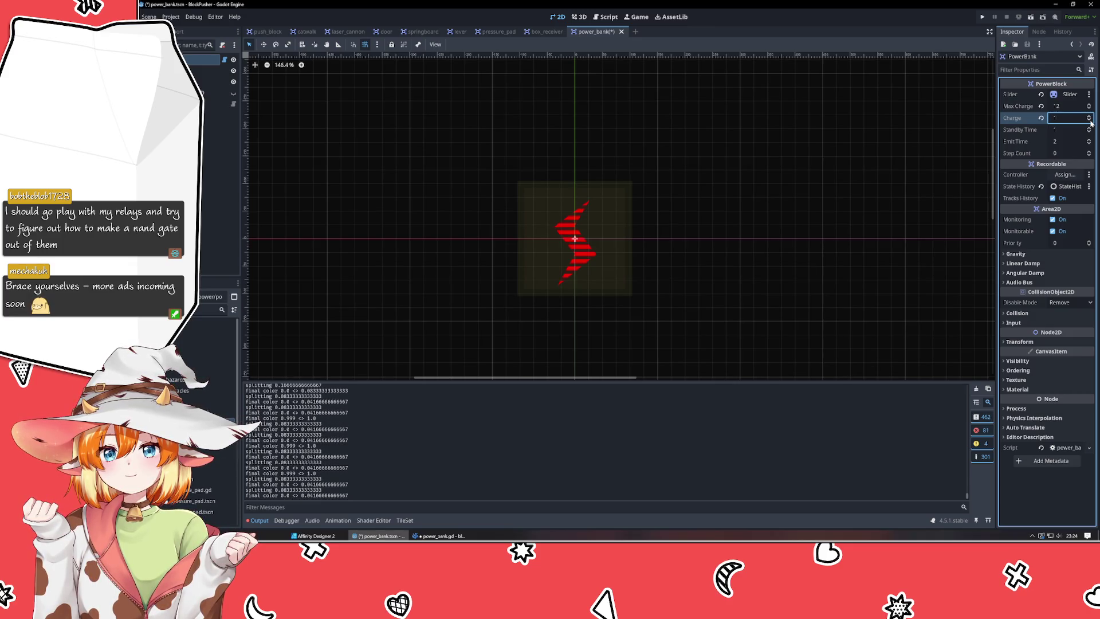
pyautogui.click(1091, 120)
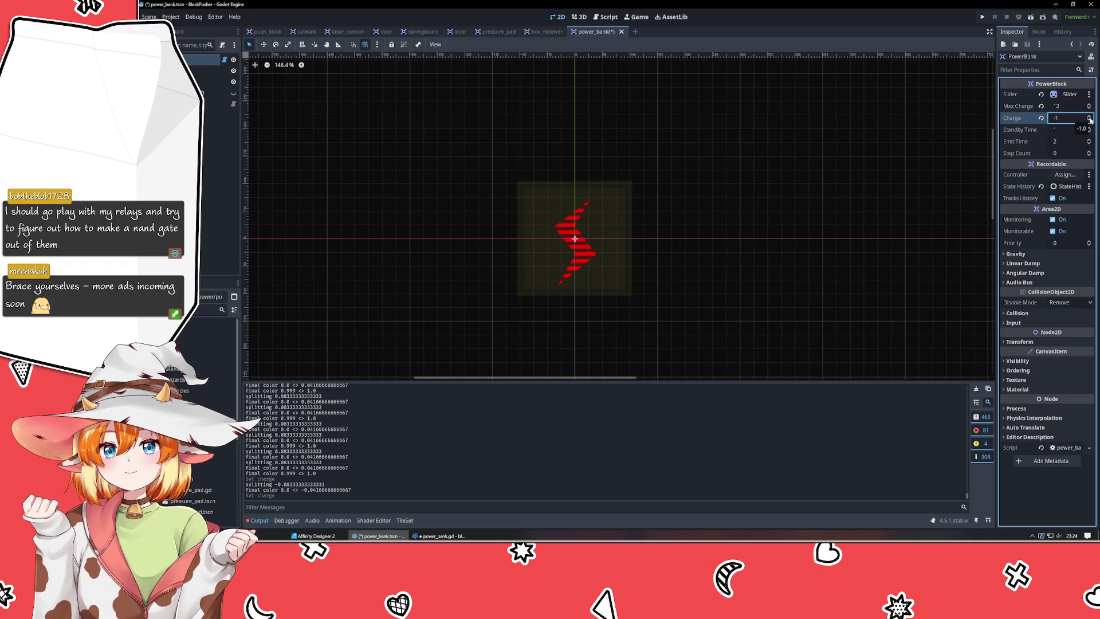
pyautogui.click(1090, 117)
pyautogui.click(1089, 117)
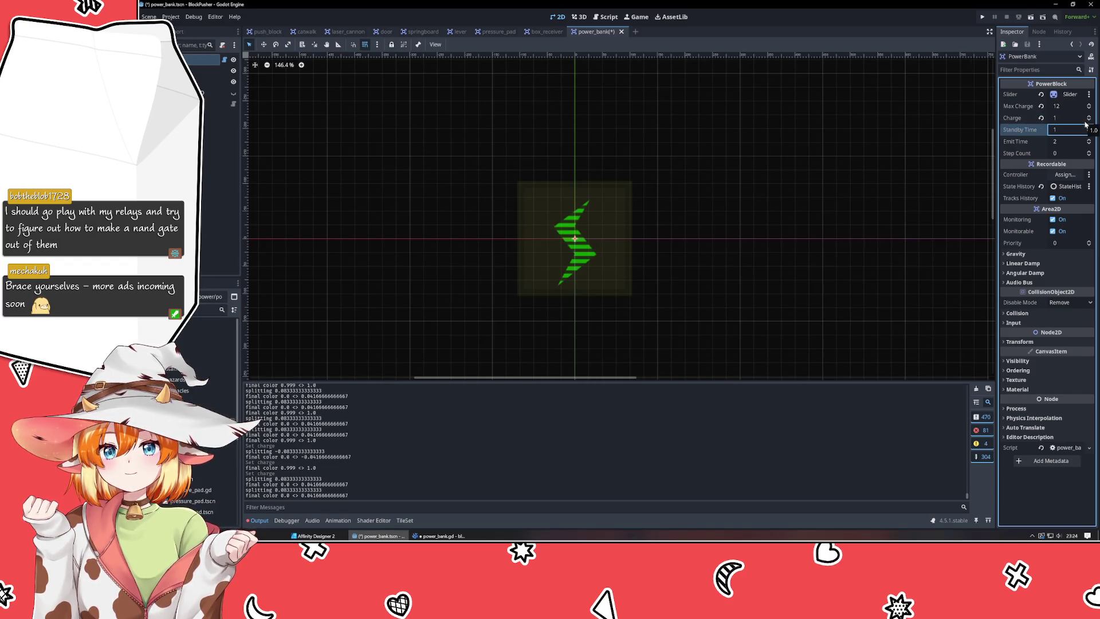
# Scroll, enter 1010, and bring the power_bank.gd code window forward.
pyautogui.scroll(-1, 1080, 121)
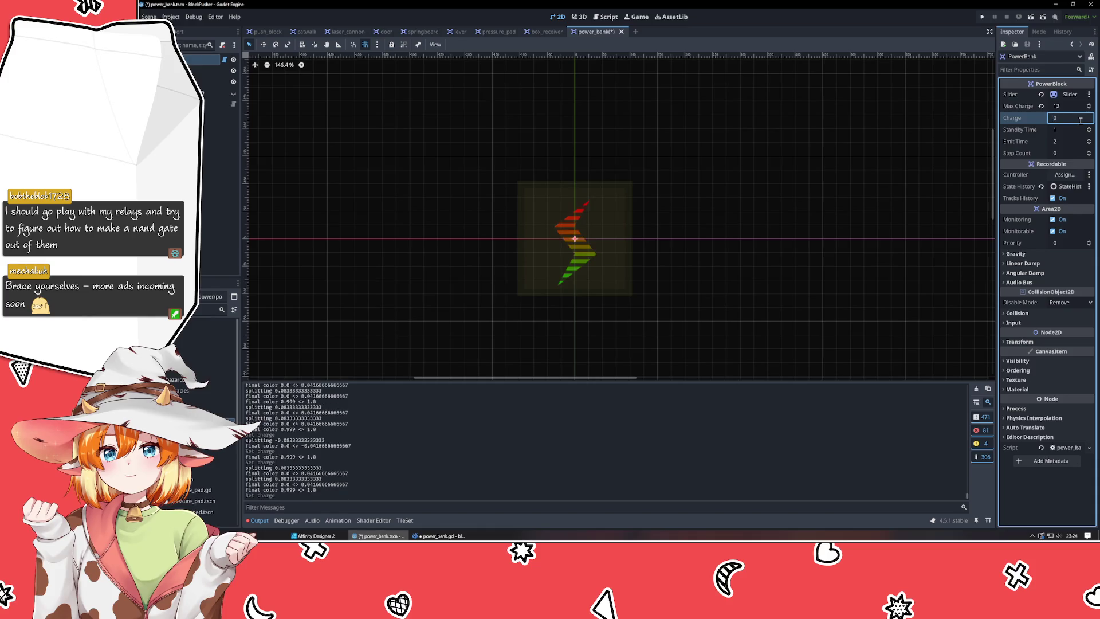
pyautogui.scroll(1, 1080, 120)
pyautogui.scroll(-1, 1080, 120)
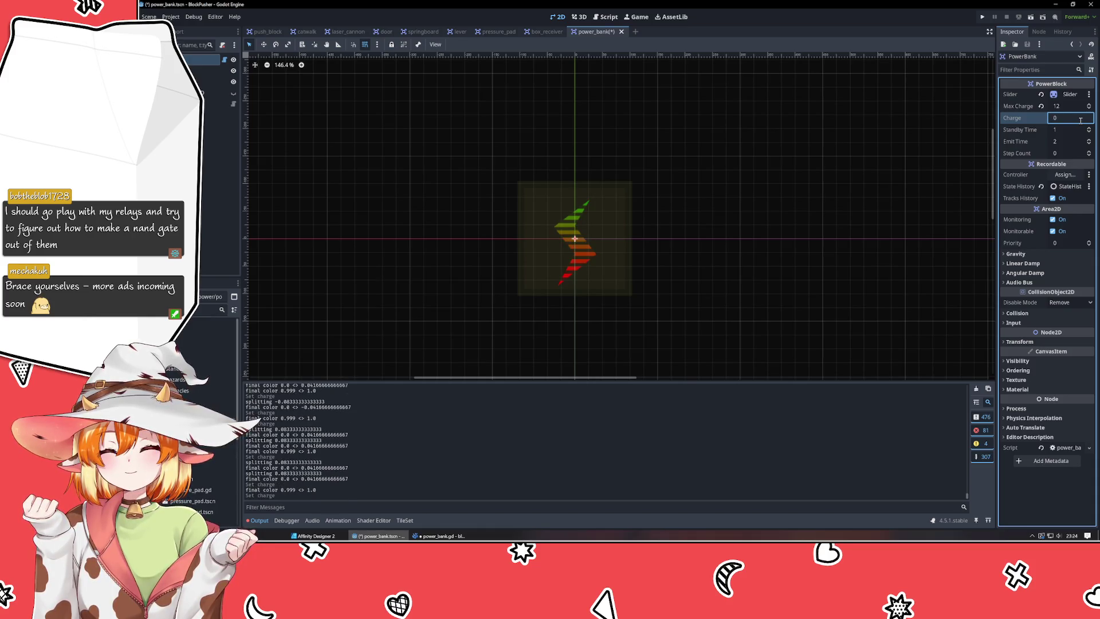
pyautogui.scroll(1, 1080, 121)
pyautogui.scroll(-1, 1080, 121)
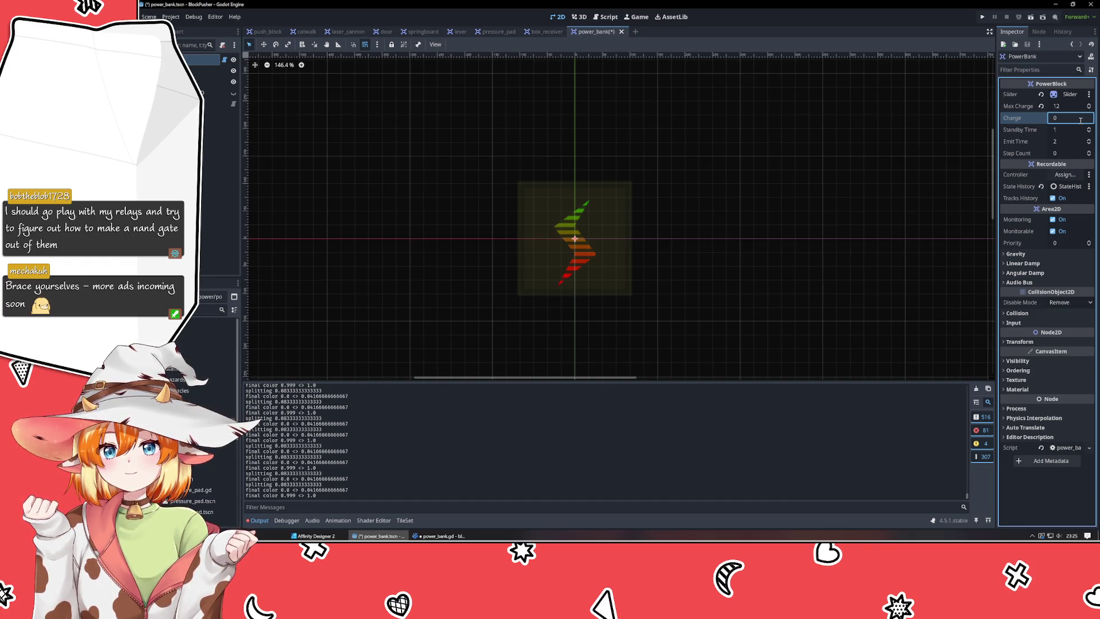
pyautogui.write('1')
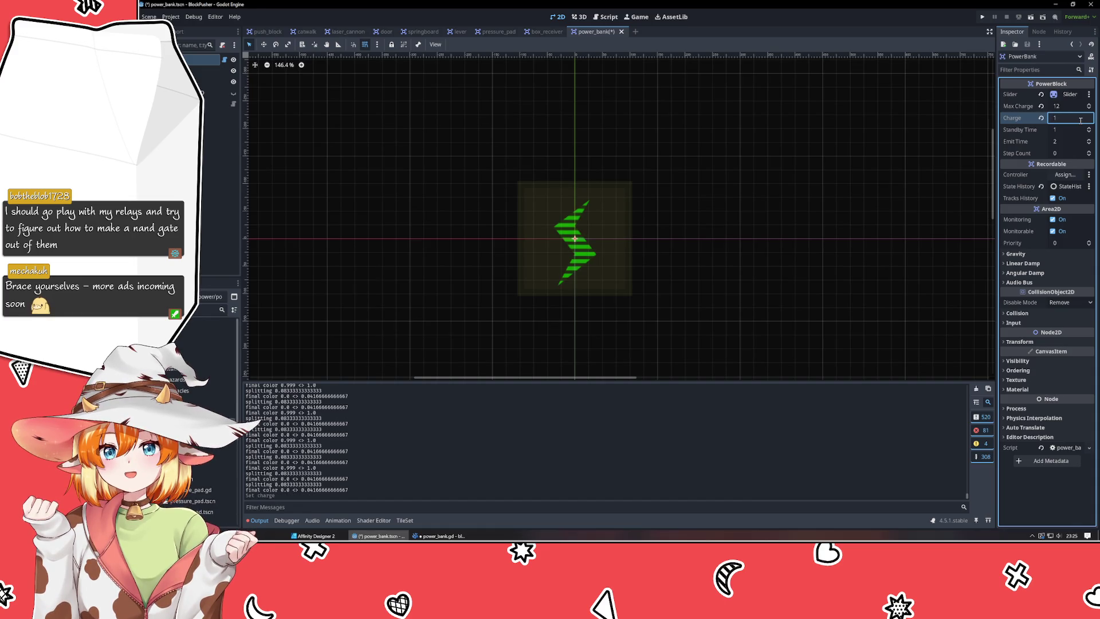
pyautogui.write('0')
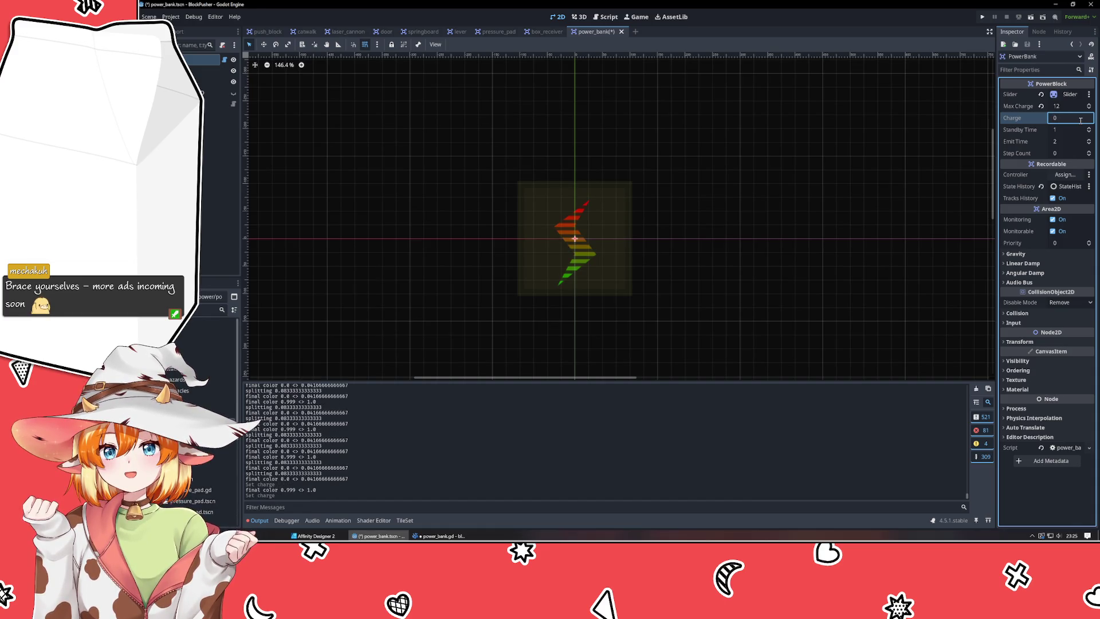
pyautogui.write('1')
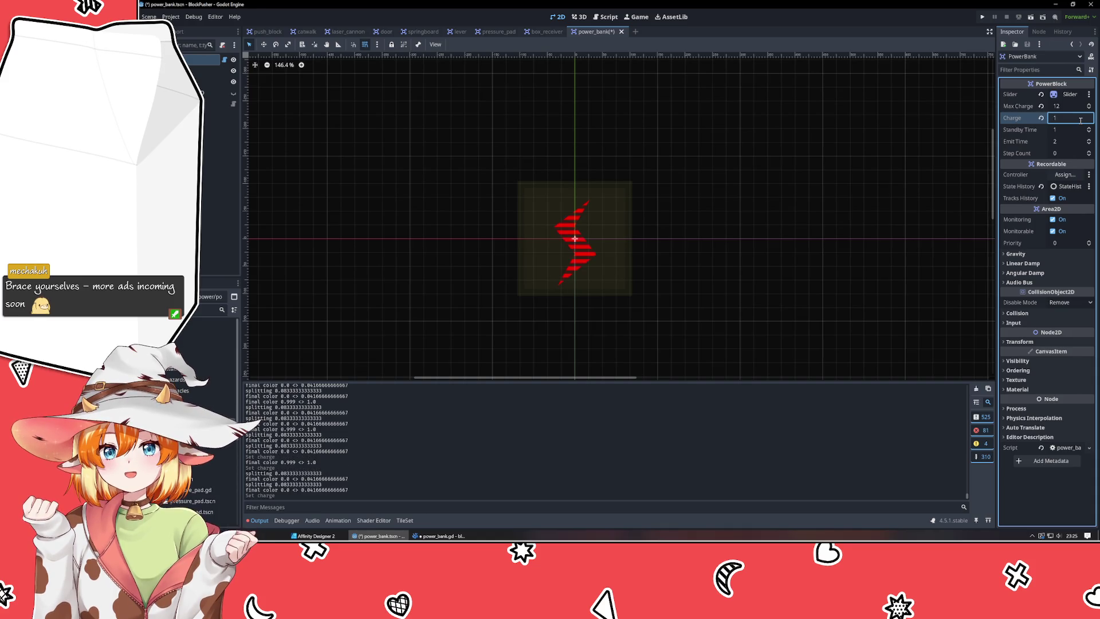
pyautogui.write('0')
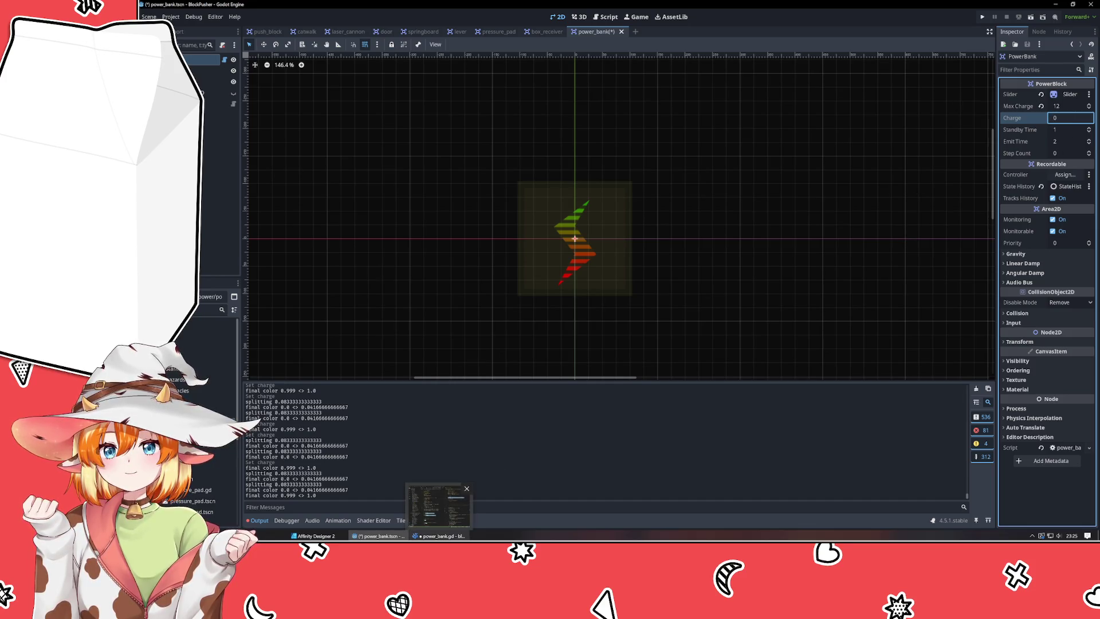
pyautogui.click(438, 536)
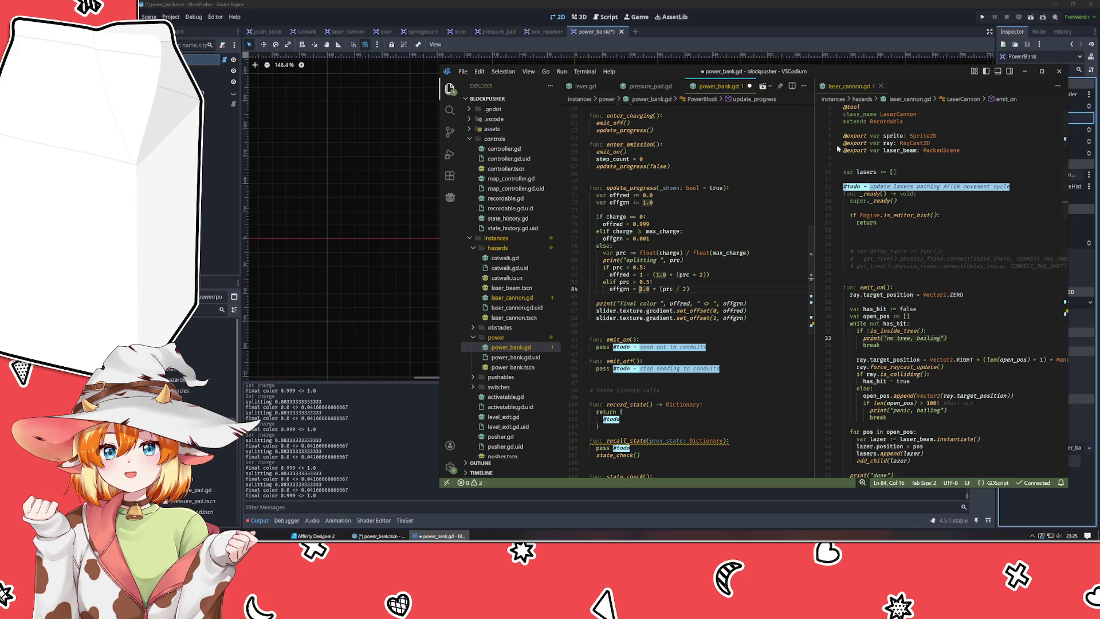
# Move the code window off Godot's Inspector and save power_bank.gd.
pyautogui.moveTo(745, 75); pyautogui.dragTo(466, 78)
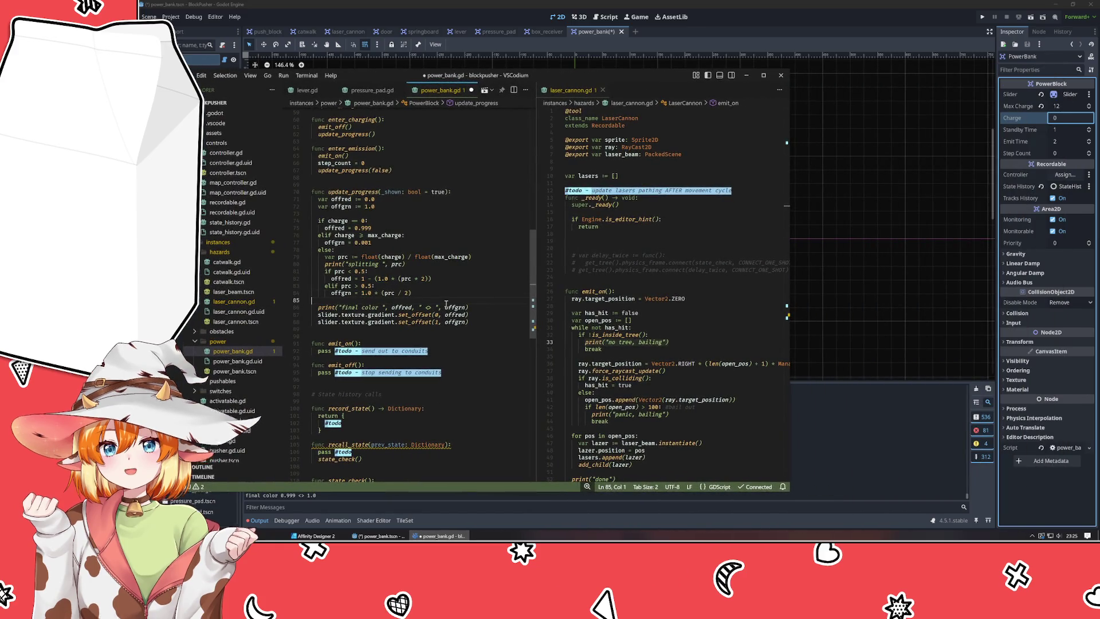
pyautogui.press('Down')
pyautogui.hotkey('ctrl', 's')
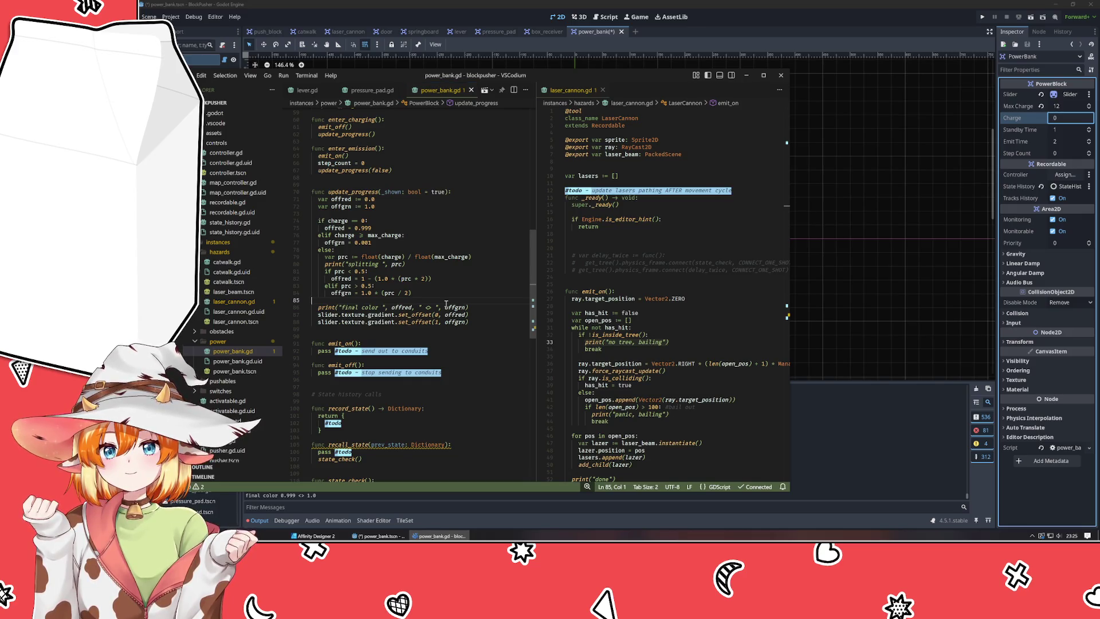
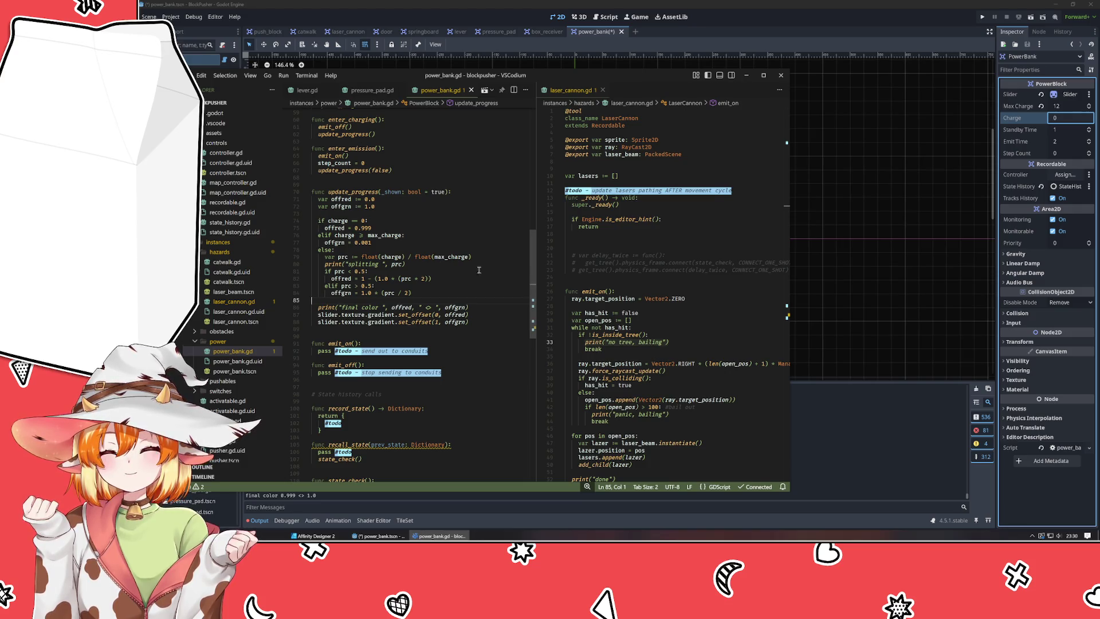
# Delete the if/elif/else charge branch header lines (74–78) from update_progress.
pyautogui.click(427, 264)
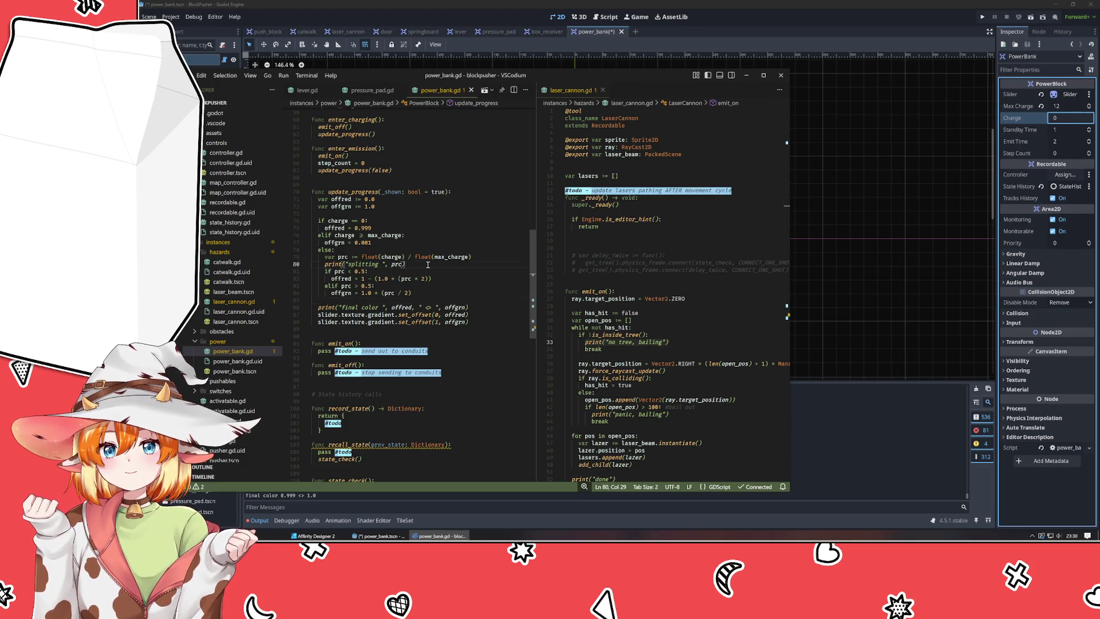
pyautogui.click(422, 300)
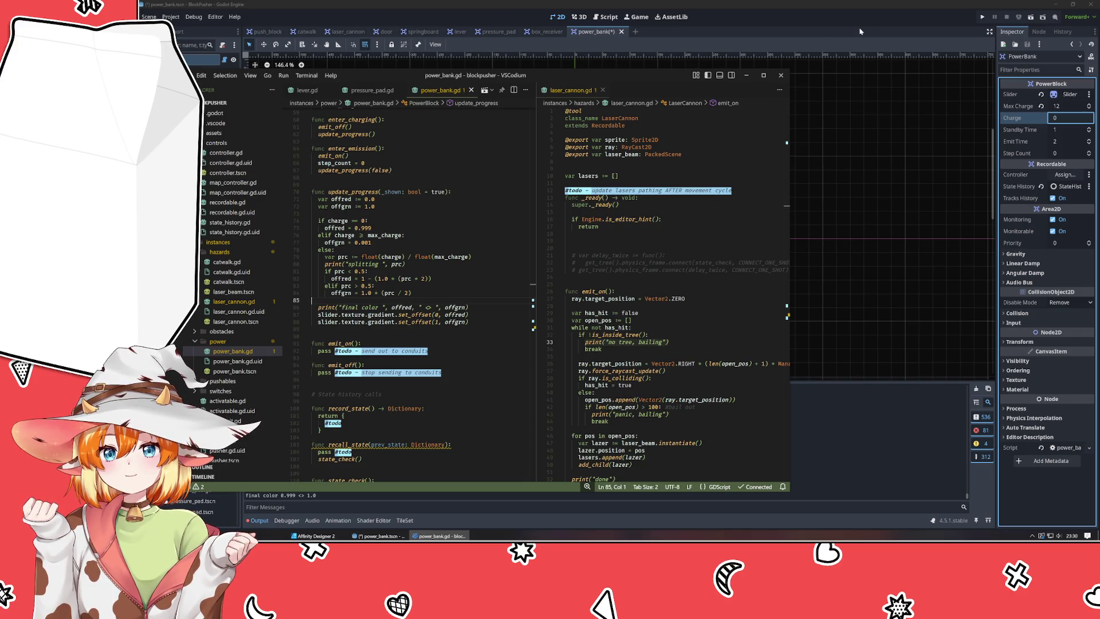
pyautogui.scroll(1, 395, 176)
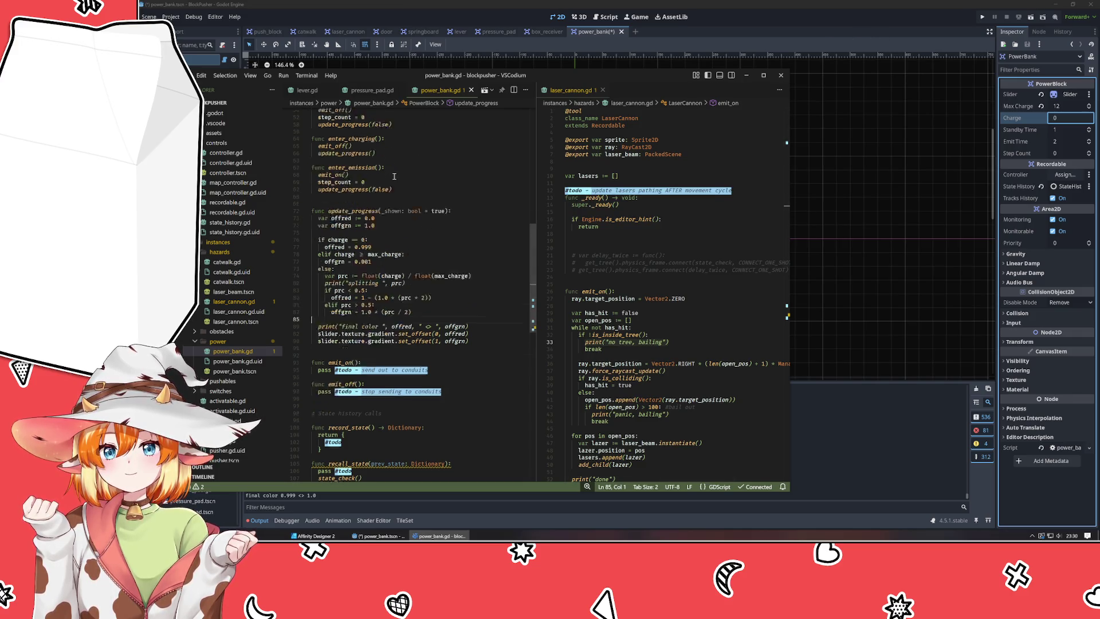
pyautogui.scroll(2, 394, 176)
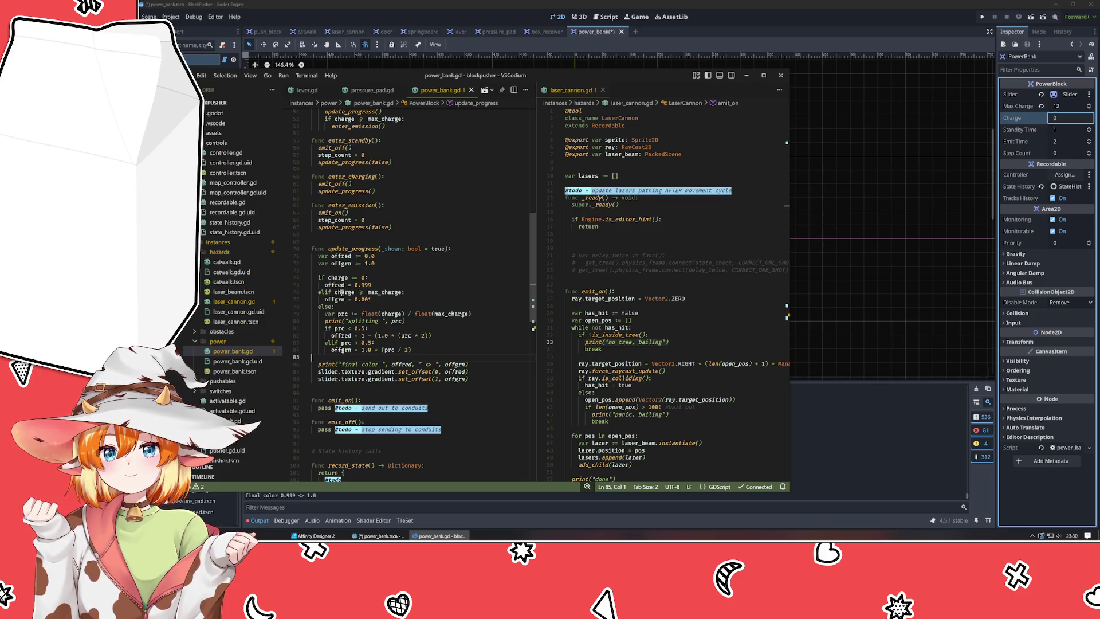
pyautogui.moveTo(336, 307); pyautogui.dragTo(297, 279)
pyautogui.press('Delete')
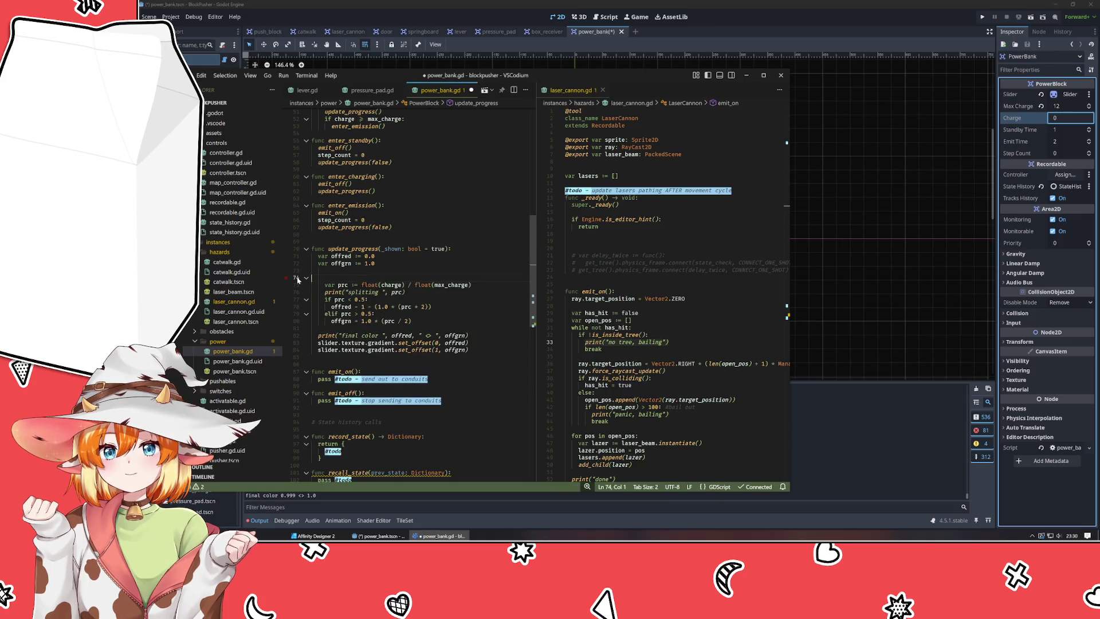
pyautogui.press('Delete')
# Dedent the var prc block, add charge/max_charge to its print call, and save power_bank.gd.
pyautogui.moveTo(342, 279)
pyautogui.mouseDown()
pyautogui.moveTo(469, 306)
pyautogui.moveTo(404, 314)
pyautogui.mouseUp()
pyautogui.hotkey('shift', 'Tab')
pyautogui.click(380, 285)
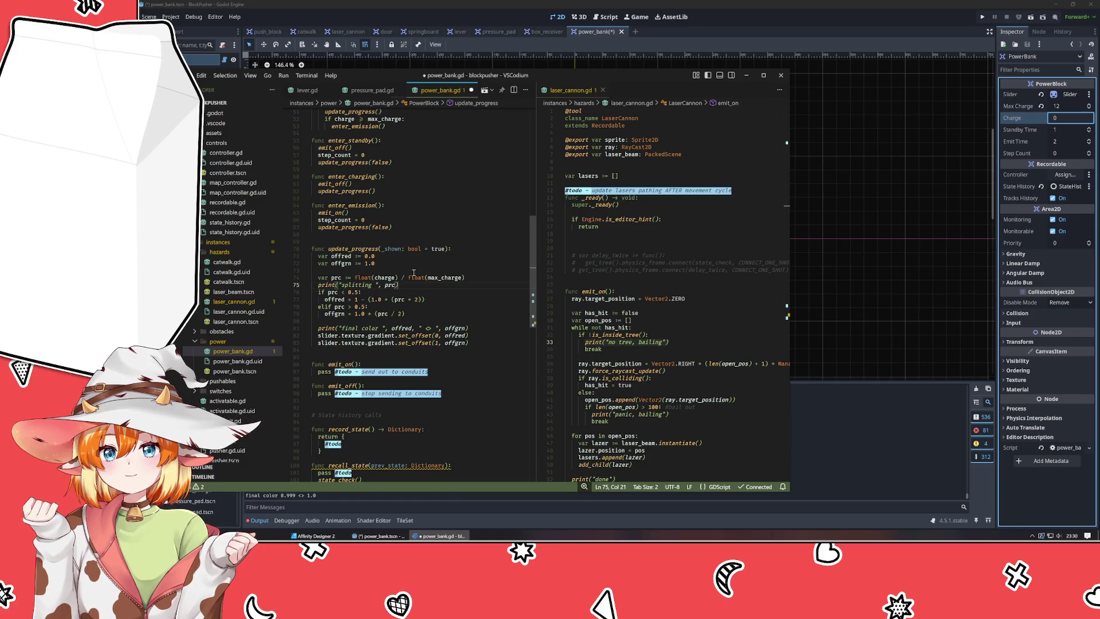
pyautogui.click(396, 285)
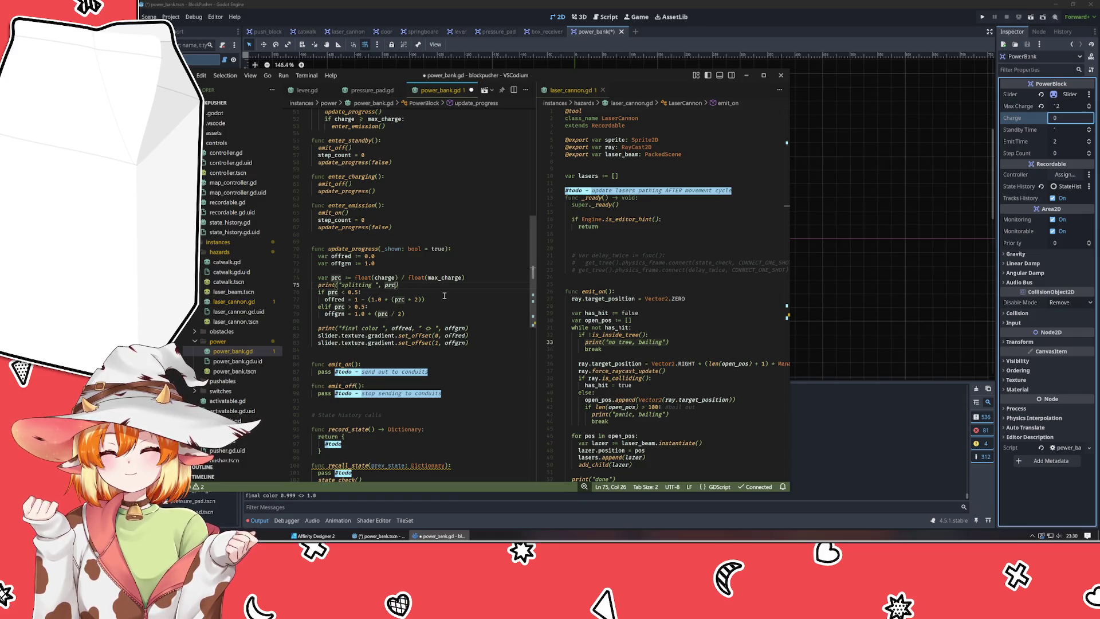
pyautogui.write(', "(')
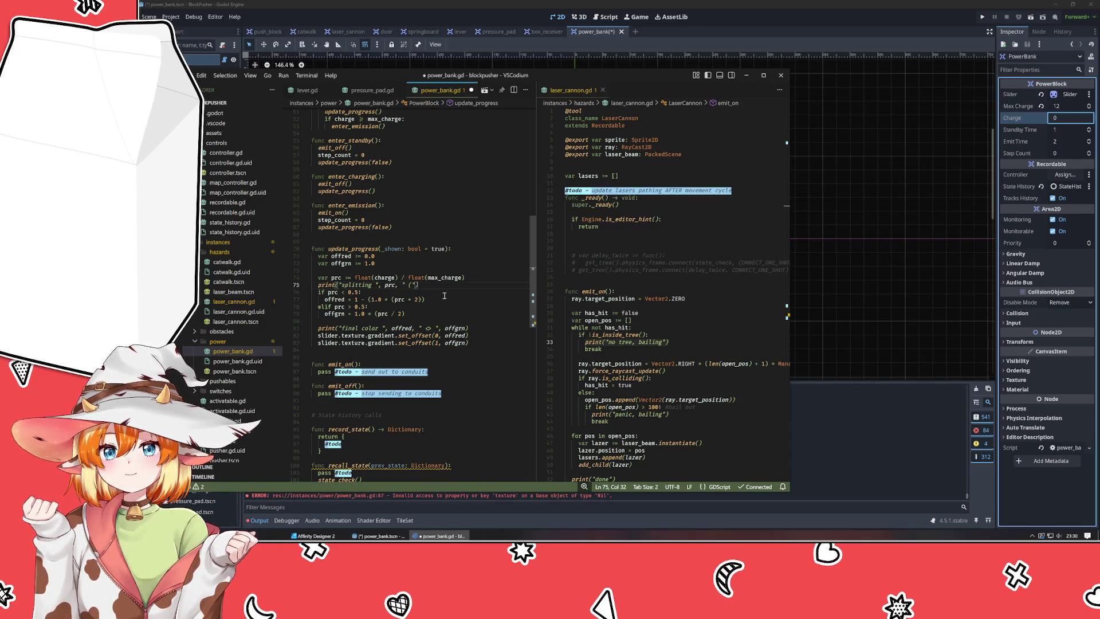
pyautogui.write(' ",')
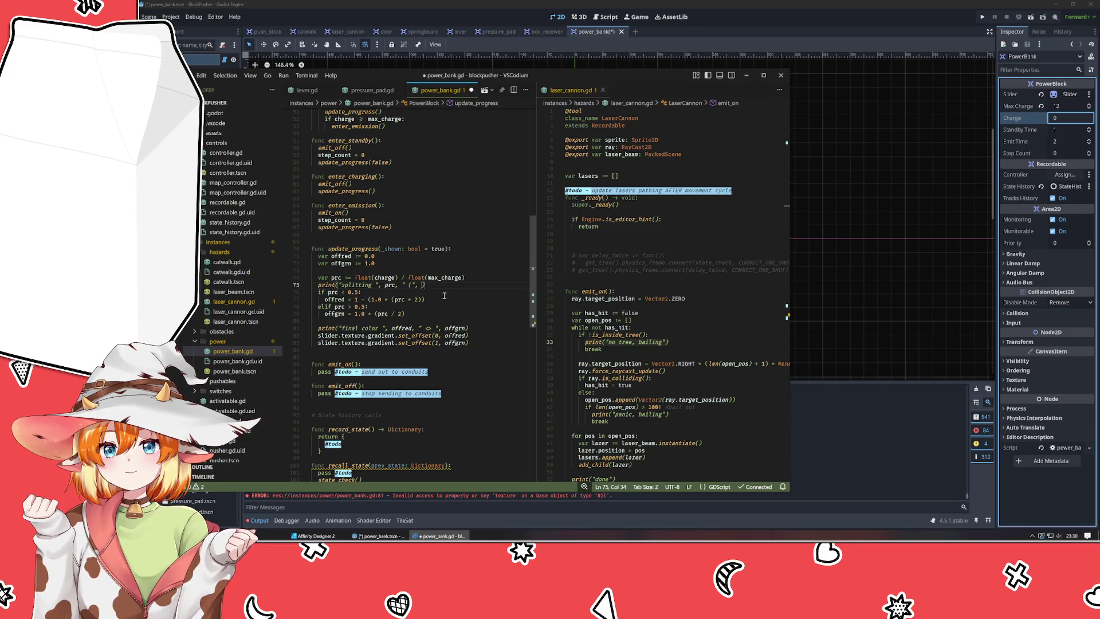
pyautogui.write(' charge, "')
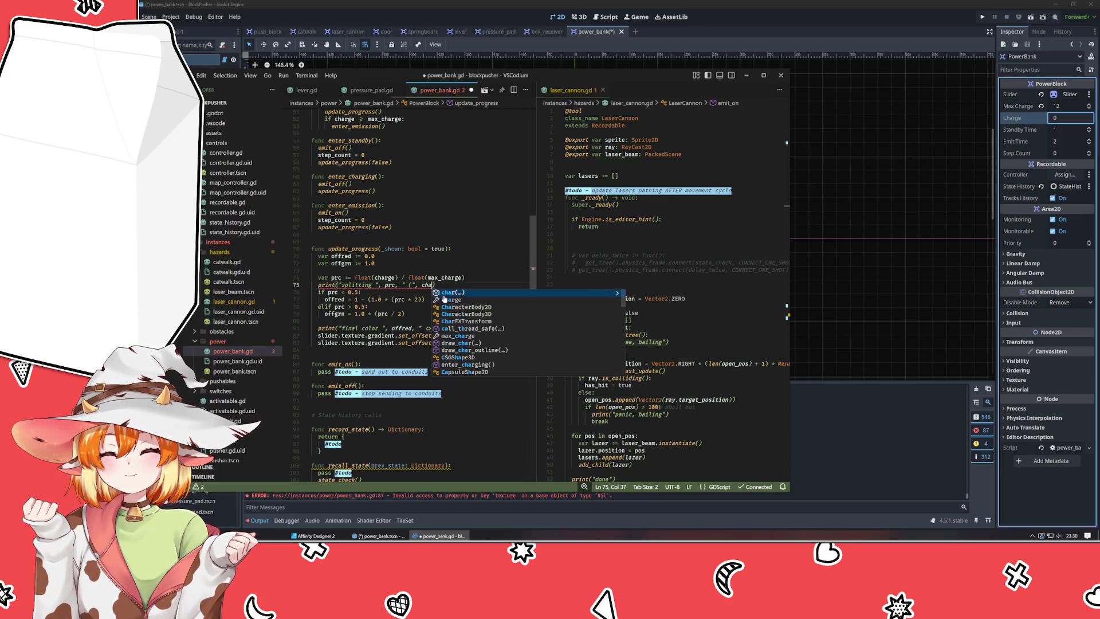
pyautogui.write('/')
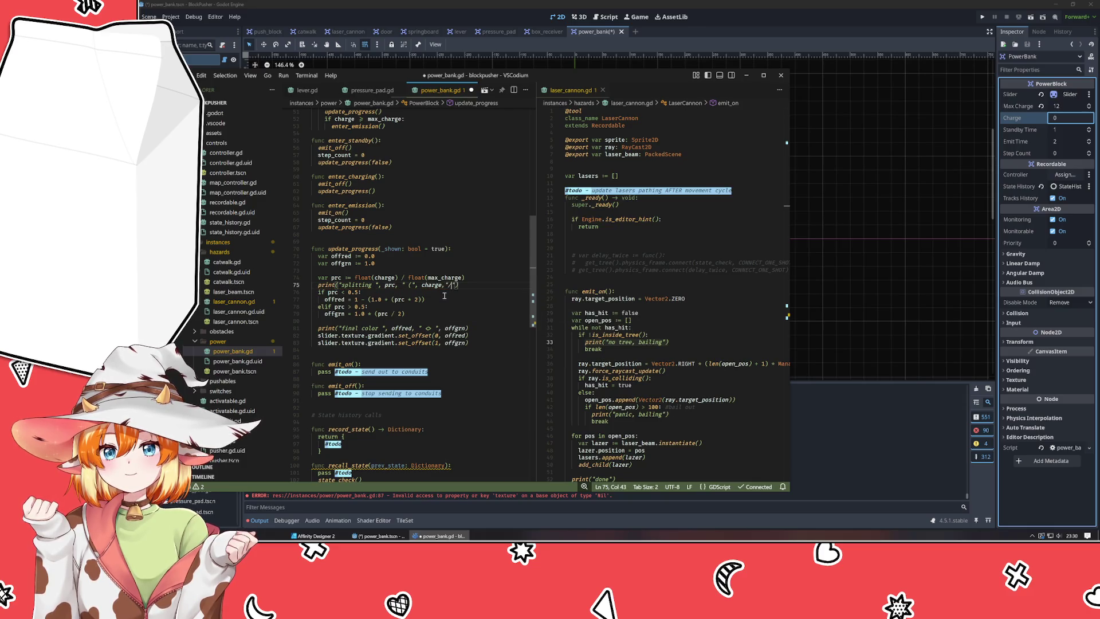
pyautogui.write(', max_charge')
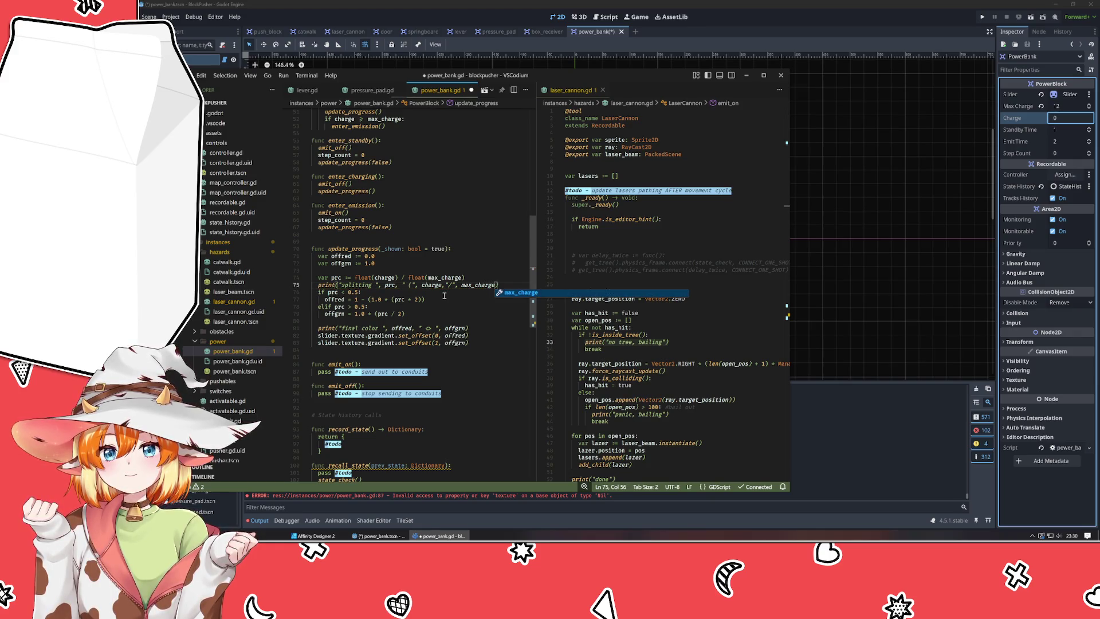
pyautogui.write(',")')
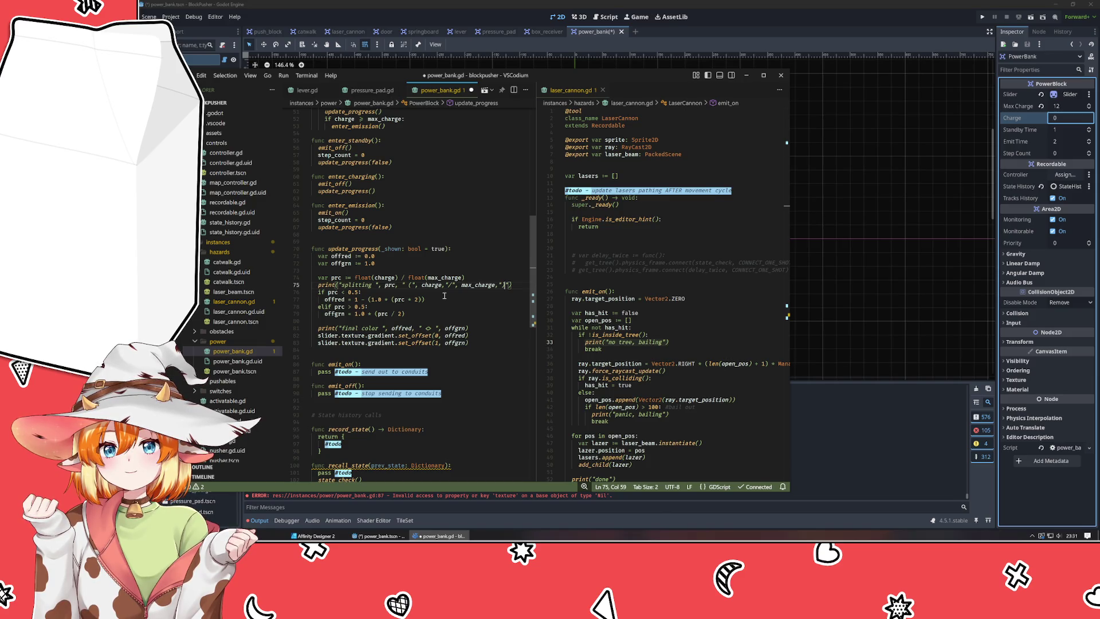
pyautogui.hotkey('ctrl', 's')
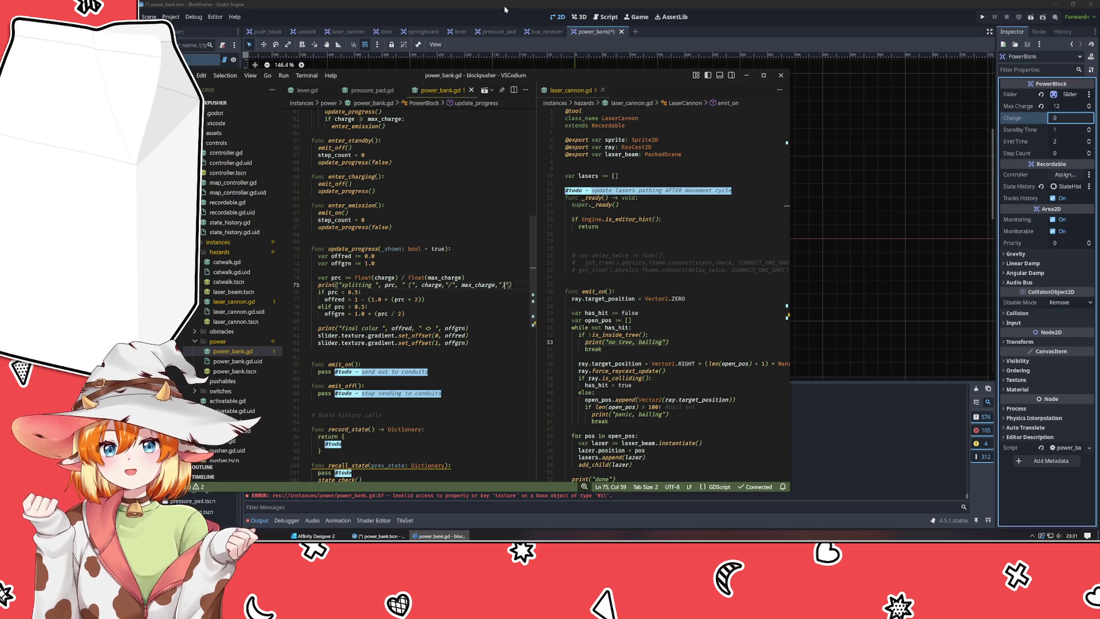
# In Godot, clear the Output log and set PowerBank Charge to 0, then 1, logging 0/12 and 1/12.
pyautogui.click(585, 39)
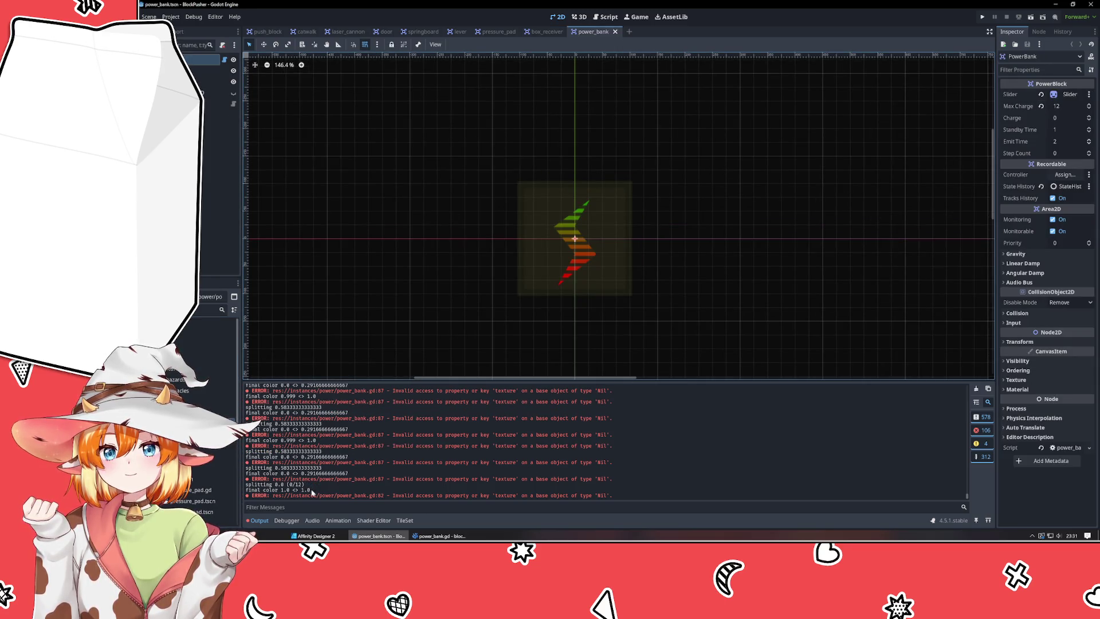
pyautogui.click(976, 389)
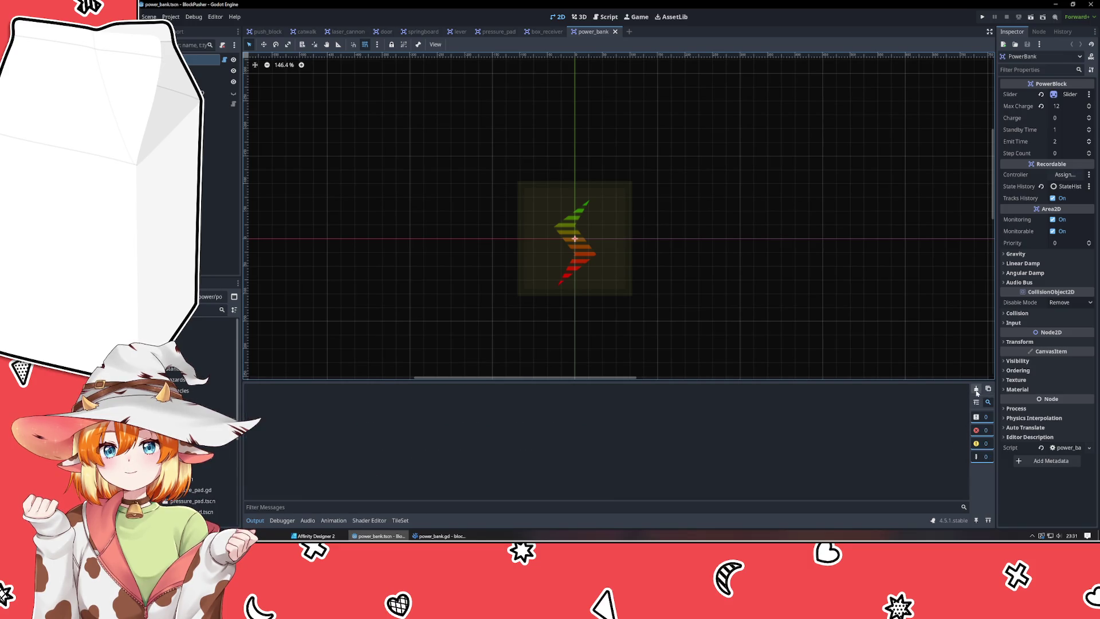
pyautogui.click(1088, 117)
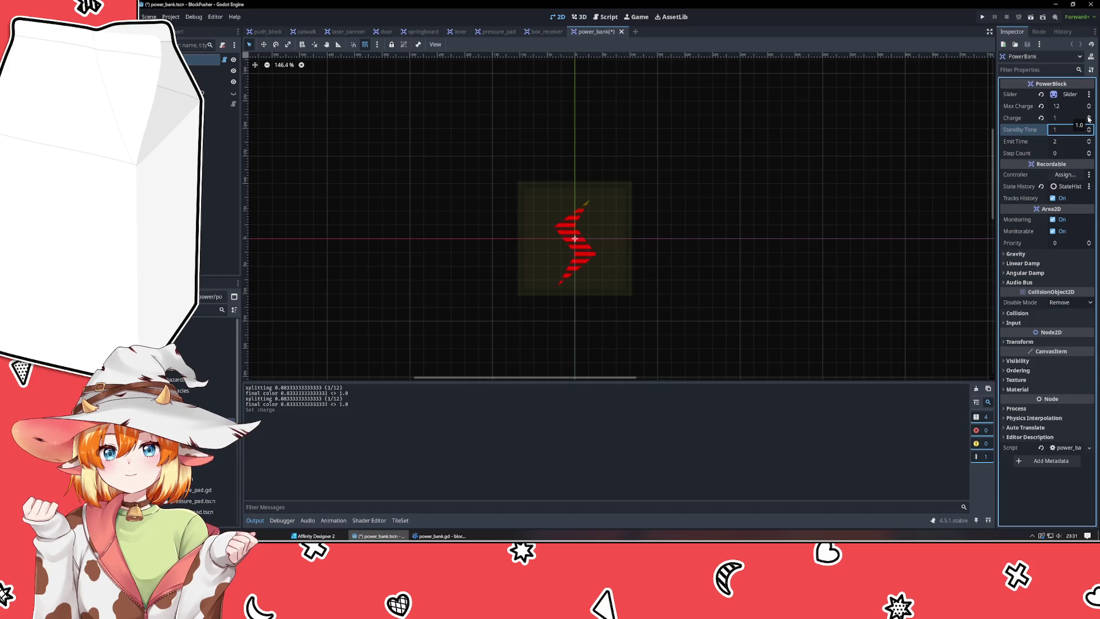
pyautogui.click(1068, 118)
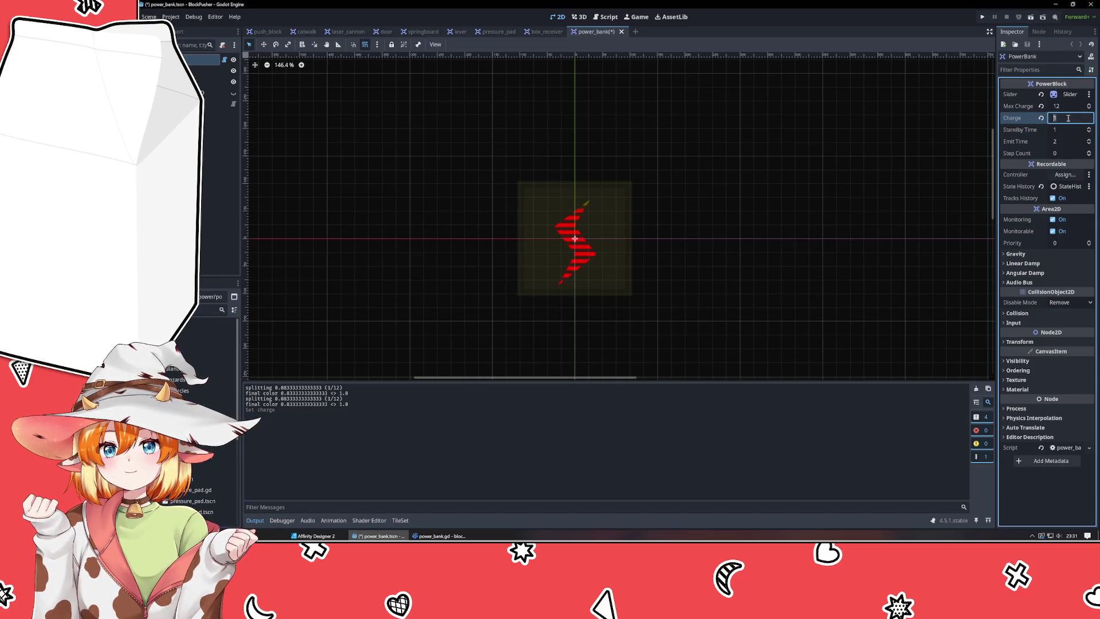
pyautogui.write('0')
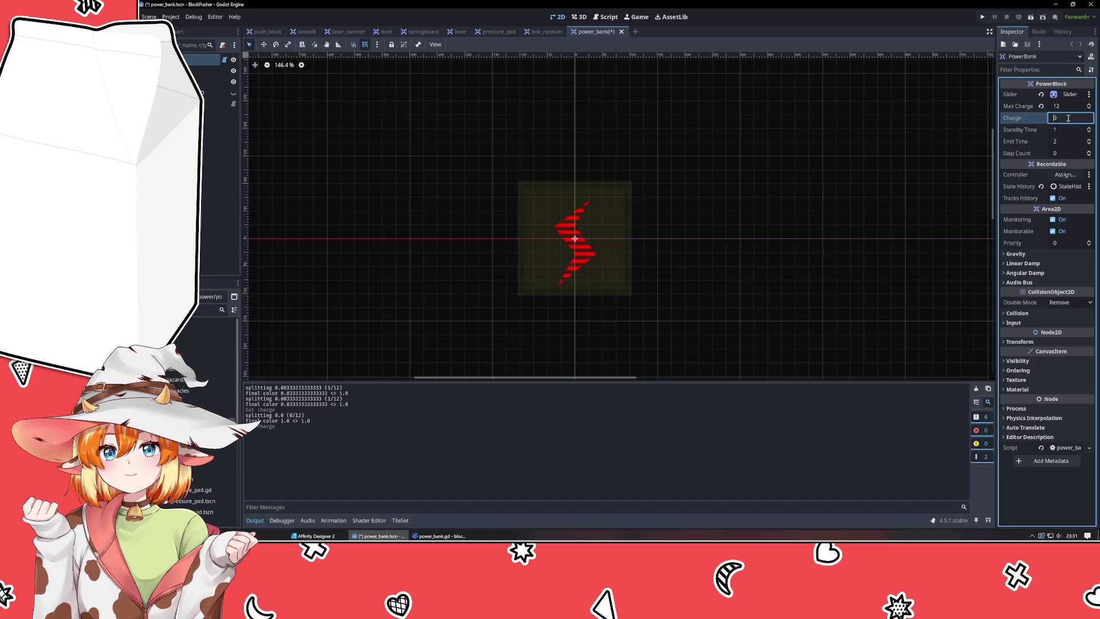
pyautogui.write('1')
pyautogui.hotkey('alt', 'Tab')
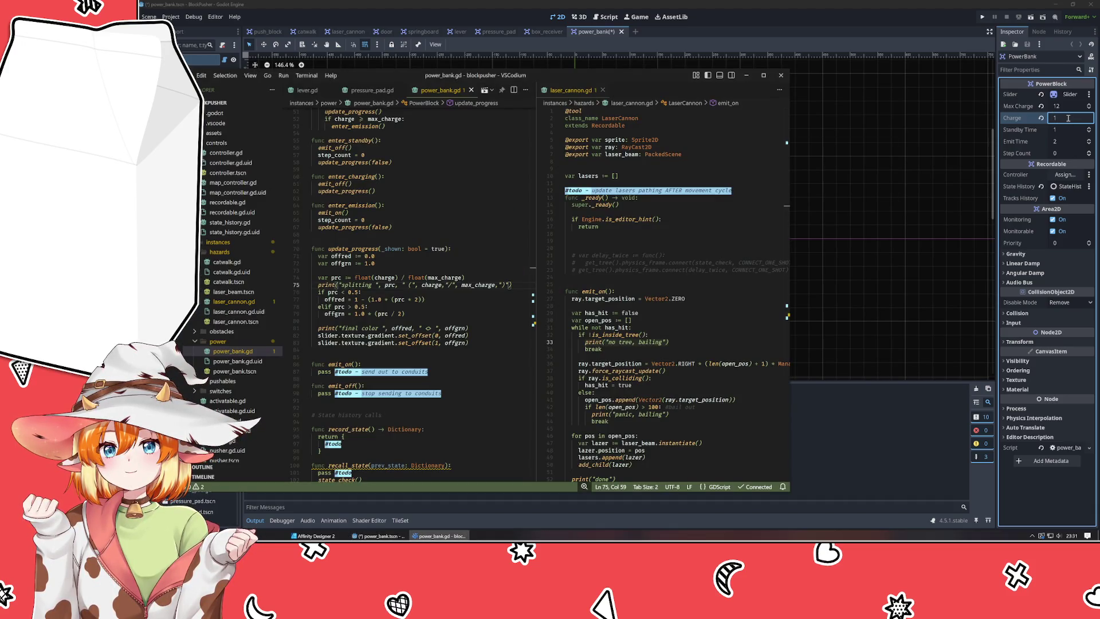
pyautogui.click(351, 249)
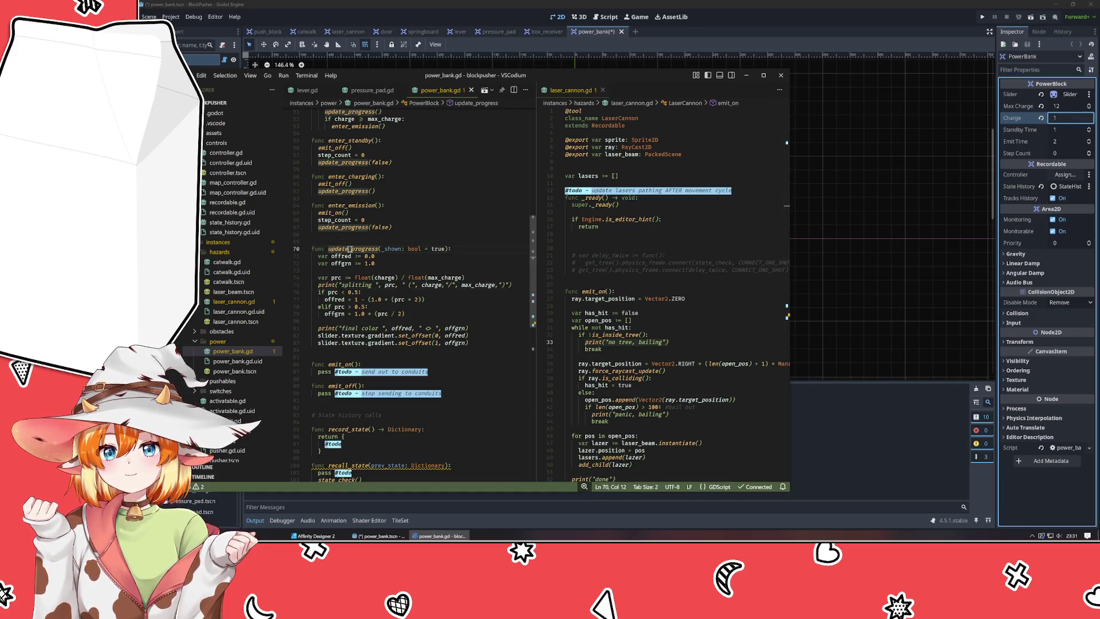
pyautogui.scroll(-10, 371, 270)
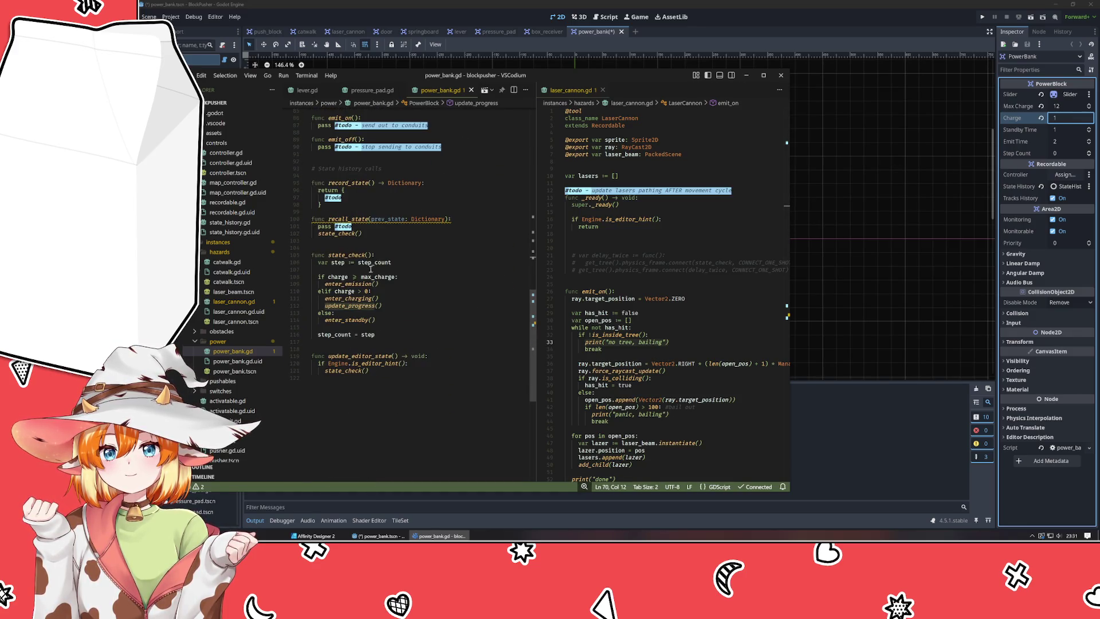
pyautogui.scroll(20, 408, 312)
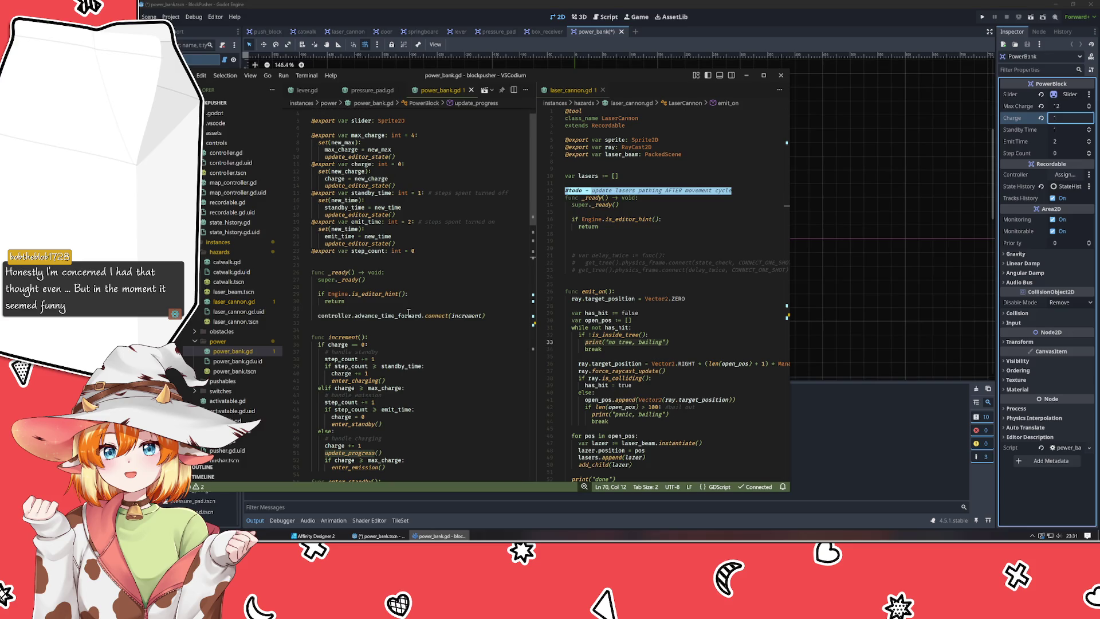
pyautogui.scroll(1, 419, 280)
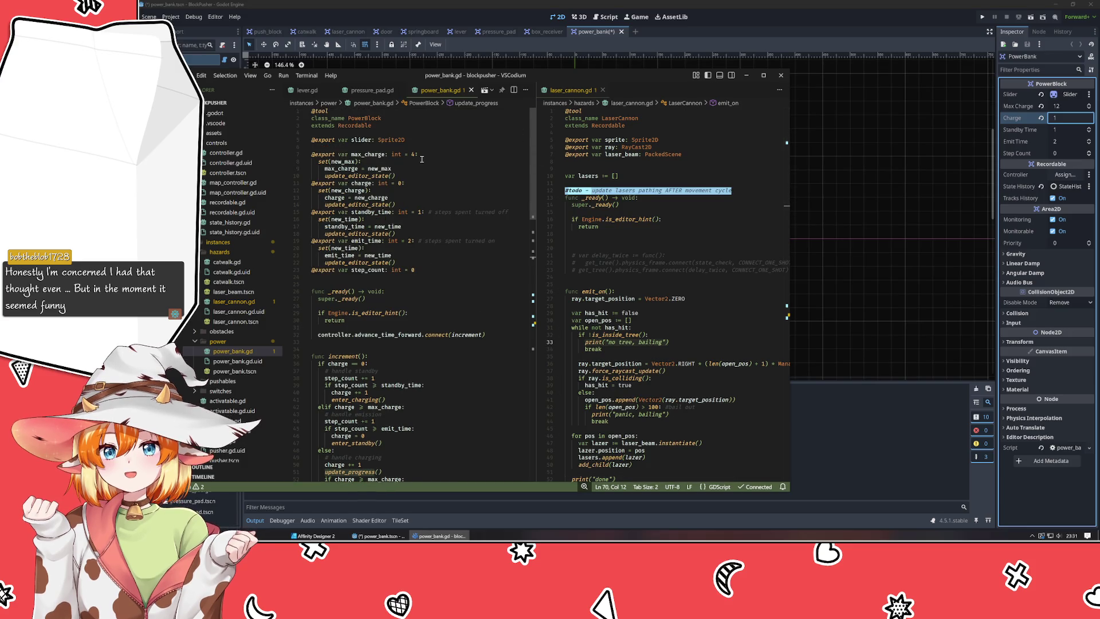
pyautogui.click(346, 176)
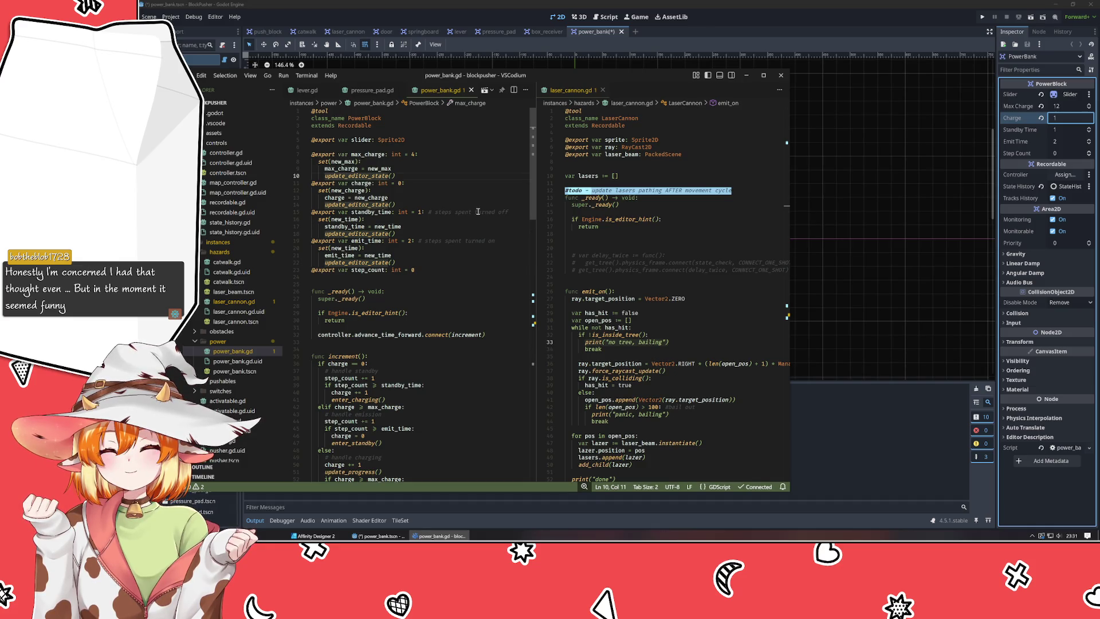
pyautogui.scroll(-9, 446, 252)
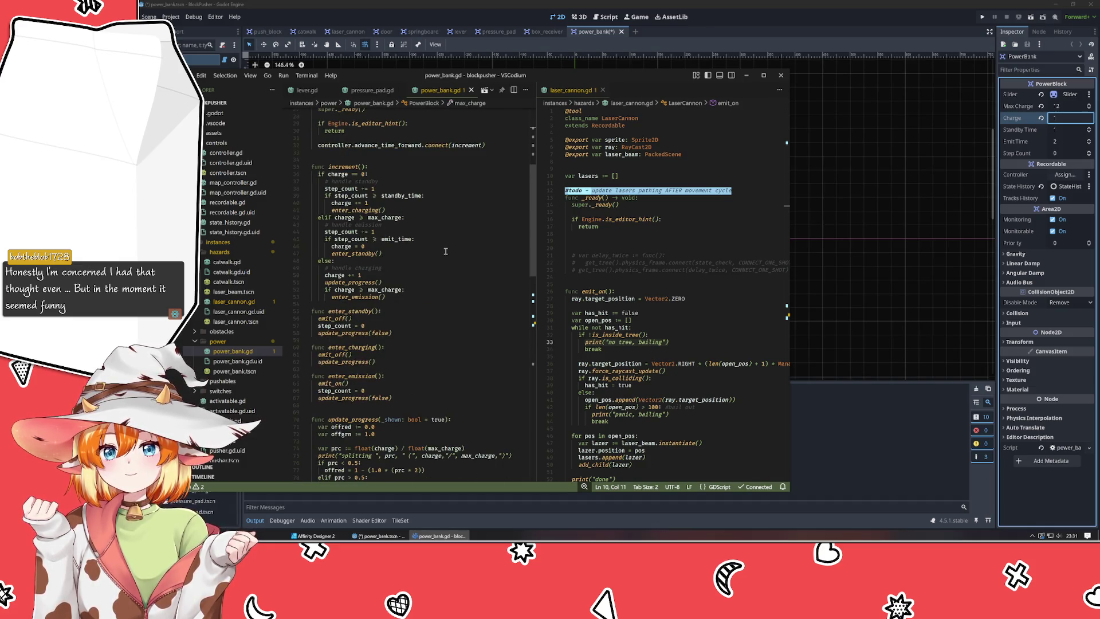
pyautogui.scroll(-7, 430, 253)
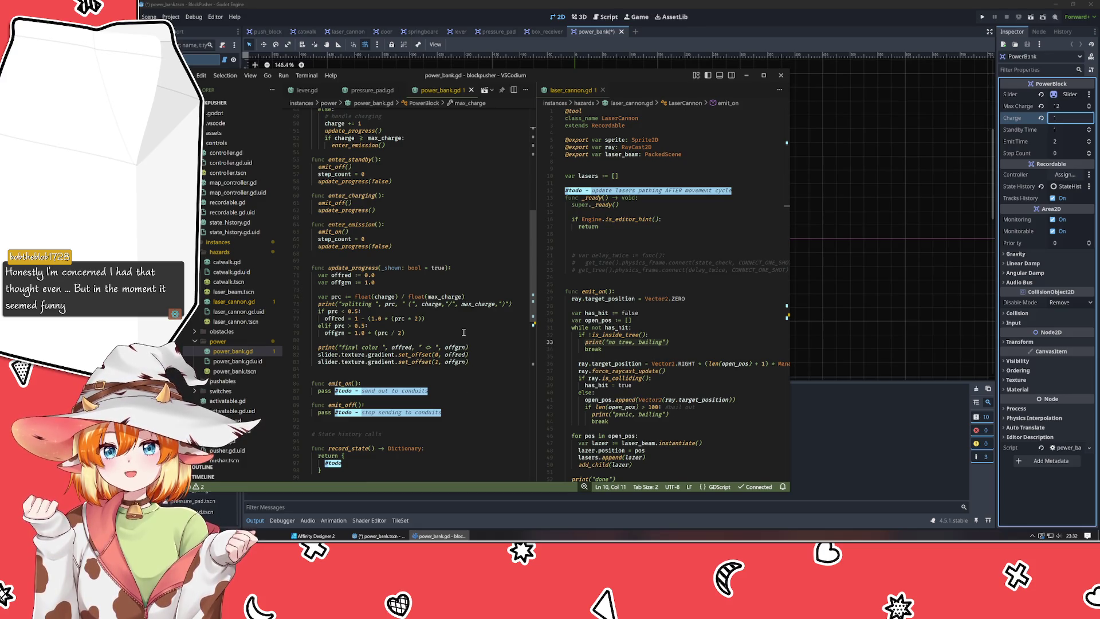
pyautogui.scroll(13, 464, 332)
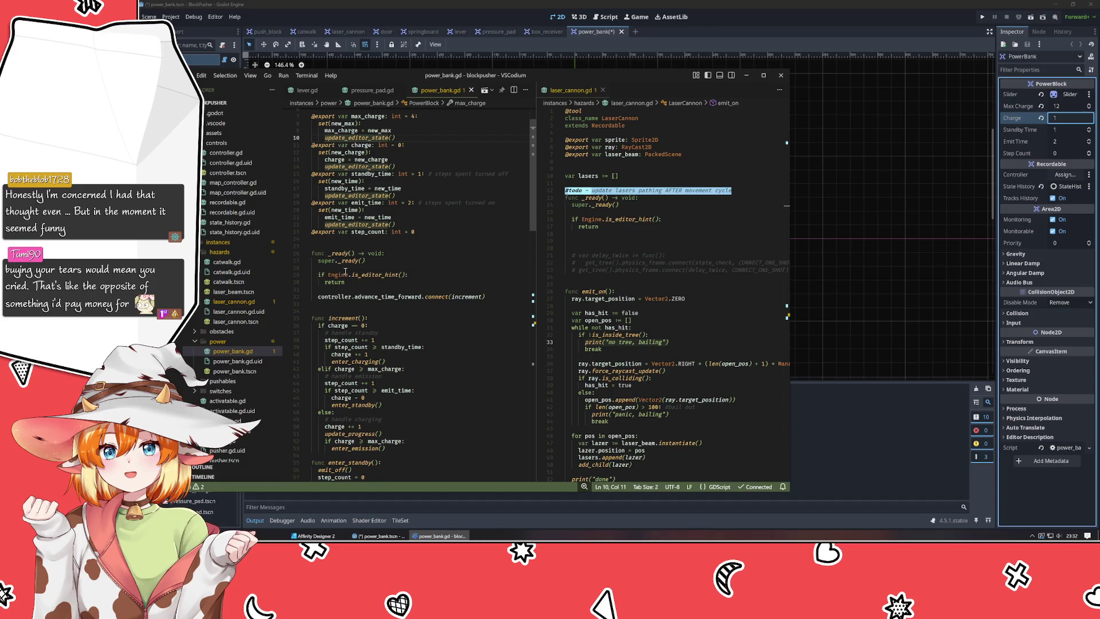
pyautogui.moveTo(351, 278)
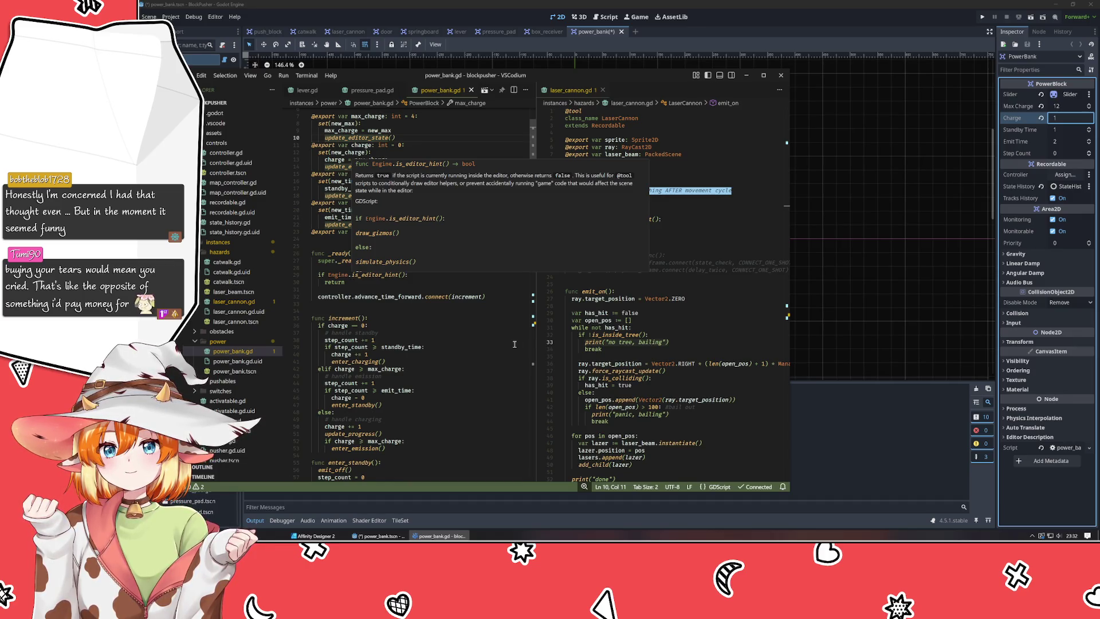
pyautogui.scroll(-6, 444, 319)
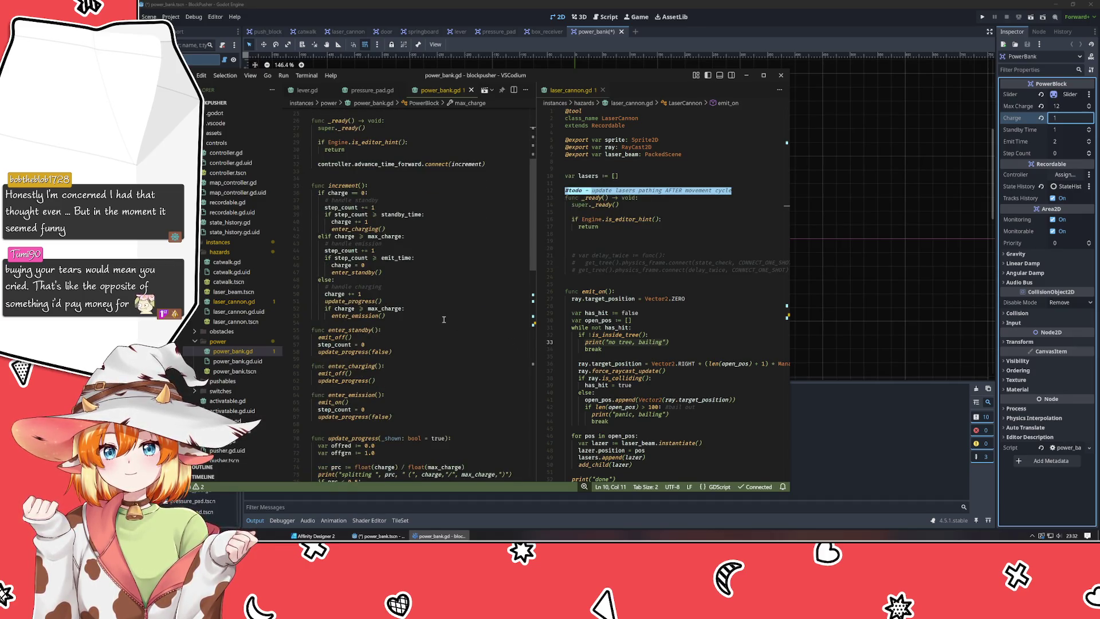
pyautogui.scroll(-2, 460, 291)
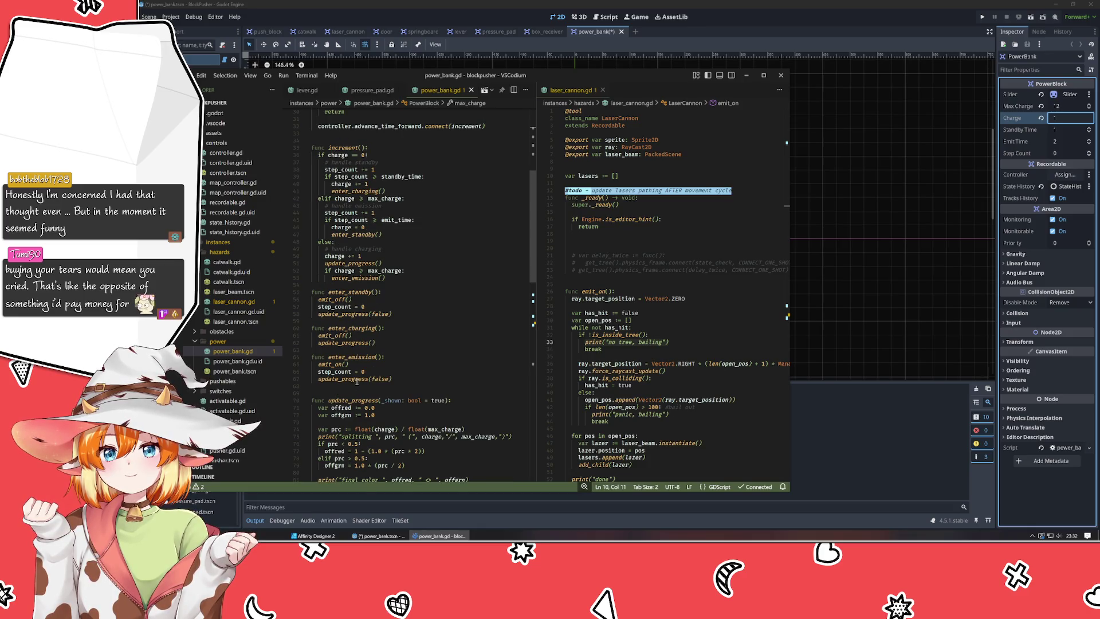
pyautogui.click(357, 379)
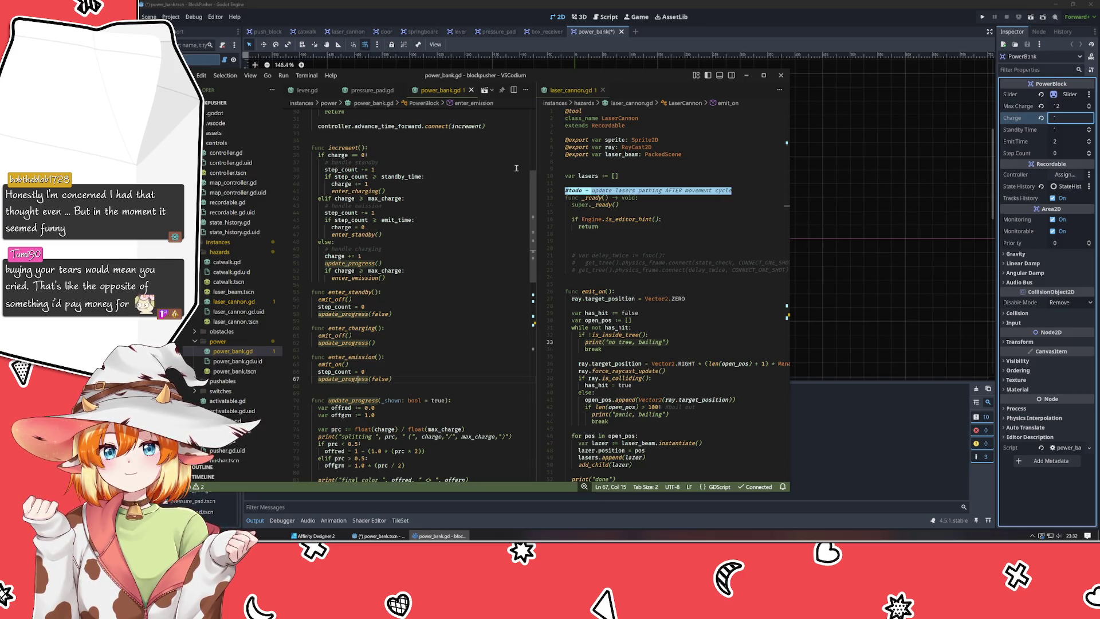
pyautogui.click(349, 147)
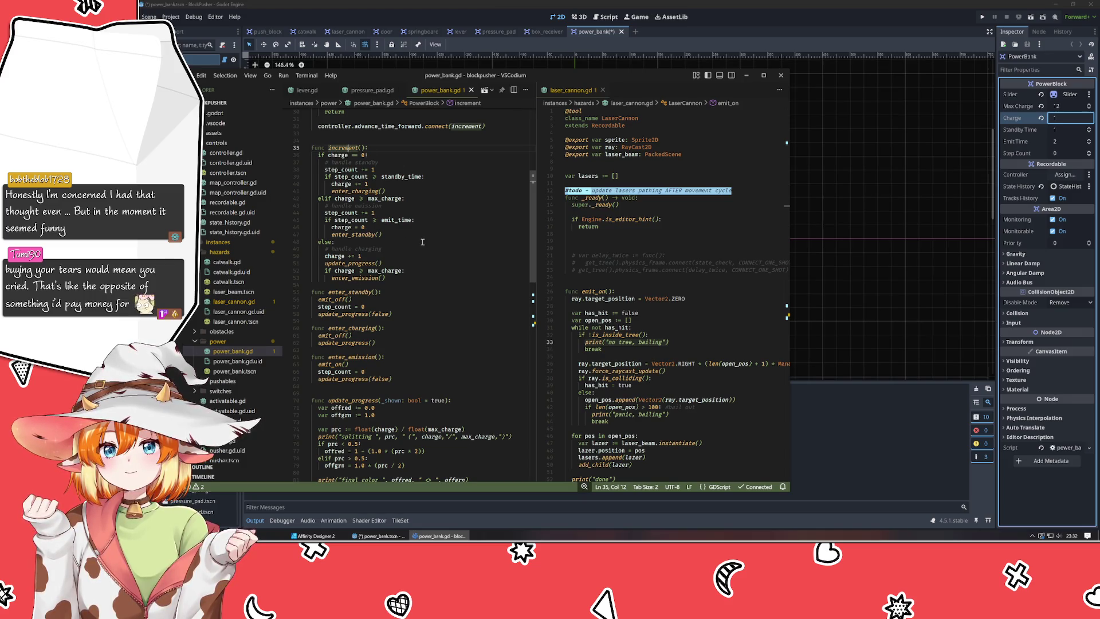
pyautogui.scroll(10, 422, 242)
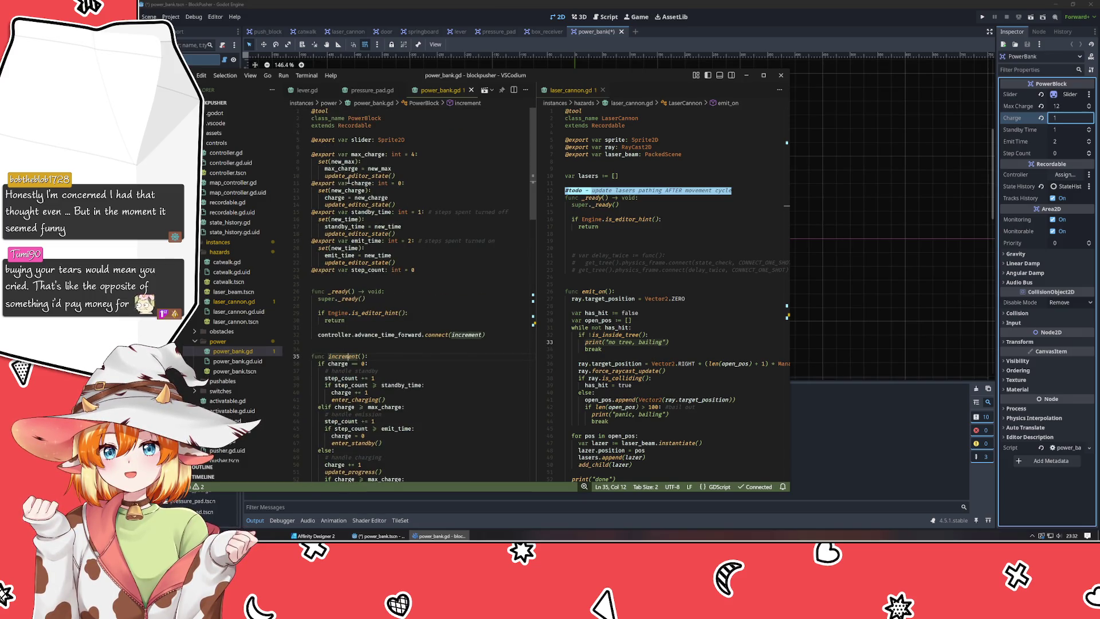
pyautogui.click(342, 204)
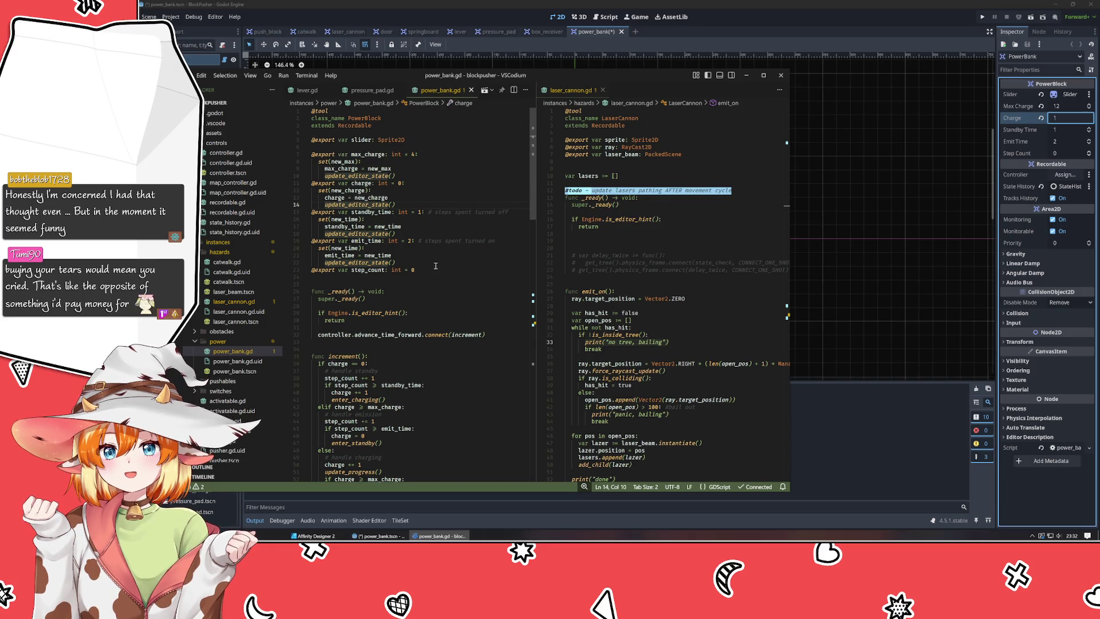
pyautogui.scroll(-20, 508, 365)
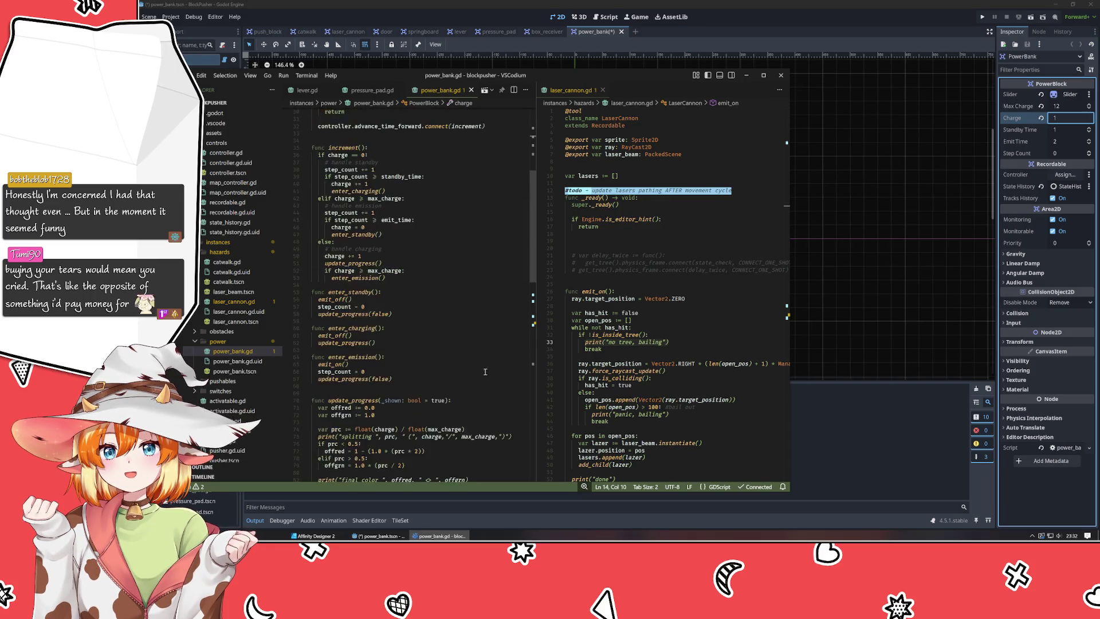
pyautogui.scroll(-6, 508, 364)
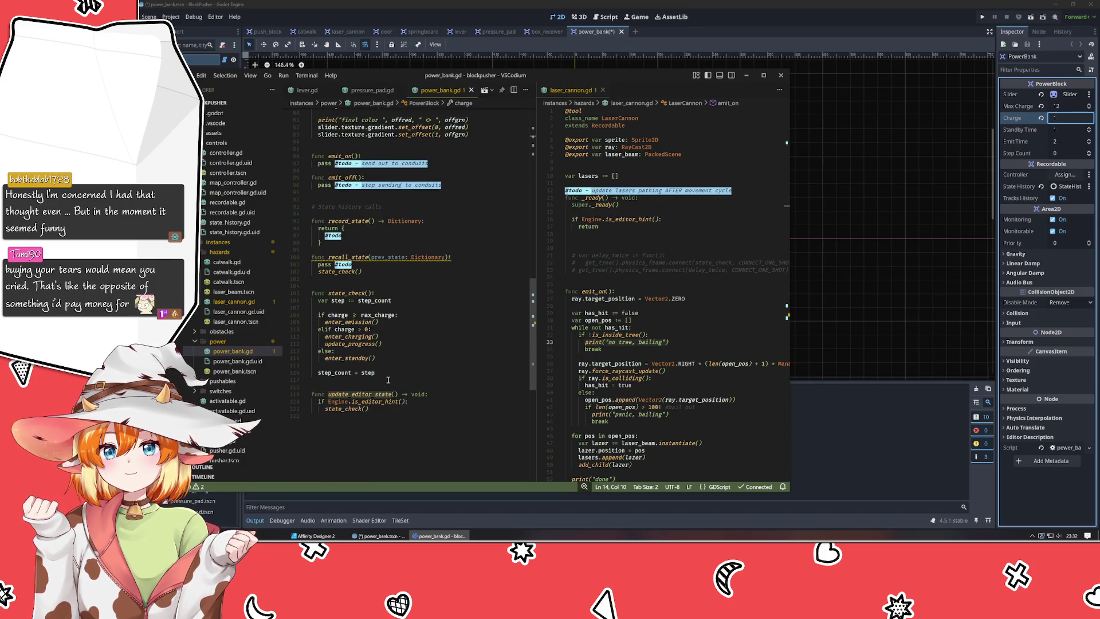
pyautogui.click(346, 409)
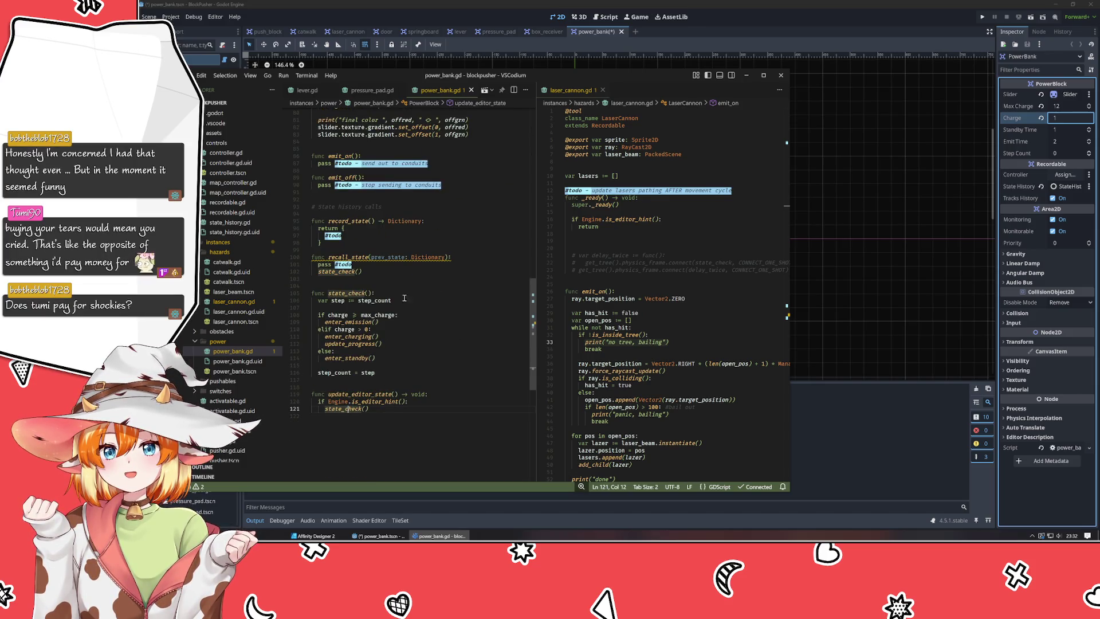
pyautogui.moveTo(334, 316)
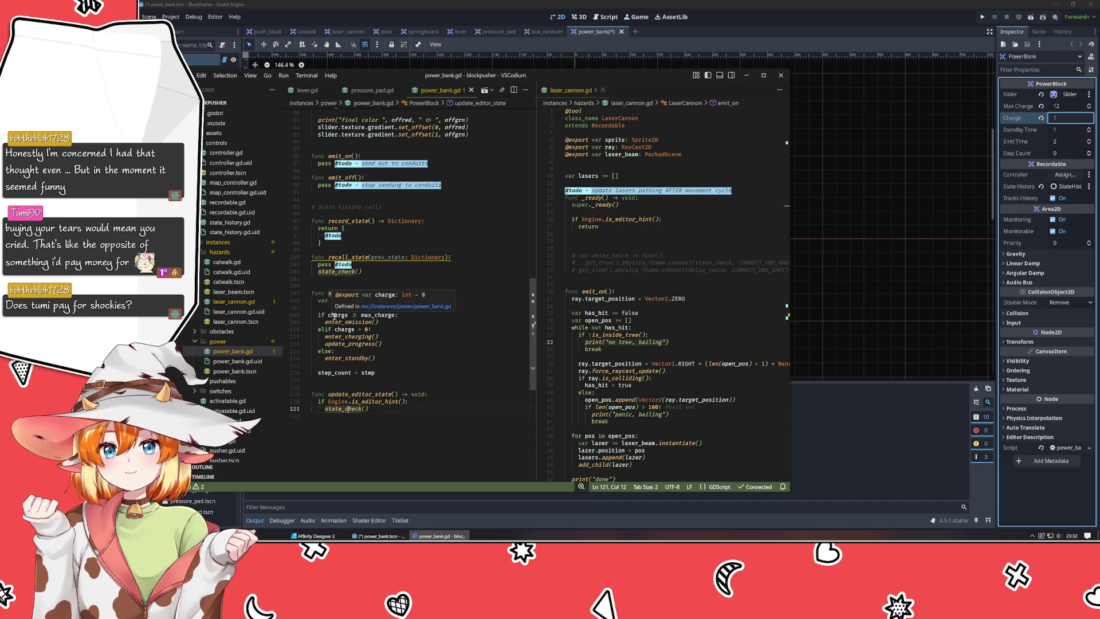
pyautogui.moveTo(336, 372)
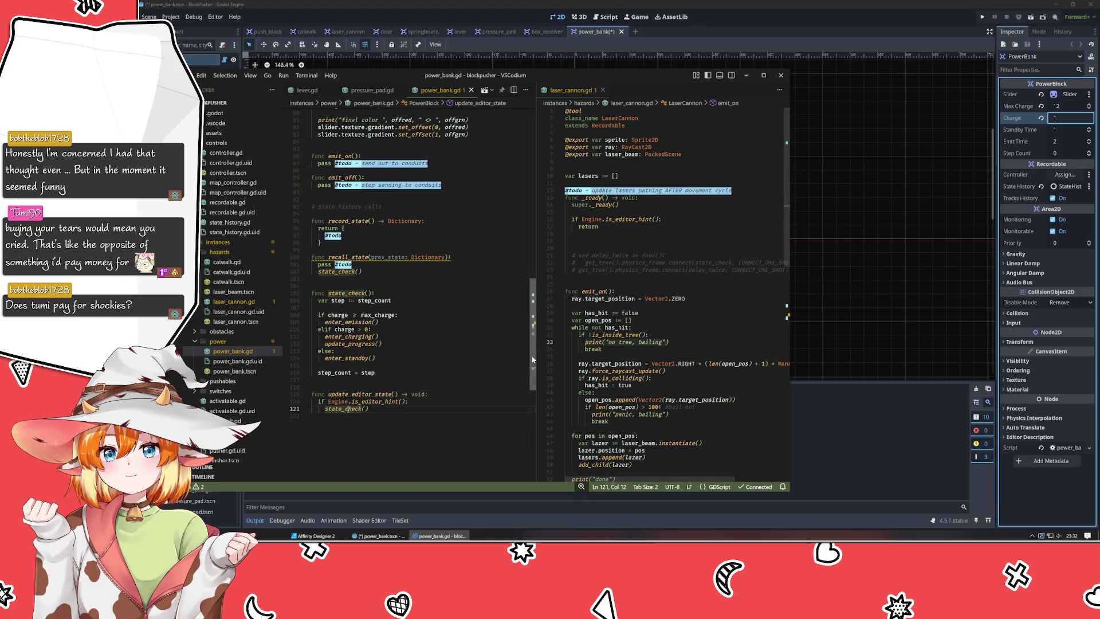
pyautogui.scroll(20, 513, 107)
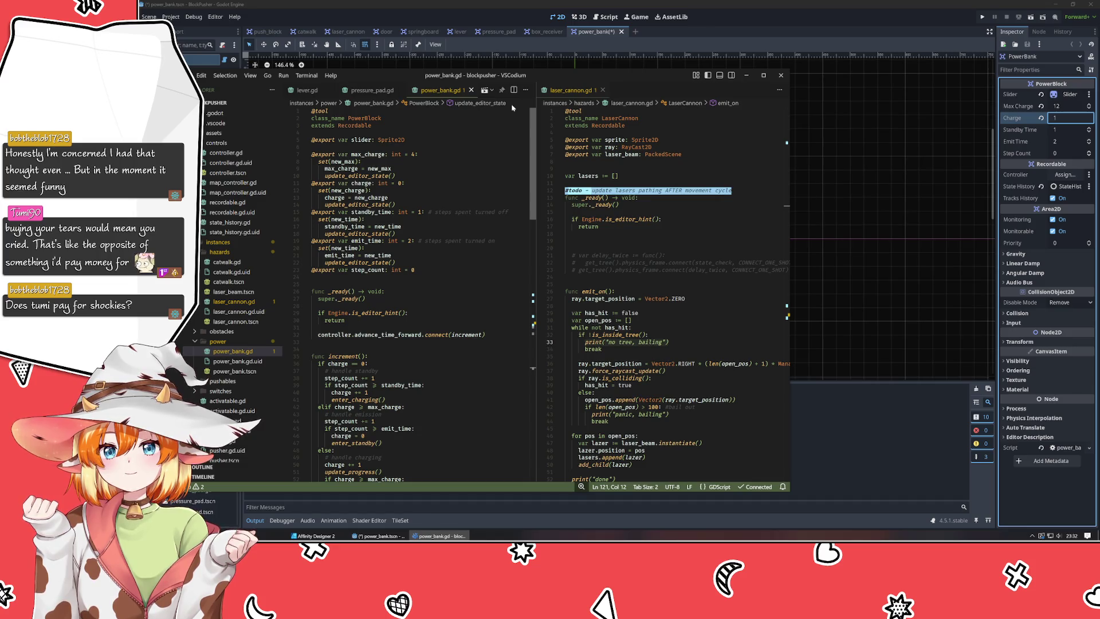
# Review state_check's step variable, its enter_emission and enter_charging calls, and update_progress in enter_charging.
pyautogui.moveTo(532, 183); pyautogui.dragTo(536, 355)
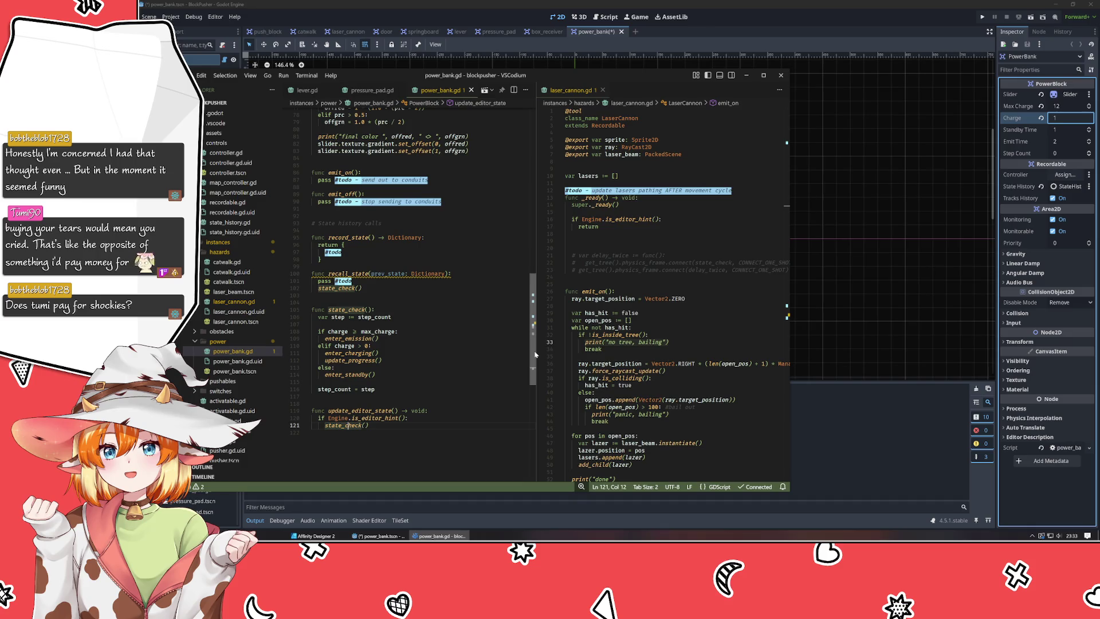
pyautogui.click(335, 317)
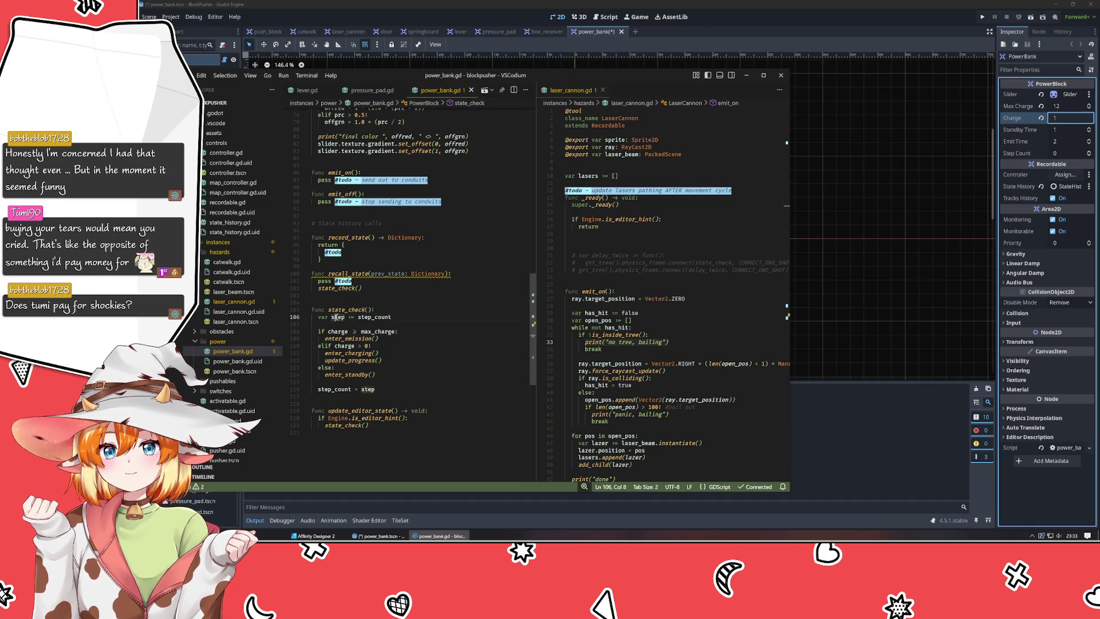
pyautogui.scroll(5, 525, 282)
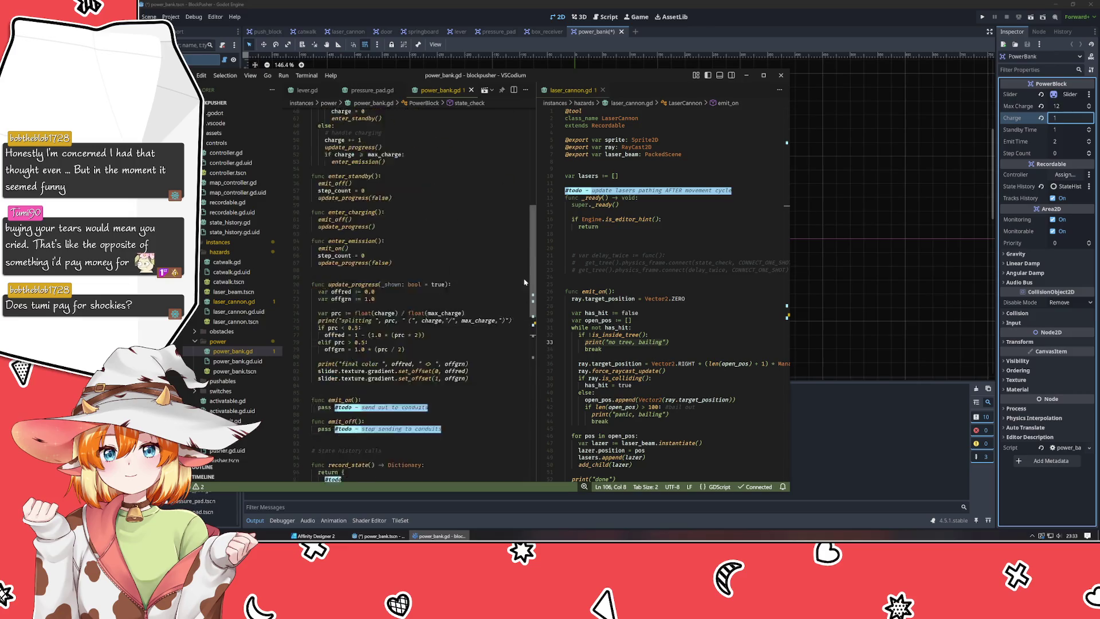
pyautogui.scroll(-6, 524, 282)
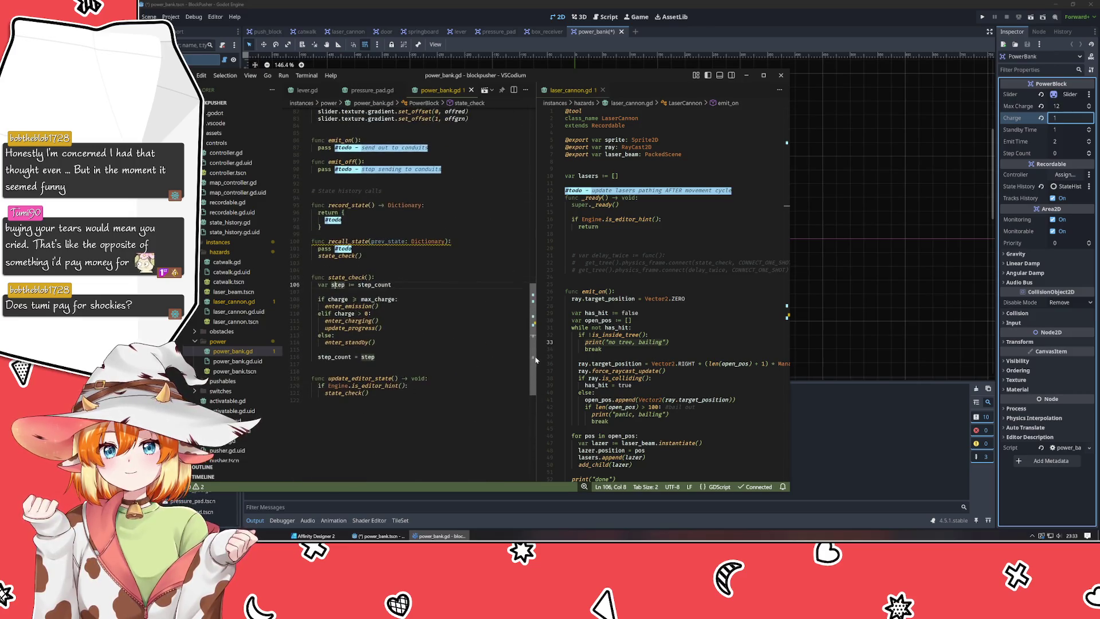
pyautogui.click(359, 306)
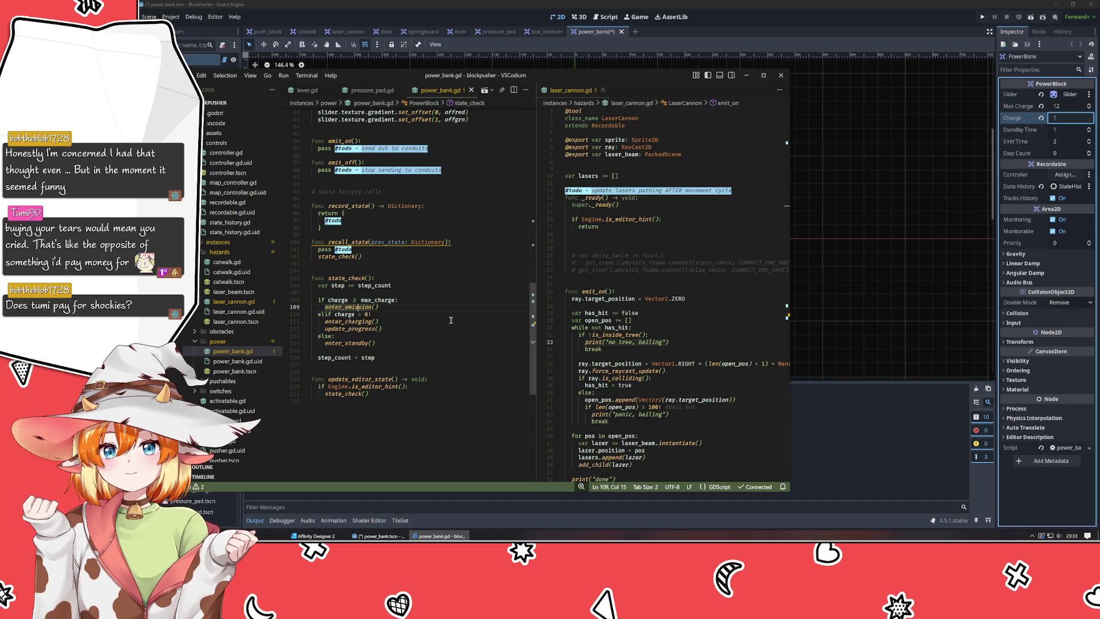
pyautogui.click(351, 321)
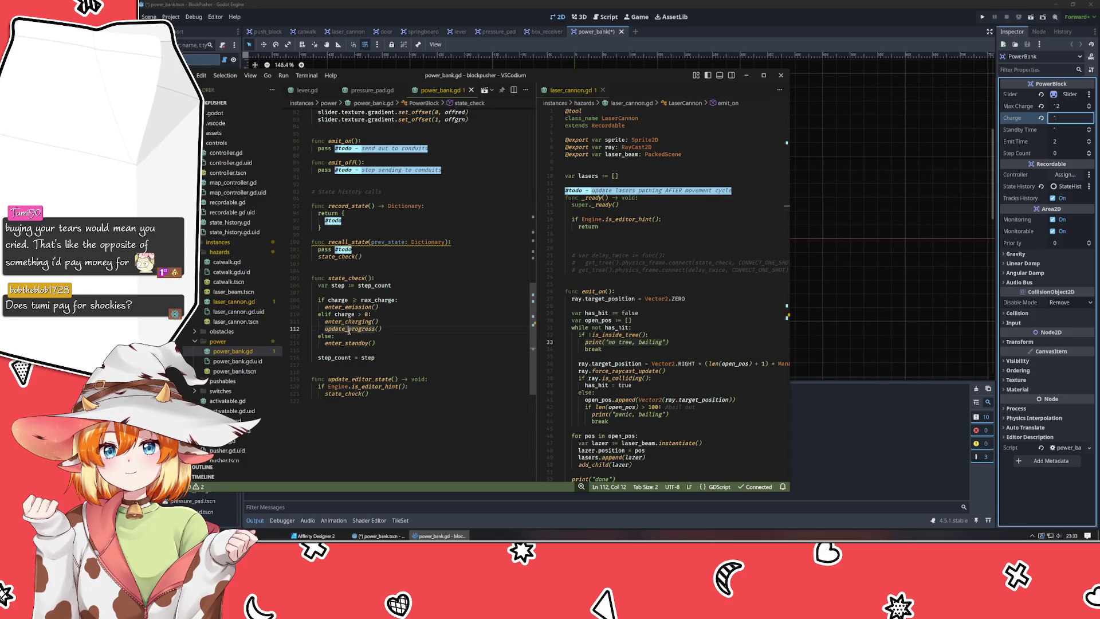
pyautogui.scroll(10, 526, 334)
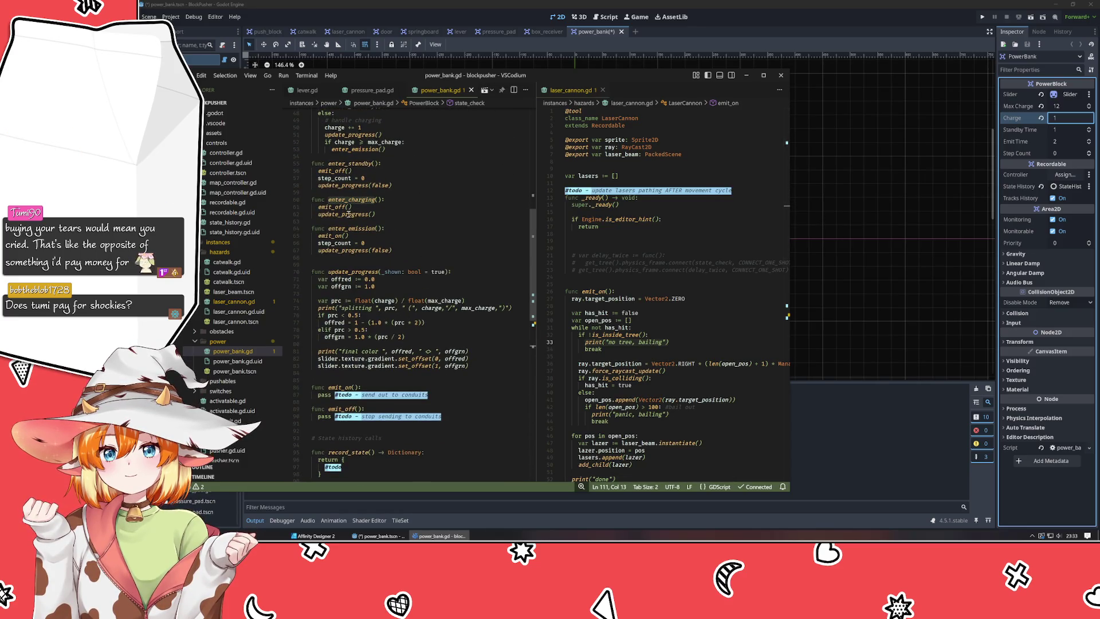
pyautogui.click(348, 214)
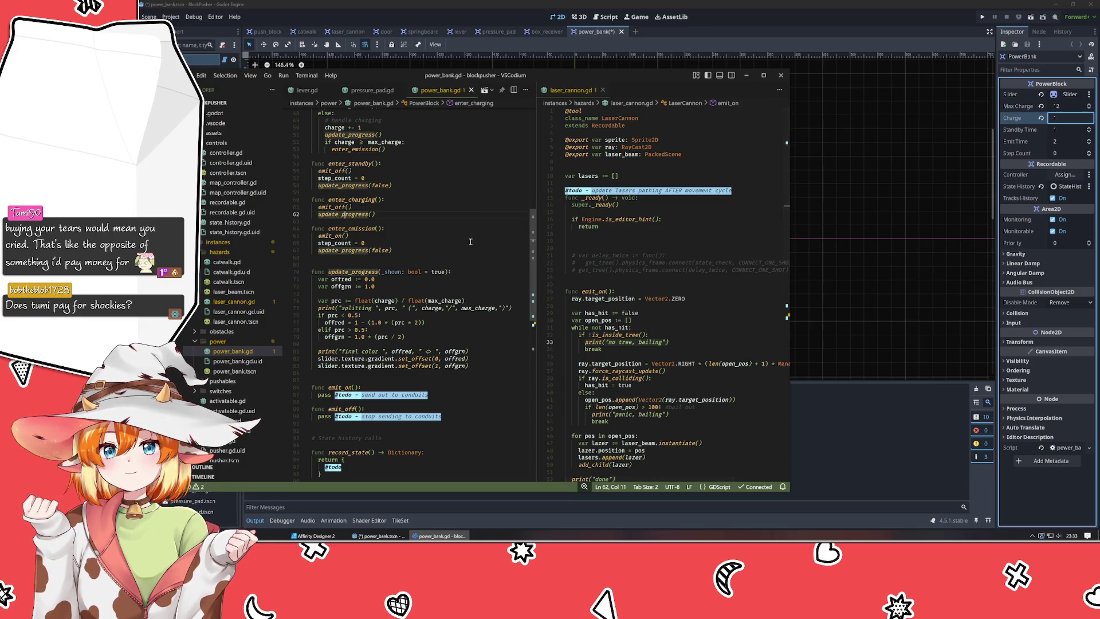
pyautogui.scroll(-8, 467, 247)
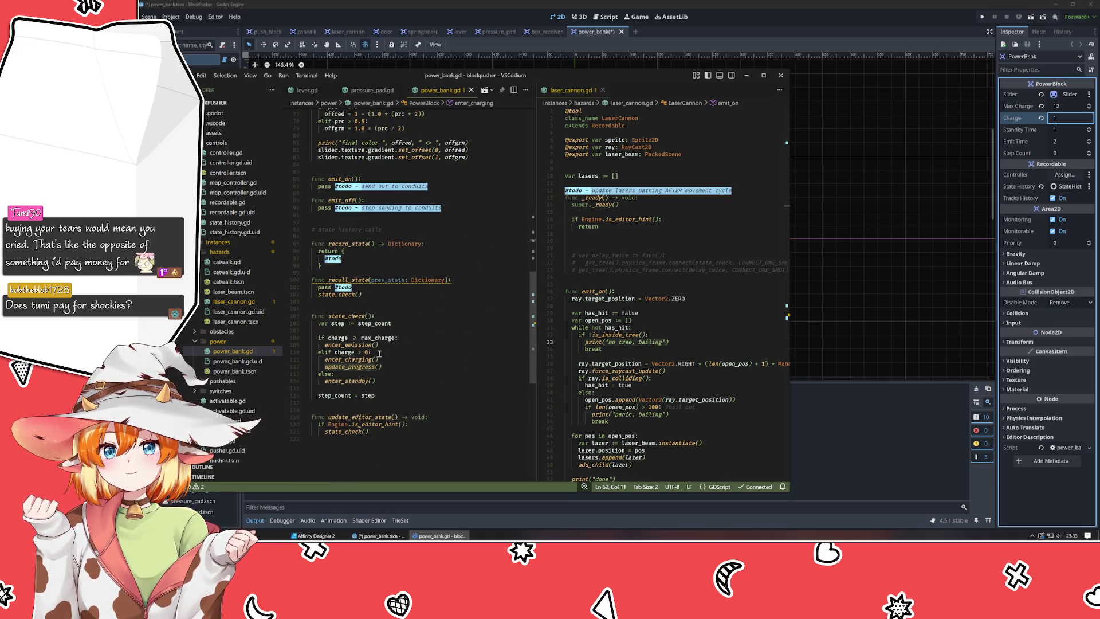
# Comment out the update_progress() call in state_check and save power_bank.gd.
pyautogui.click(353, 367)
pyautogui.hotkey('ctrl', '/')
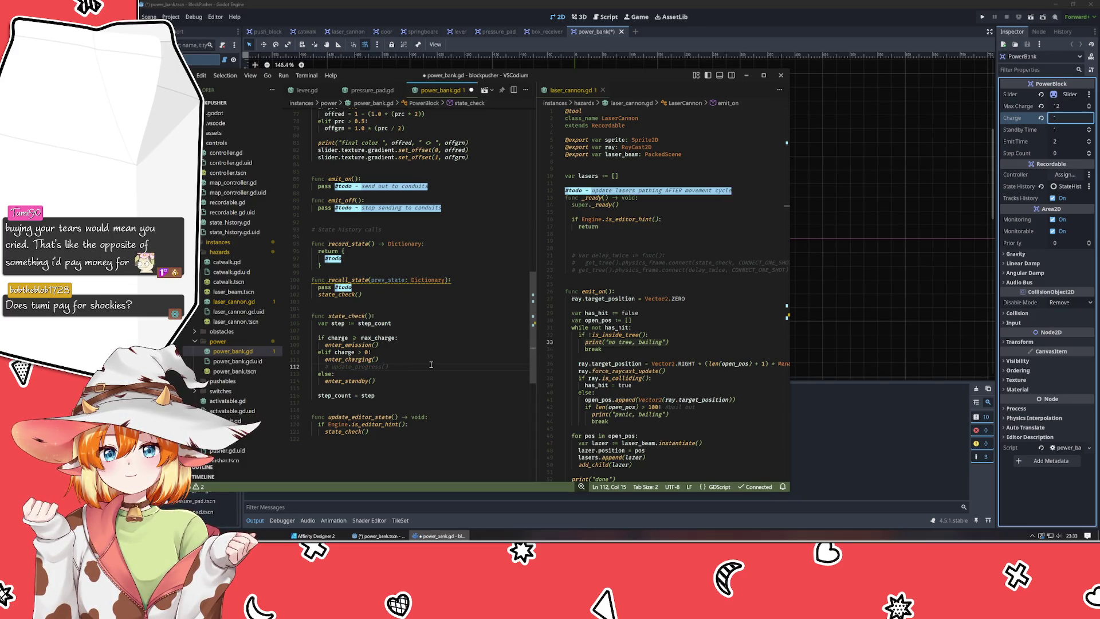
pyautogui.hotkey('ctrl', 's')
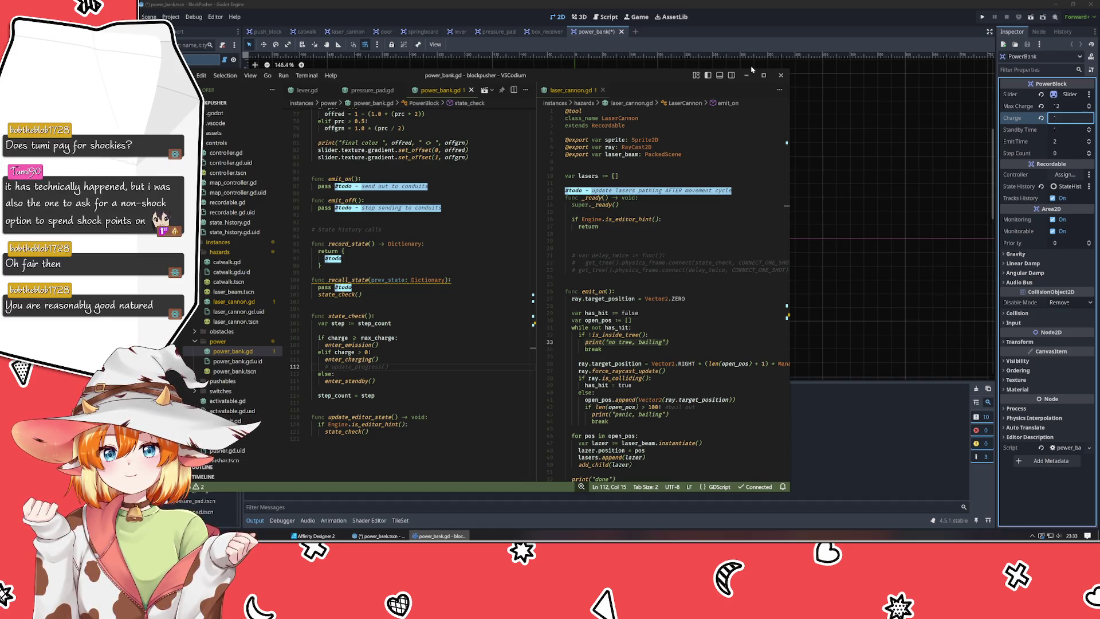
# Close and reopen the power_bank scene in Godot to reload the updated script.
pyautogui.click(758, 22)
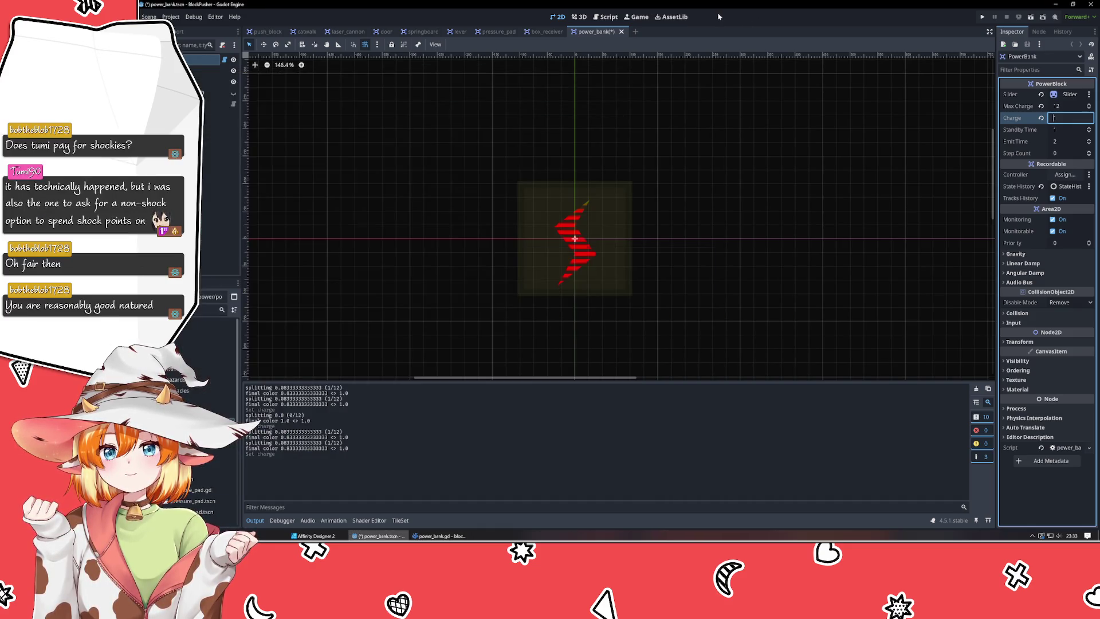
pyautogui.click(621, 32)
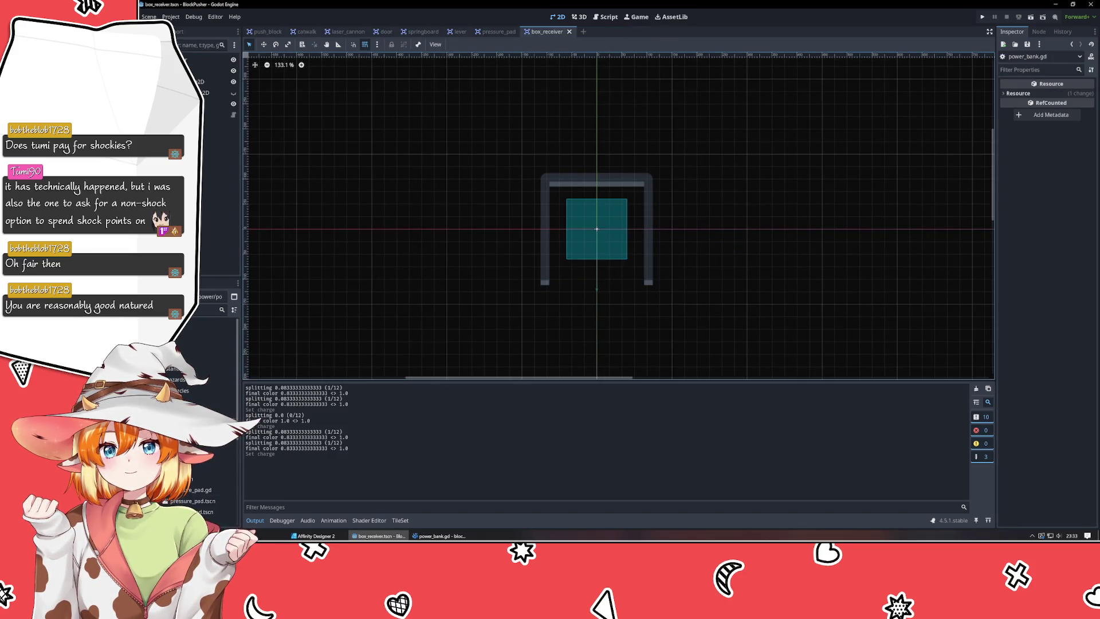
pyautogui.doubleClick(200, 401)
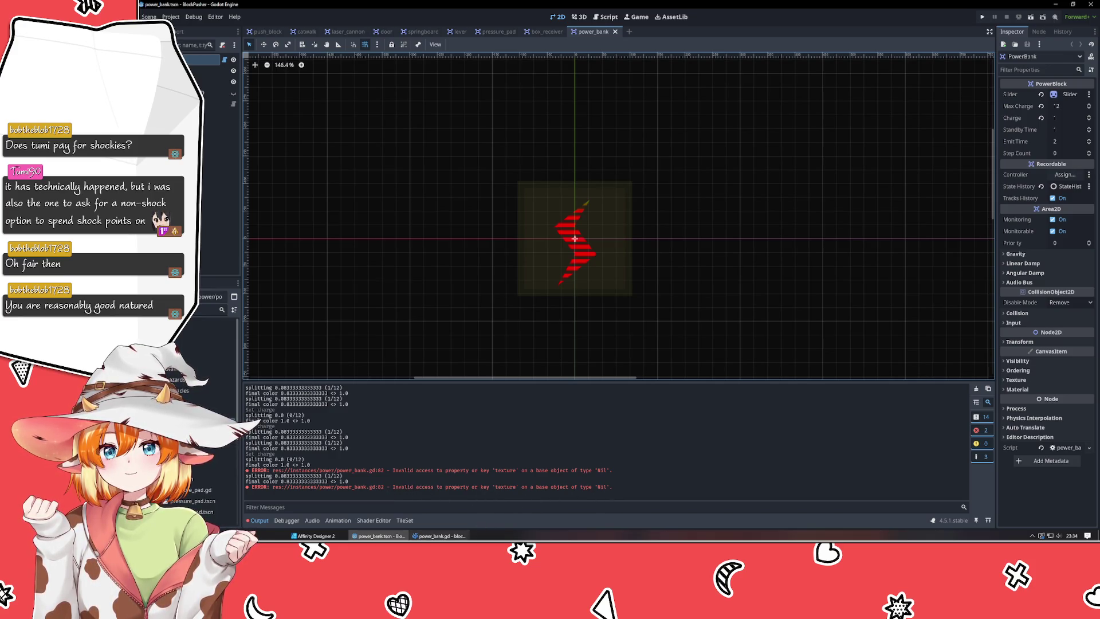
pyautogui.click(440, 535)
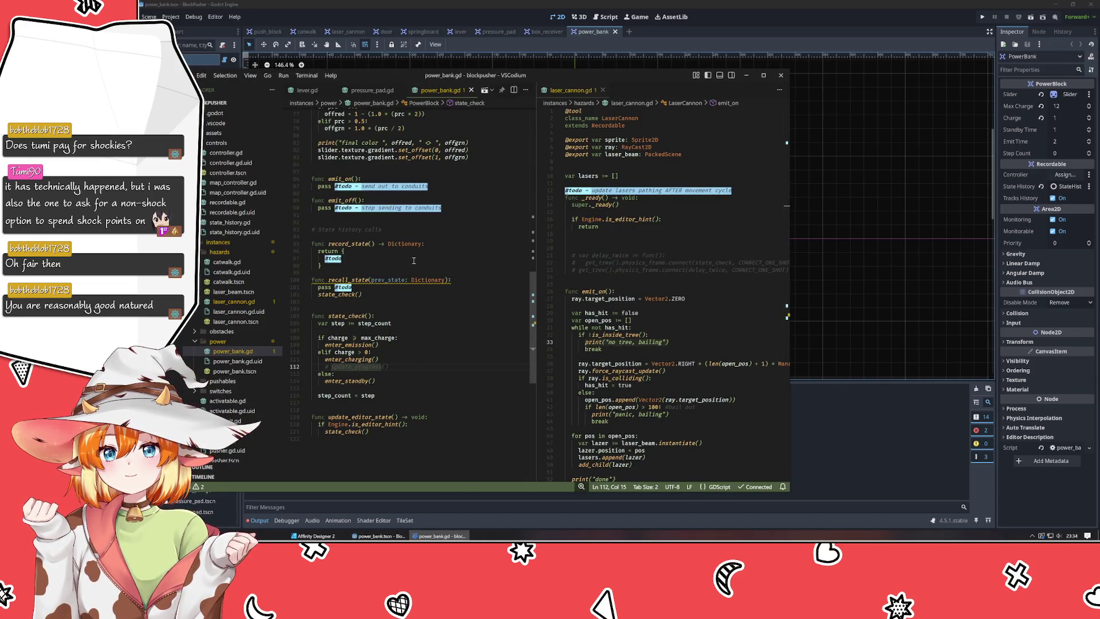
pyautogui.scroll(5, 413, 261)
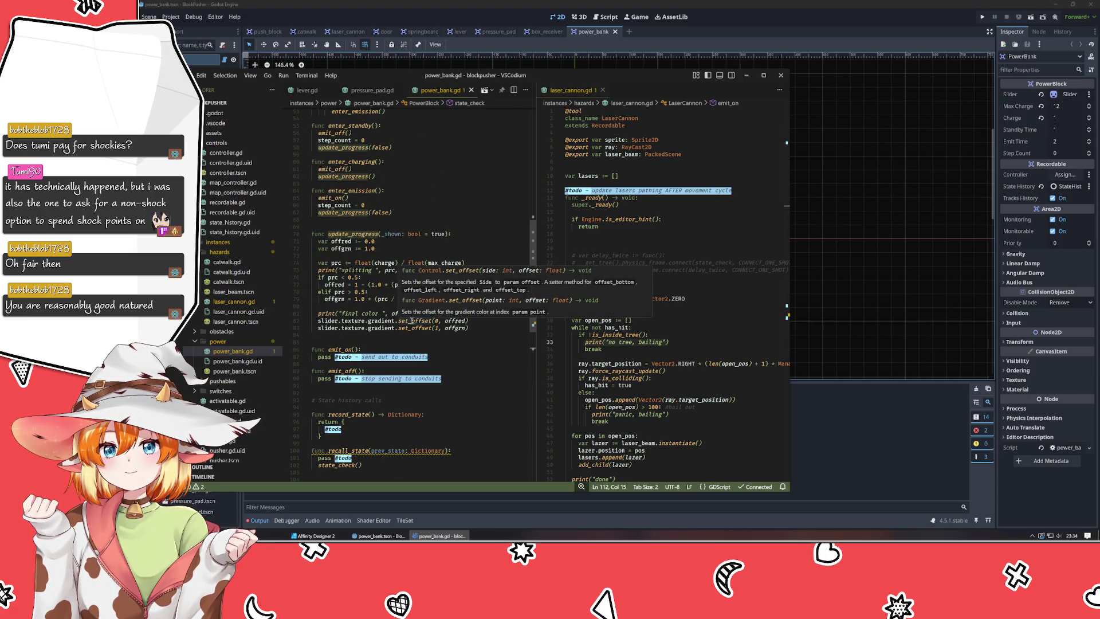
pyautogui.click(764, 26)
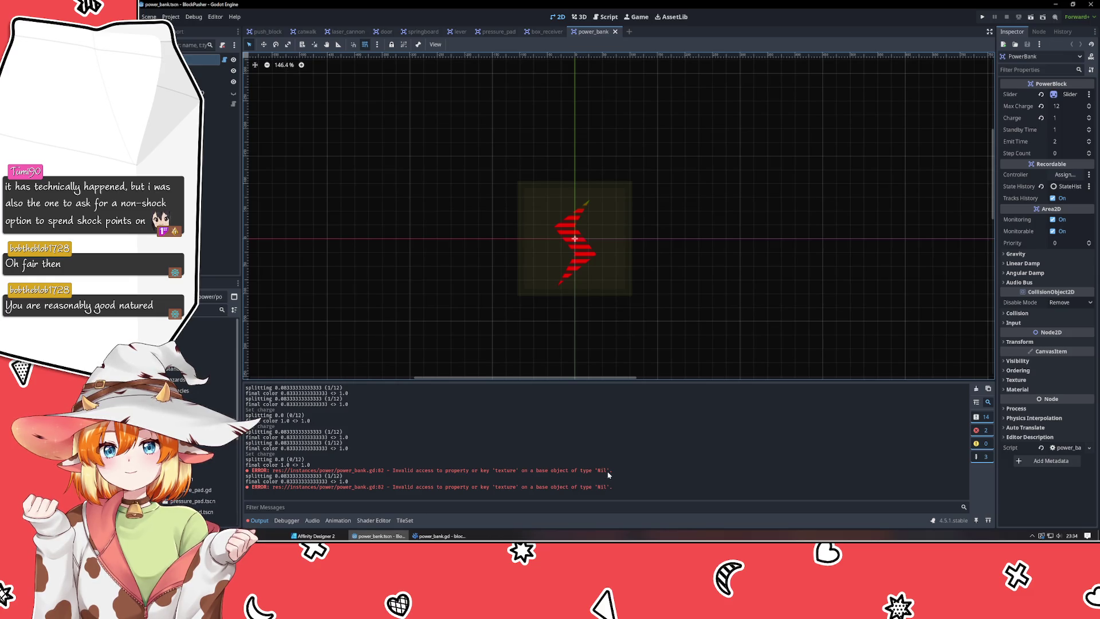
pyautogui.moveTo(1053, 142); pyautogui.dragTo(1036, 143)
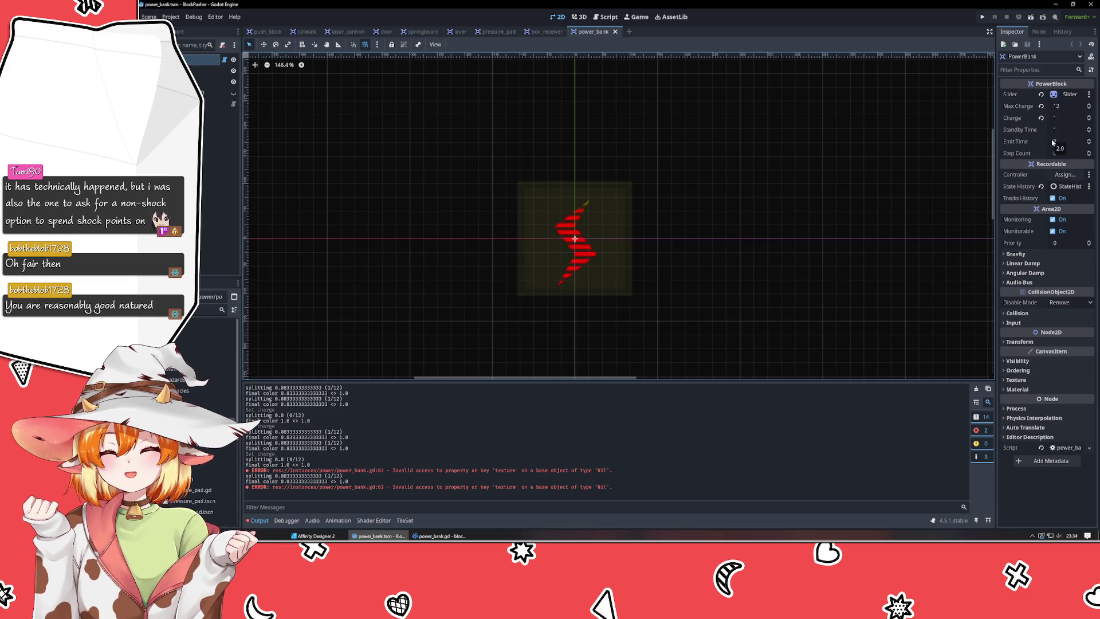
# Step PowerBank Charge from 0 up through 4 and 7 to the full 12, testing past the maximum.
pyautogui.click(1090, 116)
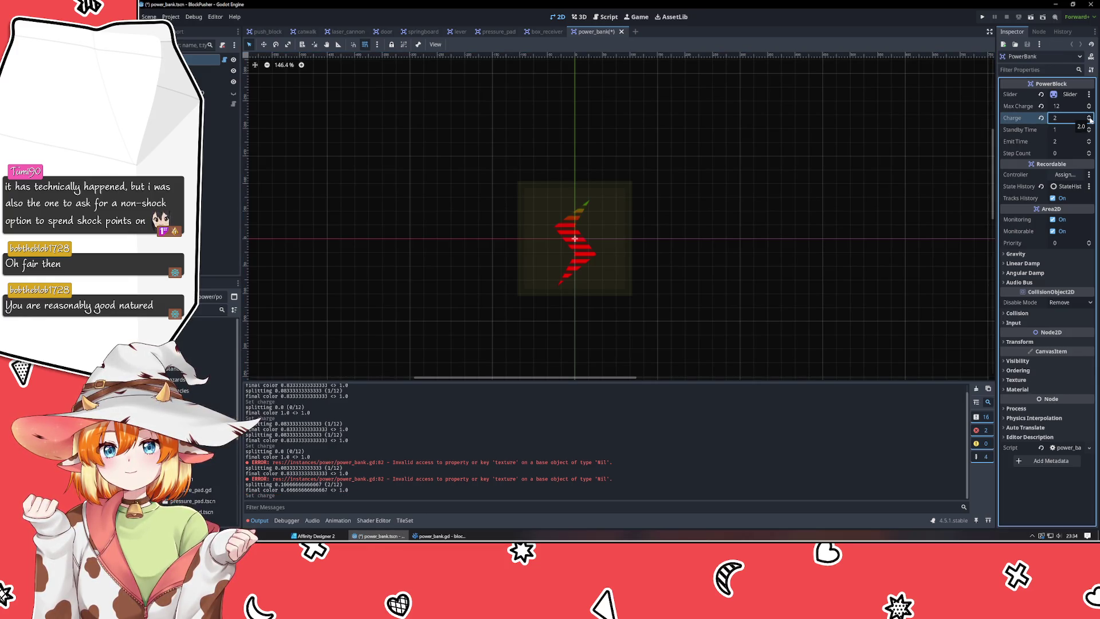
pyautogui.click(1090, 122)
pyautogui.click(1089, 122)
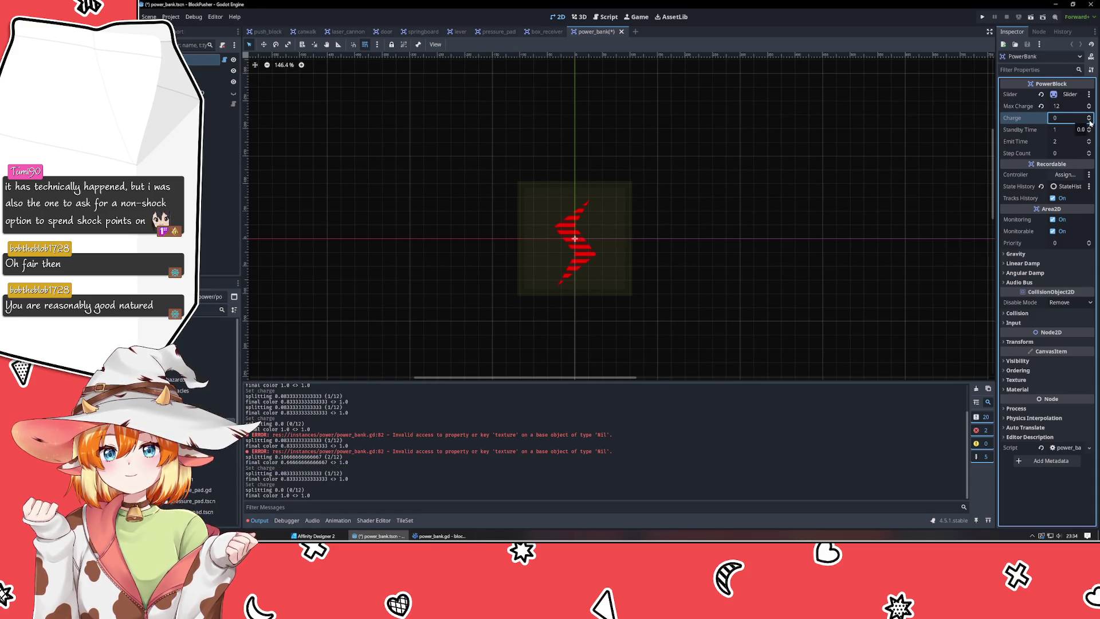
pyautogui.click(1090, 117)
pyautogui.click(1090, 117)
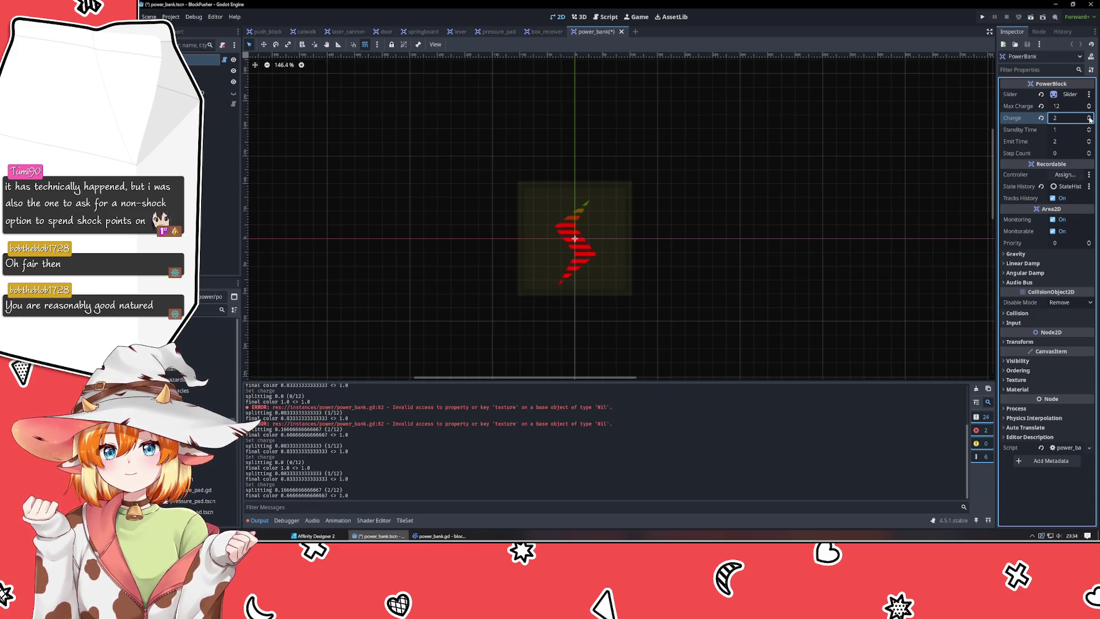
pyautogui.click(1089, 117)
pyautogui.click(1089, 117)
pyautogui.click(1090, 117)
pyautogui.click(1090, 117)
pyautogui.click(1090, 117)
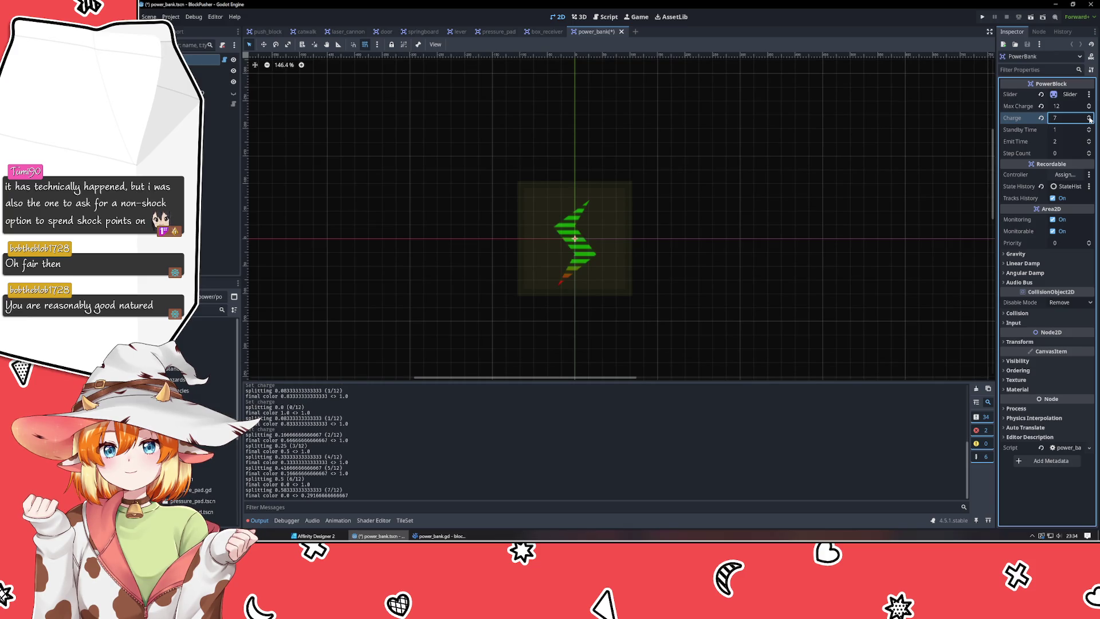
pyautogui.click(1090, 117)
pyautogui.click(1089, 116)
pyautogui.click(1090, 117)
pyautogui.click(1090, 117)
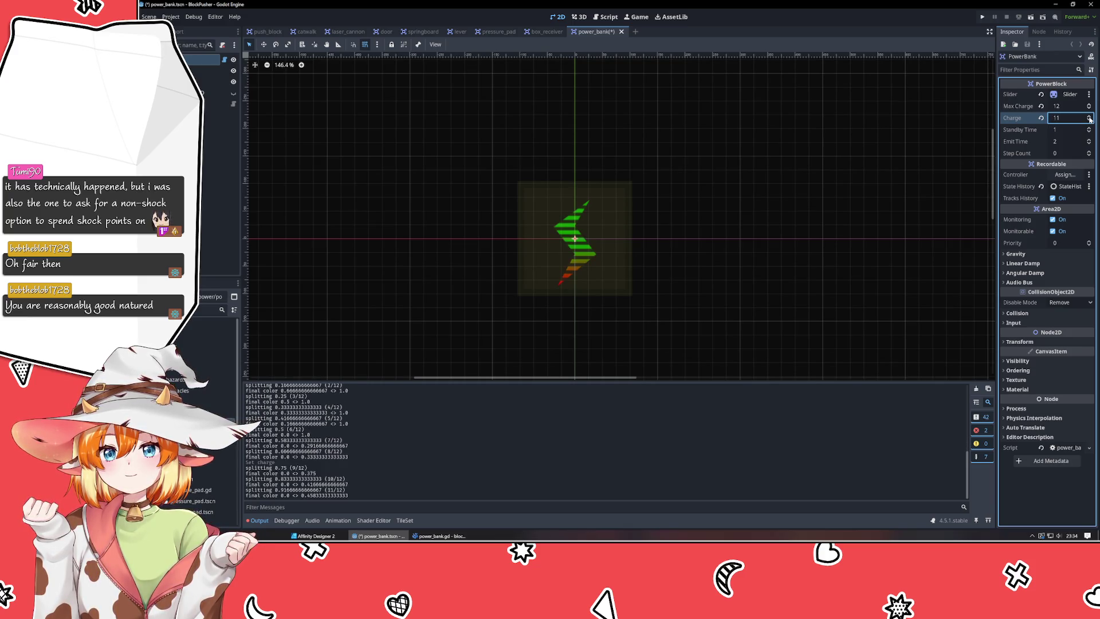
pyautogui.click(1089, 117)
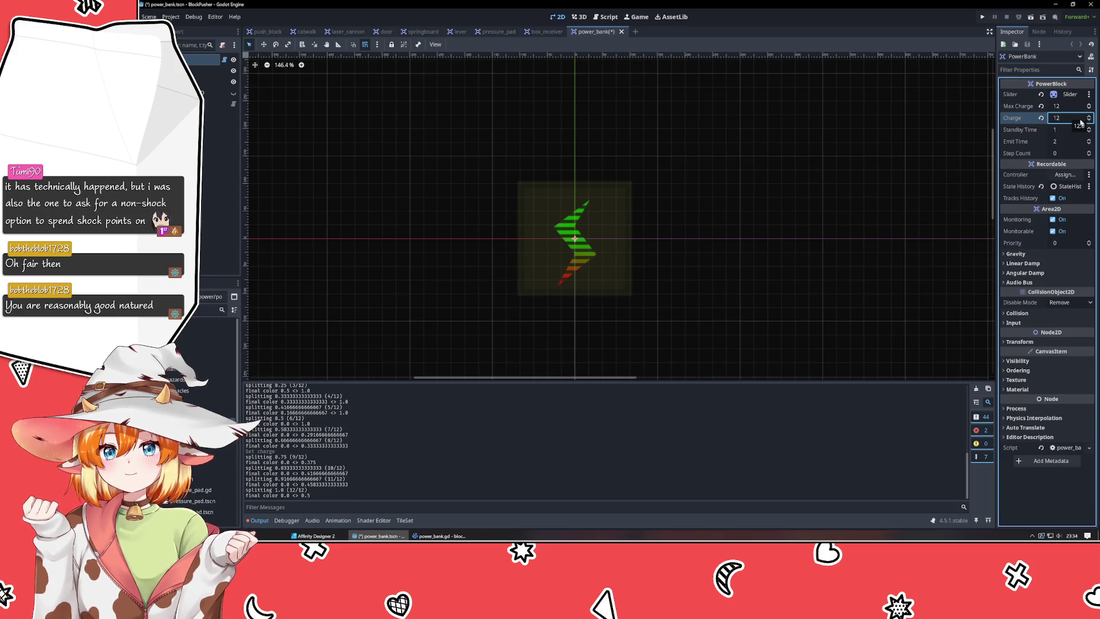
pyautogui.click(1090, 118)
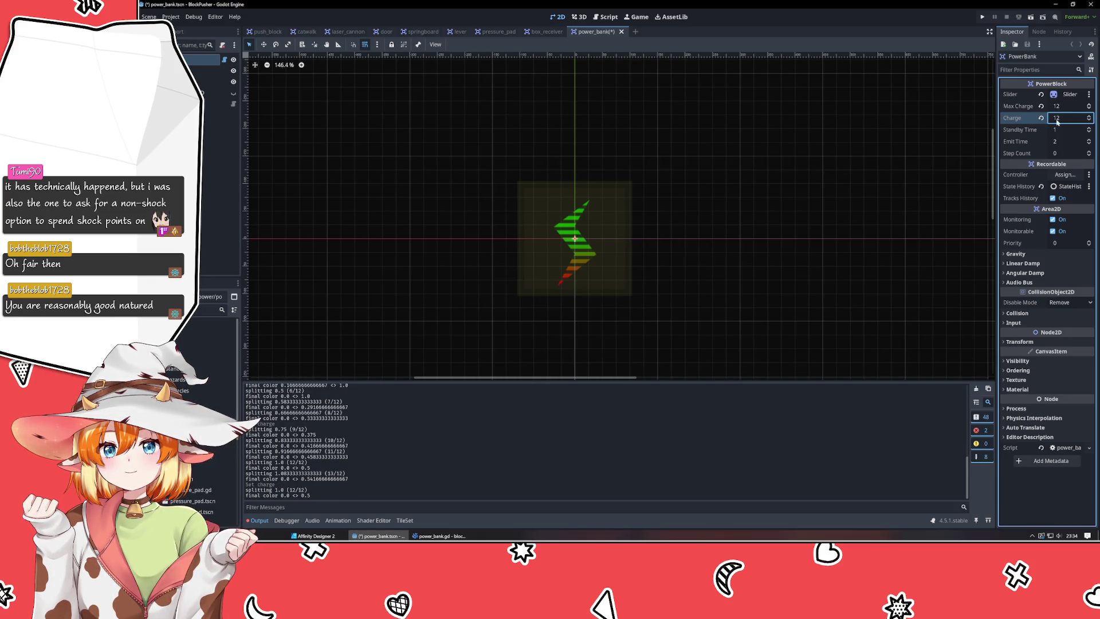
# Set Charge back to 0 and confirm it won't go below 0, leaving the bolt fully red.
pyautogui.write('0')
pyautogui.press('Return')
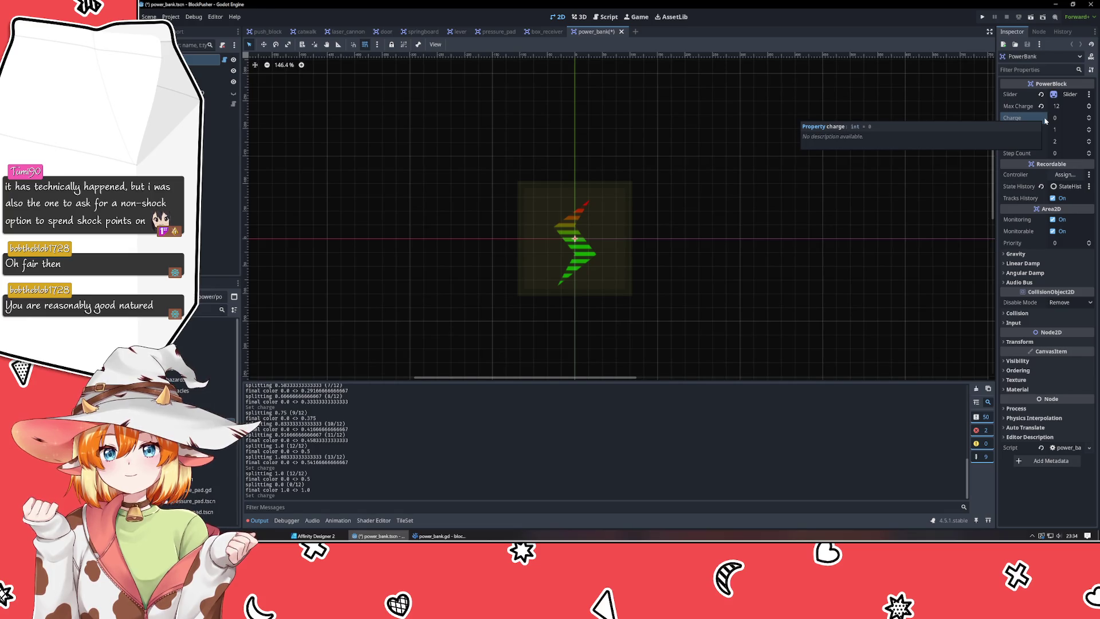
pyautogui.click(1089, 120)
pyautogui.click(1089, 117)
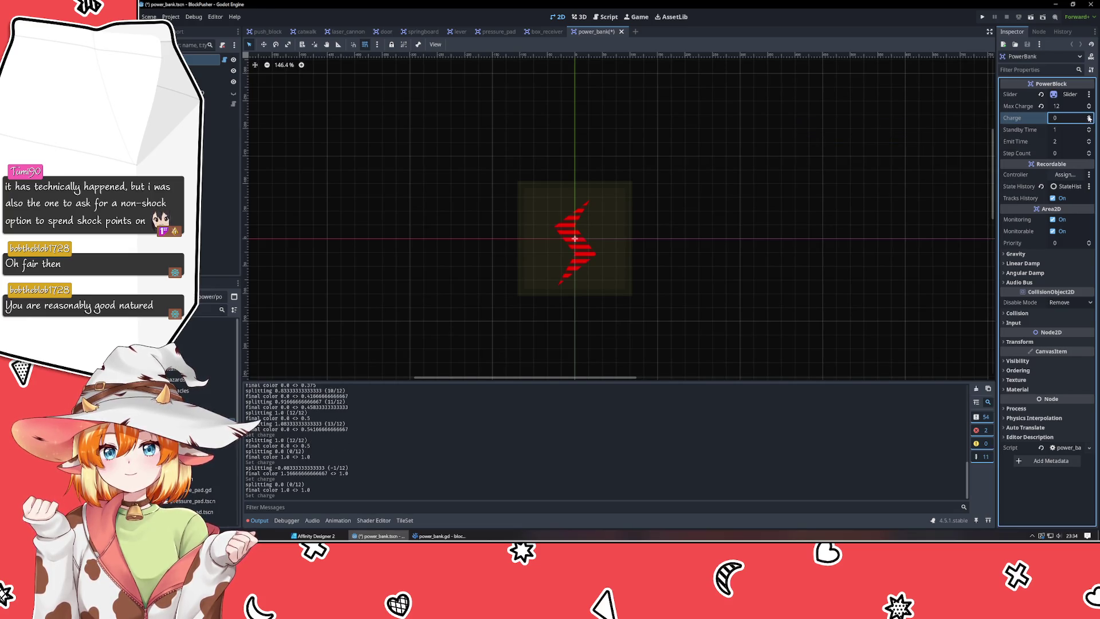
pyautogui.click(1089, 117)
pyautogui.click(1090, 121)
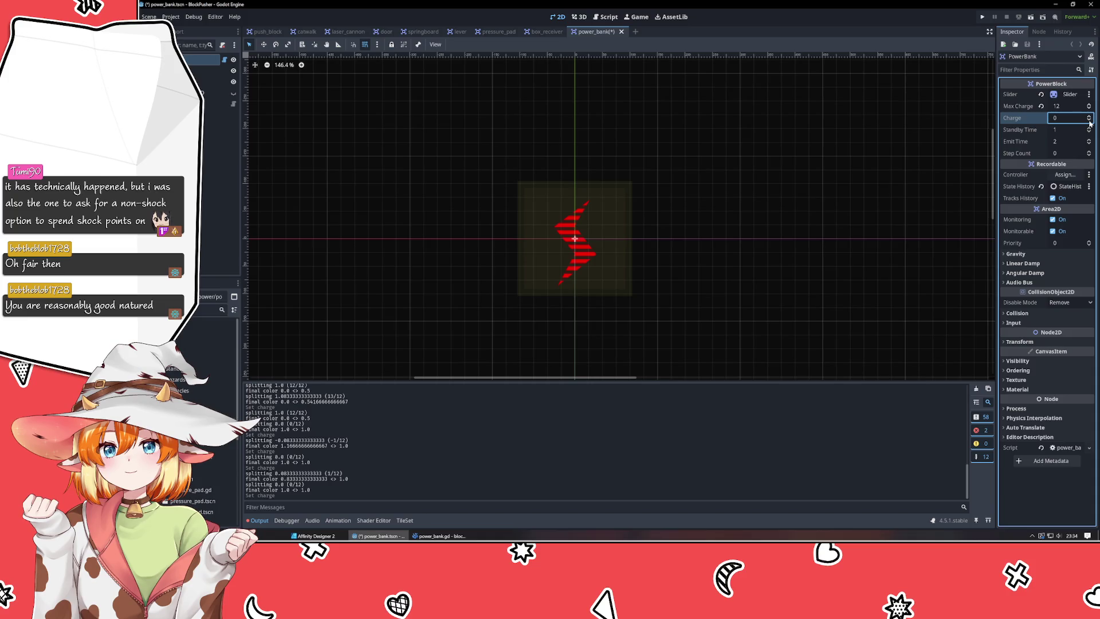
pyautogui.click(207, 69)
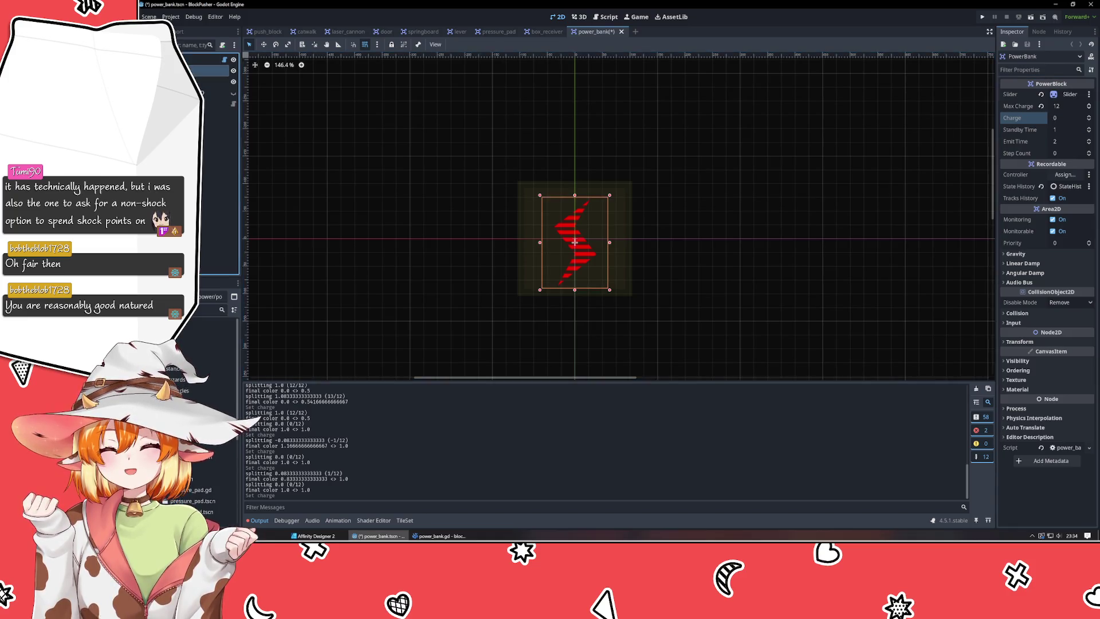
# Drag the Slider's GradientTexture2D fill points so the fill runs vertically from the bottom.
pyautogui.click(1070, 94)
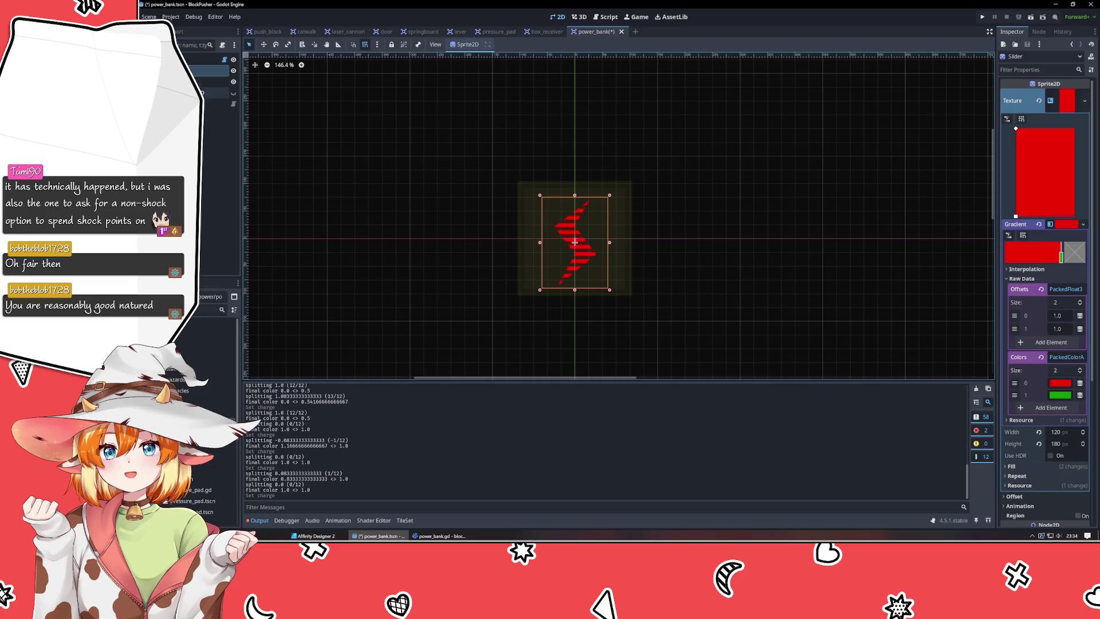
pyautogui.click(207, 60)
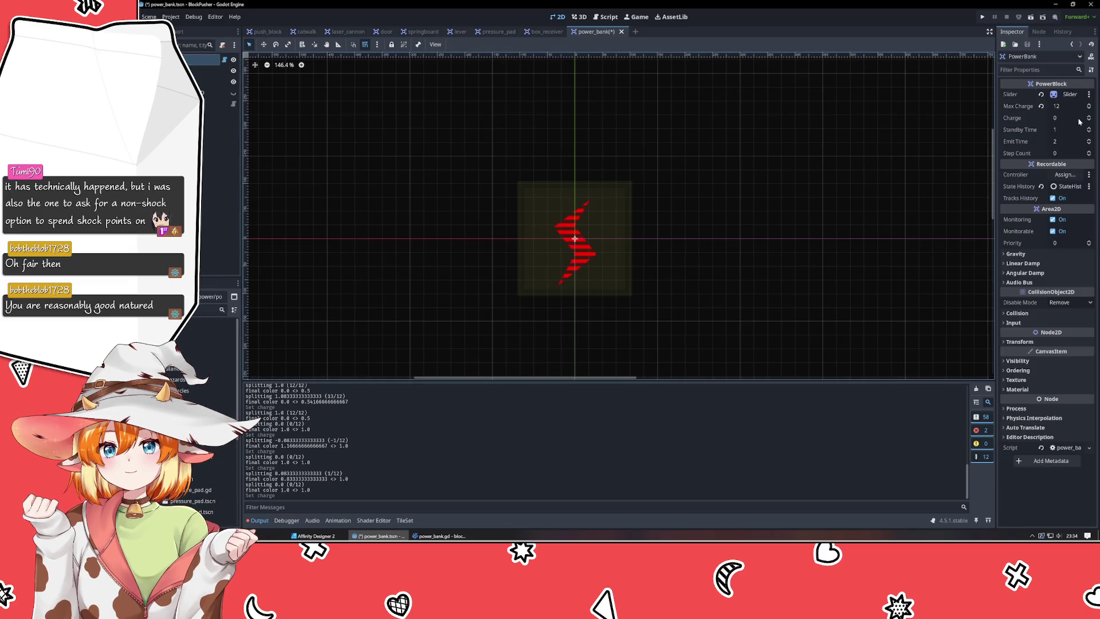
pyautogui.moveTo(1088, 119); pyautogui.dragTo(1088, 106)
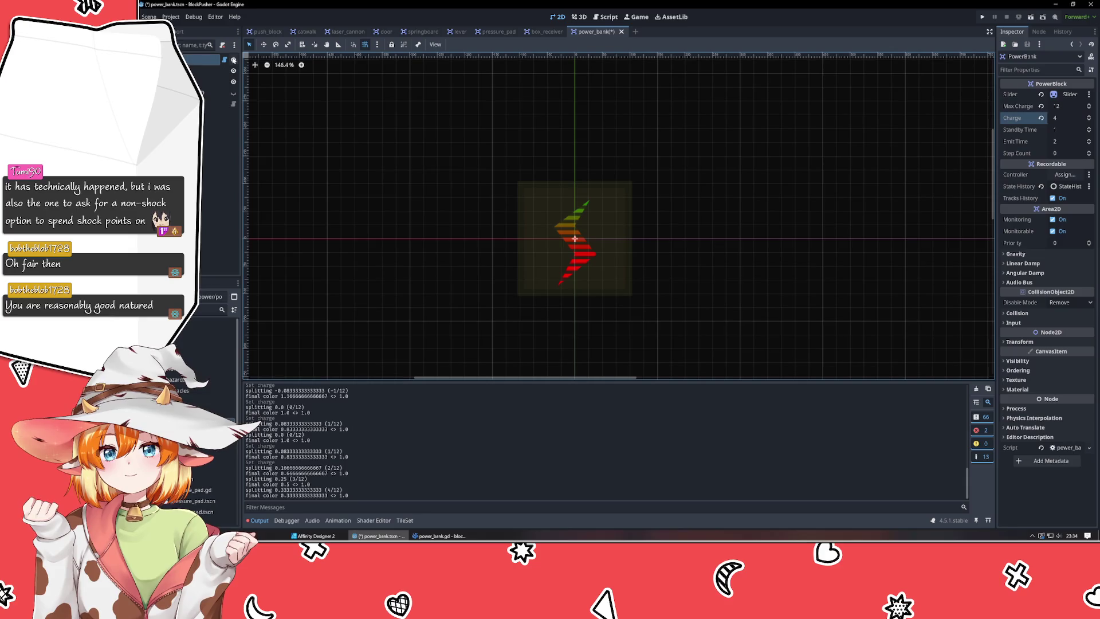
pyautogui.click(209, 70)
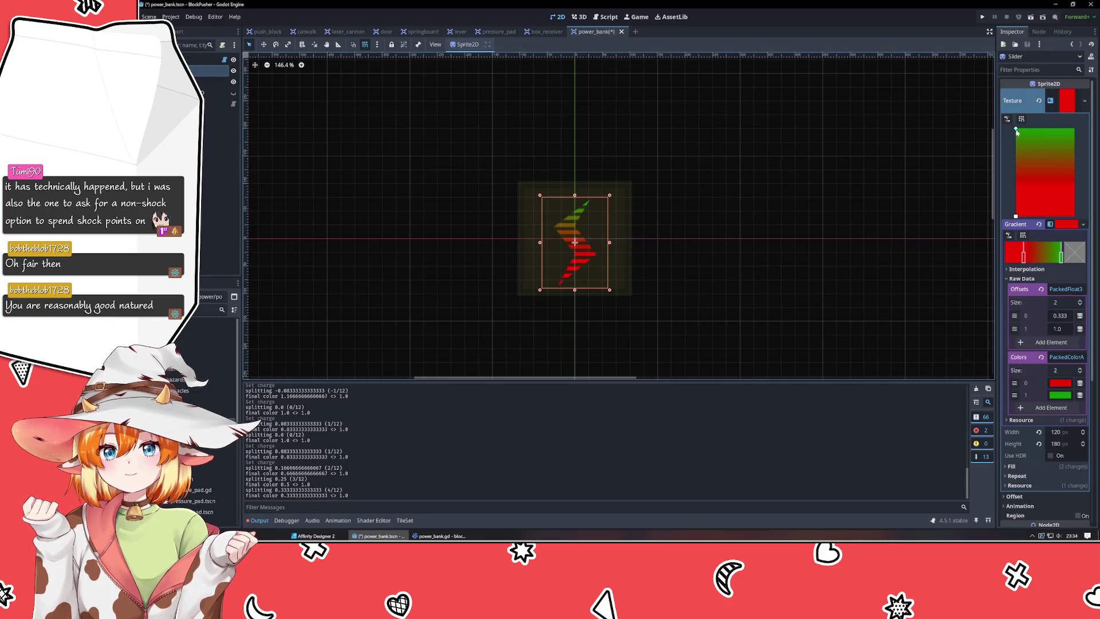
pyautogui.moveTo(1017, 132); pyautogui.dragTo(1034, 179)
pyautogui.moveTo(1016, 216); pyautogui.dragTo(1016, 128)
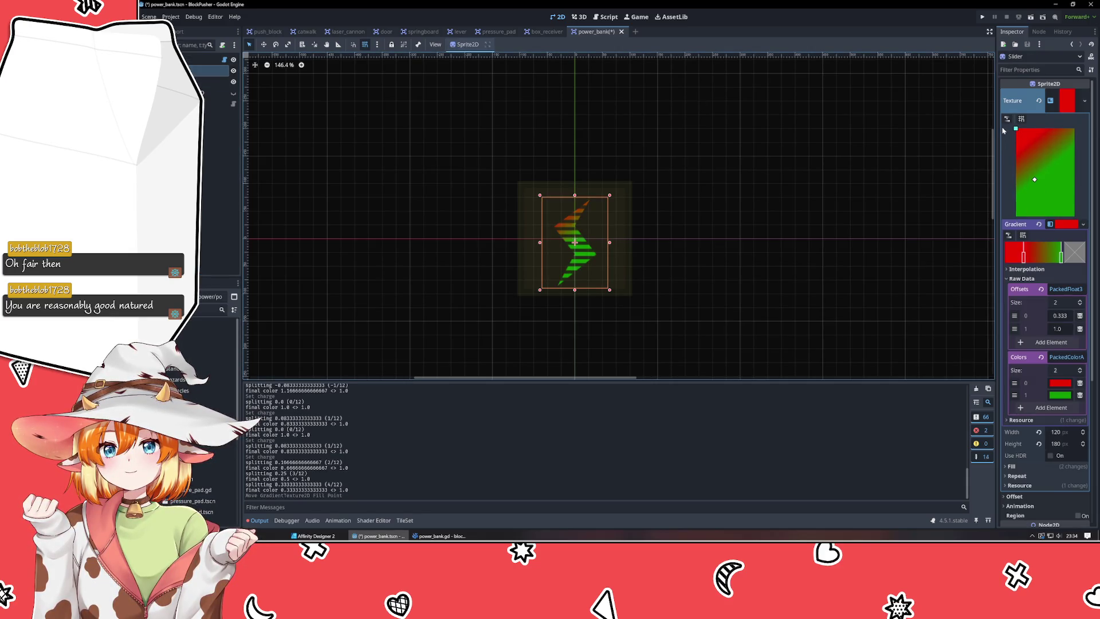
pyautogui.moveTo(1035, 180); pyautogui.dragTo(1016, 217)
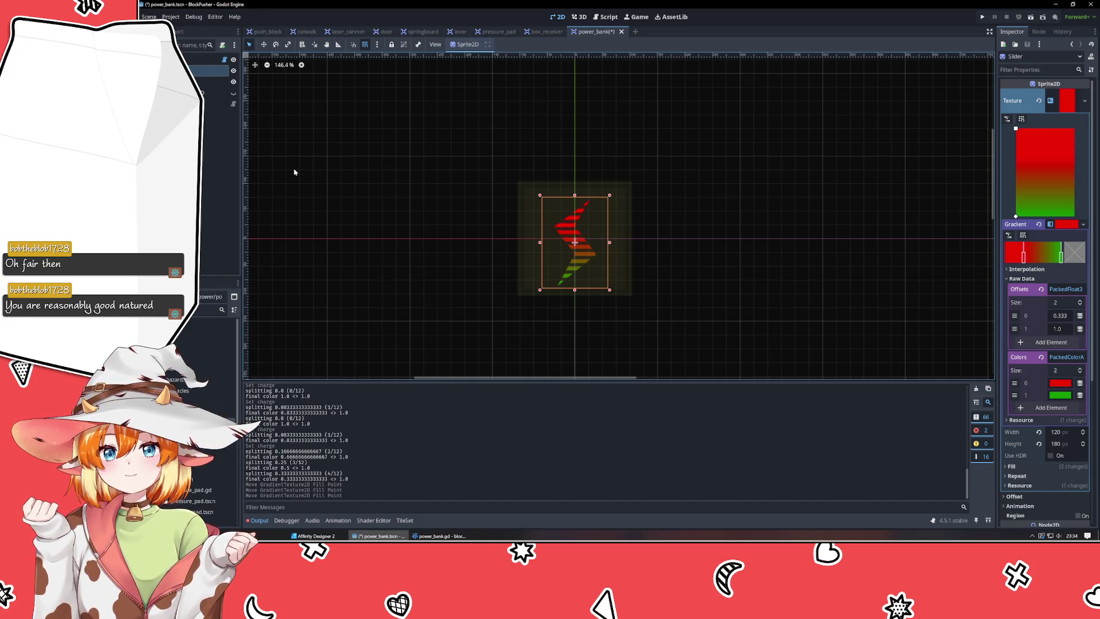
# Test the new gradient by stepping PowerBank Charge from 0 through 3, 6, 9 up to 12.
pyautogui.click(209, 59)
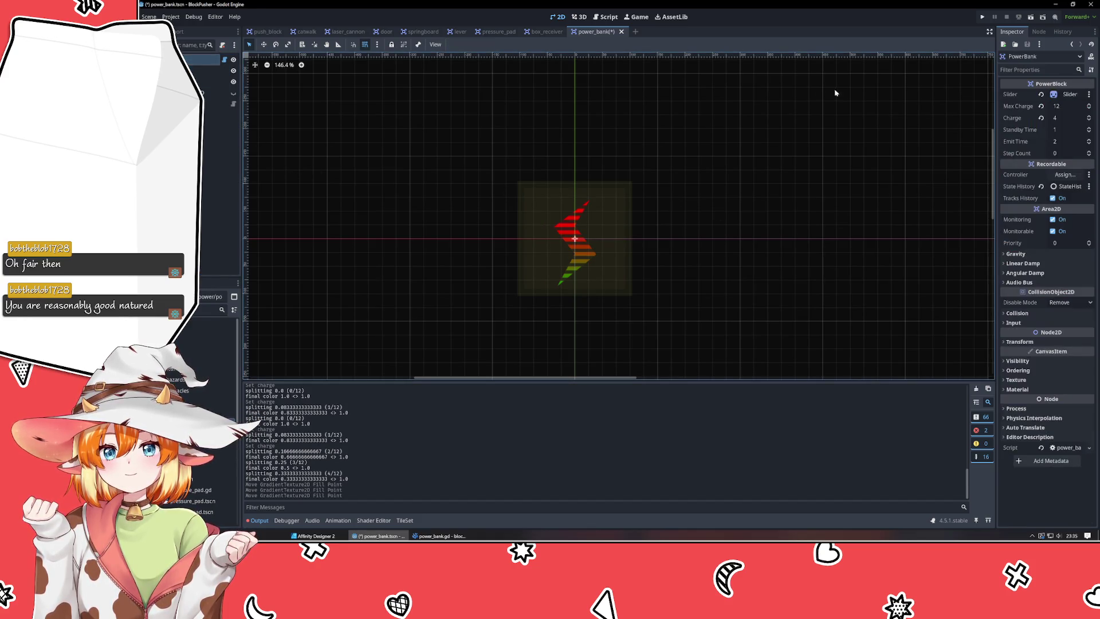
pyautogui.click(1089, 120)
pyautogui.click(1089, 120)
pyautogui.click(1089, 121)
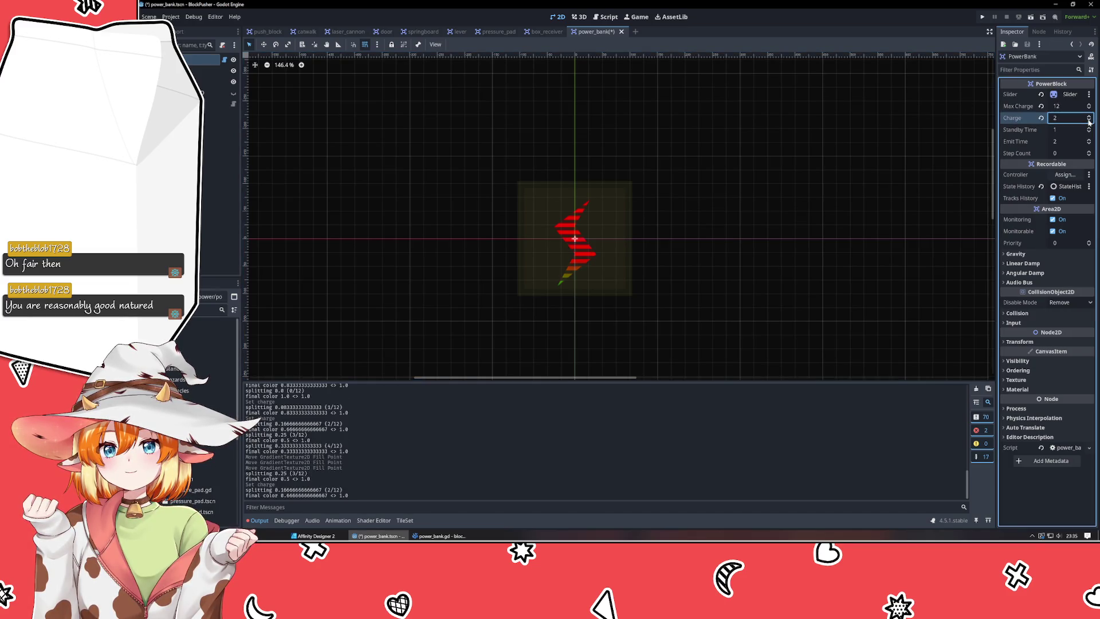
pyautogui.click(1089, 121)
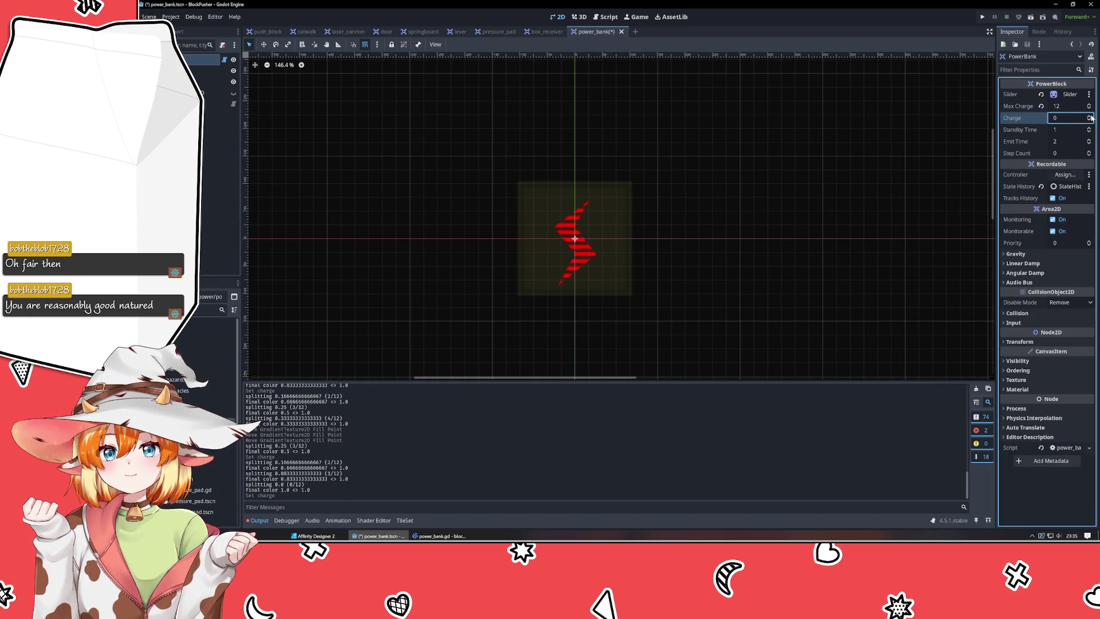
pyautogui.click(1090, 115)
pyautogui.click(1091, 116)
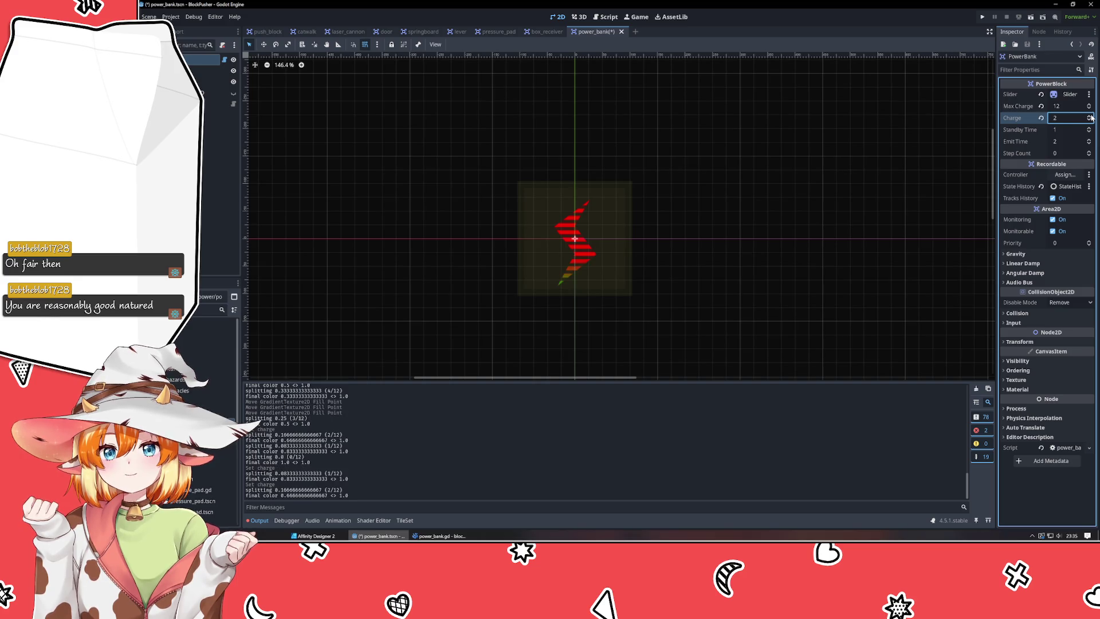
pyautogui.click(1090, 116)
pyautogui.click(1090, 116)
pyautogui.click(1090, 115)
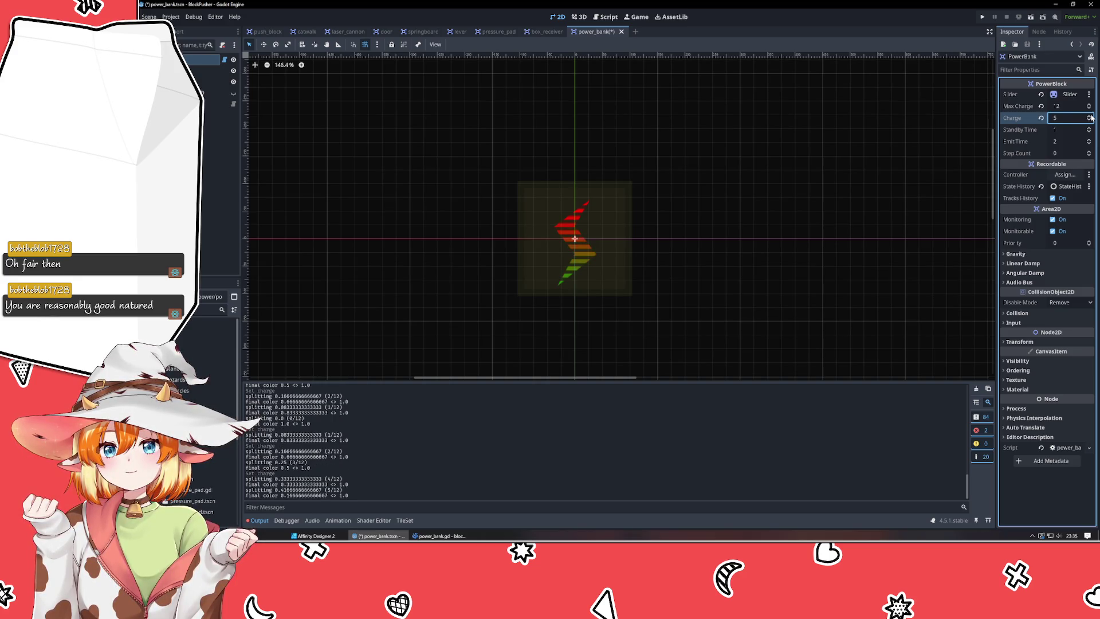
pyautogui.click(1090, 116)
pyautogui.click(1091, 116)
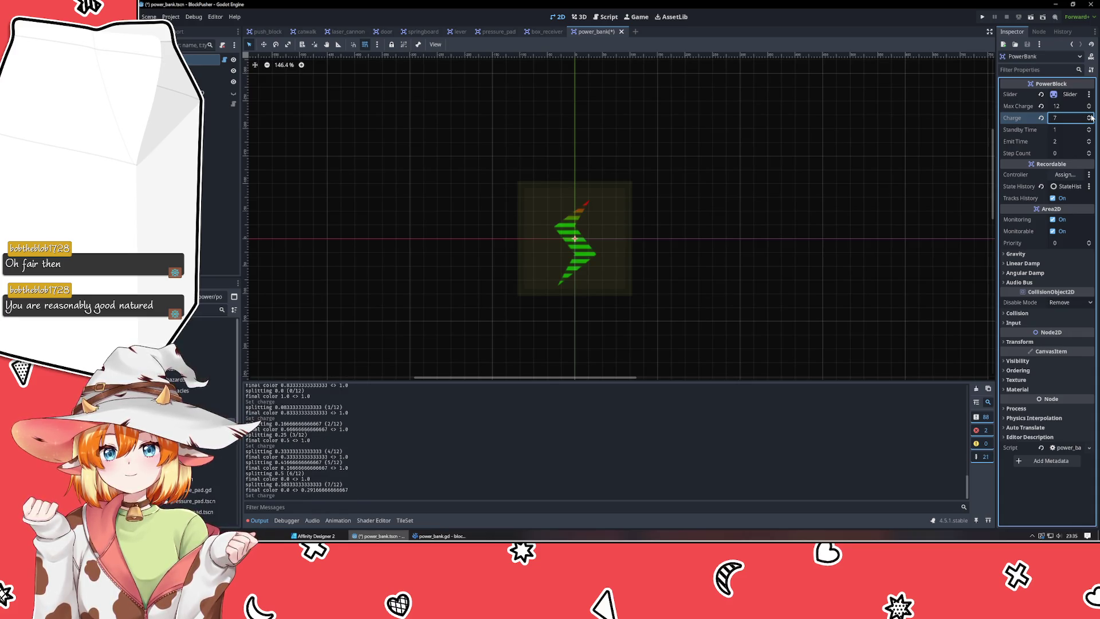
pyautogui.click(1090, 116)
pyautogui.click(1091, 116)
pyautogui.click(1090, 116)
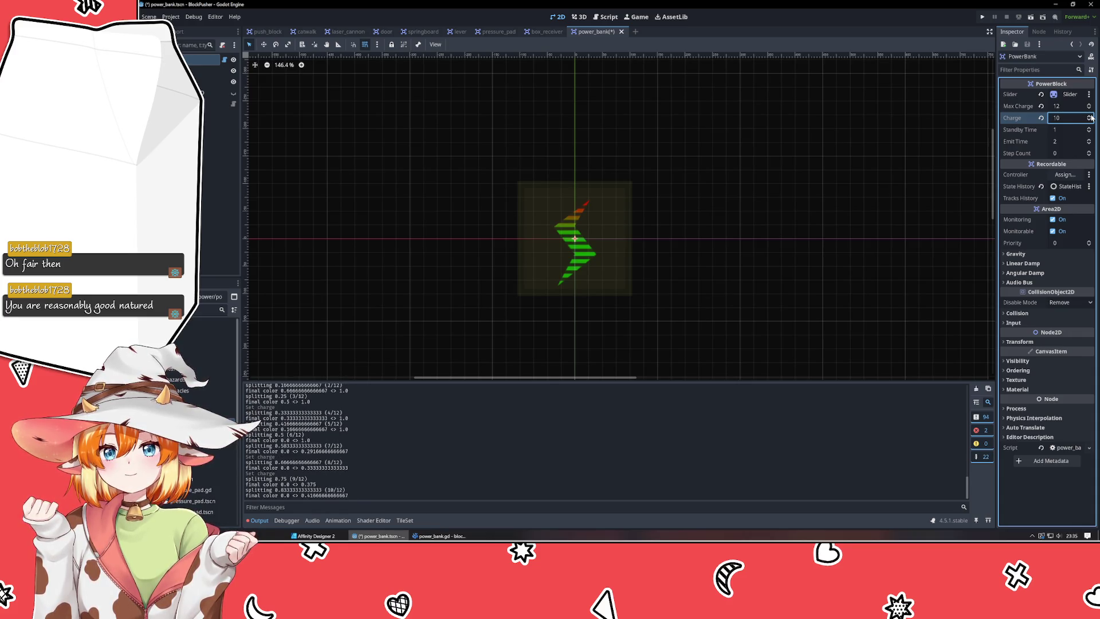
pyautogui.click(1091, 116)
pyautogui.click(1091, 115)
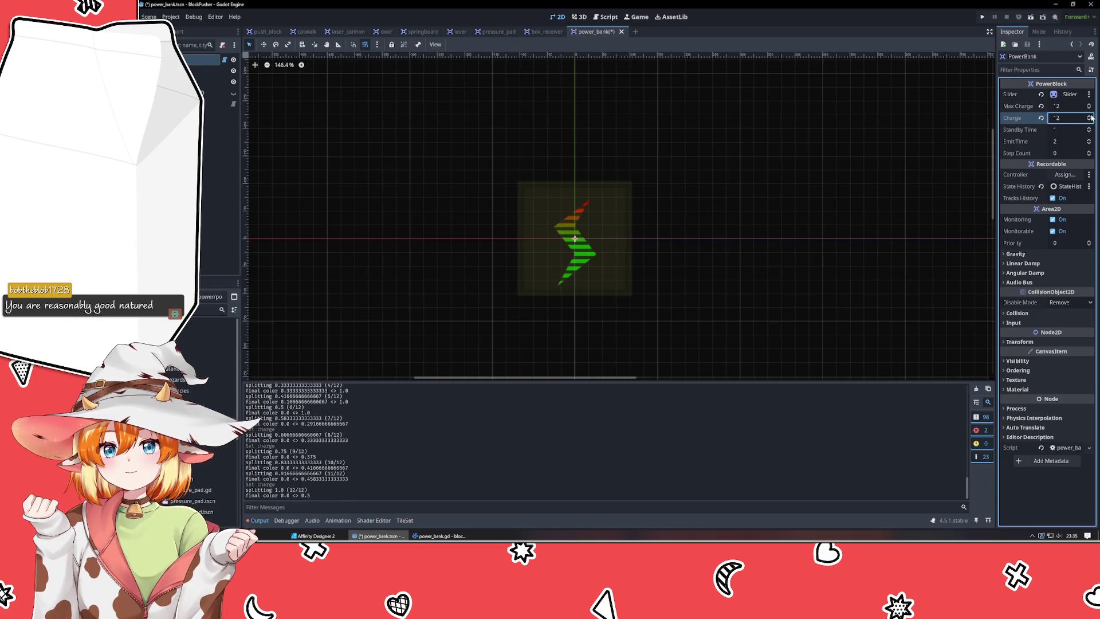
pyautogui.click(436, 535)
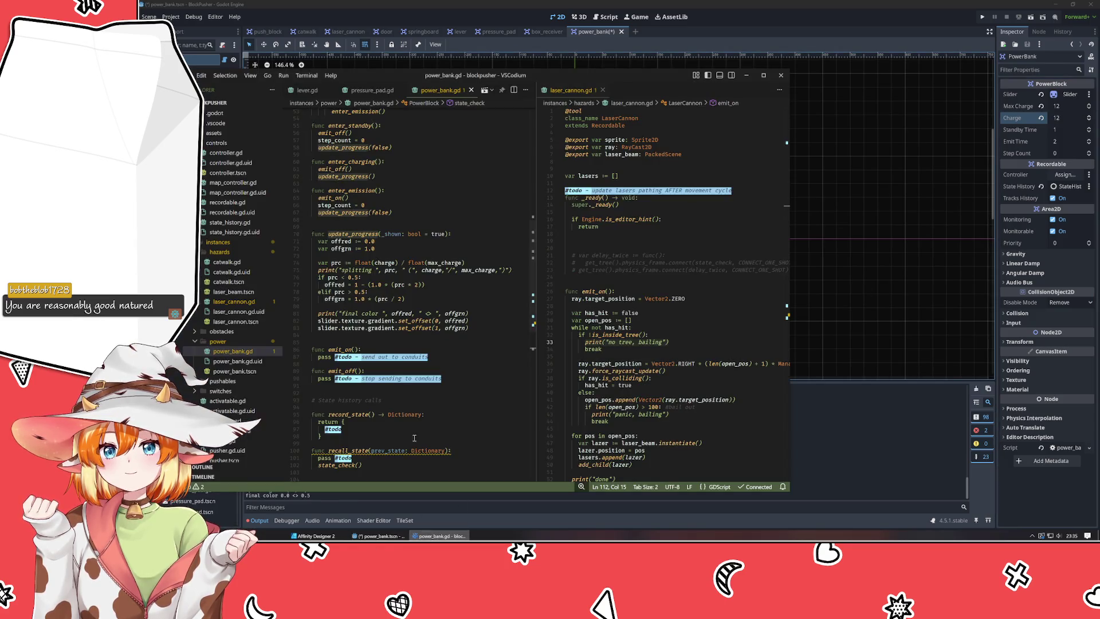
# Wrap line 79's green offset as 1 - (1.0 * (prc / 2)), save, and close Godot's power_bank scene.
pyautogui.click(336, 249)
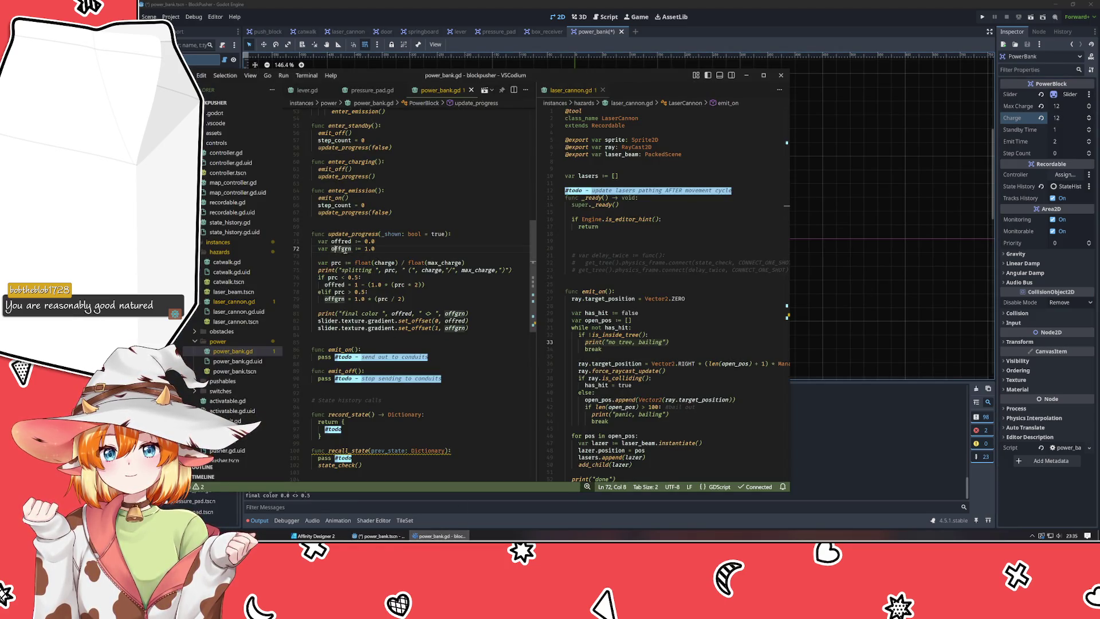
pyautogui.click(437, 497)
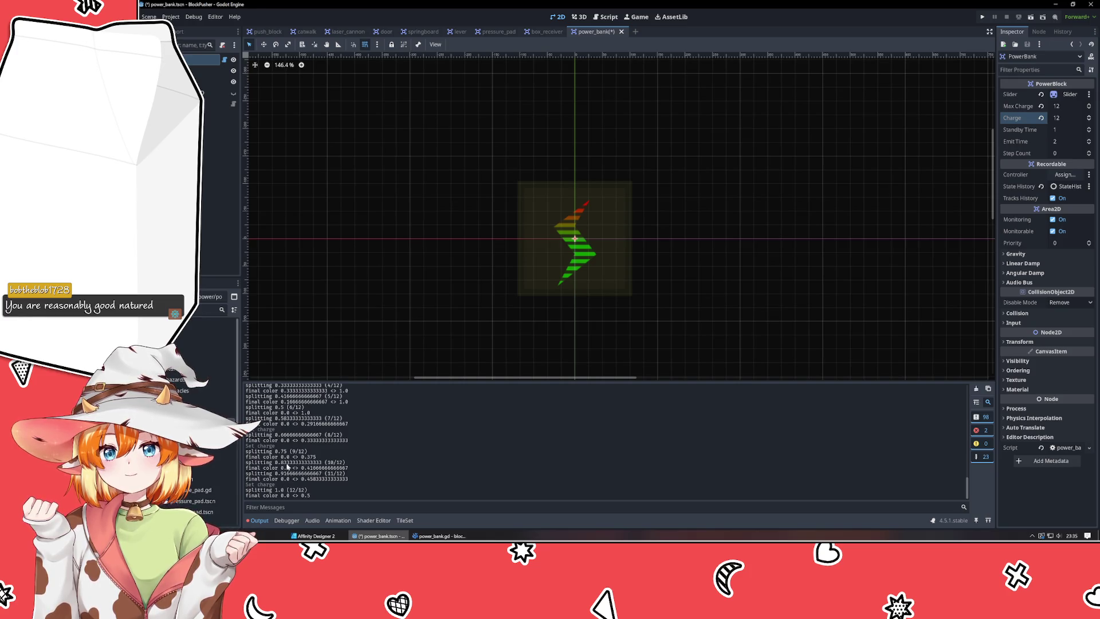
pyautogui.click(440, 536)
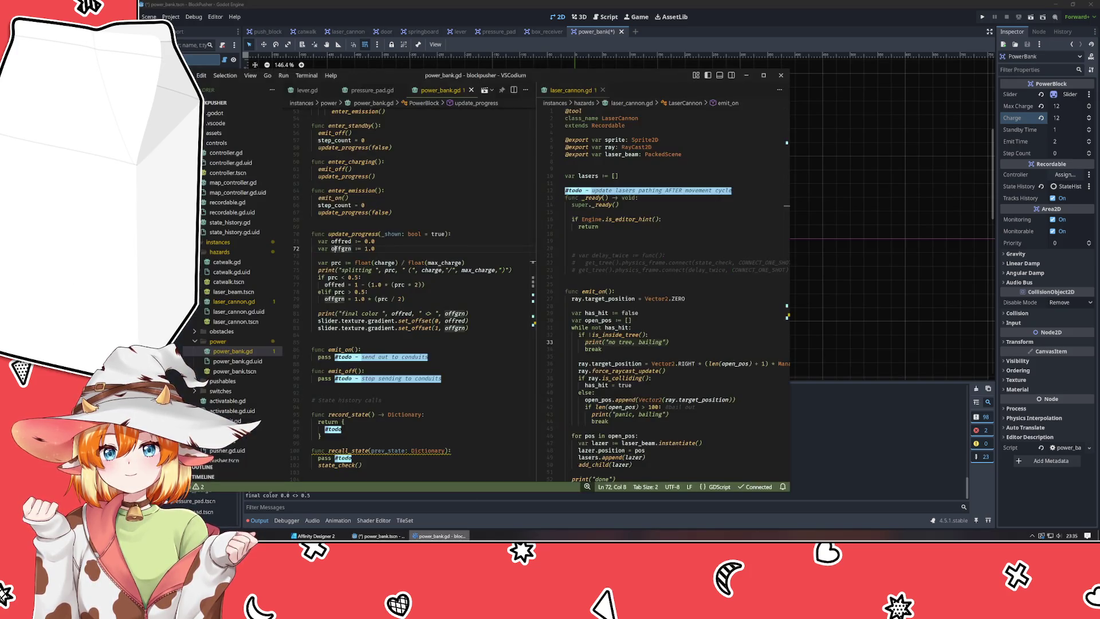
pyautogui.click(359, 299)
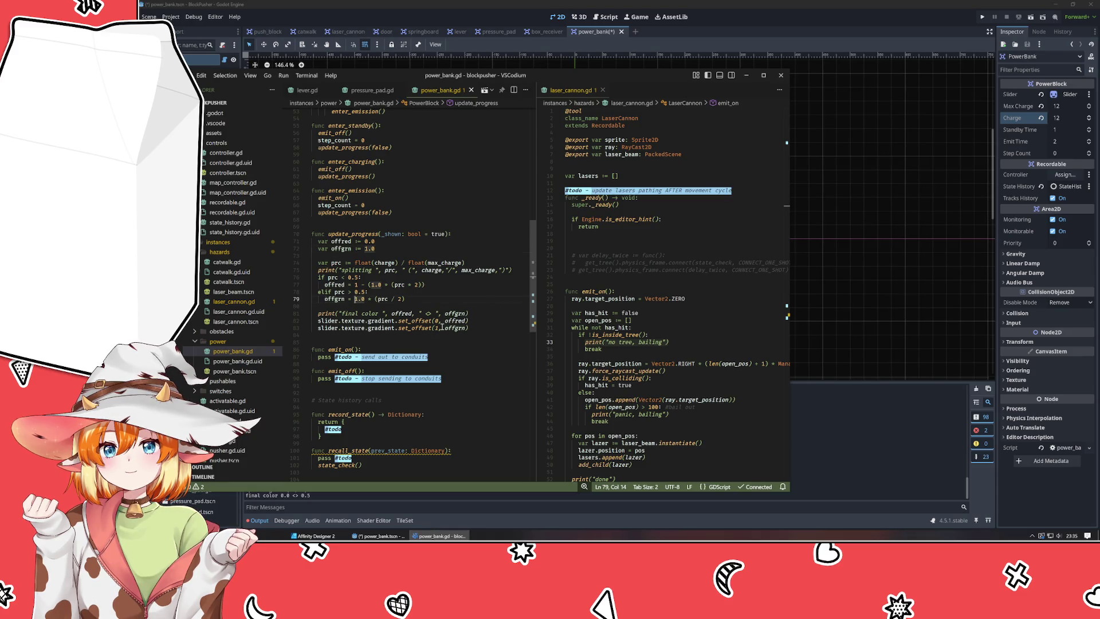
pyautogui.write('1 - (')
pyautogui.press('End')
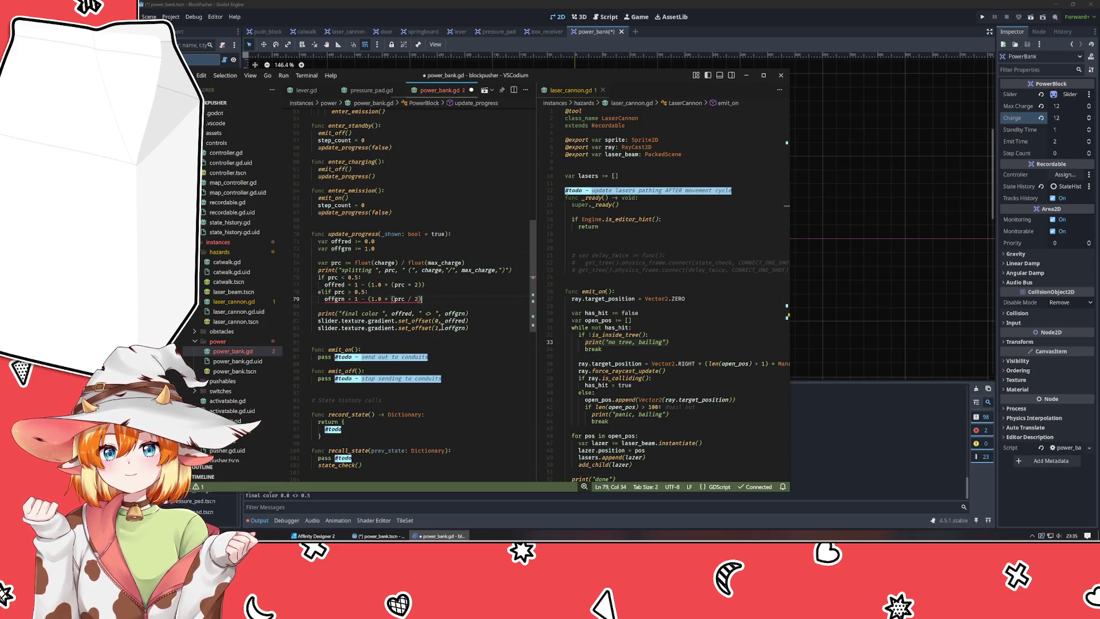
pyautogui.write(')')
pyautogui.hotkey('ctrl', 's')
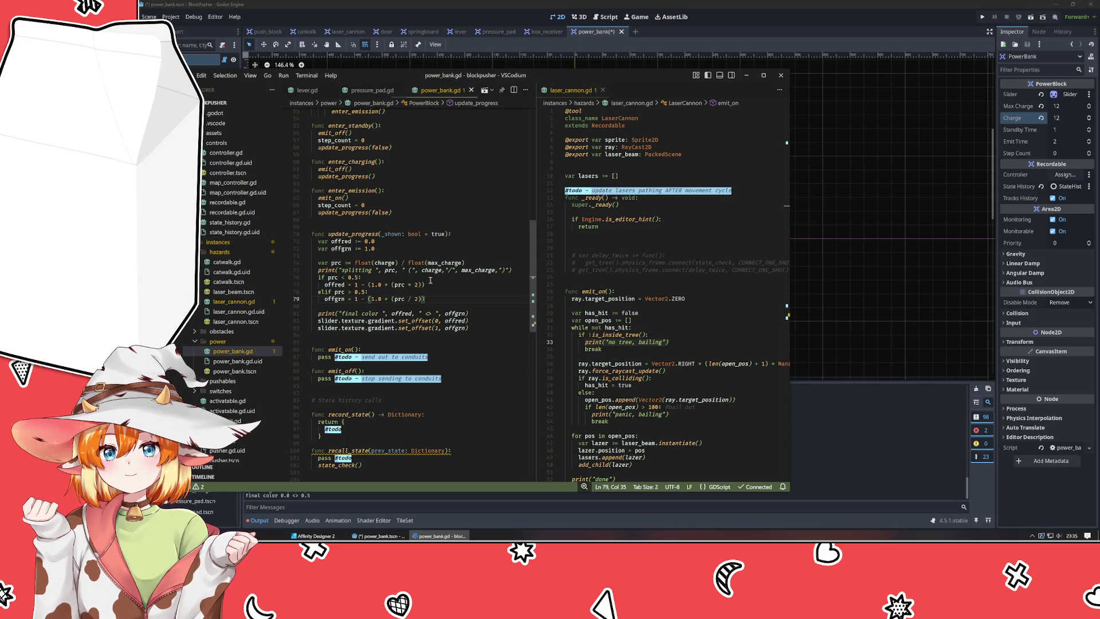
pyautogui.click(605, 34)
pyautogui.middleClick(605, 32)
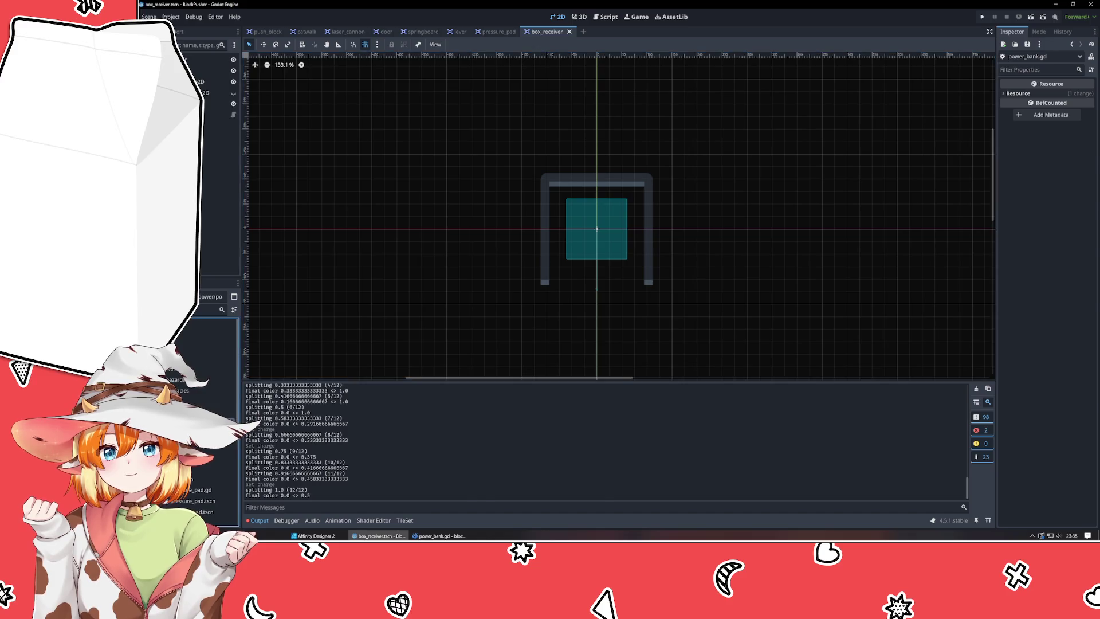
# Reopen the power_bank scene and lower PowerBank Charge from 12 to 8, then toward 5.
pyautogui.hotkey('ctrl', 'shift', 't')
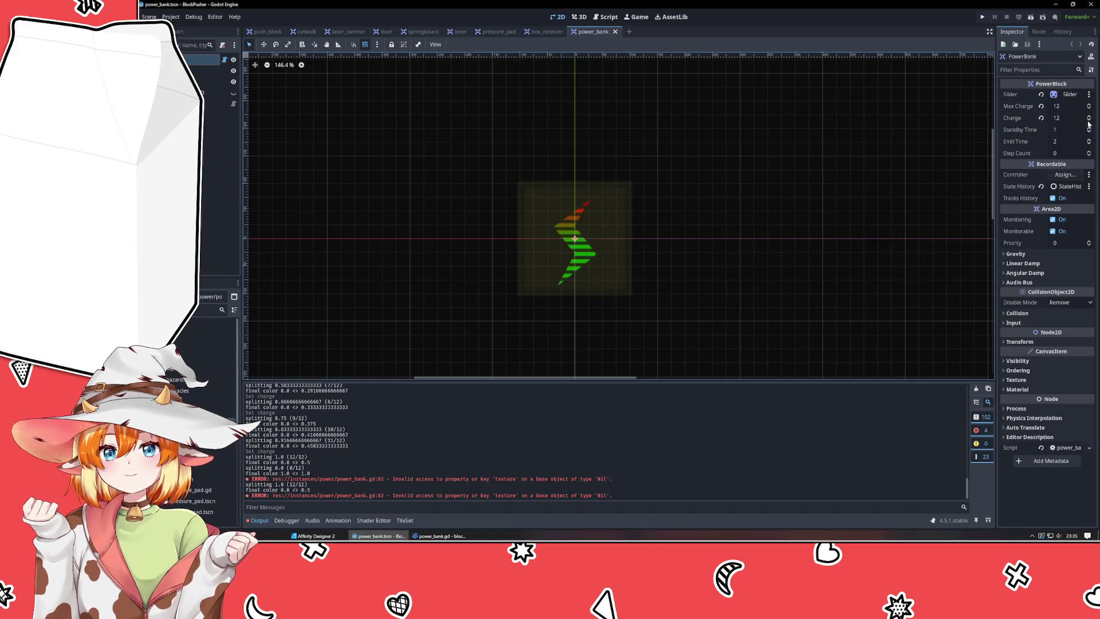
pyautogui.click(1089, 120)
pyautogui.click(1089, 120)
pyautogui.click(1089, 120)
pyautogui.click(1089, 122)
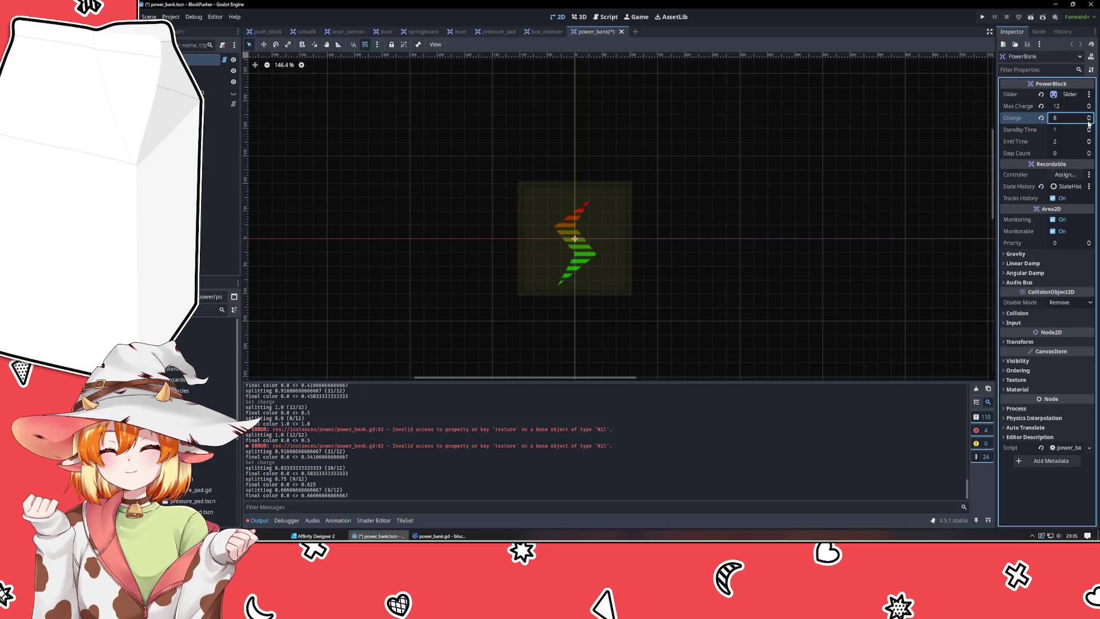
pyautogui.click(1089, 122)
pyautogui.click(1089, 122)
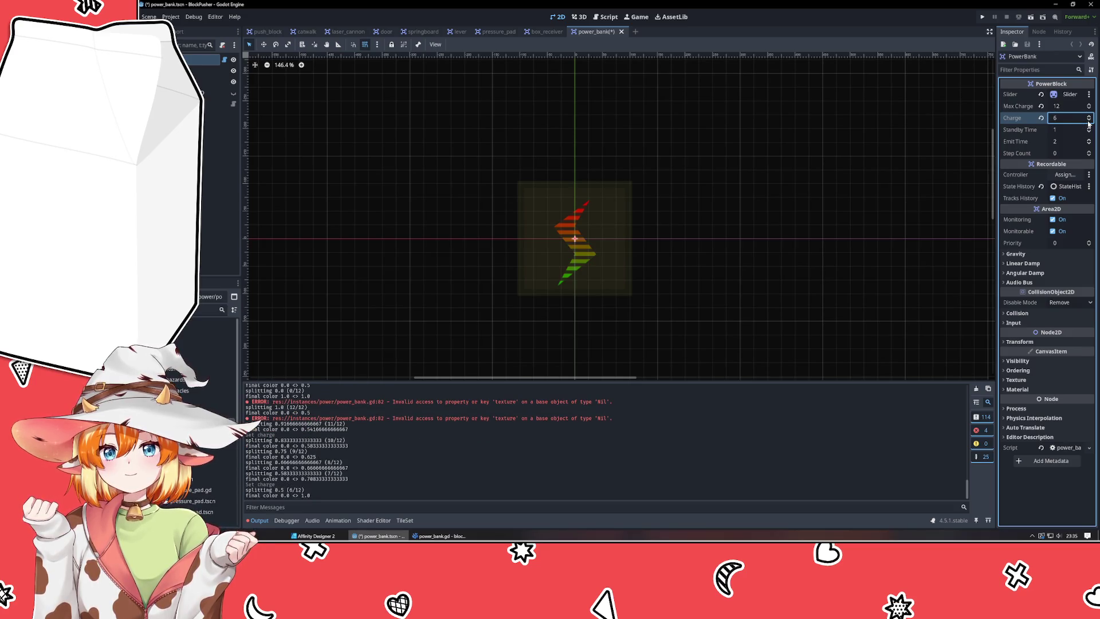
pyautogui.click(1089, 122)
# Raise Charge back to 12, test 13, return to 12, and increase Step Count by one.
pyautogui.click(1089, 117)
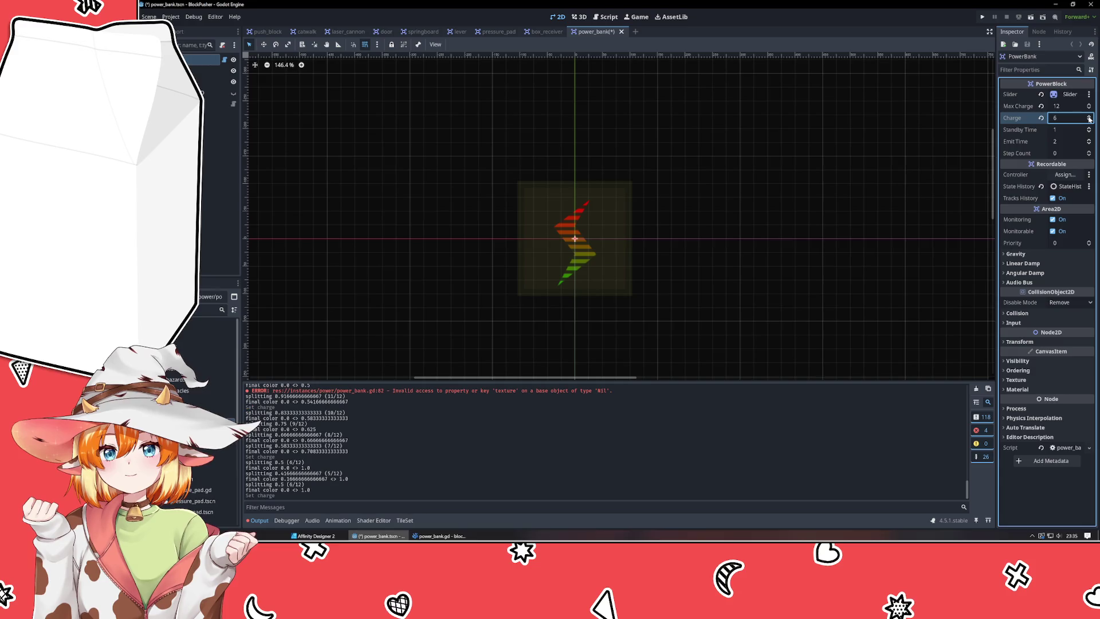
pyautogui.click(1090, 117)
pyautogui.click(1089, 117)
pyautogui.click(1089, 117)
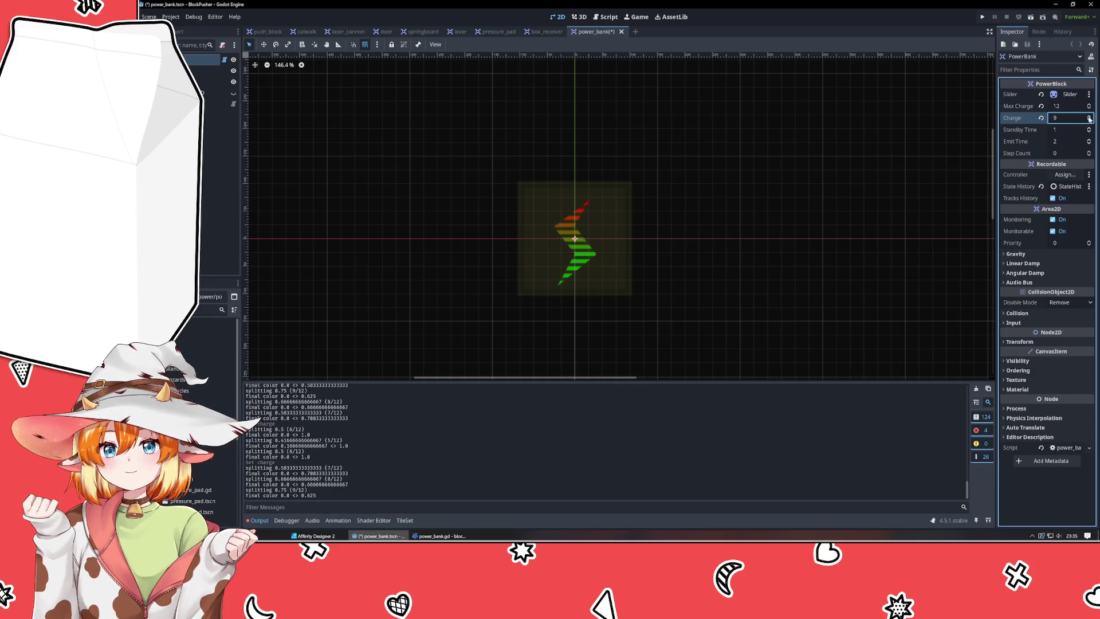
pyautogui.click(1089, 117)
pyautogui.click(1089, 116)
pyautogui.click(1090, 117)
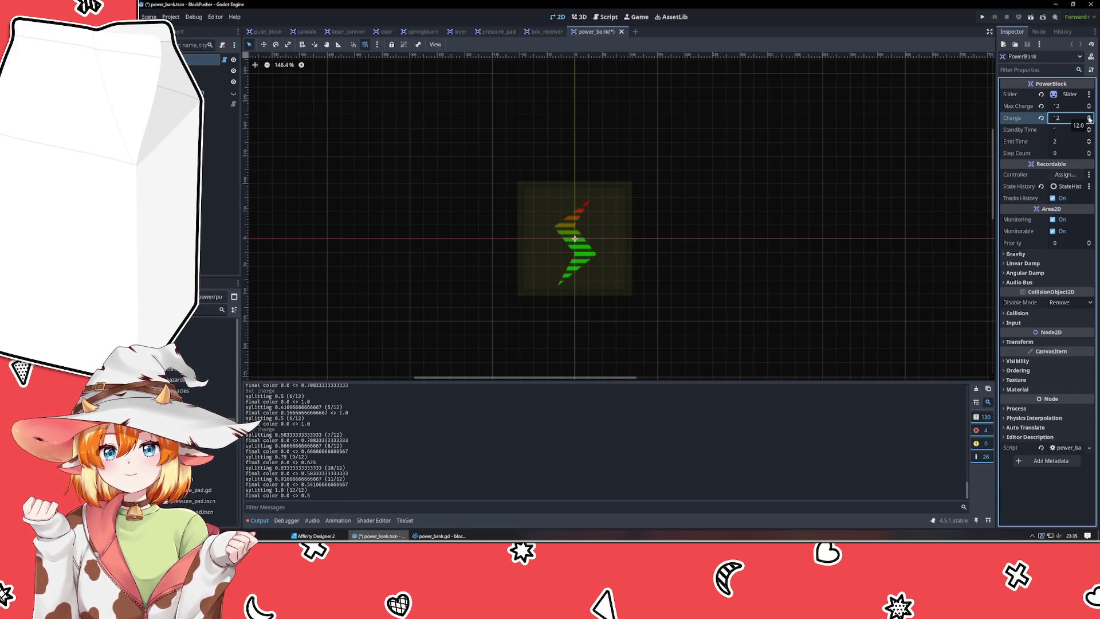
pyautogui.click(1089, 117)
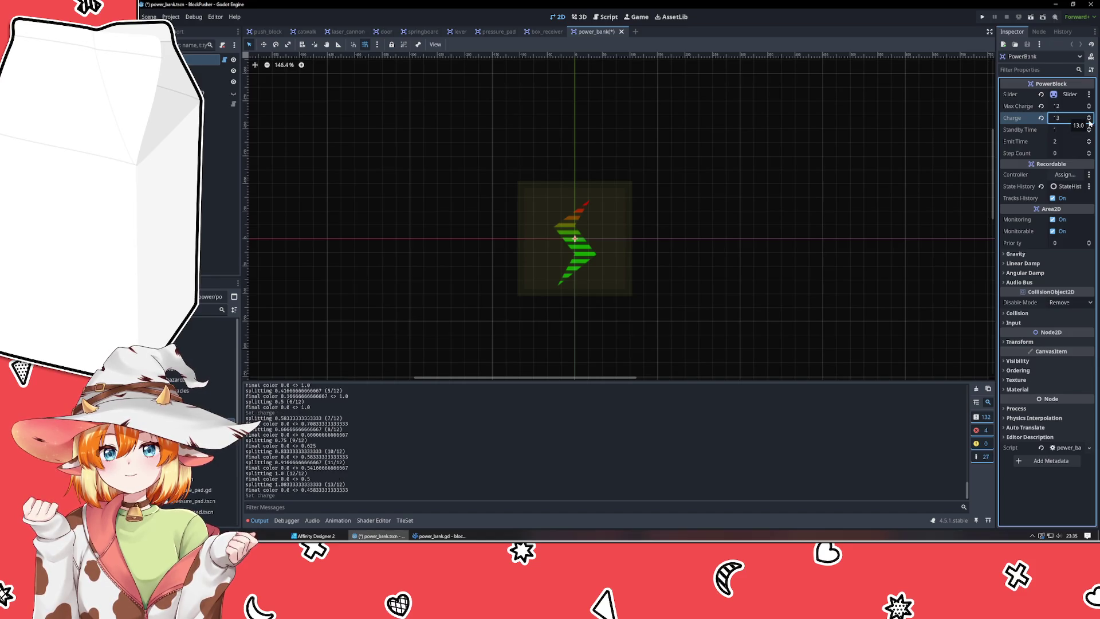
pyautogui.click(1089, 120)
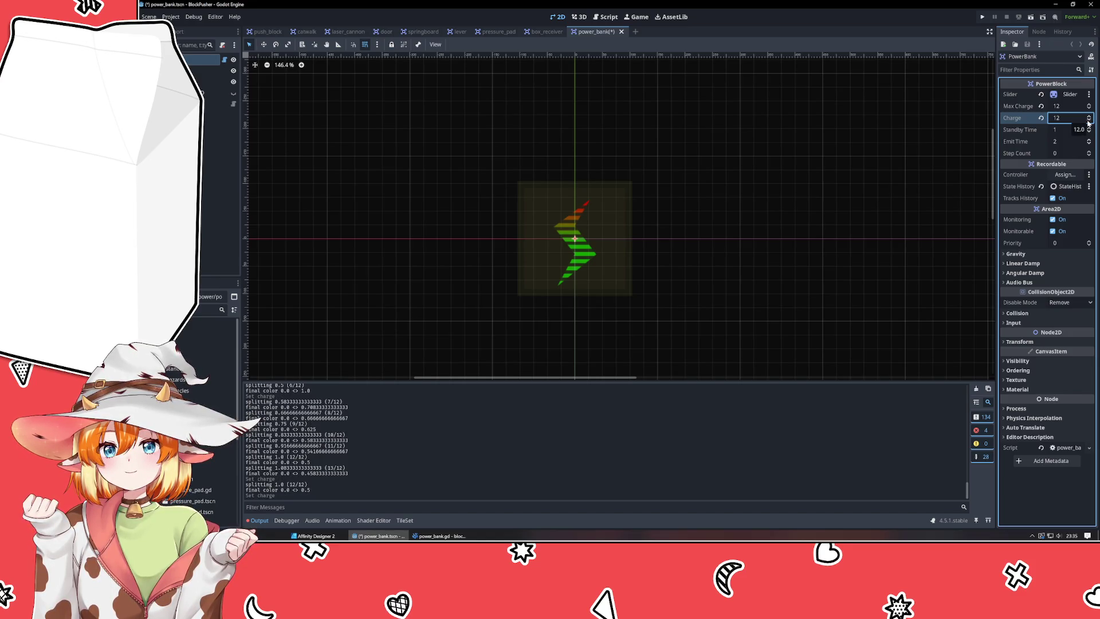
pyautogui.click(1089, 152)
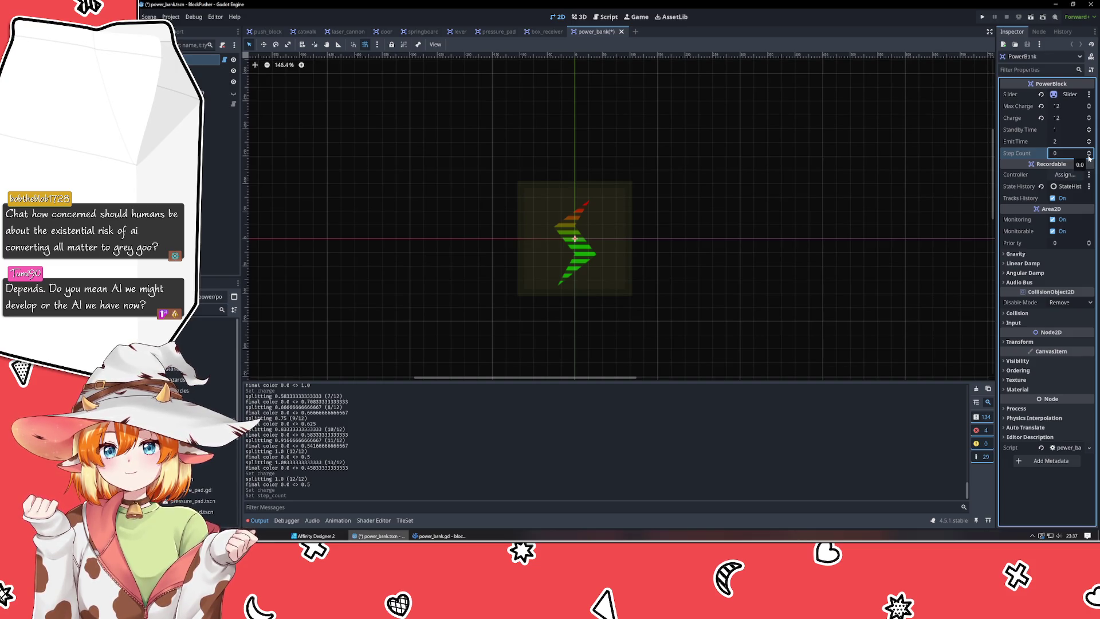
pyautogui.click(440, 536)
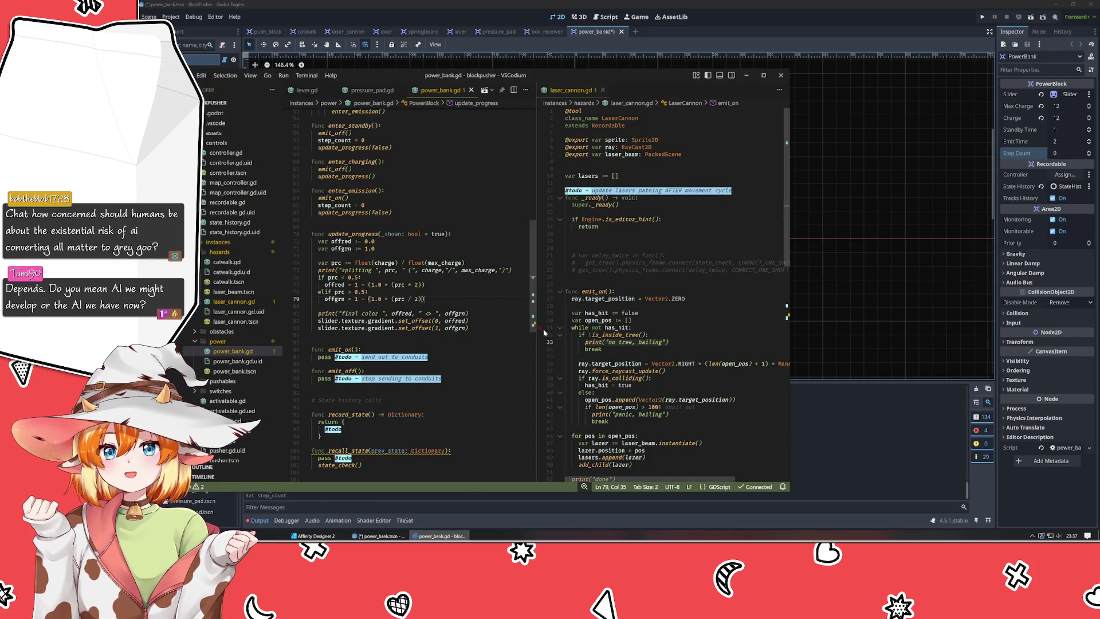
pyautogui.click(613, 349)
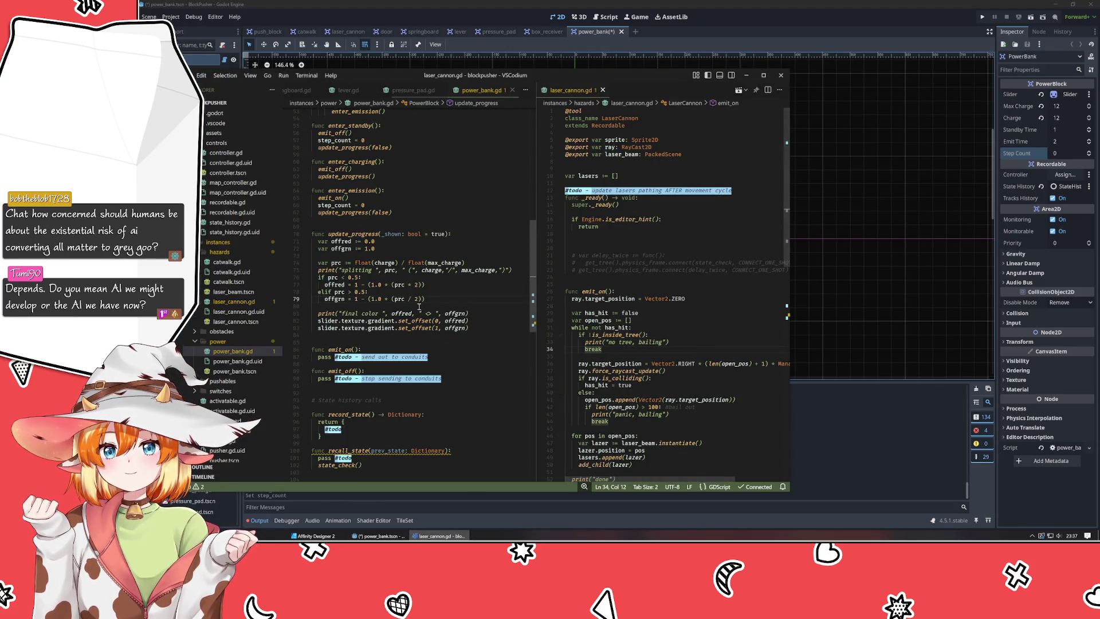
pyautogui.click(419, 306)
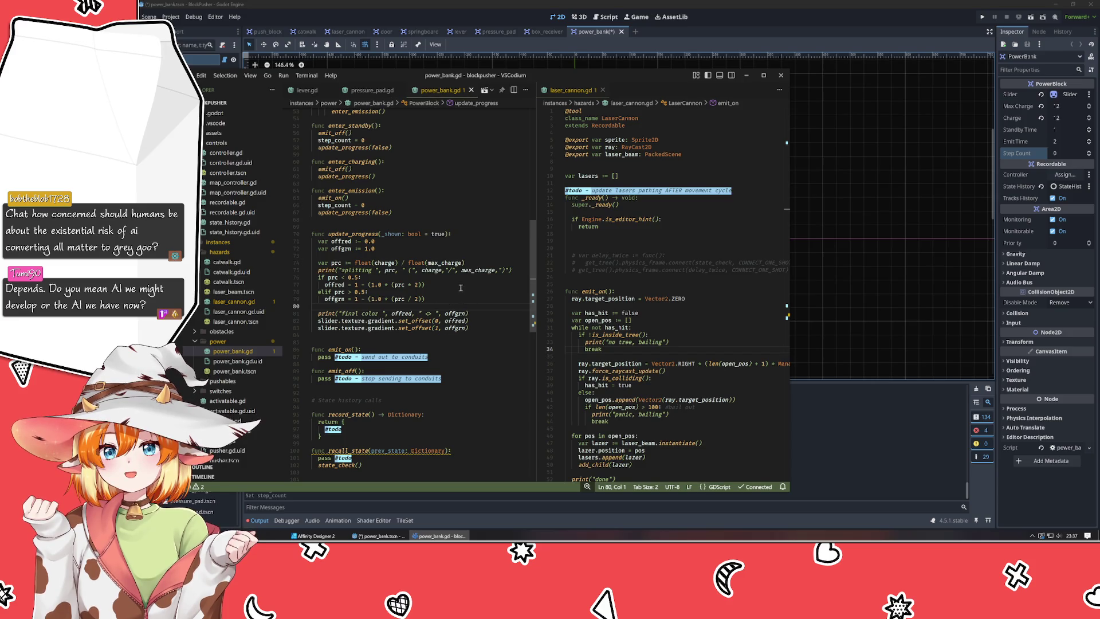
pyautogui.click(871, 498)
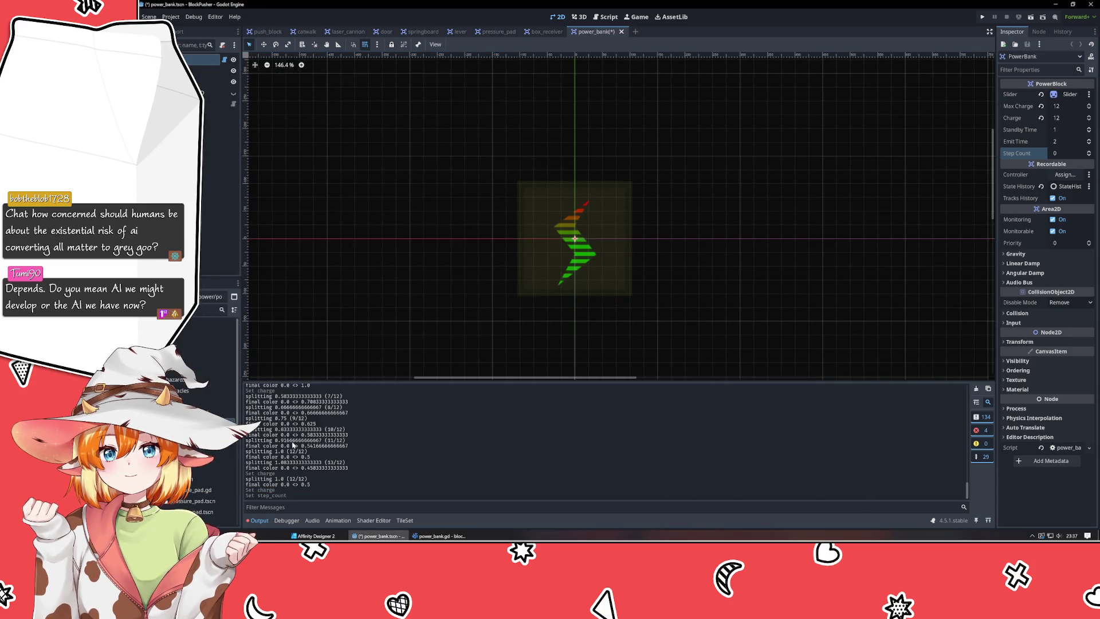
pyautogui.scroll(2, 293, 445)
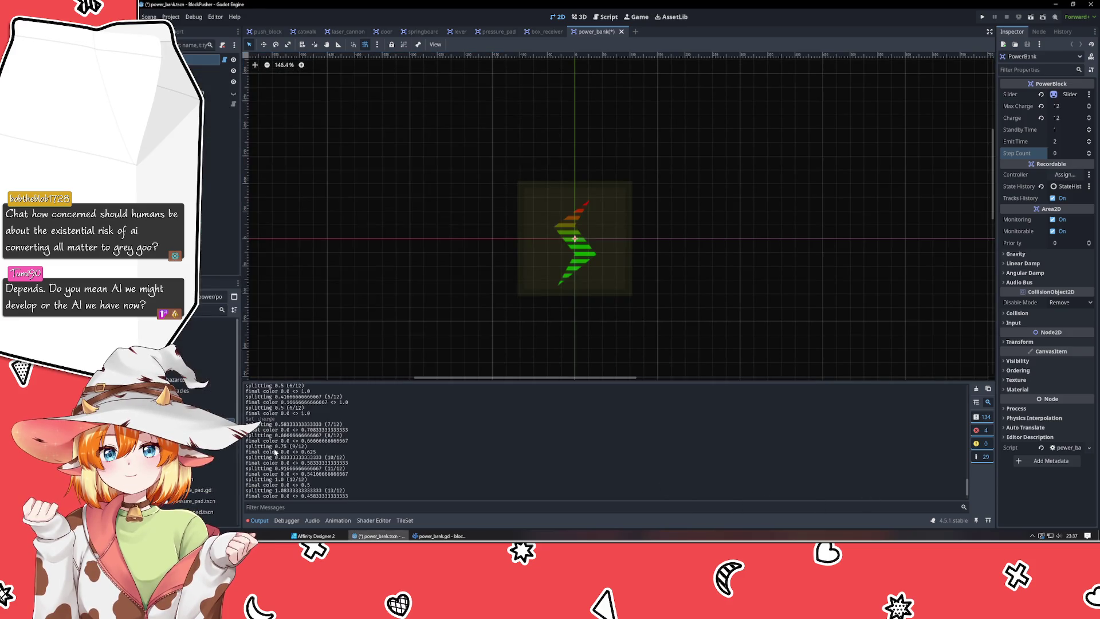
# Clear the output log, set Charge to 0, then test stepping it to 1 and back.
pyautogui.click(976, 388)
pyautogui.moveTo(1072, 119); pyautogui.dragTo(1070, 118)
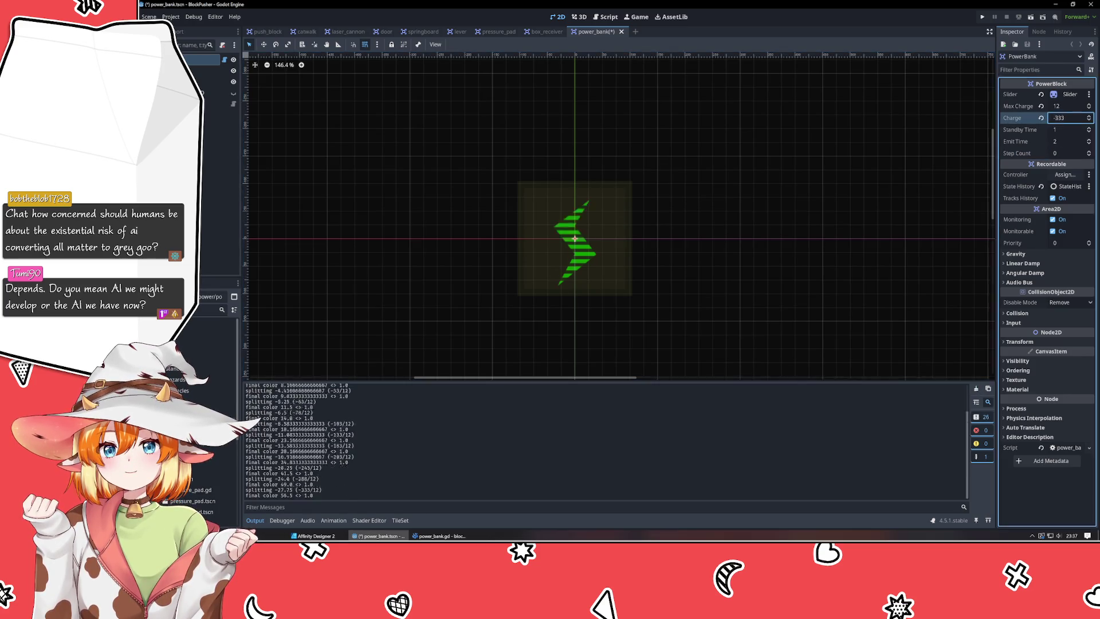
pyautogui.click(1070, 118)
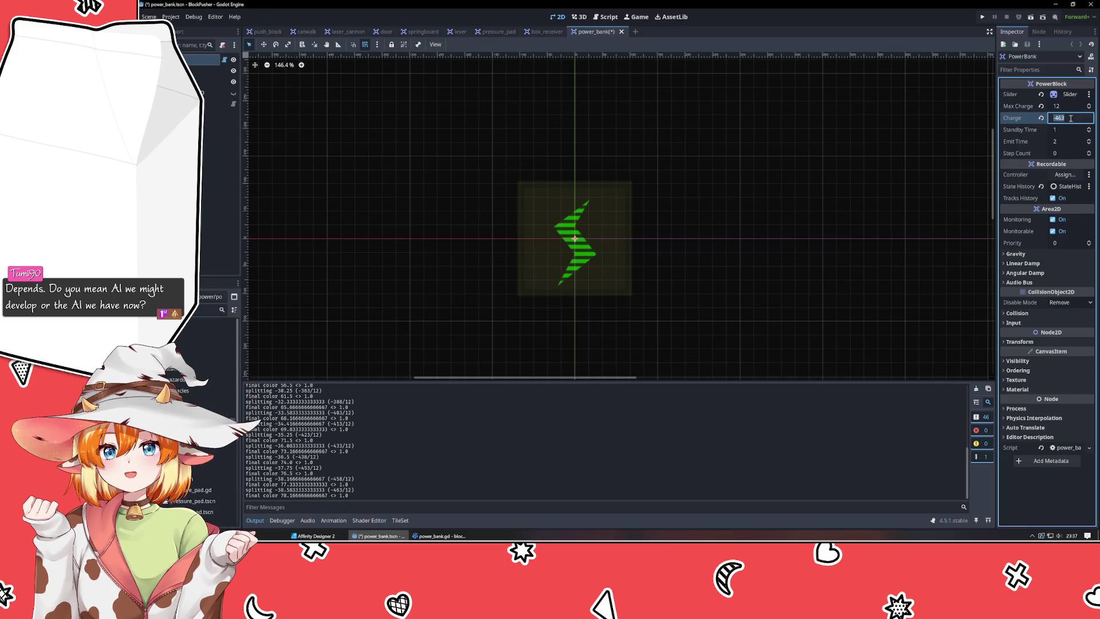
pyautogui.write('0')
pyautogui.press('Return')
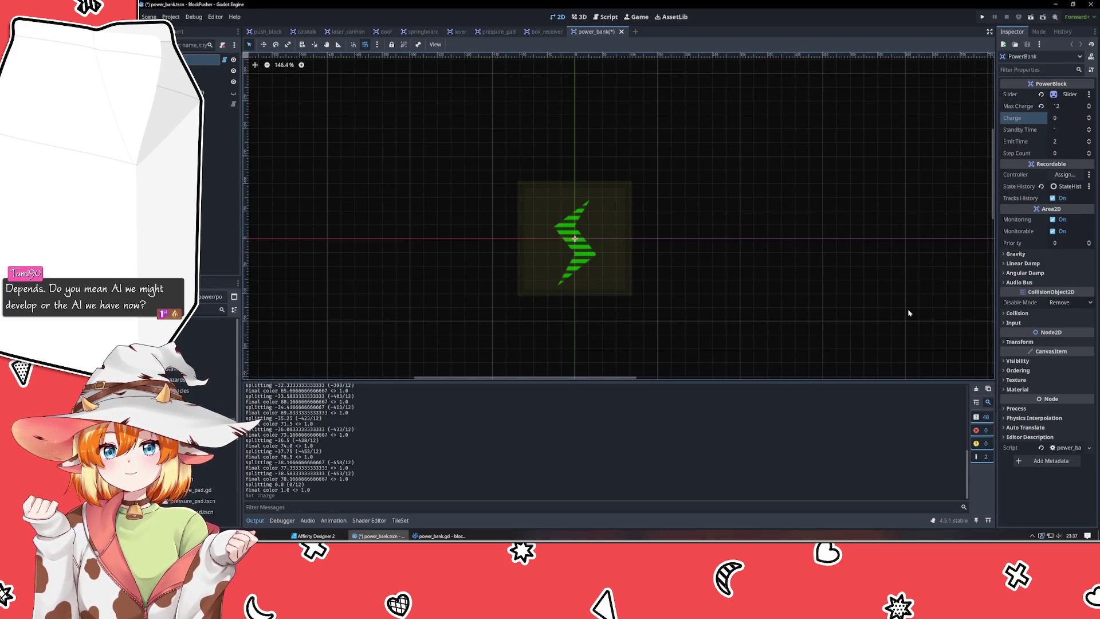
pyautogui.click(976, 389)
pyautogui.click(1089, 117)
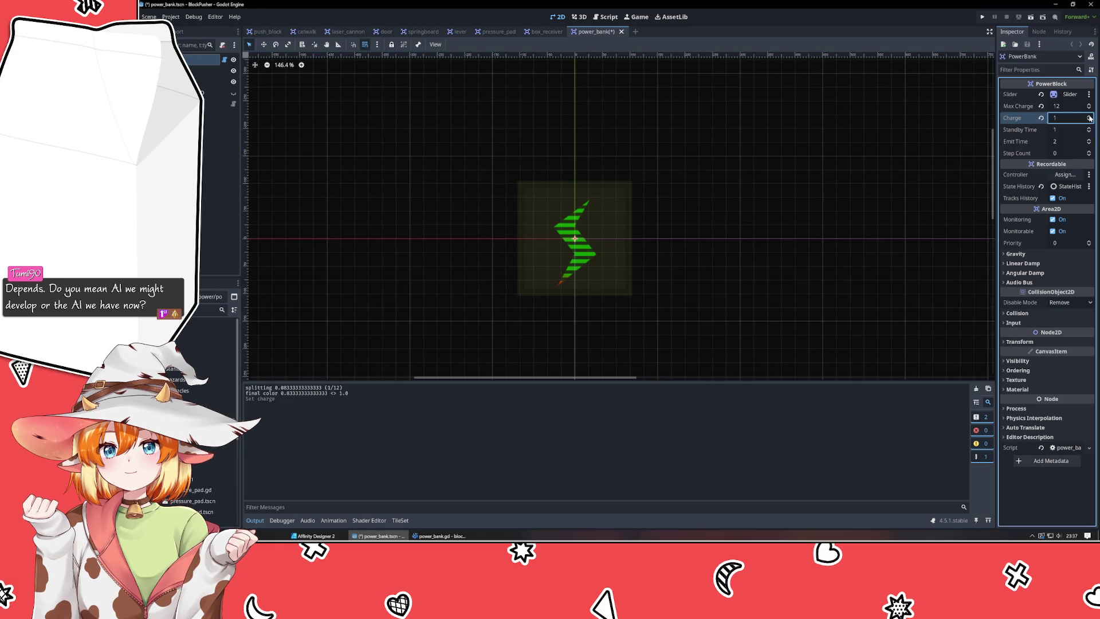
pyautogui.click(1089, 120)
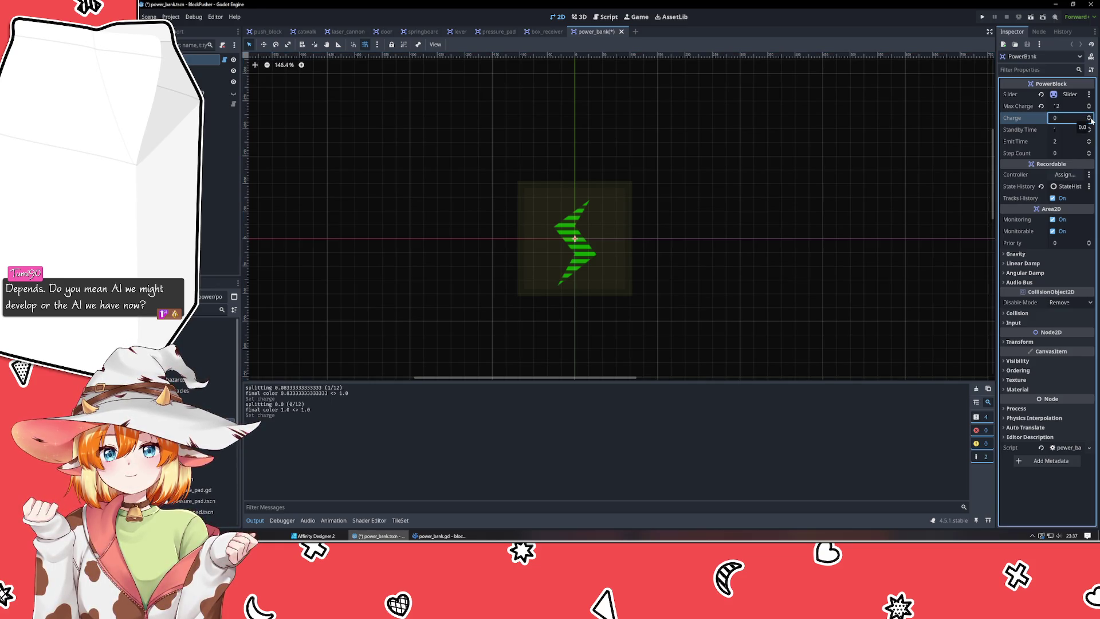
# Step Charge up past the maximum to 26.
pyautogui.click(1090, 116)
pyautogui.click(1090, 117)
pyautogui.click(1089, 116)
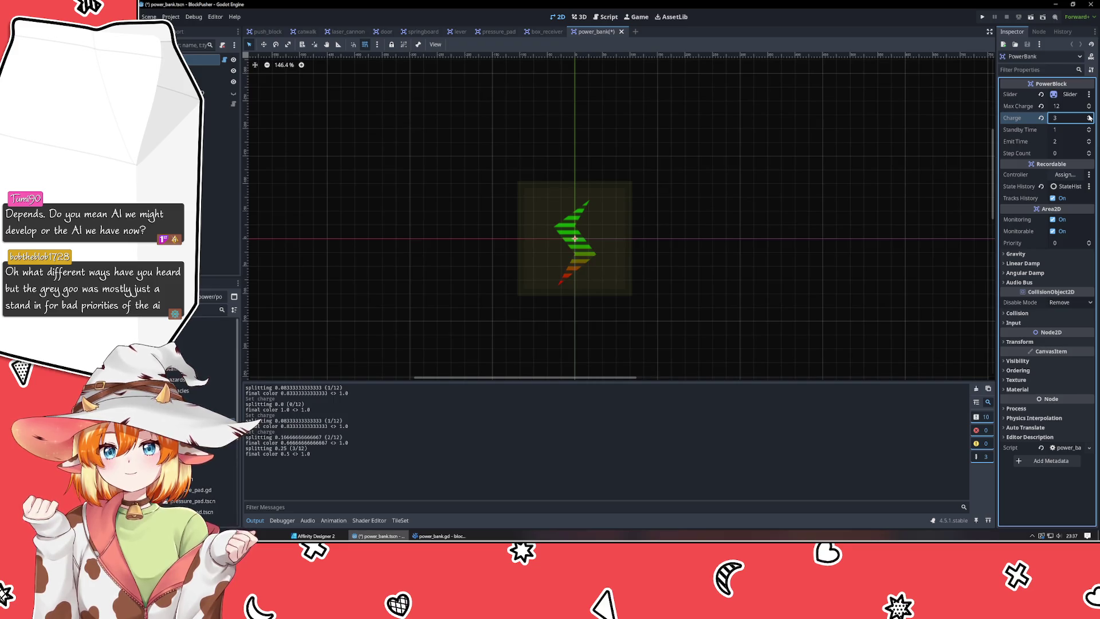
pyautogui.click(1090, 116)
pyautogui.click(1089, 116)
pyautogui.click(1089, 117)
pyautogui.click(1090, 116)
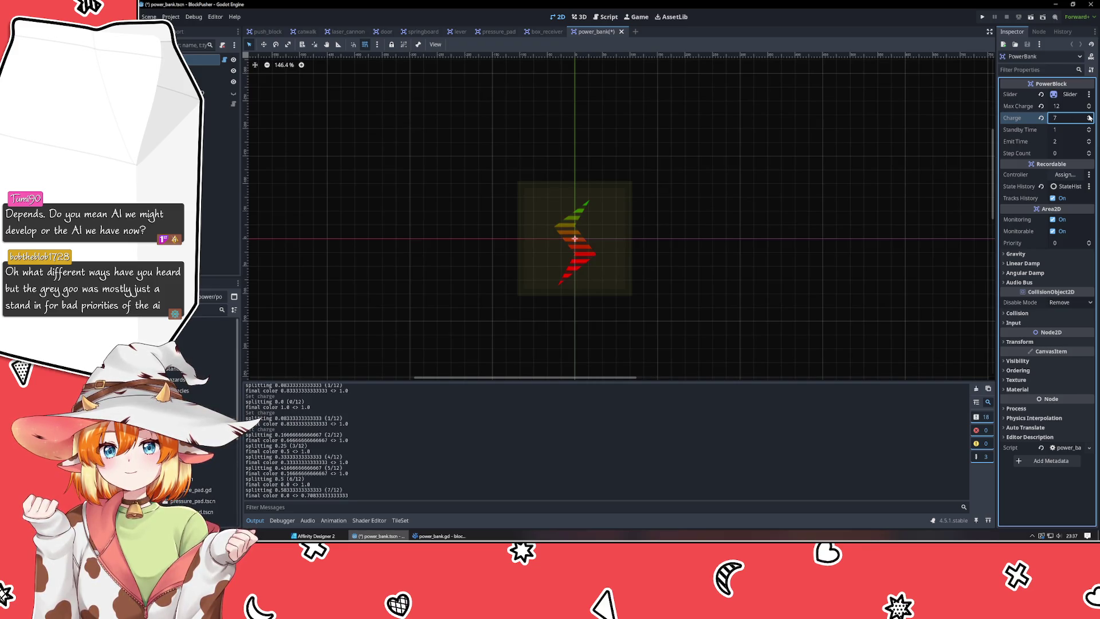
pyautogui.click(1089, 116)
pyautogui.click(1090, 116)
pyautogui.click(1090, 117)
pyautogui.click(1090, 116)
pyautogui.click(1090, 116)
pyautogui.click(1090, 116)
pyautogui.click(1090, 116)
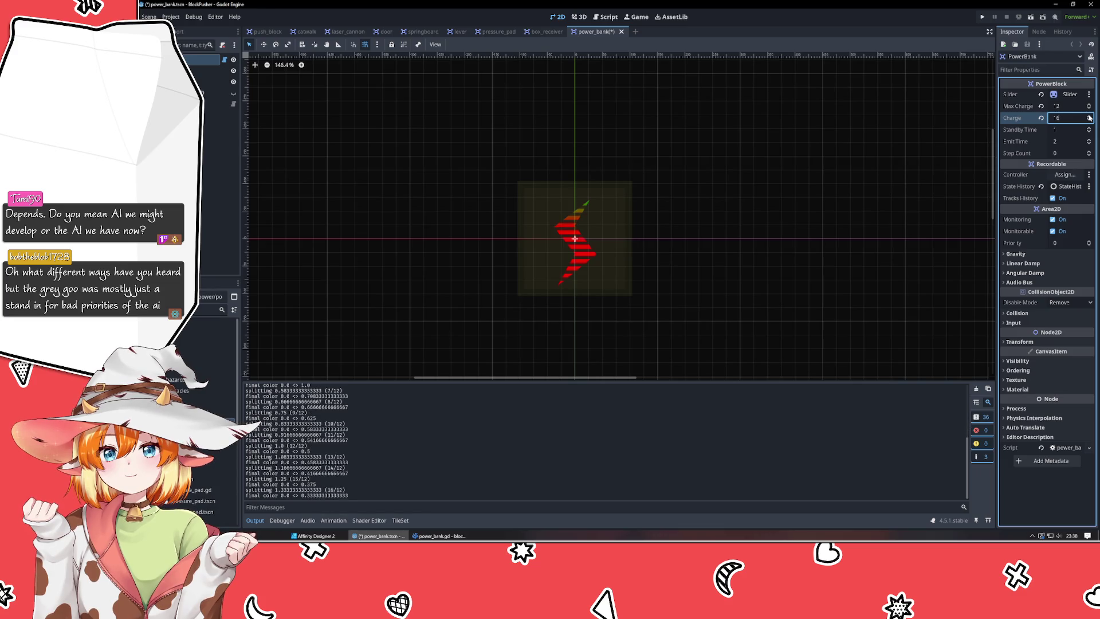
pyautogui.click(1090, 117)
pyautogui.click(1089, 116)
pyautogui.click(1090, 117)
pyautogui.click(1090, 116)
pyautogui.click(1090, 116)
pyautogui.click(1089, 116)
pyautogui.click(1090, 116)
pyautogui.click(1089, 117)
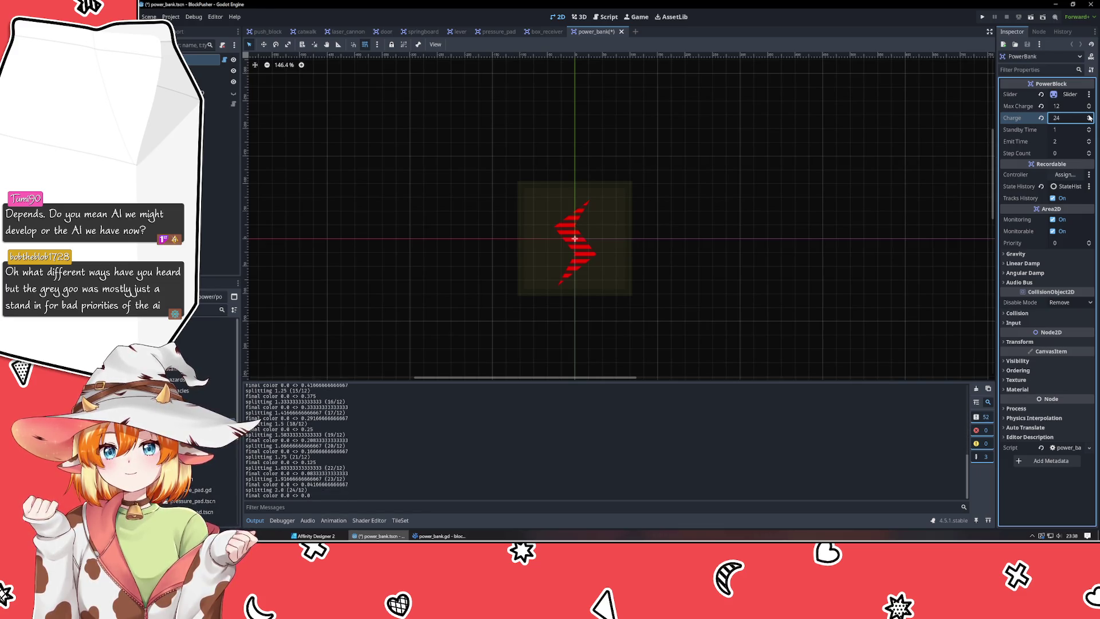
pyautogui.click(1090, 116)
pyautogui.click(1090, 116)
# Reset Charge to 0, test stepping below 0, and leave Charge at 1.
pyautogui.click(1090, 121)
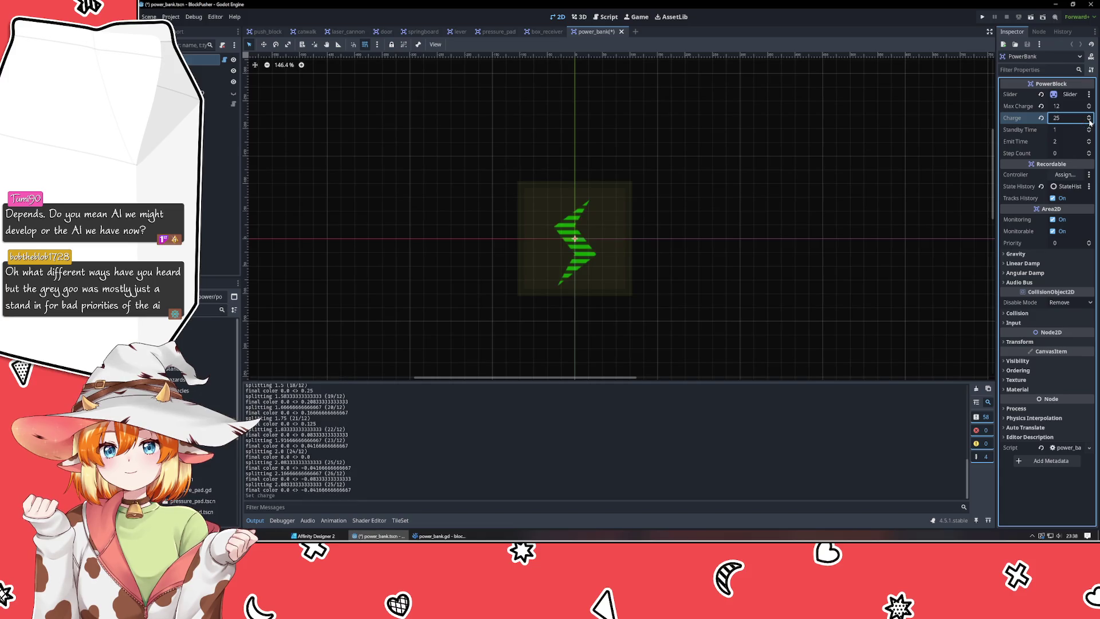
pyautogui.click(1079, 119)
pyautogui.write('0')
pyautogui.press('Return')
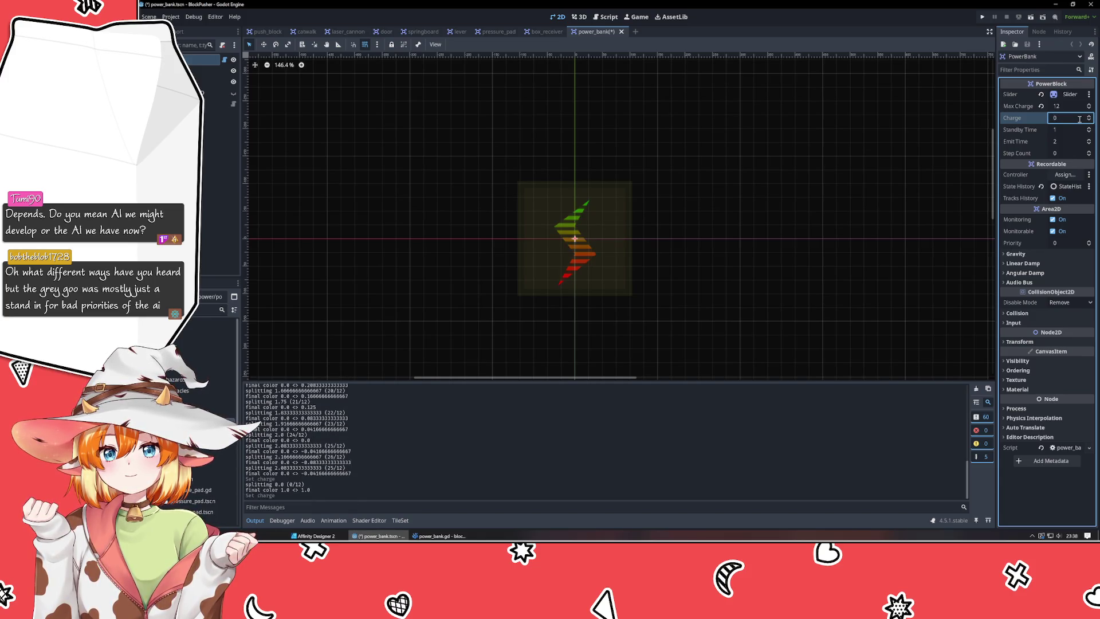
pyautogui.click(1089, 116)
pyautogui.click(1090, 121)
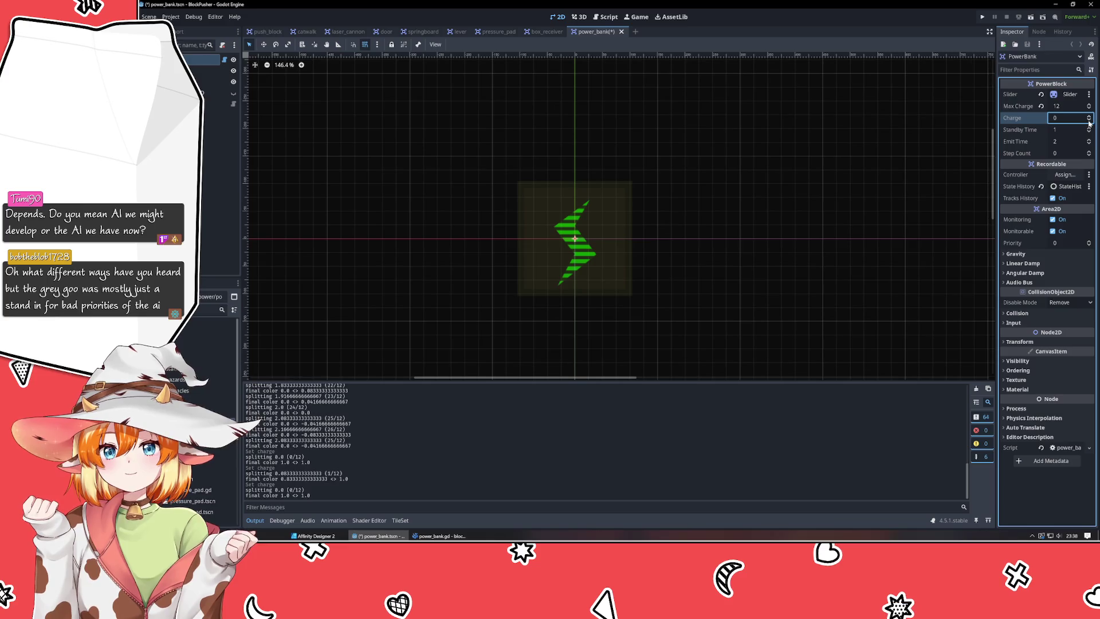
pyautogui.click(1090, 116)
pyautogui.click(1090, 120)
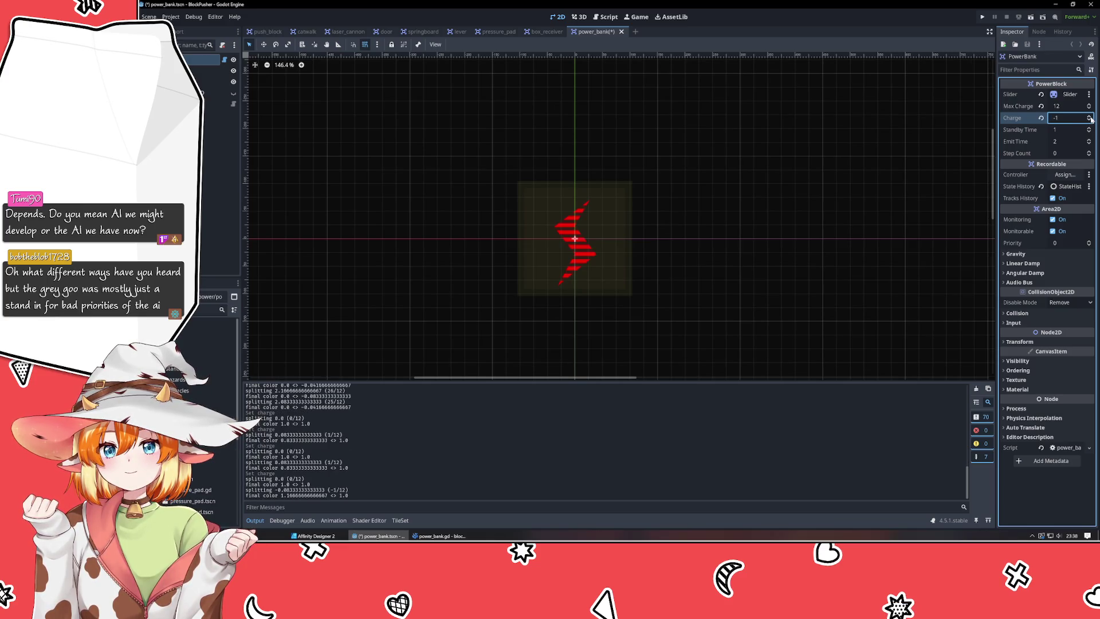
pyautogui.click(1090, 121)
pyautogui.click(1089, 117)
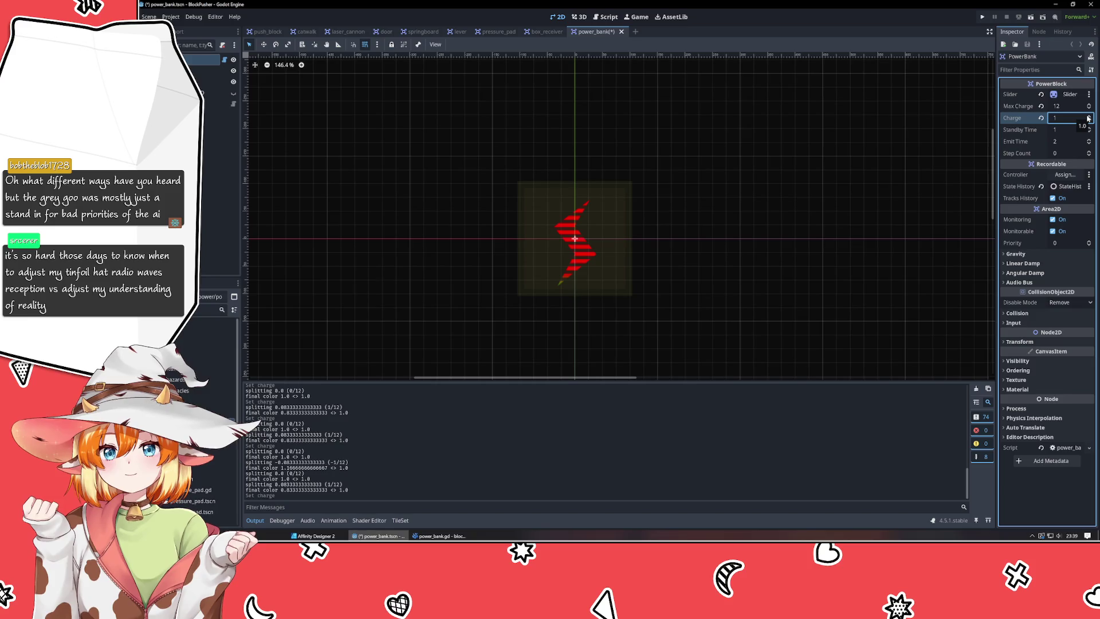
# Step Charge up one at a time through 4, 5, … 11 to the full 12.
pyautogui.click(1088, 116)
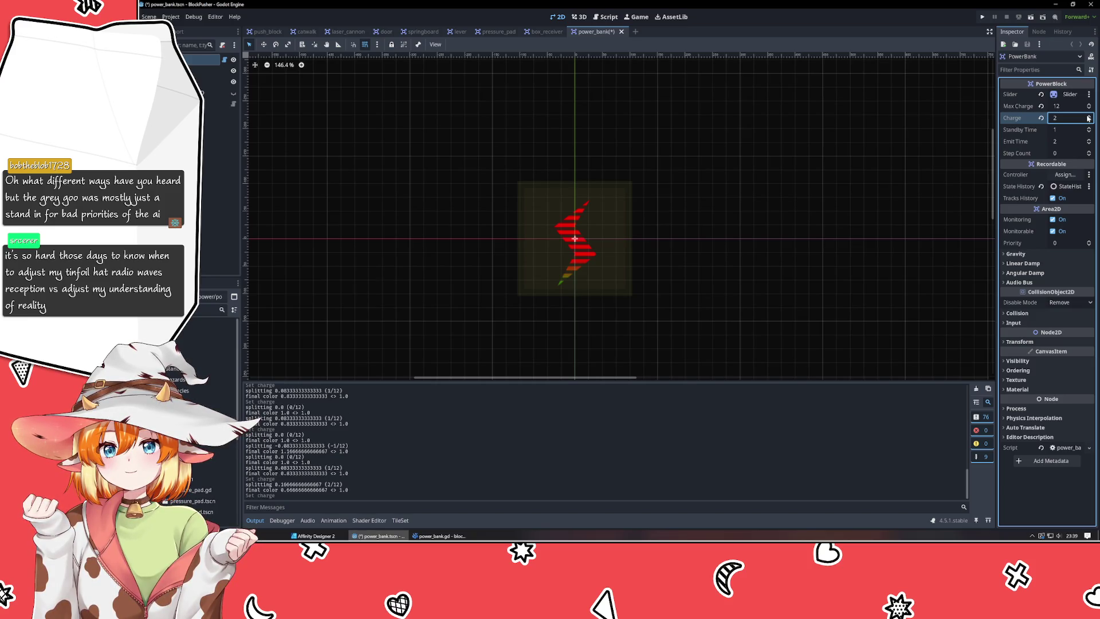
pyautogui.click(1088, 116)
pyautogui.click(1089, 116)
pyautogui.click(1089, 116)
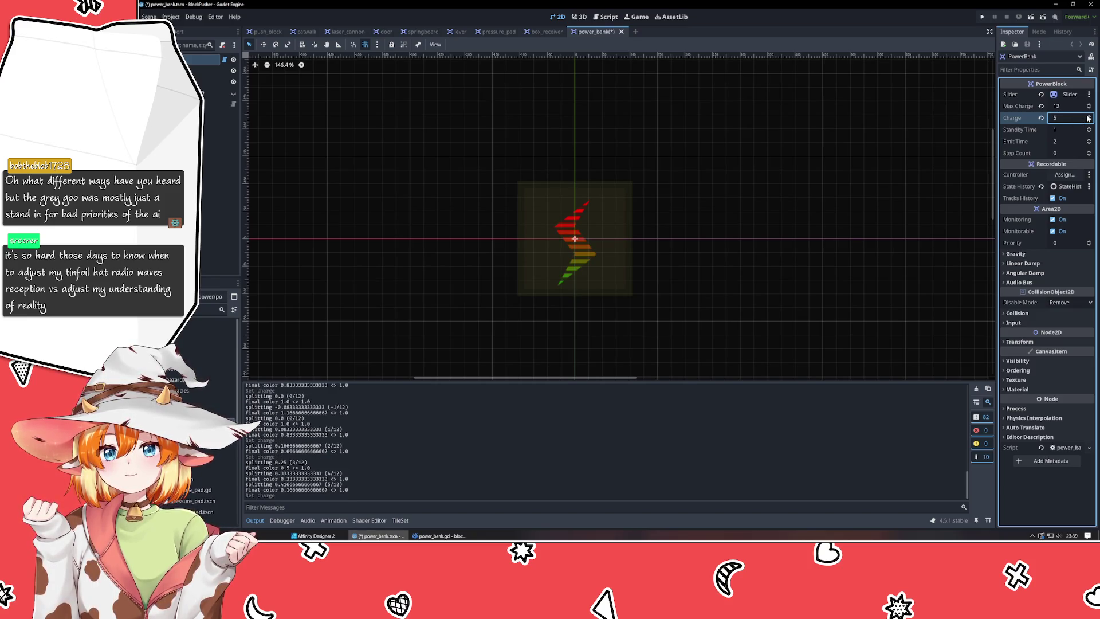
pyautogui.click(1089, 116)
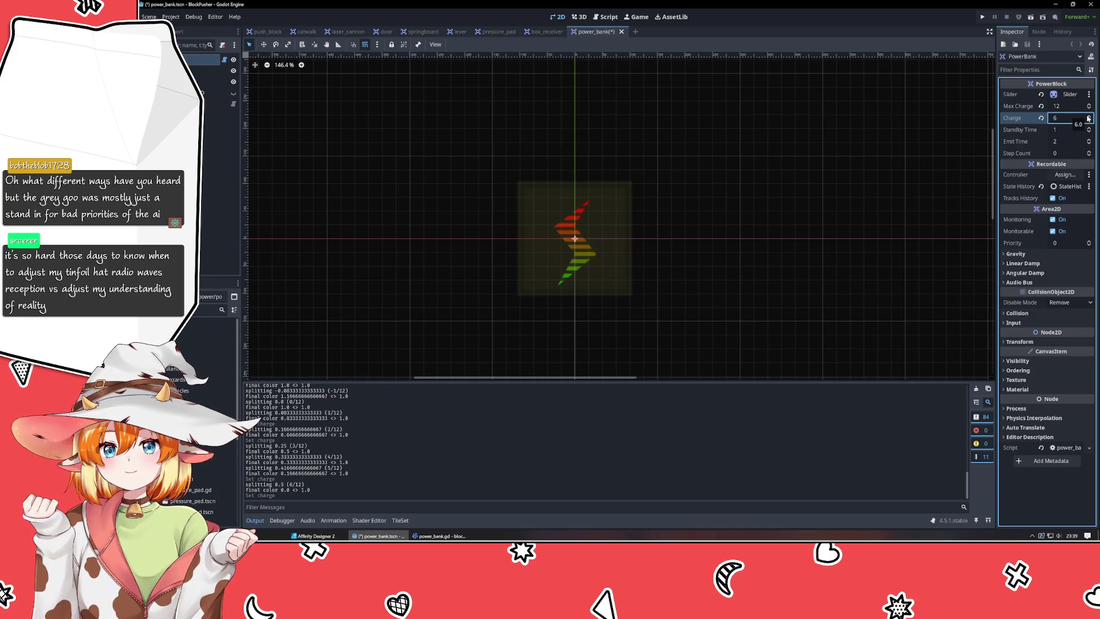
pyautogui.click(1088, 116)
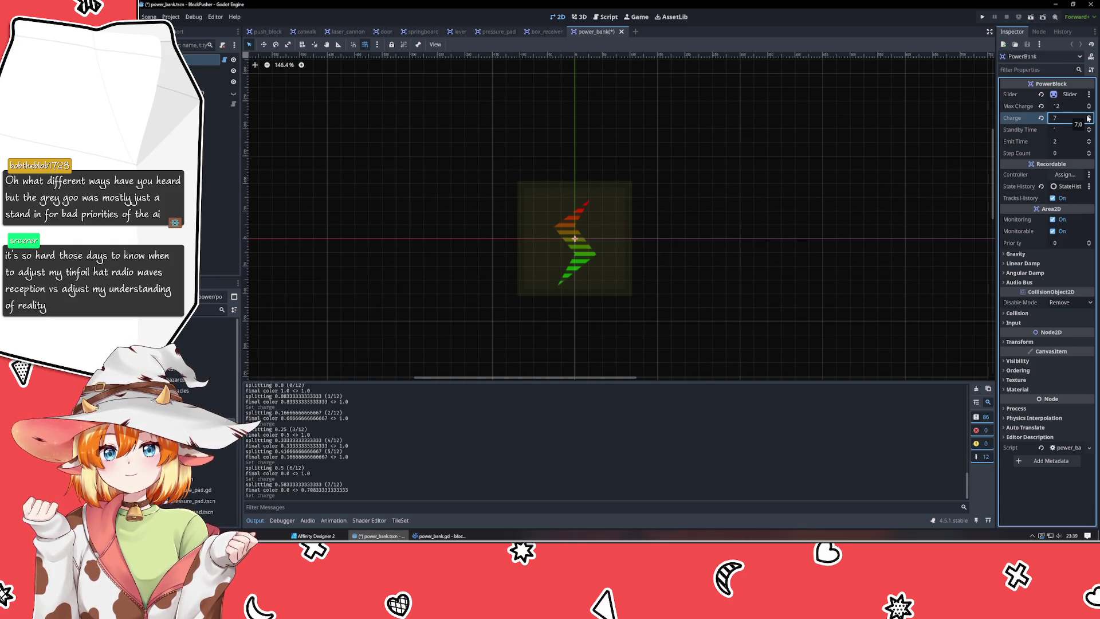
pyautogui.click(1089, 115)
pyautogui.click(1089, 116)
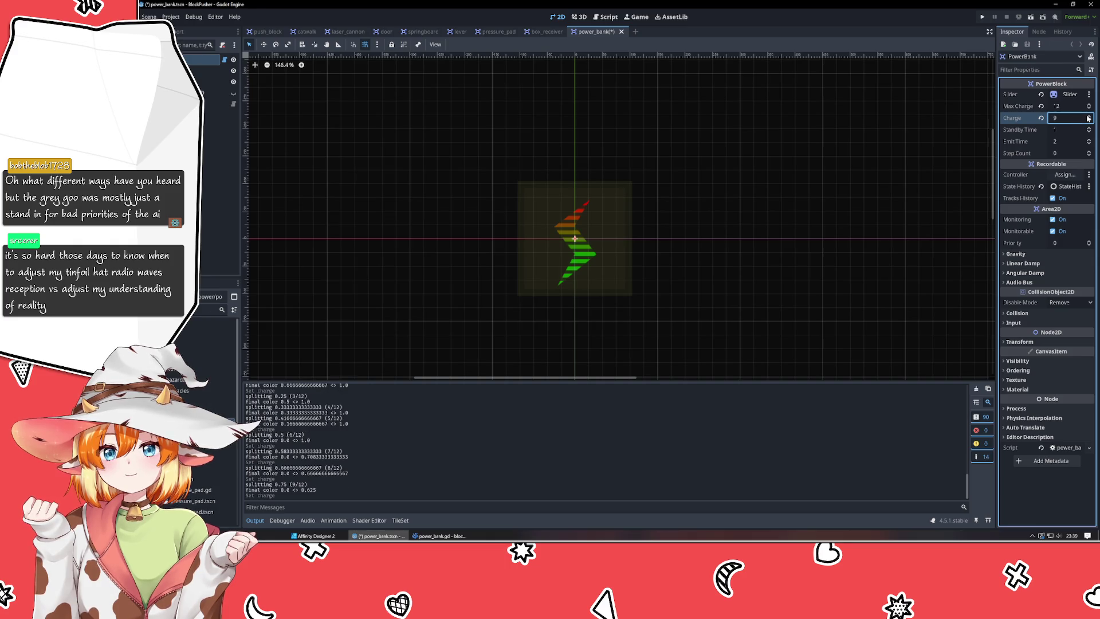
pyautogui.click(1088, 116)
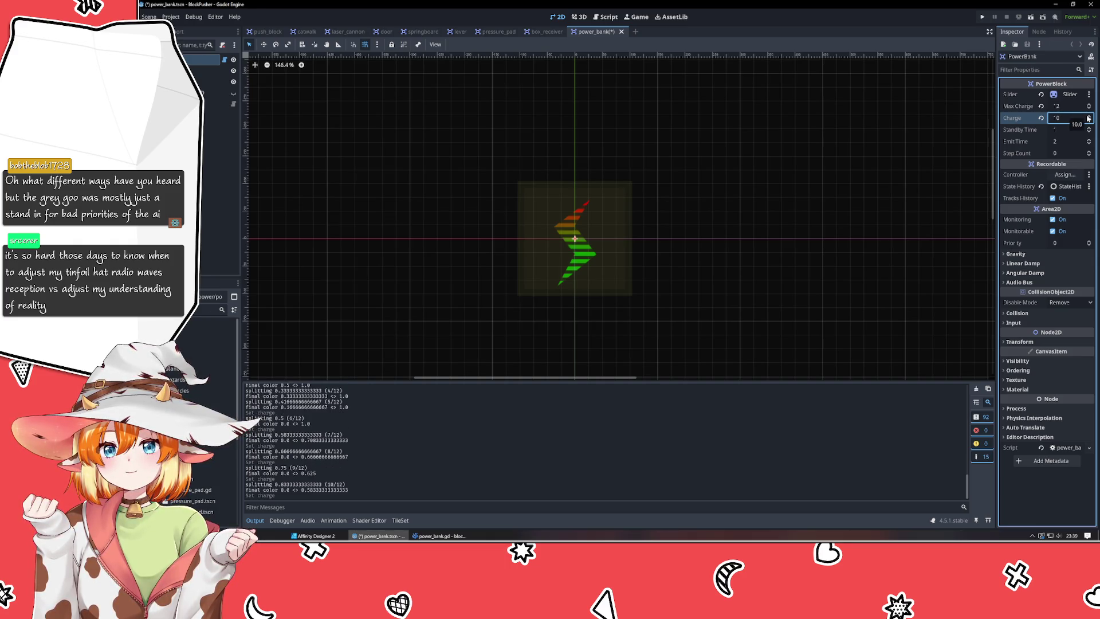
pyautogui.click(1088, 115)
pyautogui.click(1089, 116)
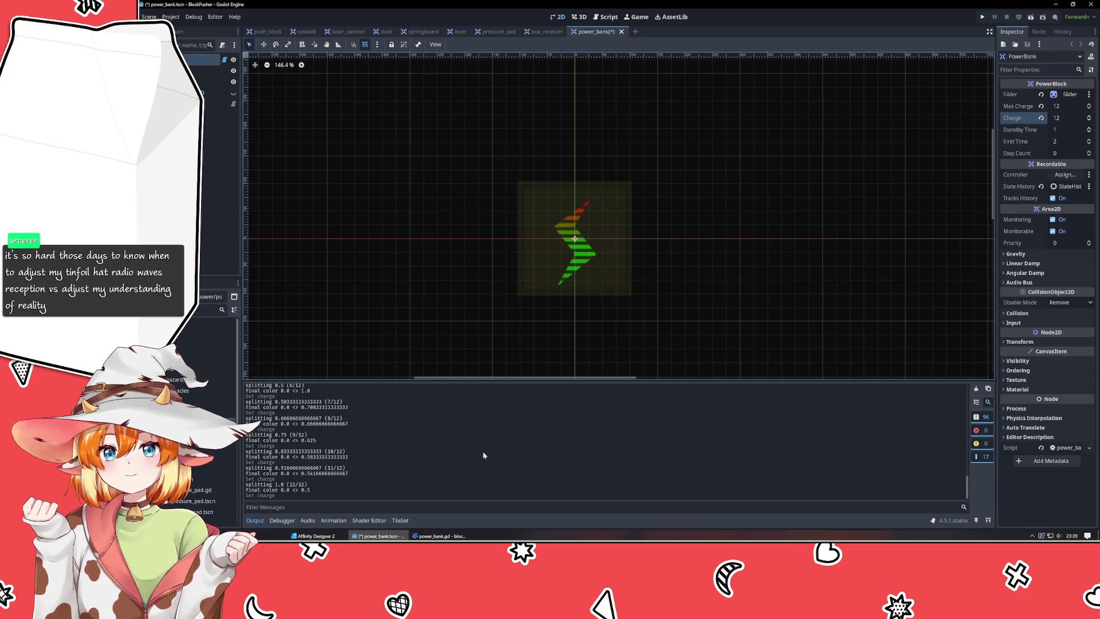
pyautogui.hotkey('alt', 'Tab')
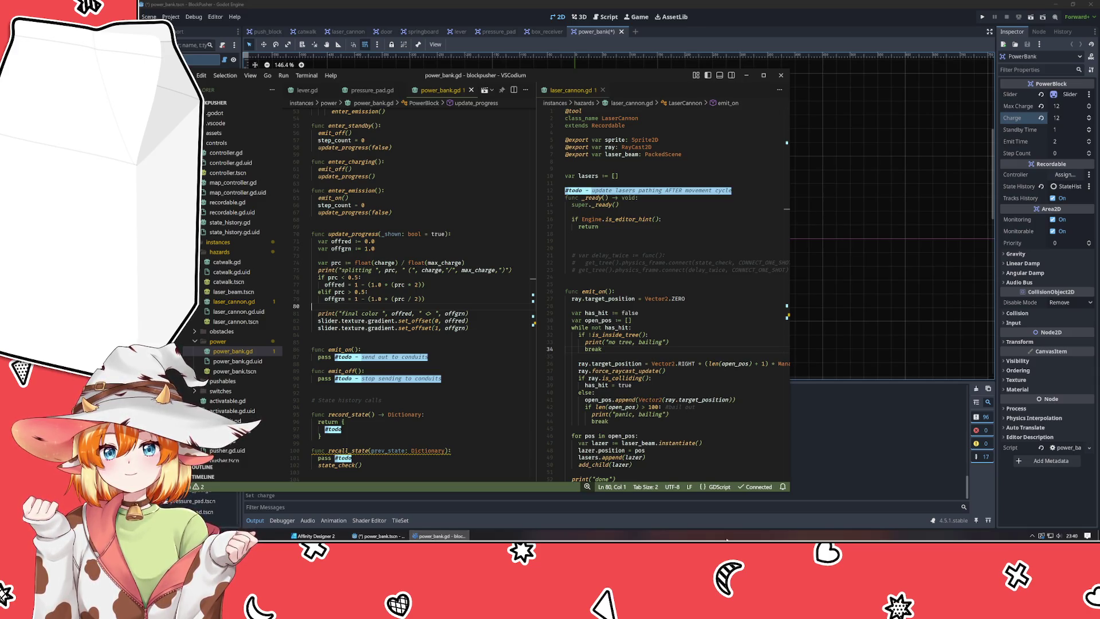
# Focus the power_bank.gd pane, scroll to its top, and place the caret after max_charge.
pyautogui.click(674, 285)
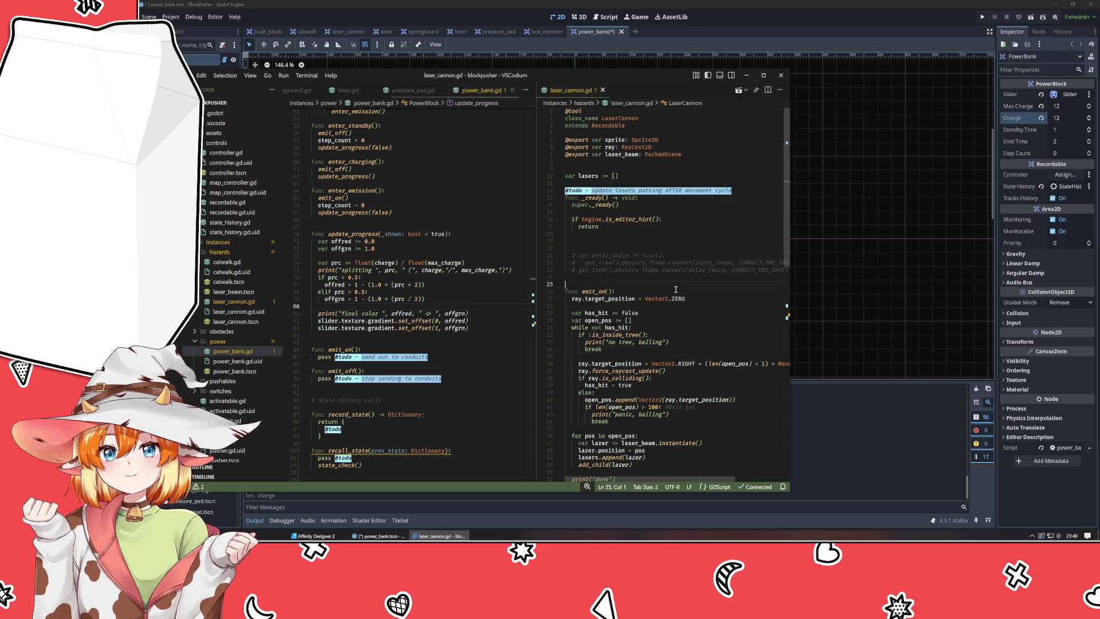
pyautogui.click(445, 342)
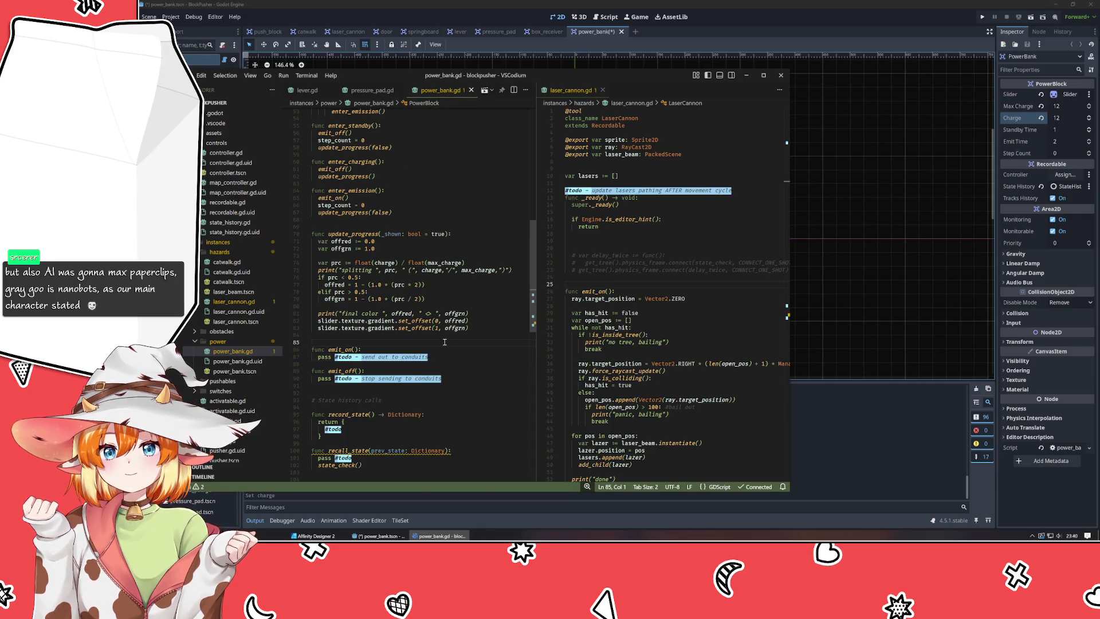
pyautogui.scroll(12, 446, 286)
pyautogui.click(424, 153)
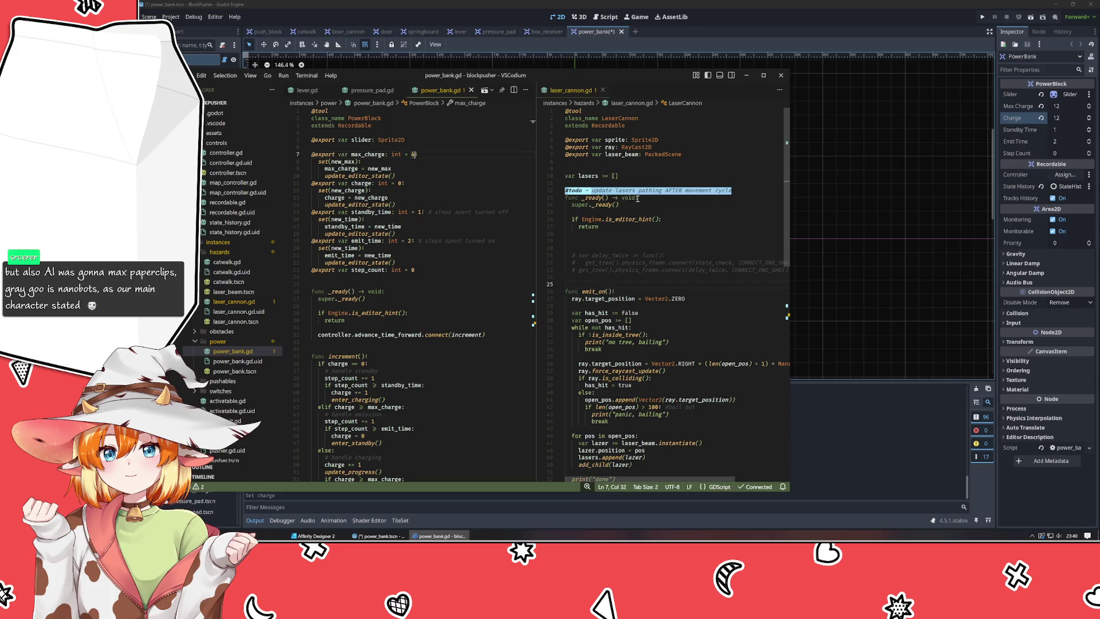
# Insert a blank line after the emit_time setter on line 22.
pyautogui.click(380, 284)
pyautogui.moveTo(396, 270)
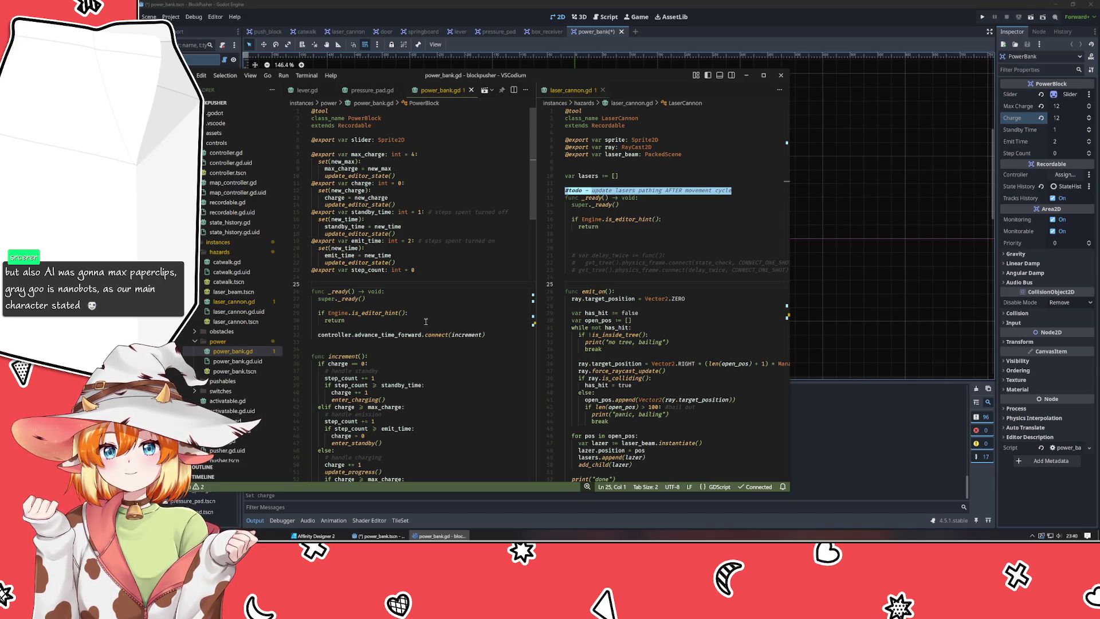
pyautogui.click(418, 148)
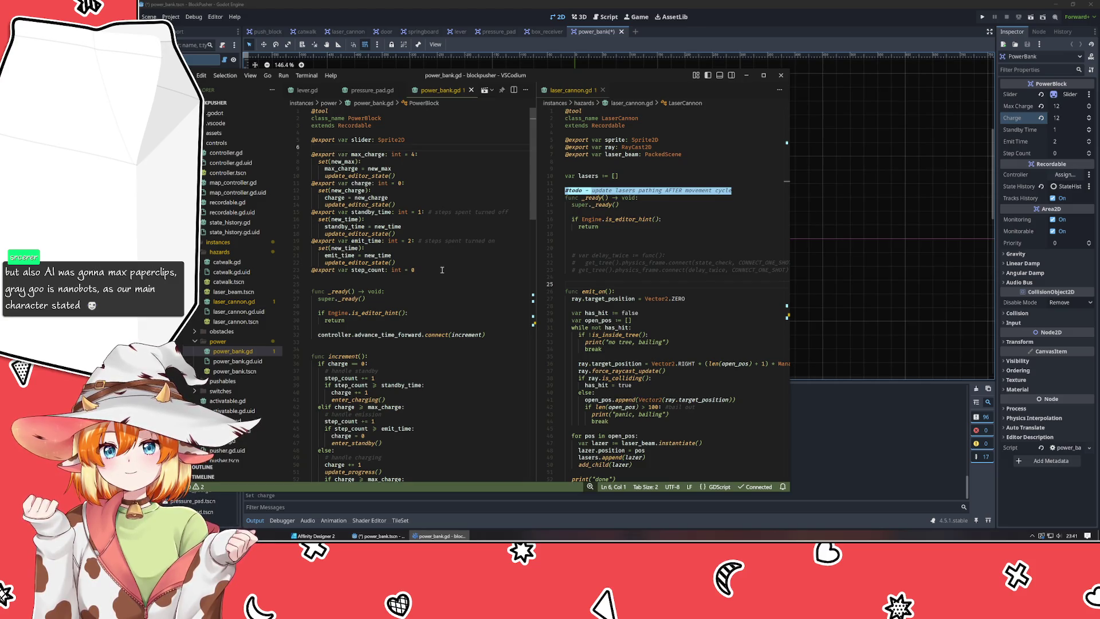
pyautogui.click(435, 264)
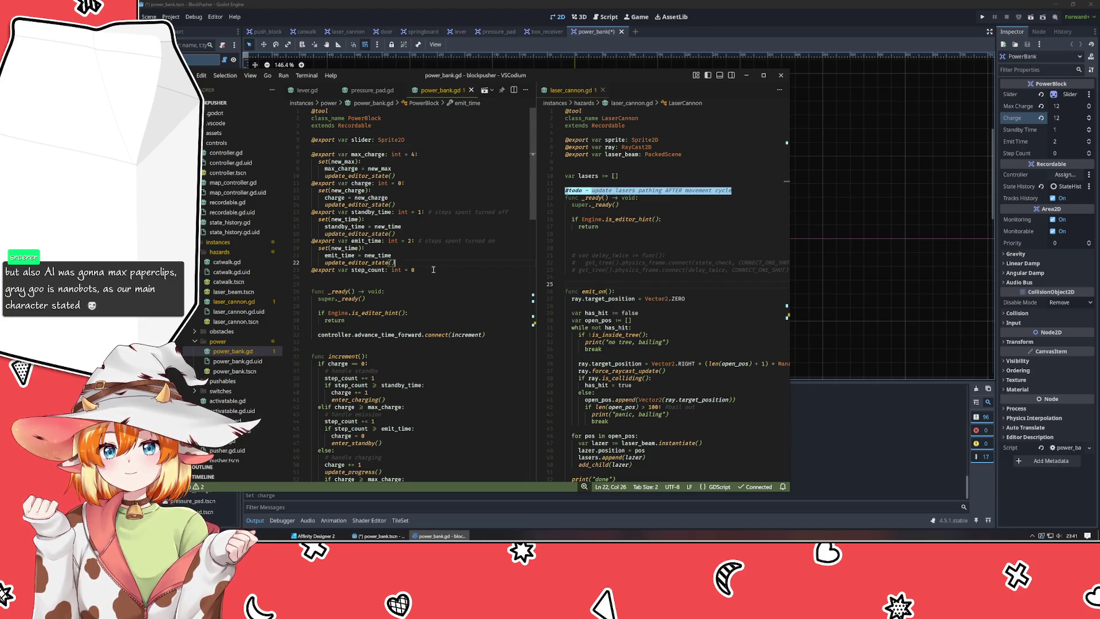
pyautogui.press('Return')
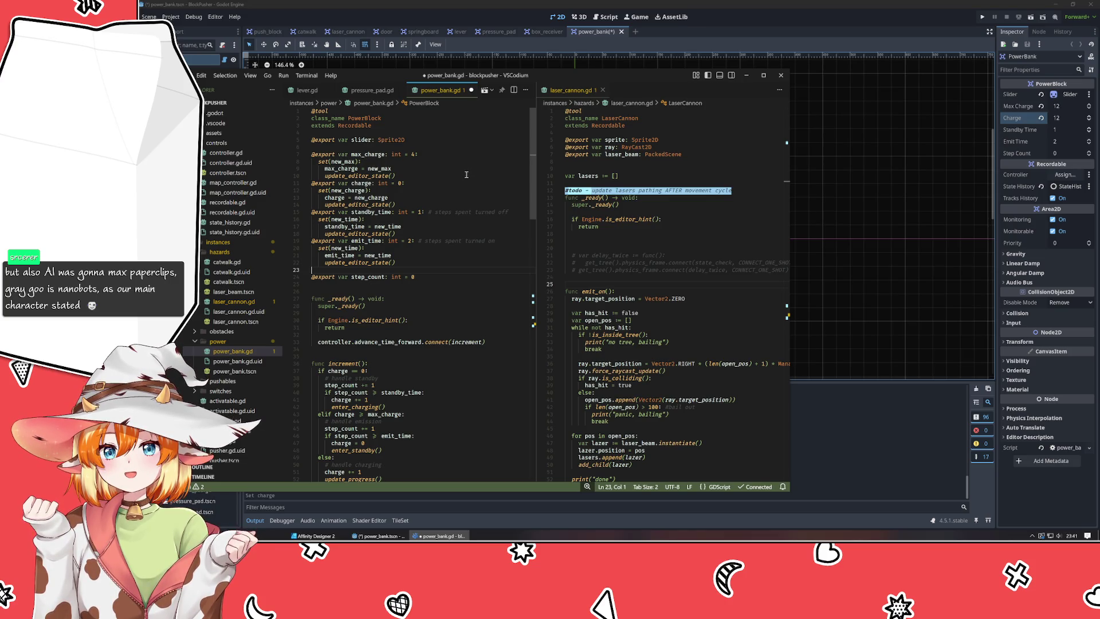
# Append '#' to the max_charge and charge declarations and save power_bank.gd.
pyautogui.click(439, 156)
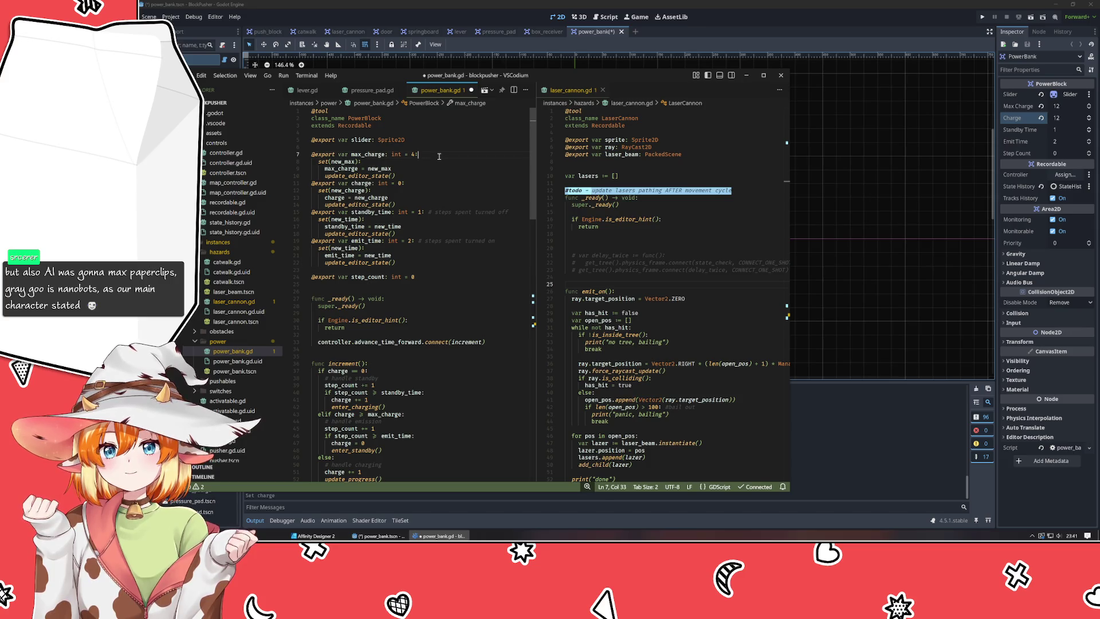
pyautogui.write(' #')
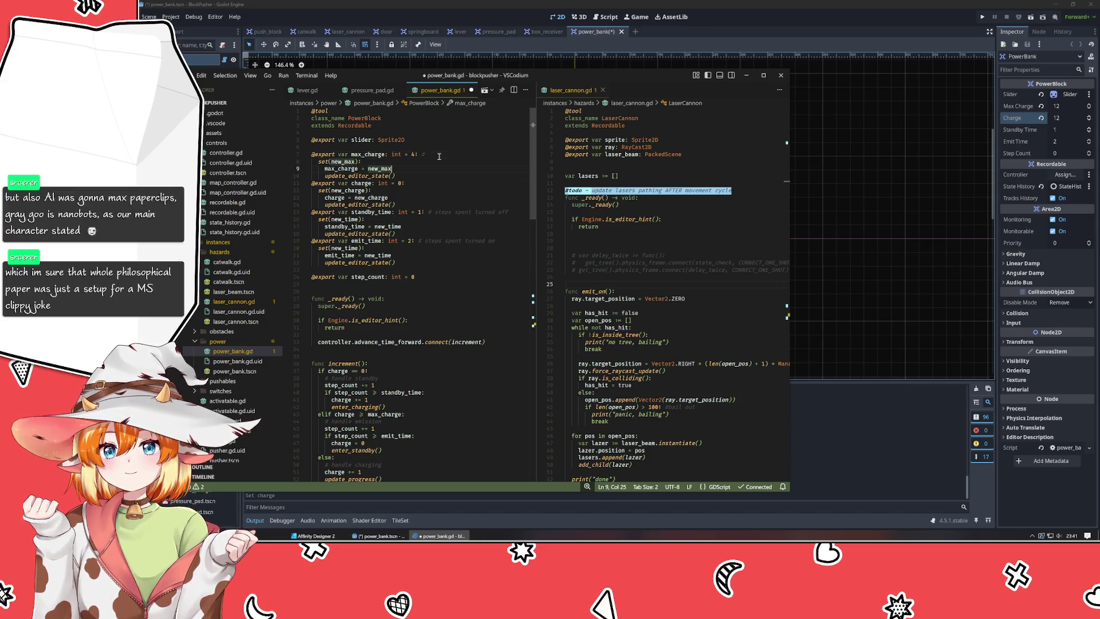
pyautogui.press('Down')
pyautogui.press('Down')
pyautogui.press('Down')
pyautogui.write('#')
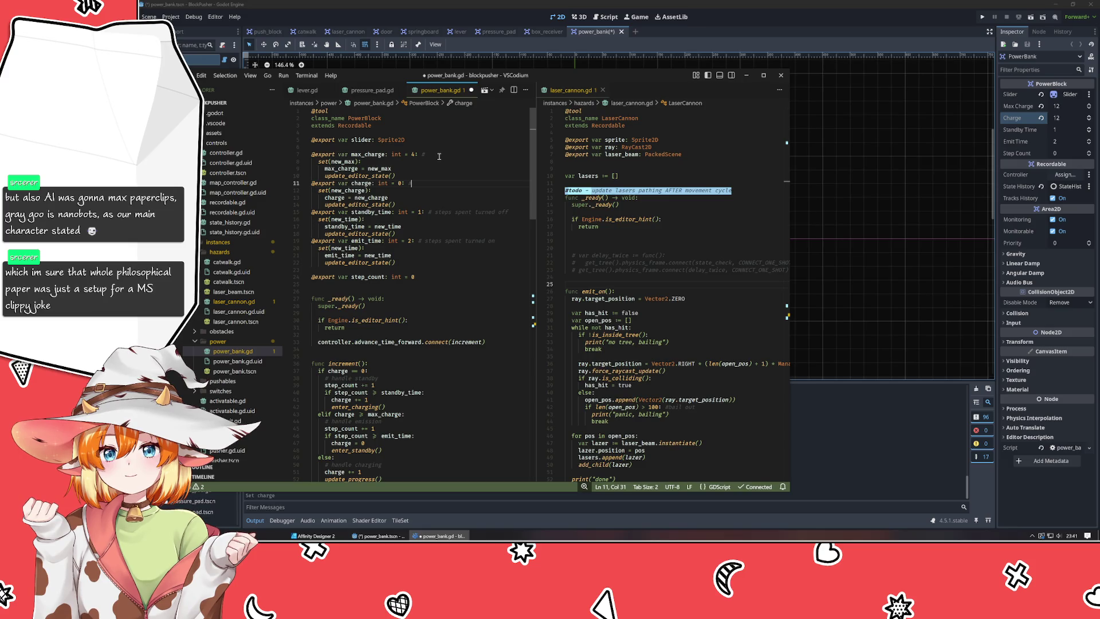
pyautogui.hotkey('ctrl', 's')
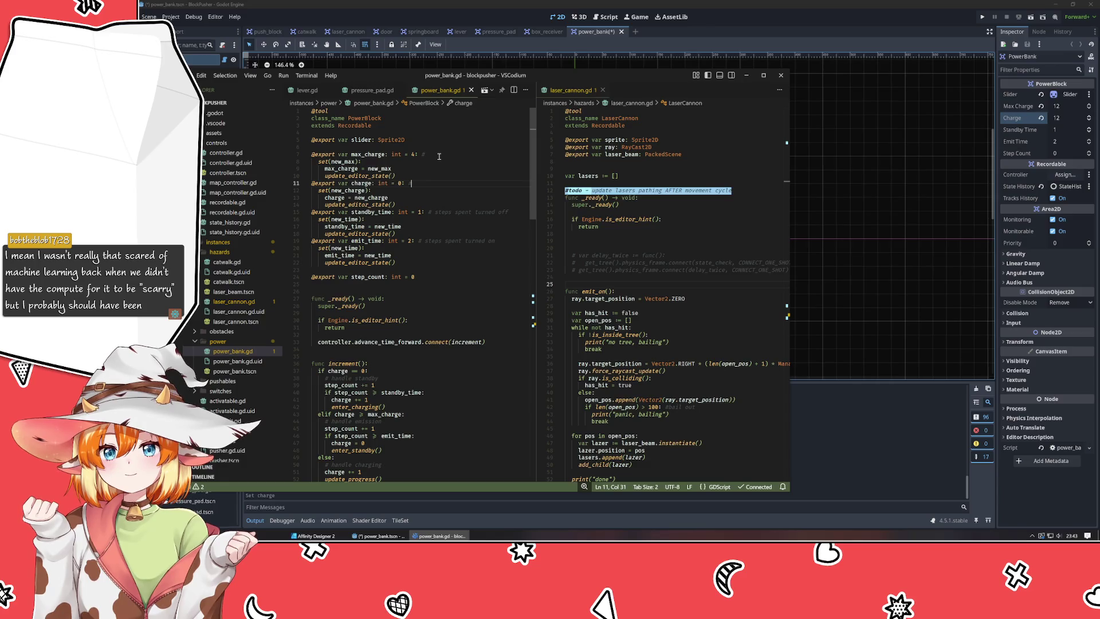
pyautogui.click(393, 287)
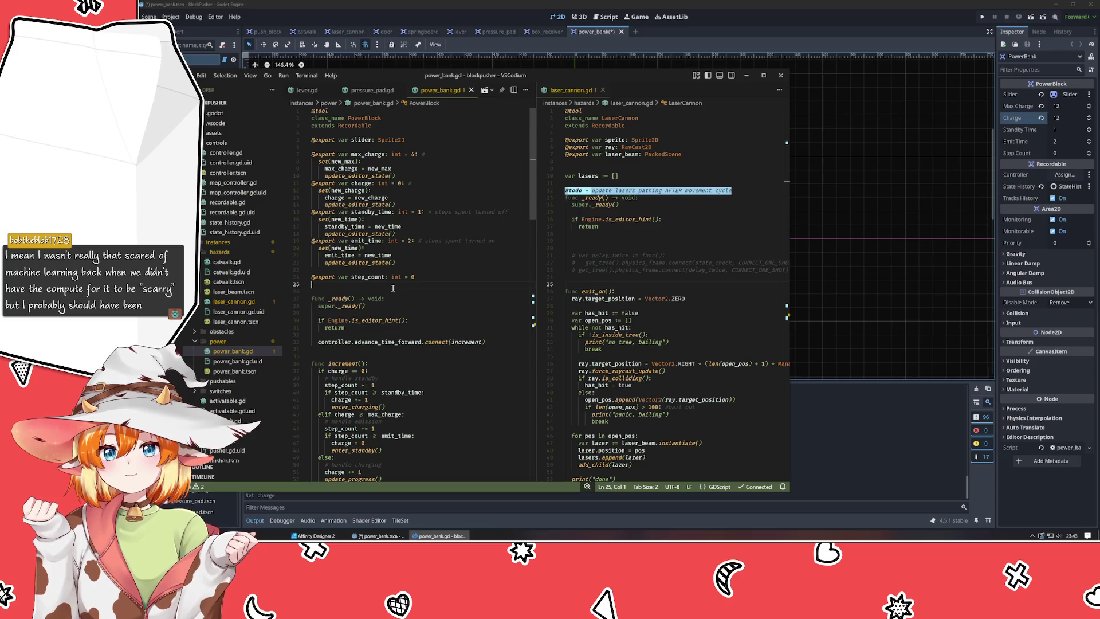
# Rewrite update_progress to compute offred/offgrn from charge and set the slider gradient offsets.
pyautogui.click(370, 290)
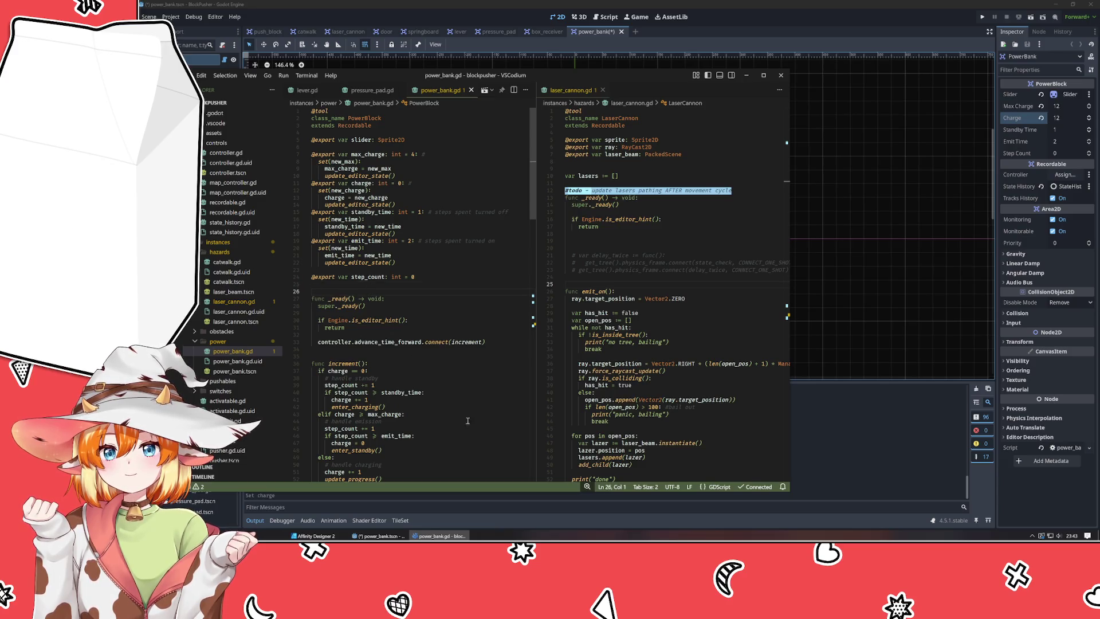
pyautogui.click(408, 356)
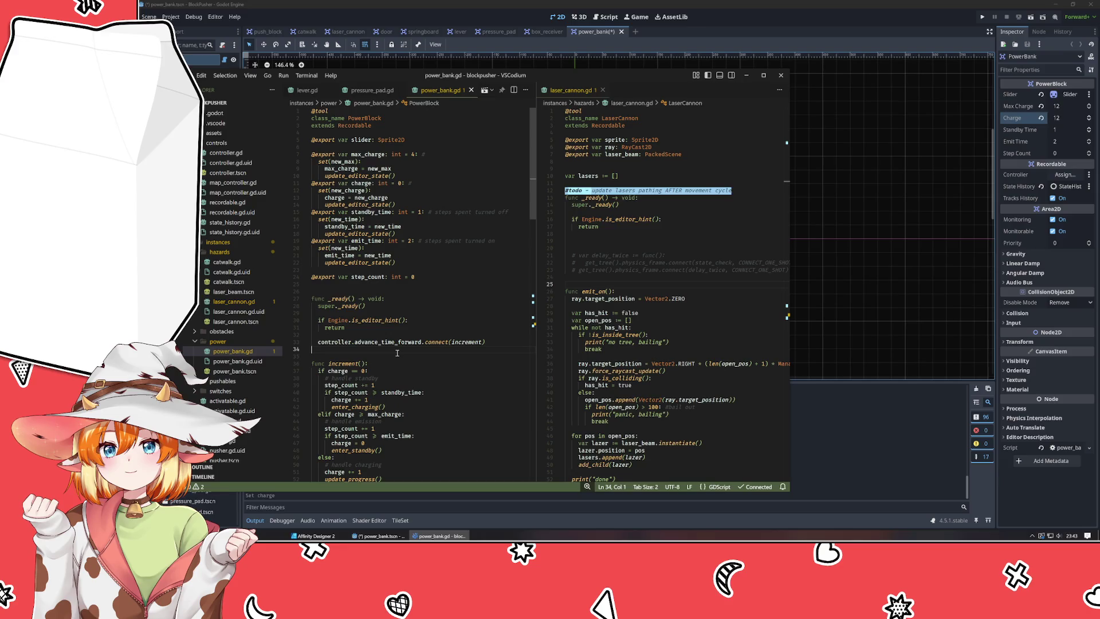
pyautogui.click(392, 312)
pyautogui.click(355, 289)
pyautogui.scroll(-13, 355, 288)
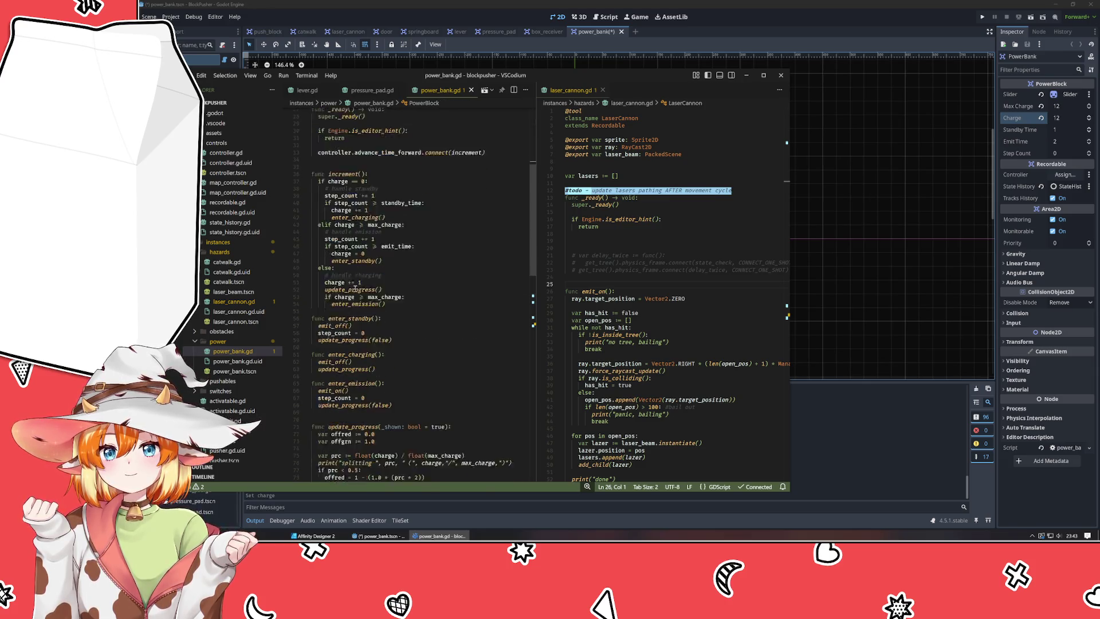
pyautogui.click(346, 324)
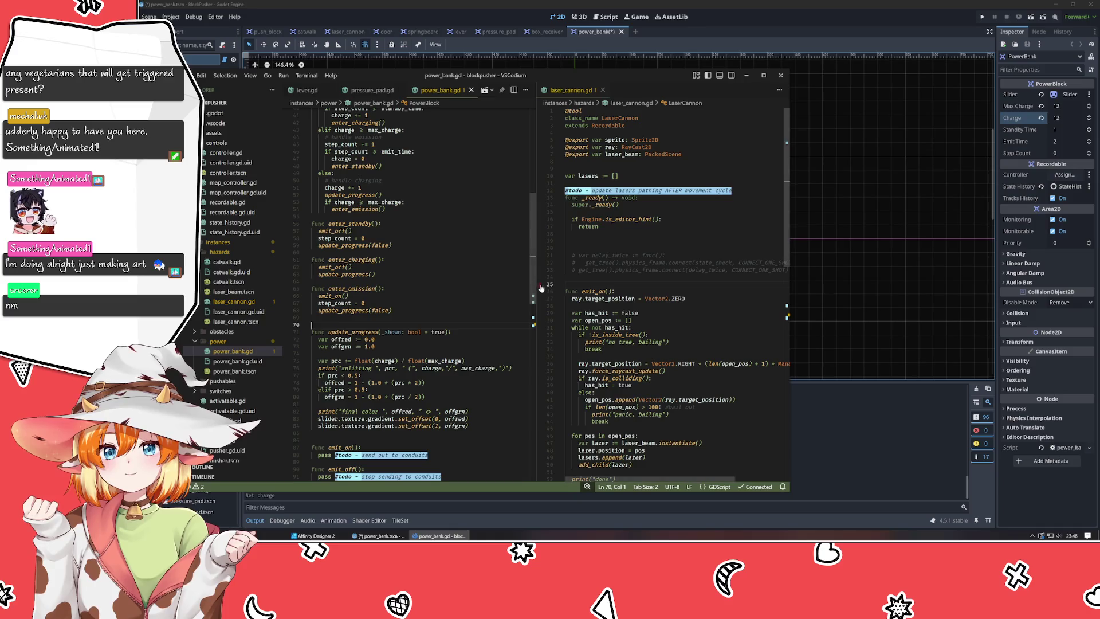
pyautogui.moveTo(535, 291)
pyautogui.mouseDown()
pyautogui.moveTo(516, 291)
pyautogui.moveTo(530, 291)
pyautogui.mouseUp()
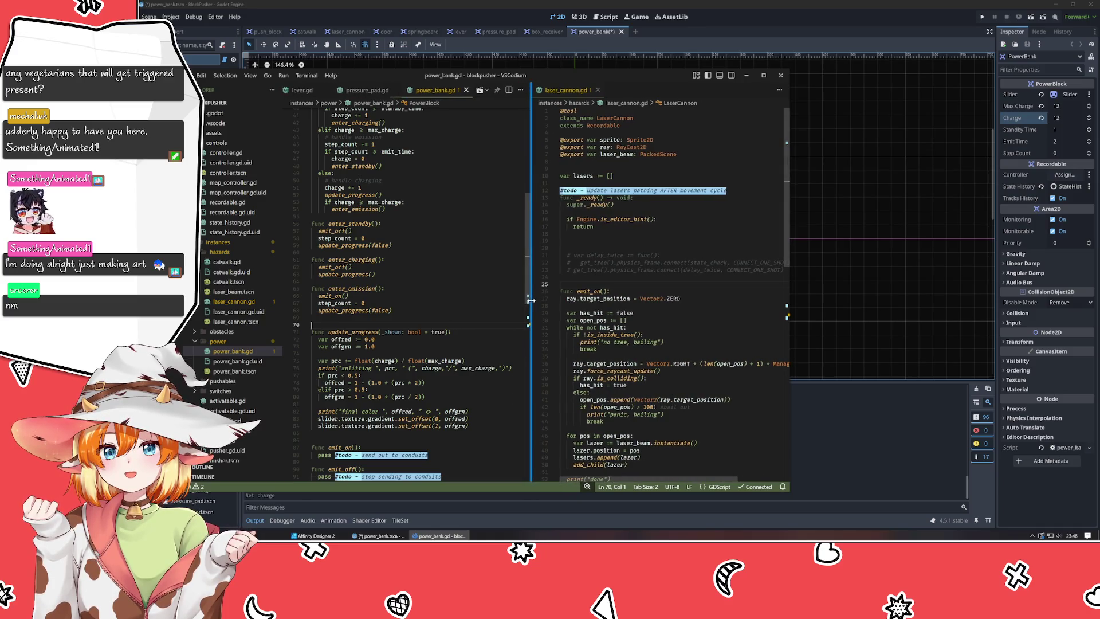
pyautogui.click(516, 289)
pyautogui.click(314, 535)
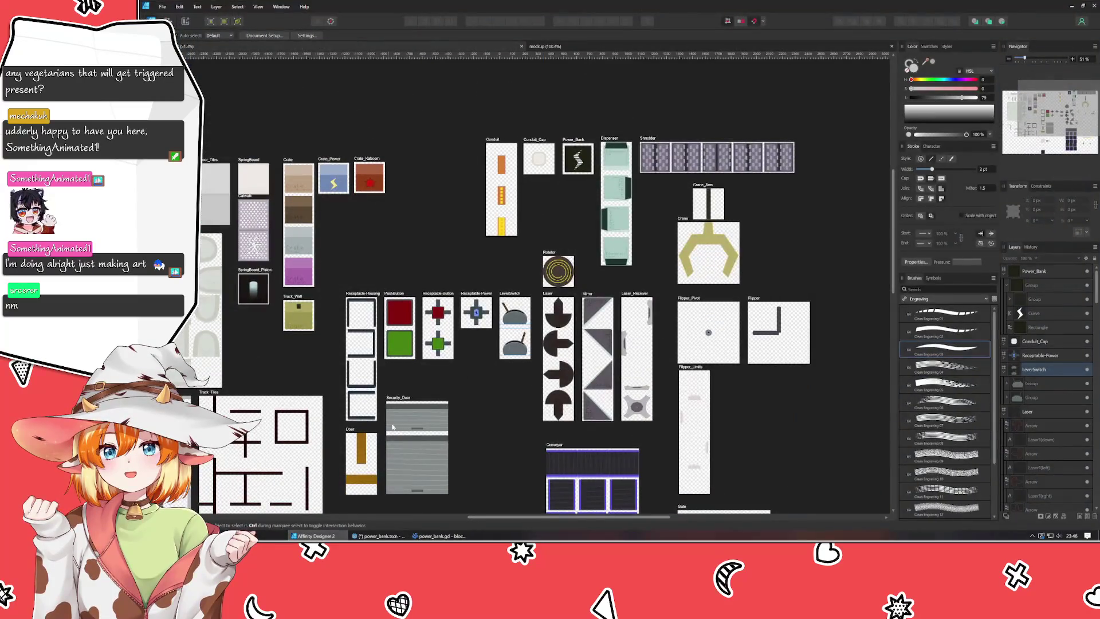
pyautogui.scroll(3, 508, 314)
pyautogui.scroll(-3, 508, 315)
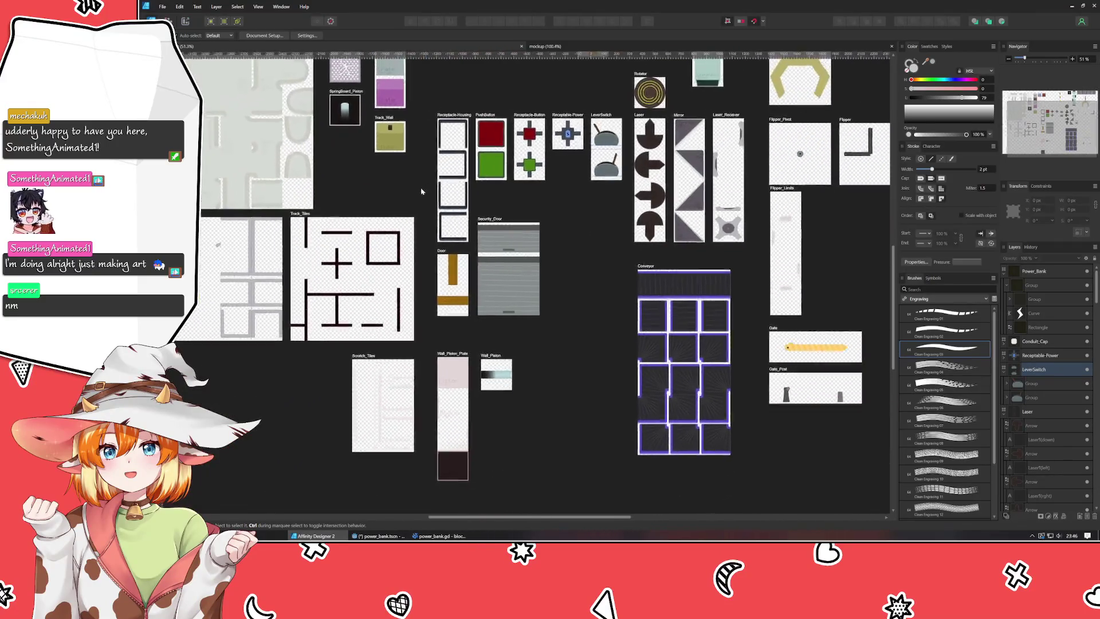
pyautogui.scroll(3, 497, 326)
pyautogui.scroll(-3, 497, 326)
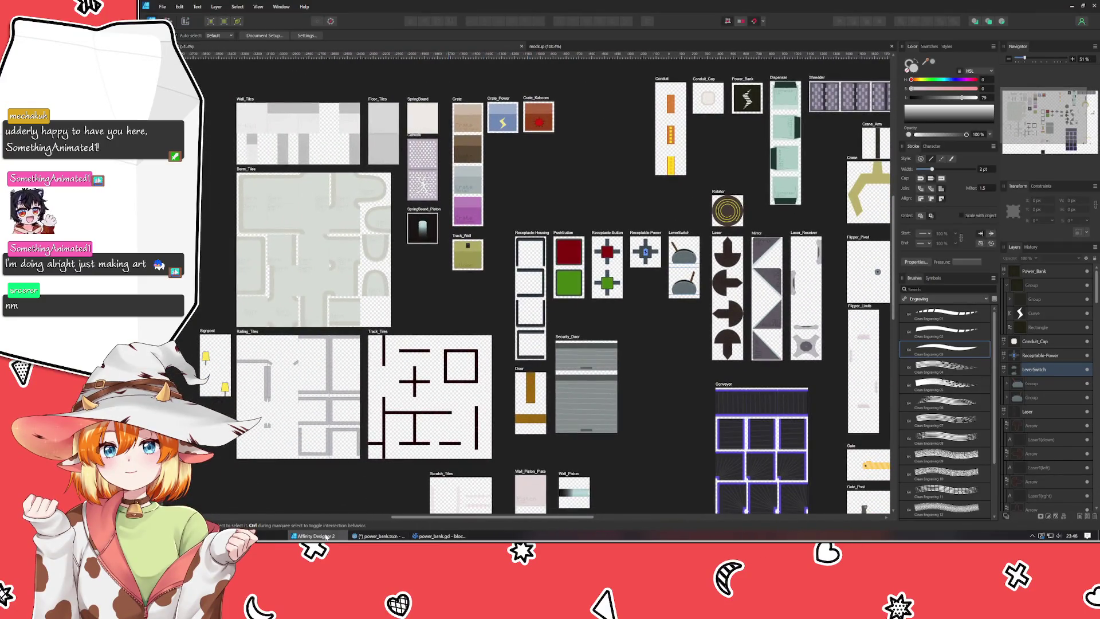
pyautogui.click(439, 536)
pyautogui.click(436, 318)
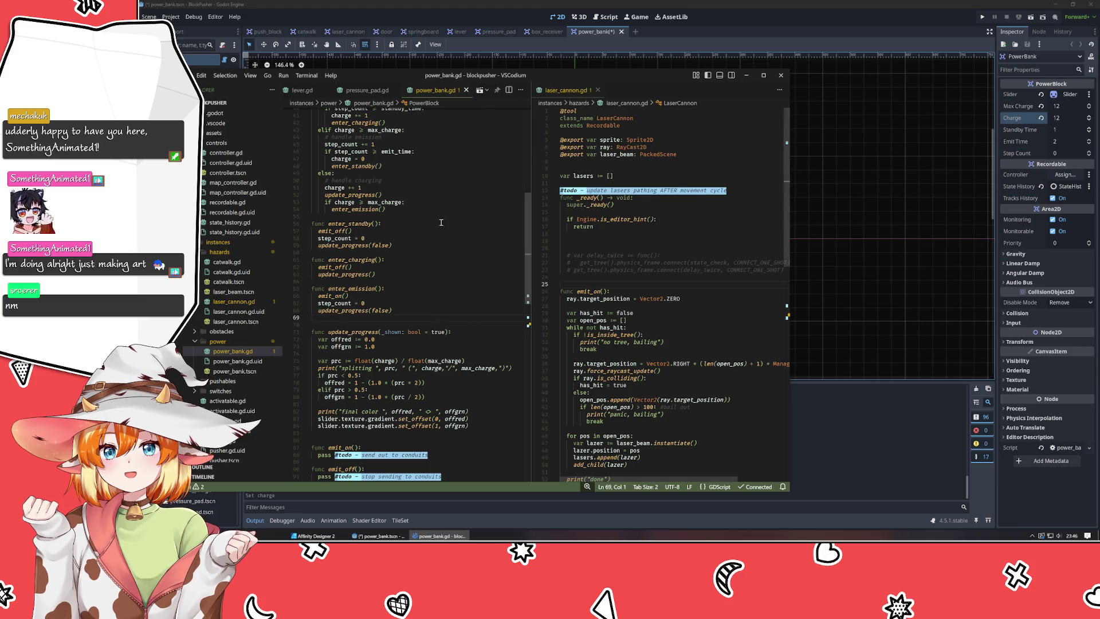
pyautogui.moveTo(565, 76)
pyautogui.mouseDown()
pyautogui.moveTo(593, 197)
pyautogui.moveTo(609, 359)
pyautogui.moveTo(633, 359)
pyautogui.moveTo(624, 370)
pyautogui.moveTo(616, 350)
pyautogui.mouseUp()
pyautogui.doubleClick(616, 350)
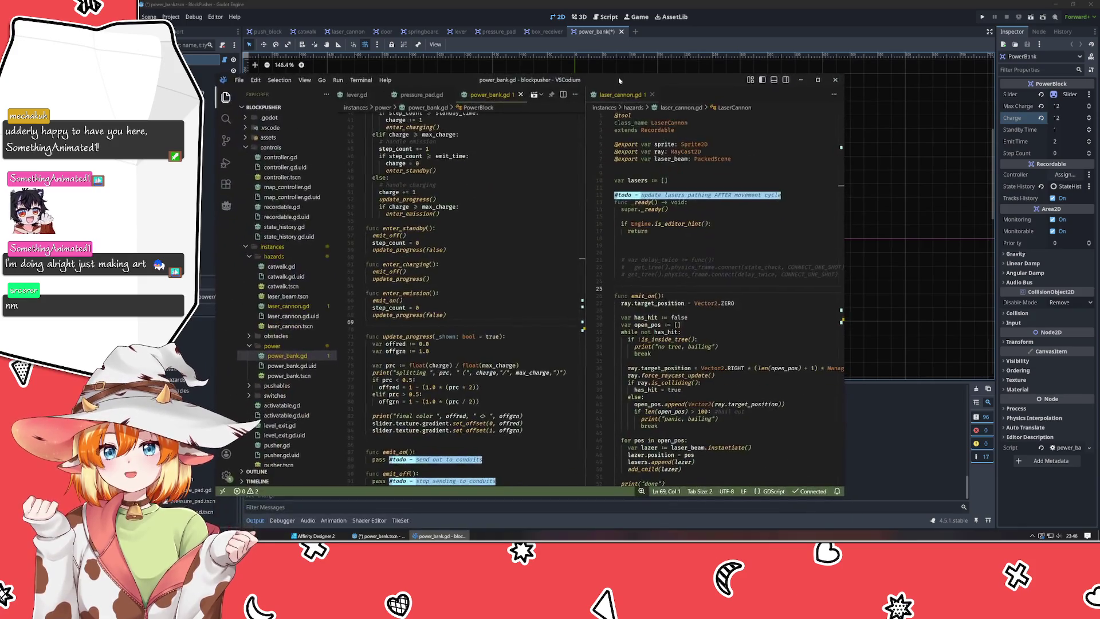
pyautogui.click(371, 536)
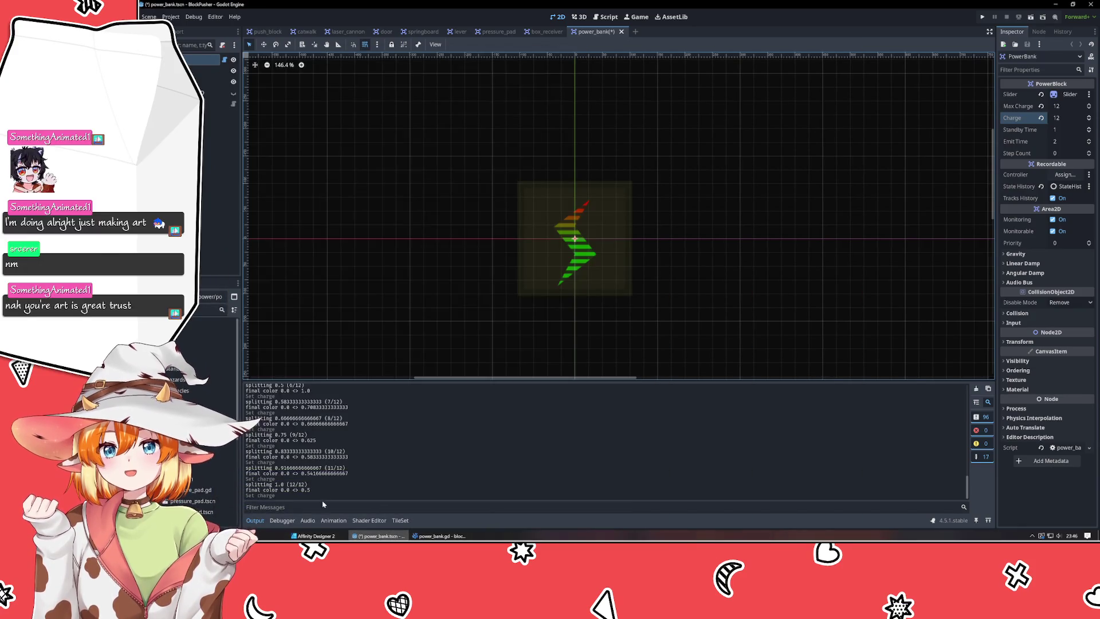
pyautogui.click(315, 536)
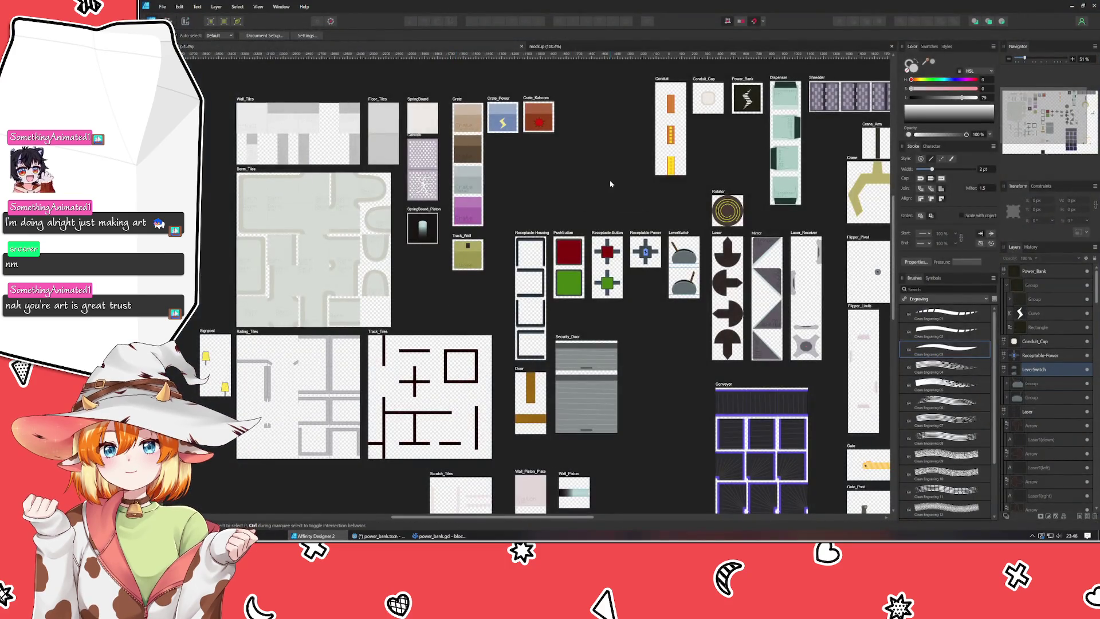
pyautogui.moveTo(607, 177)
pyautogui.mouseDown()
pyautogui.moveTo(549, 219)
pyautogui.moveTo(519, 261)
pyautogui.moveTo(448, 275)
pyautogui.moveTo(405, 311)
pyautogui.mouseUp()
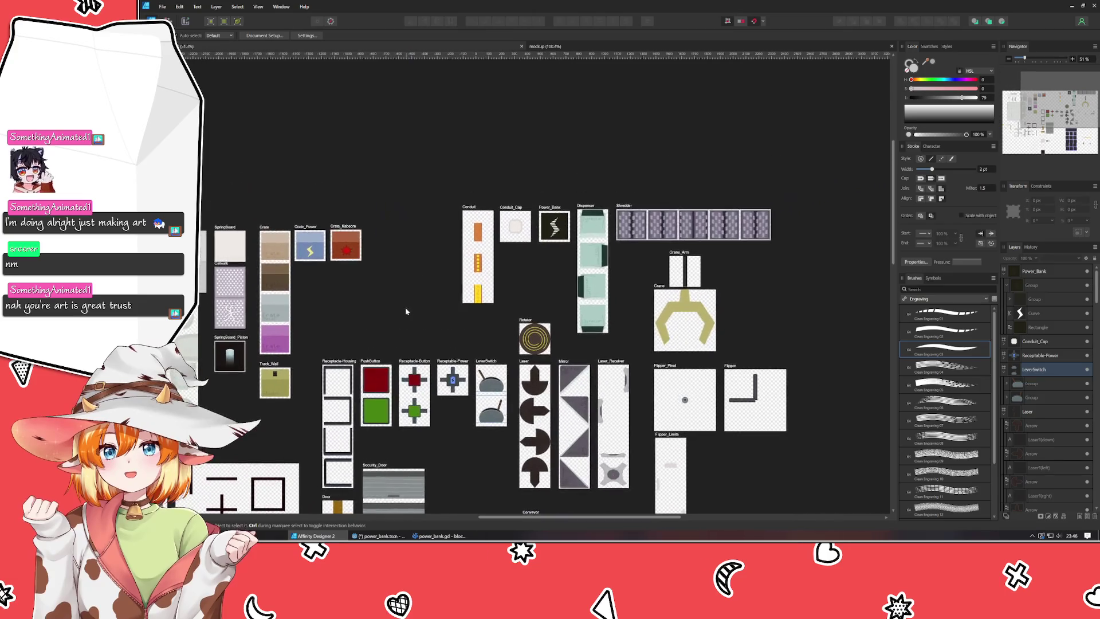
# Drag the Power_Bank artboard into open space and select its width value.
pyautogui.click(551, 213)
pyautogui.moveTo(551, 213)
pyautogui.mouseDown()
pyautogui.moveTo(766, 253)
pyautogui.moveTo(449, 295)
pyautogui.moveTo(648, 311)
pyautogui.moveTo(868, 301)
pyautogui.mouseUp()
pyautogui.scroll(5, 784, 268)
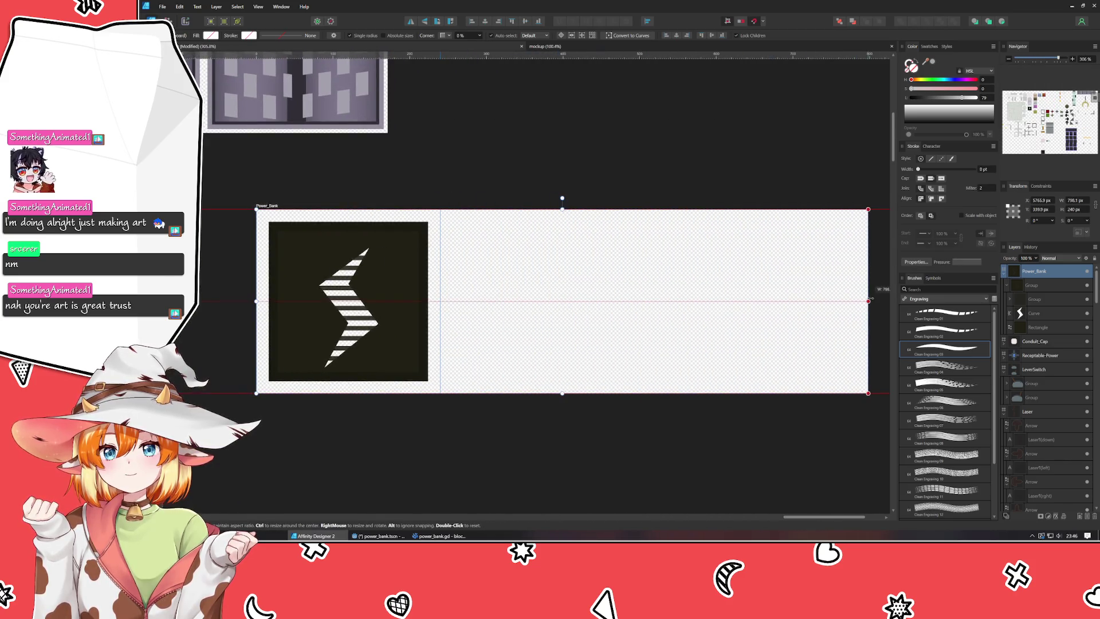
pyautogui.click(1080, 201)
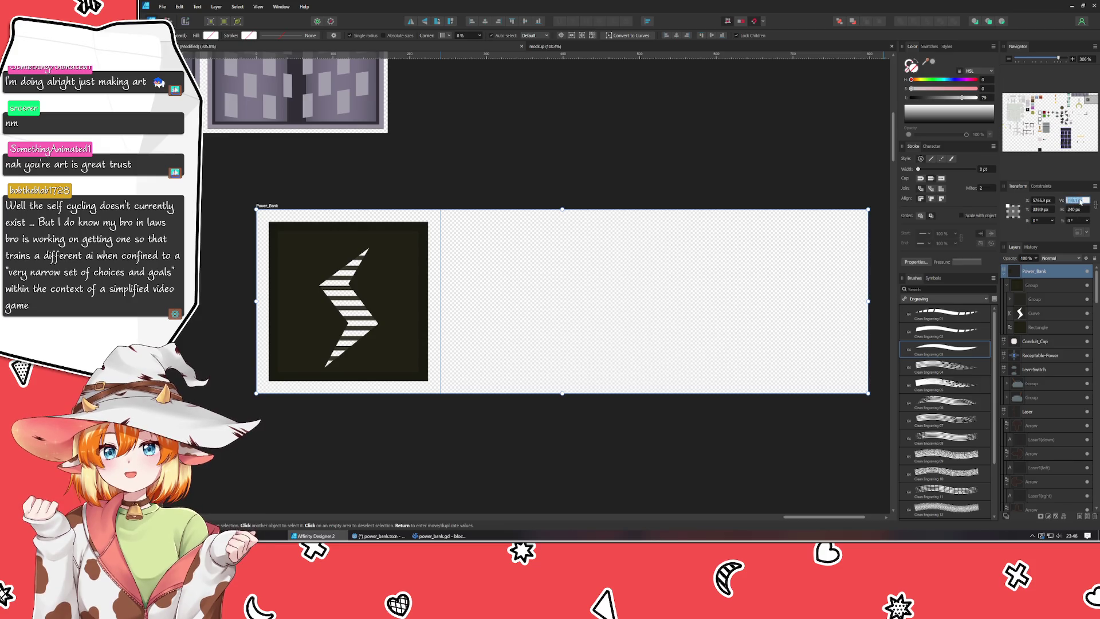
# Set the Power_Bank artboard width to 960 px and add two vertical guides across it.
pyautogui.write('96')
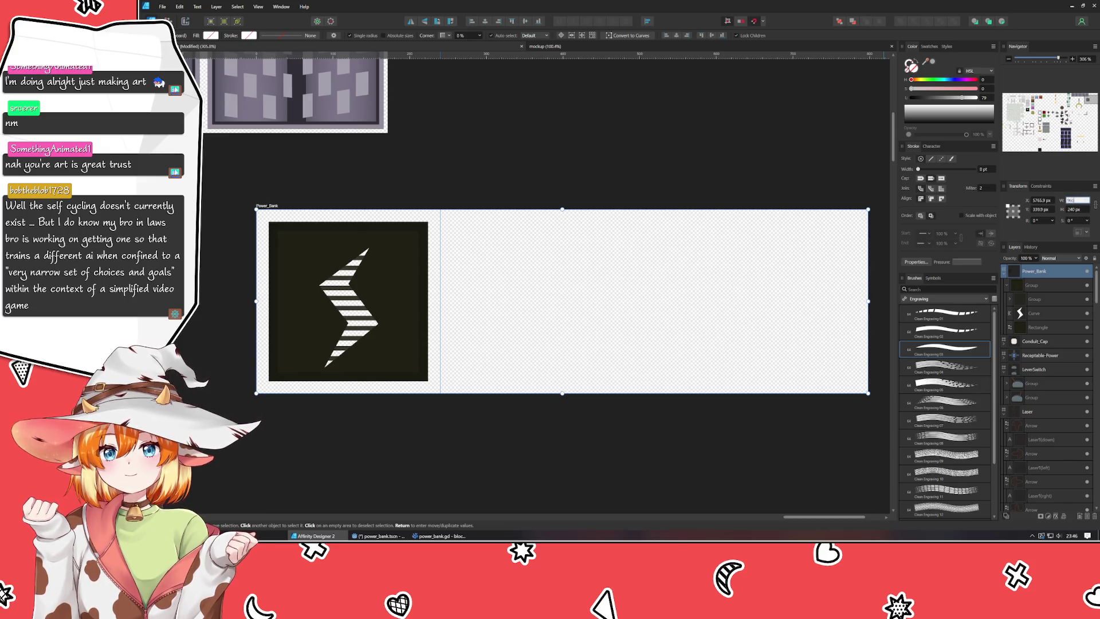
pyautogui.write('0')
pyautogui.press('Return')
pyautogui.scroll(-2, 639, 313)
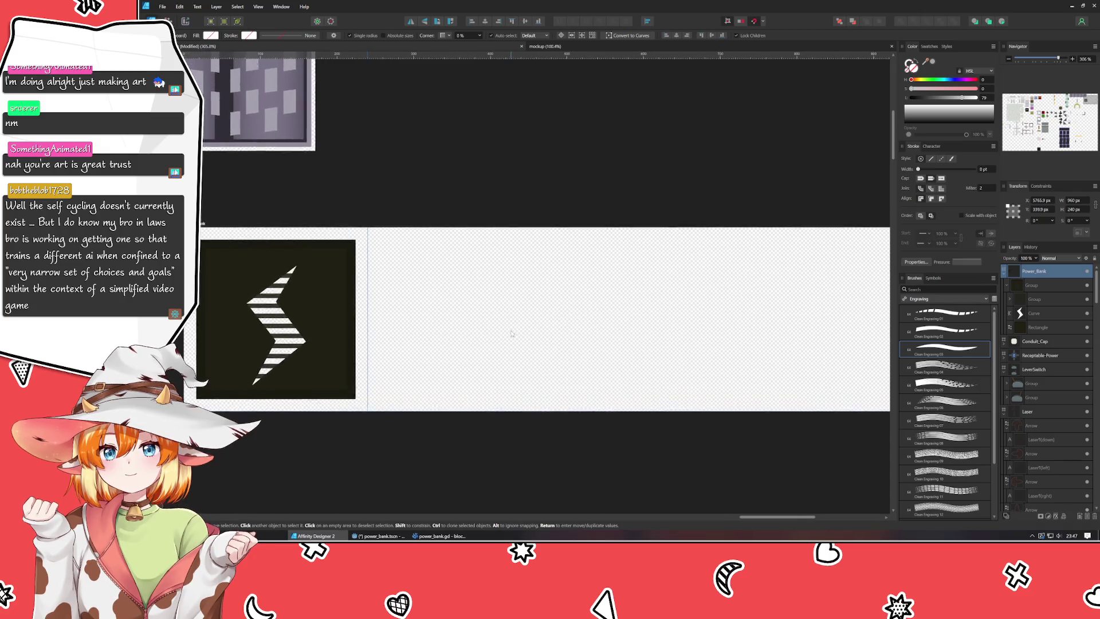
pyautogui.scroll(-1, 504, 322)
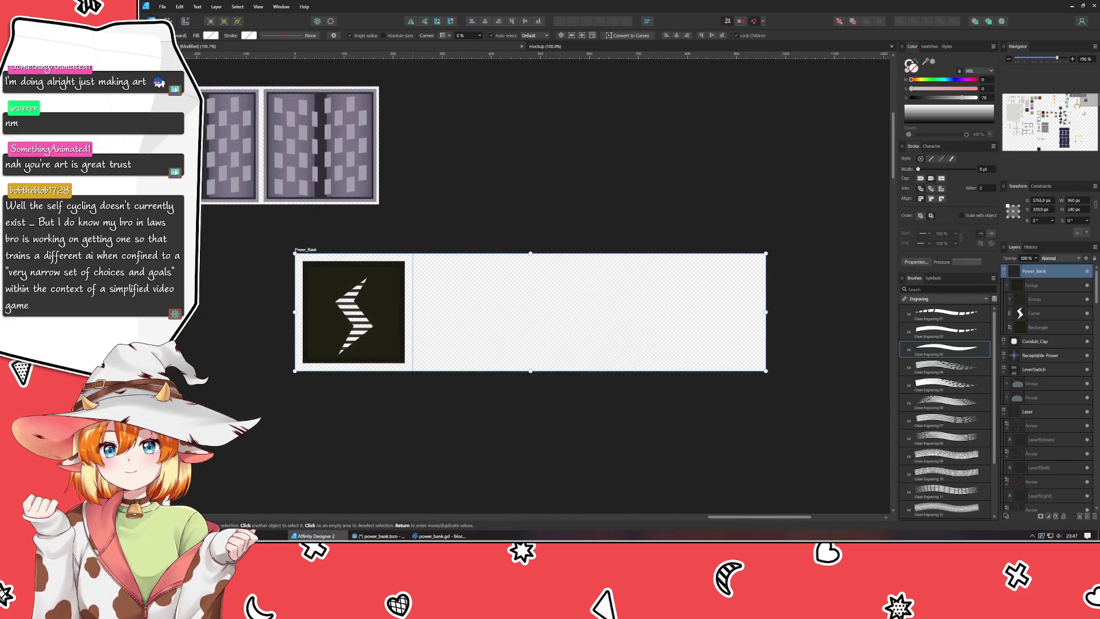
pyautogui.moveTo(183, 319)
pyautogui.mouseDown()
pyautogui.moveTo(541, 326)
pyautogui.moveTo(519, 328)
pyautogui.moveTo(531, 328)
pyautogui.mouseUp()
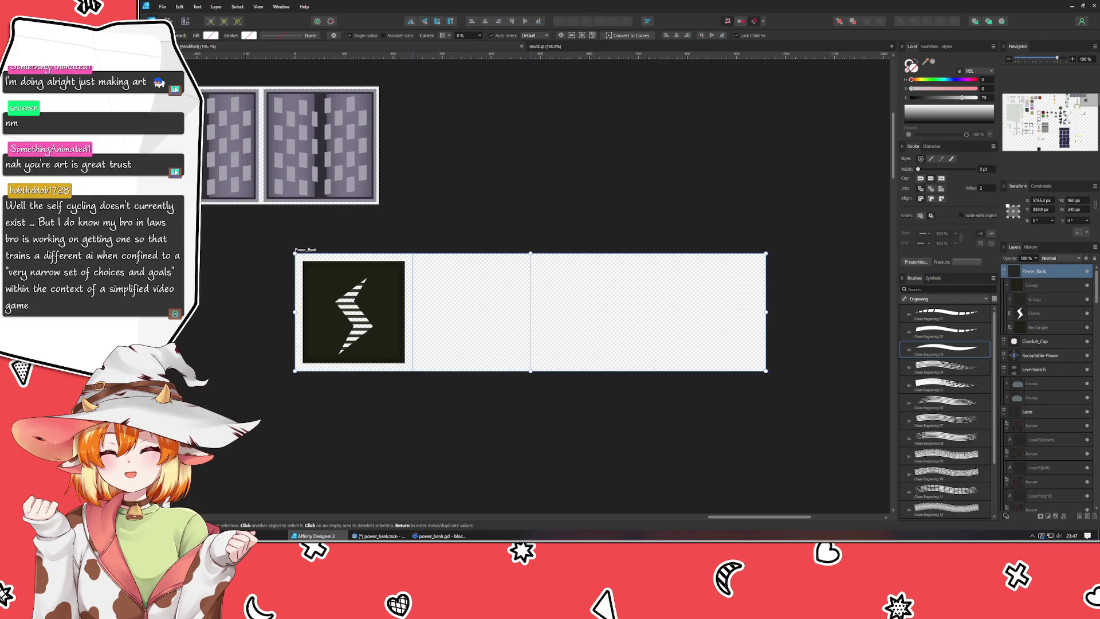
pyautogui.moveTo(189, 327)
pyautogui.mouseDown()
pyautogui.moveTo(665, 324)
pyautogui.moveTo(649, 328)
pyautogui.mouseUp()
pyautogui.click(671, 404)
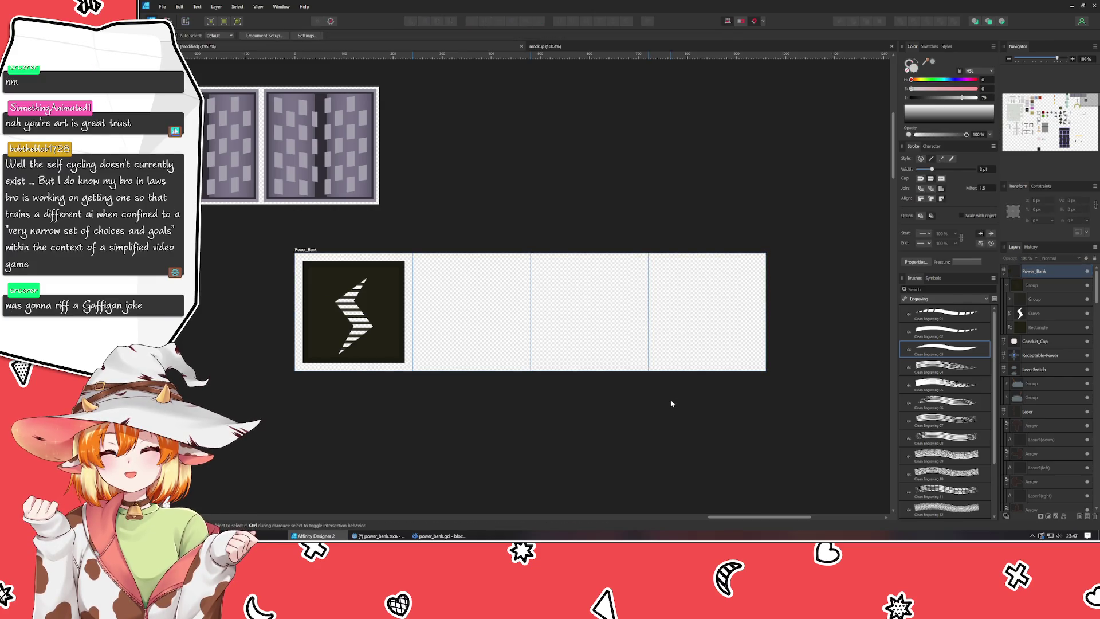
# Delete the stripe group inside the lightning bolt.
pyautogui.scroll(3, 327, 339)
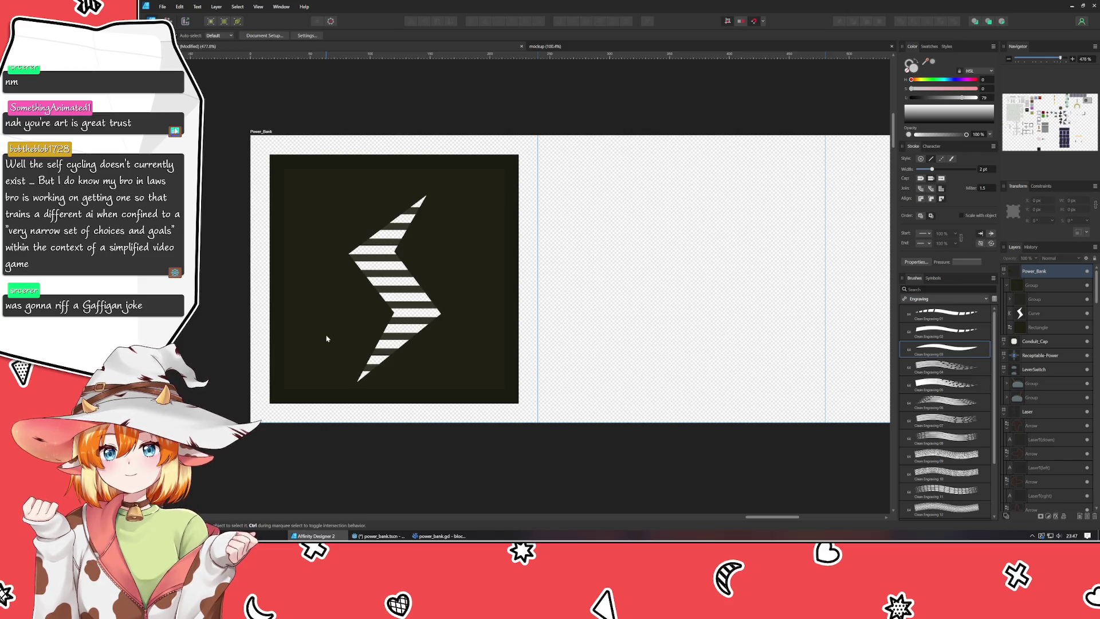
pyautogui.doubleClick(369, 368)
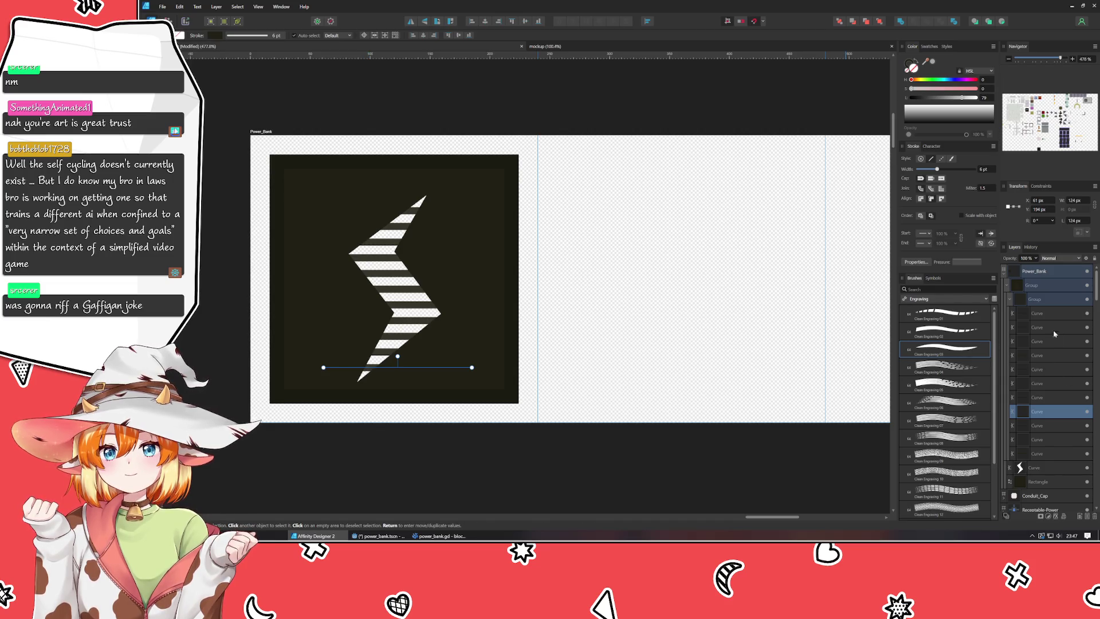
pyautogui.click(1043, 300)
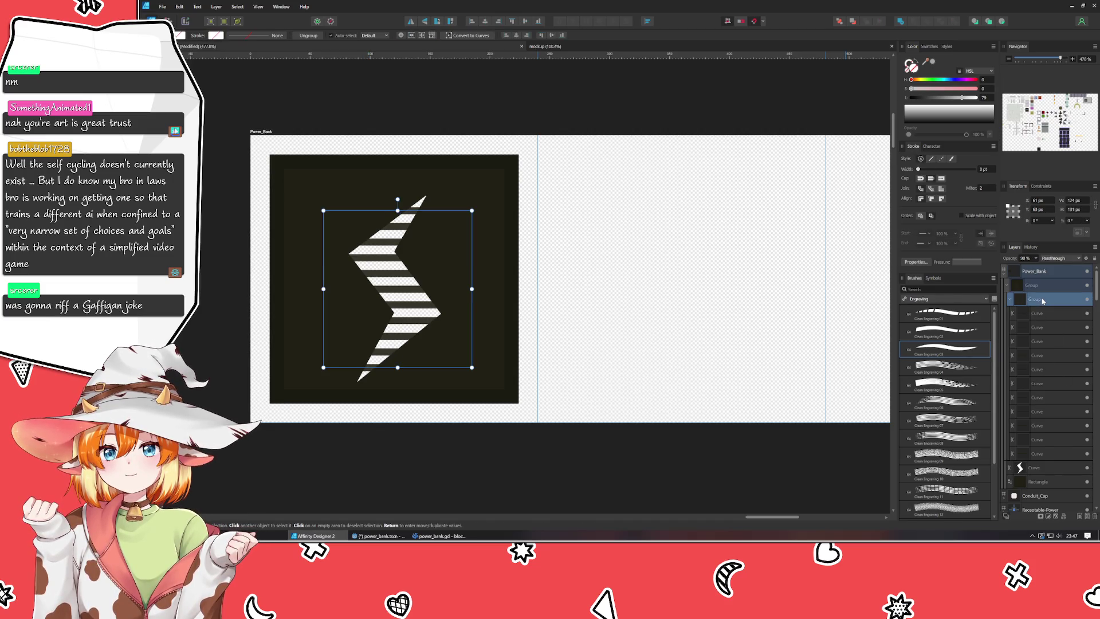
pyautogui.press('Delete')
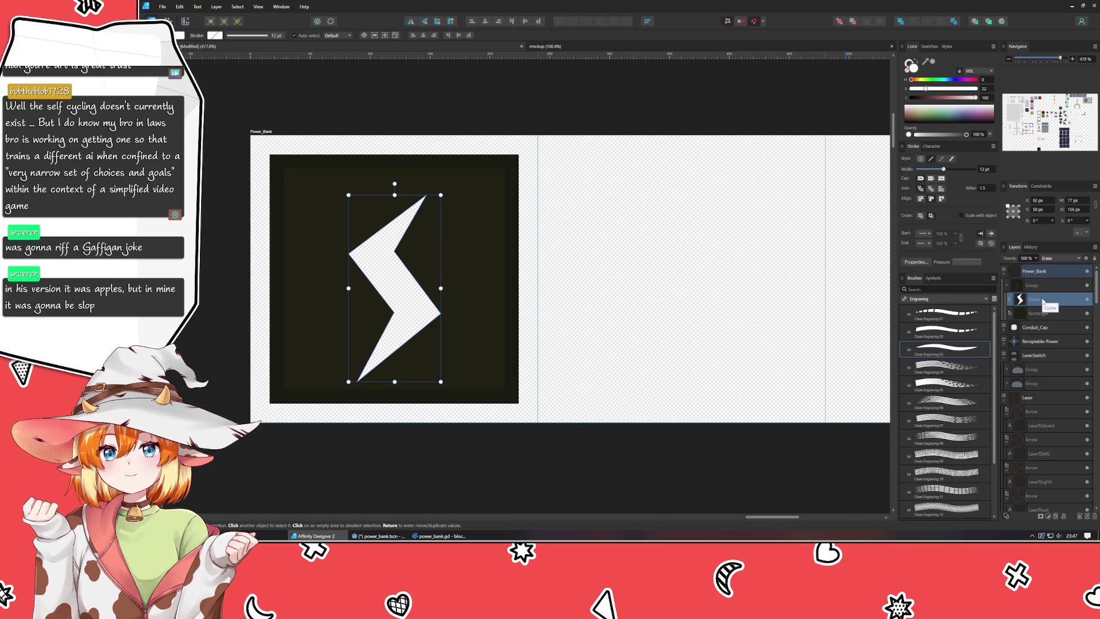
# Deselect the bolt and bring the tile toward the view centre.
pyautogui.click(687, 293)
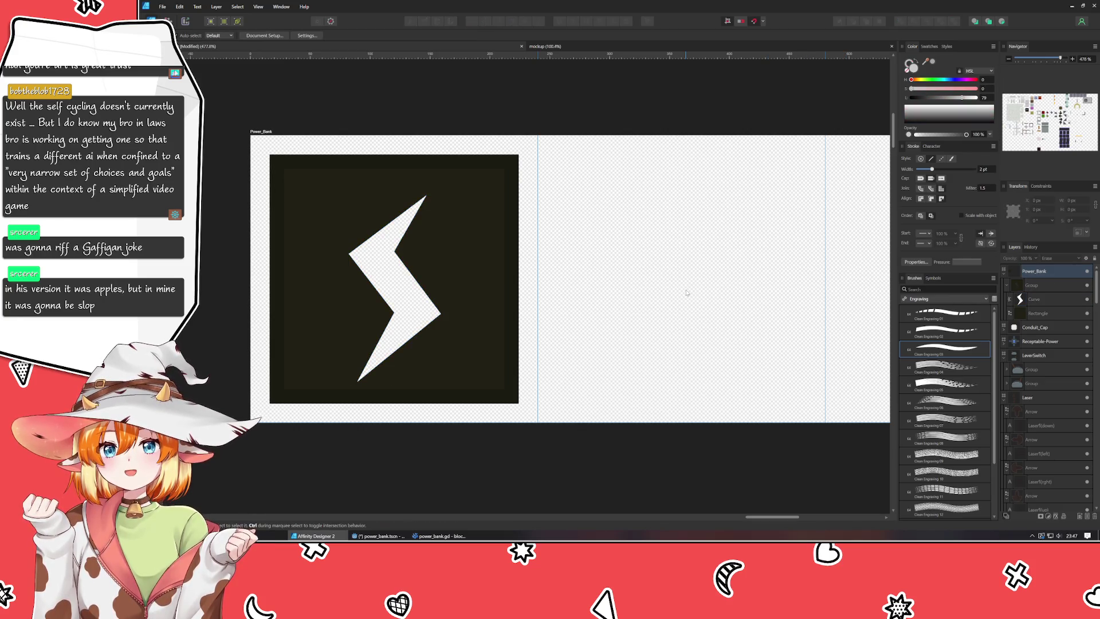
pyautogui.click(398, 297)
pyautogui.doubleClick(398, 296)
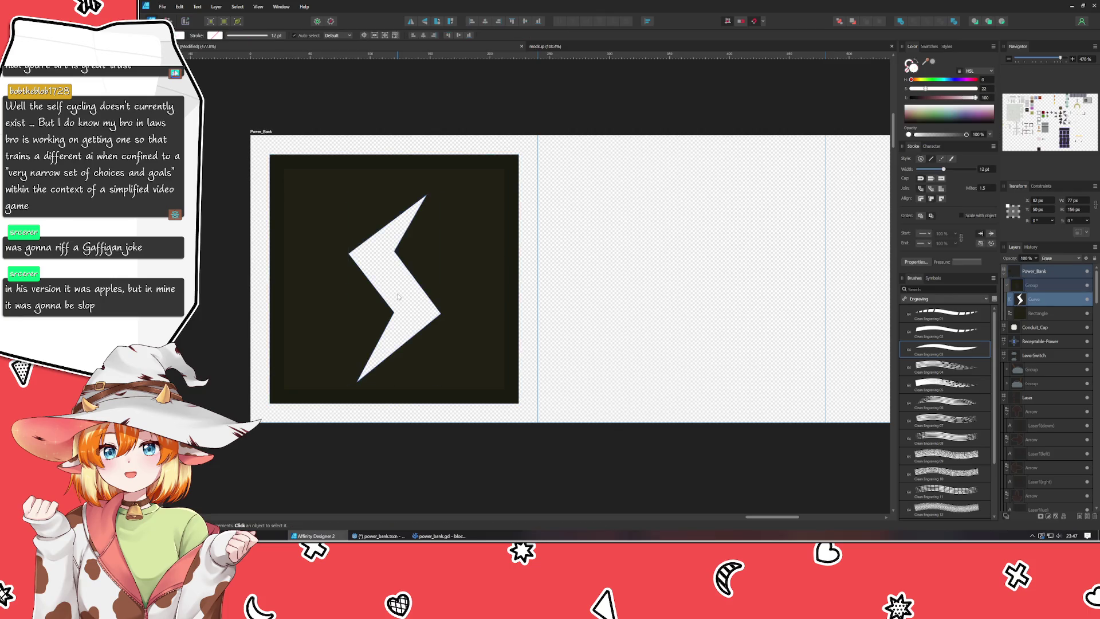
pyautogui.click(673, 313)
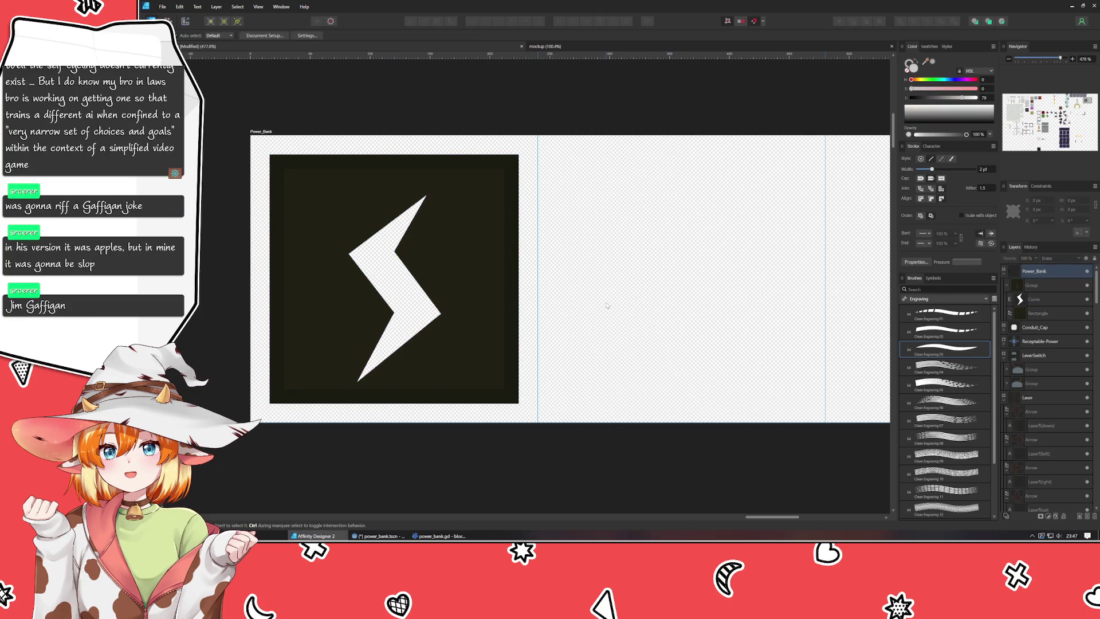
pyautogui.moveTo(607, 294); pyautogui.dragTo(687, 296)
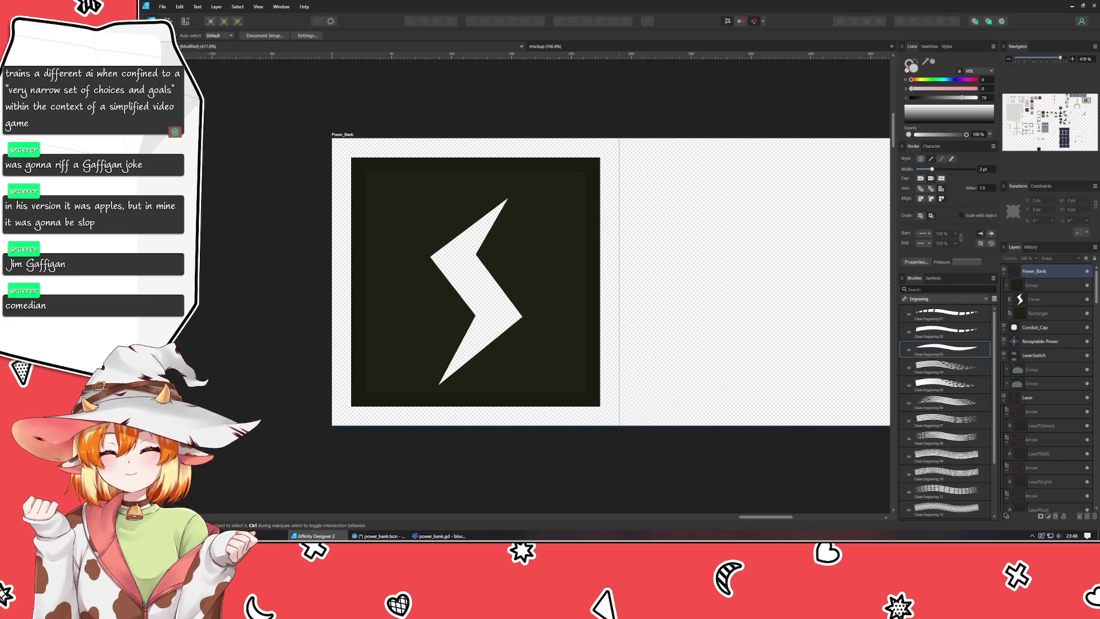
# Draw three pen cut lines across the bolt's upper, middle and lower arms.
pyautogui.press('p')
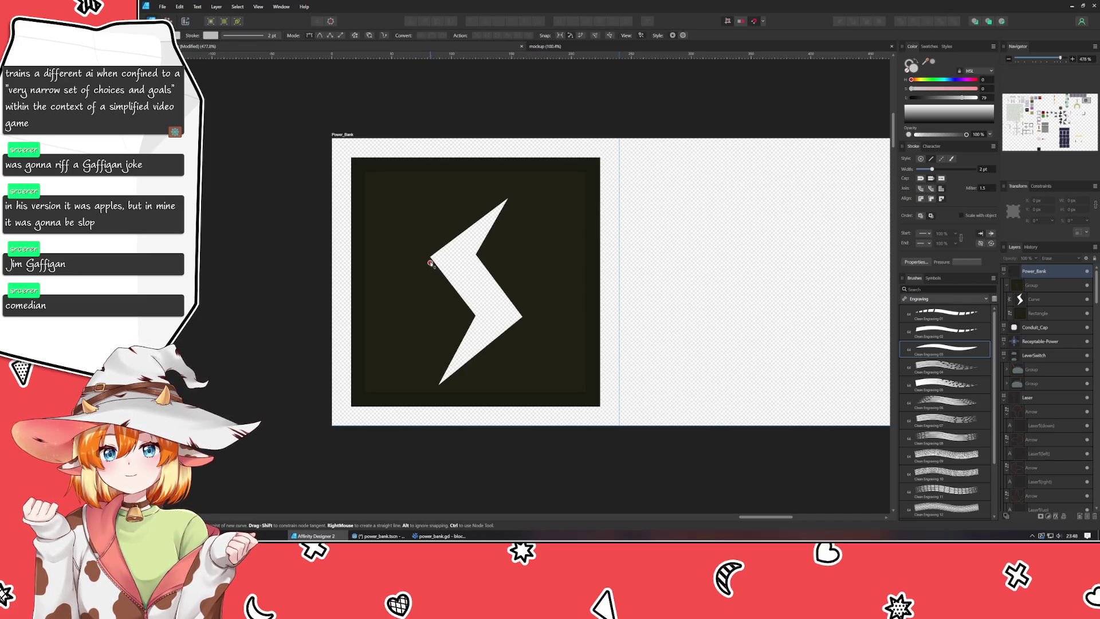
pyautogui.click(421, 259)
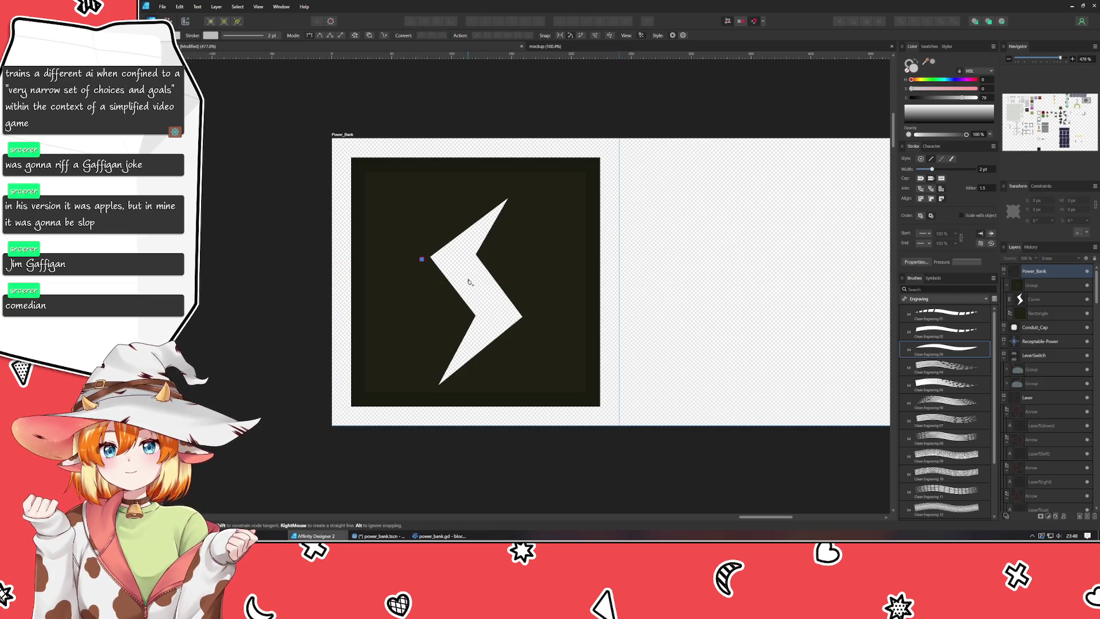
pyautogui.moveTo(475, 285); pyautogui.dragTo(523, 247)
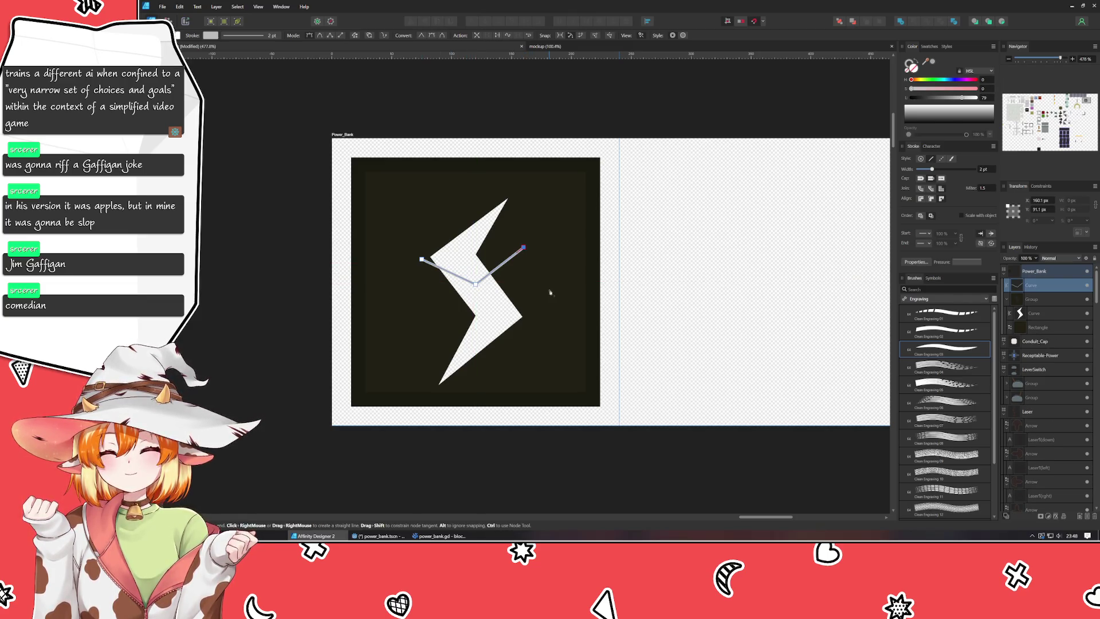
pyautogui.moveTo(476, 338)
pyautogui.mouseDown()
pyautogui.moveTo(498, 326)
pyautogui.moveTo(509, 356)
pyautogui.mouseUp()
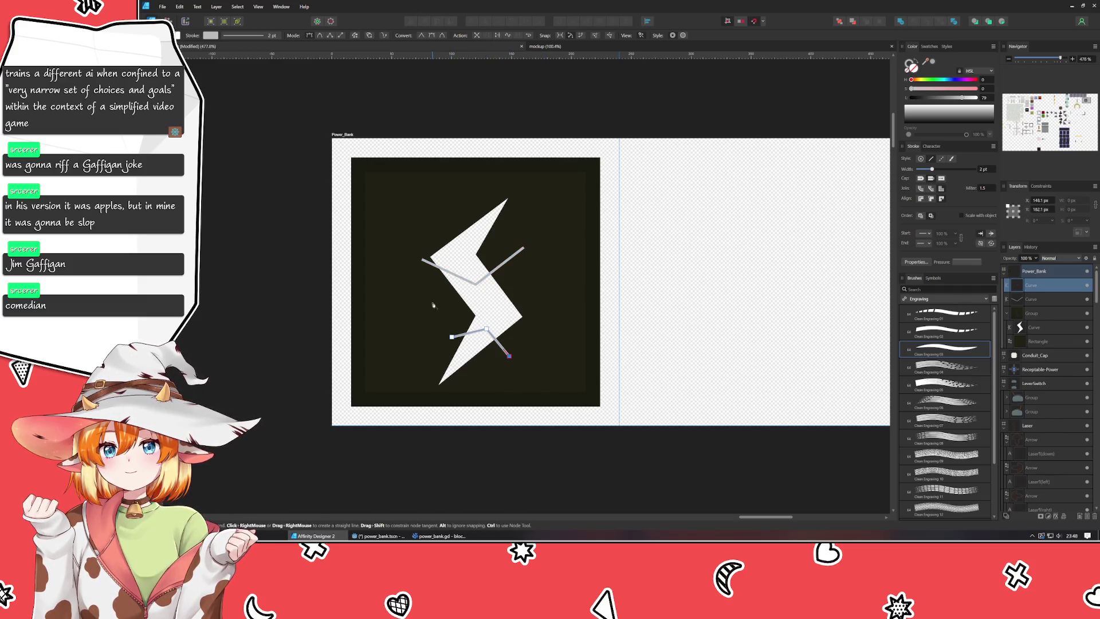
pyautogui.click(447, 302)
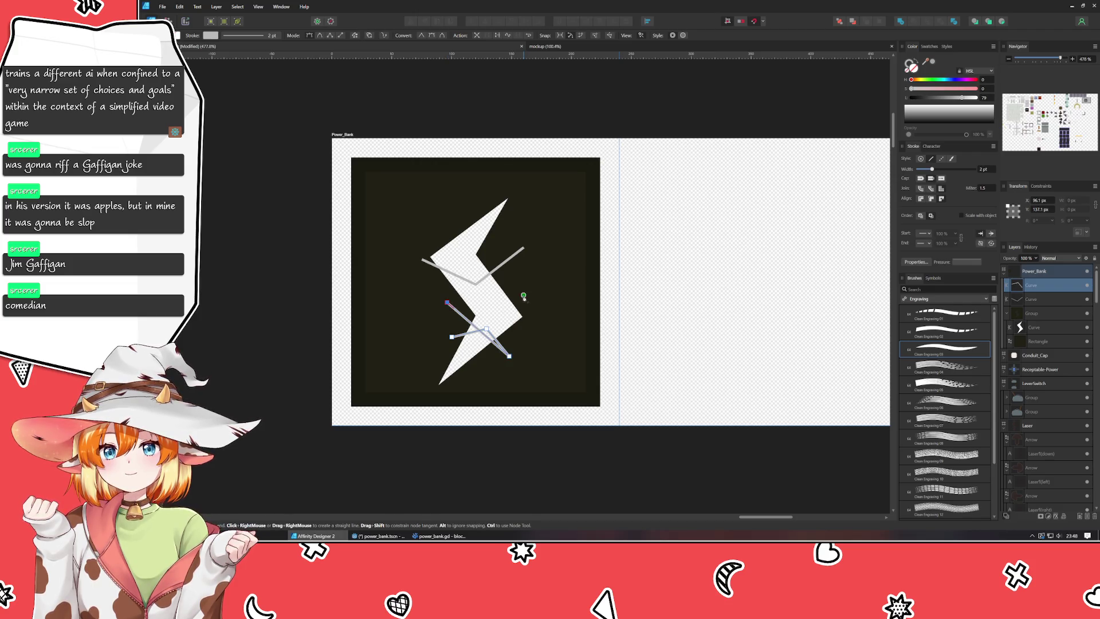
pyautogui.press('Escape')
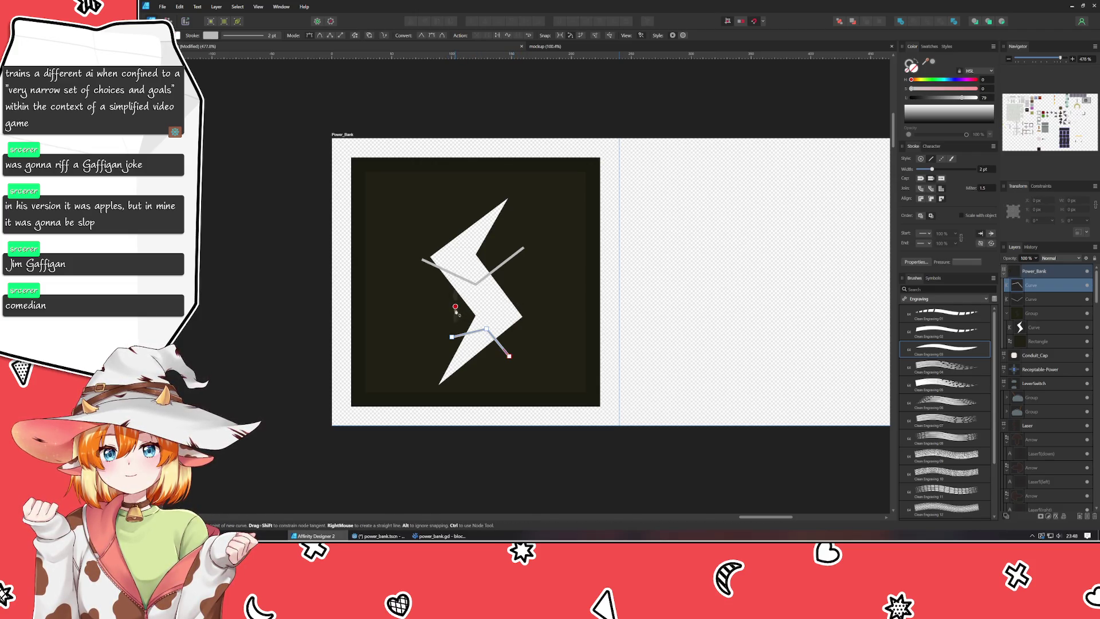
pyautogui.moveTo(488, 302); pyautogui.dragTo(490, 294)
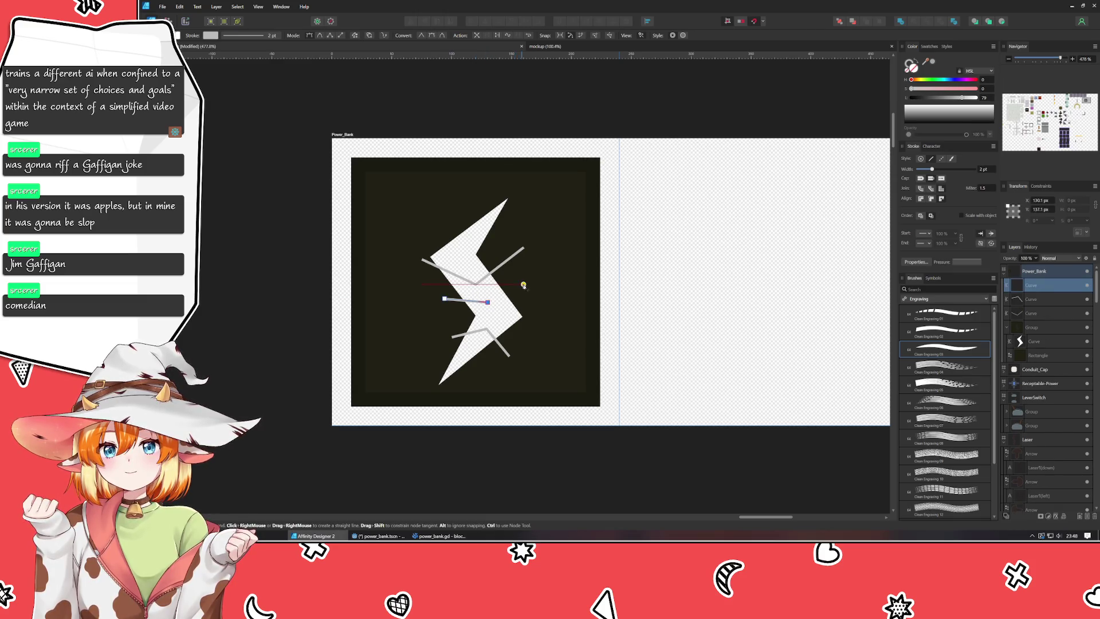
pyautogui.click(541, 284)
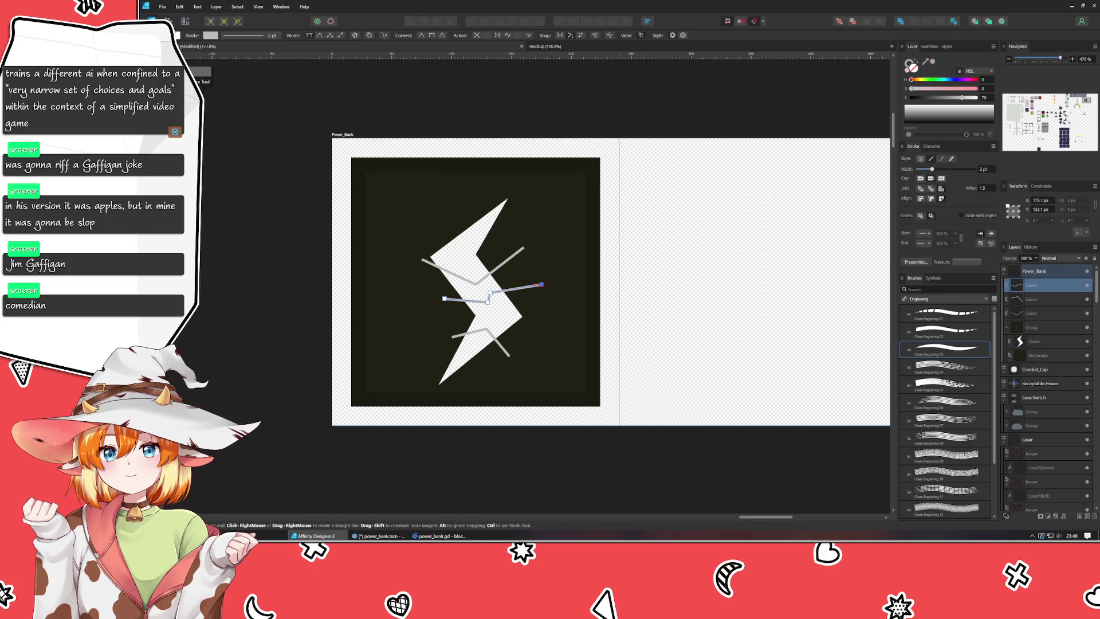
# Reposition each cut line with the Node tool and select all three curves.
pyautogui.press('a')
pyautogui.click(439, 268)
pyautogui.moveTo(394, 234)
pyautogui.mouseDown()
pyautogui.moveTo(555, 283)
pyautogui.moveTo(555, 298)
pyautogui.mouseUp()
pyautogui.moveTo(476, 283); pyautogui.dragTo(470, 266)
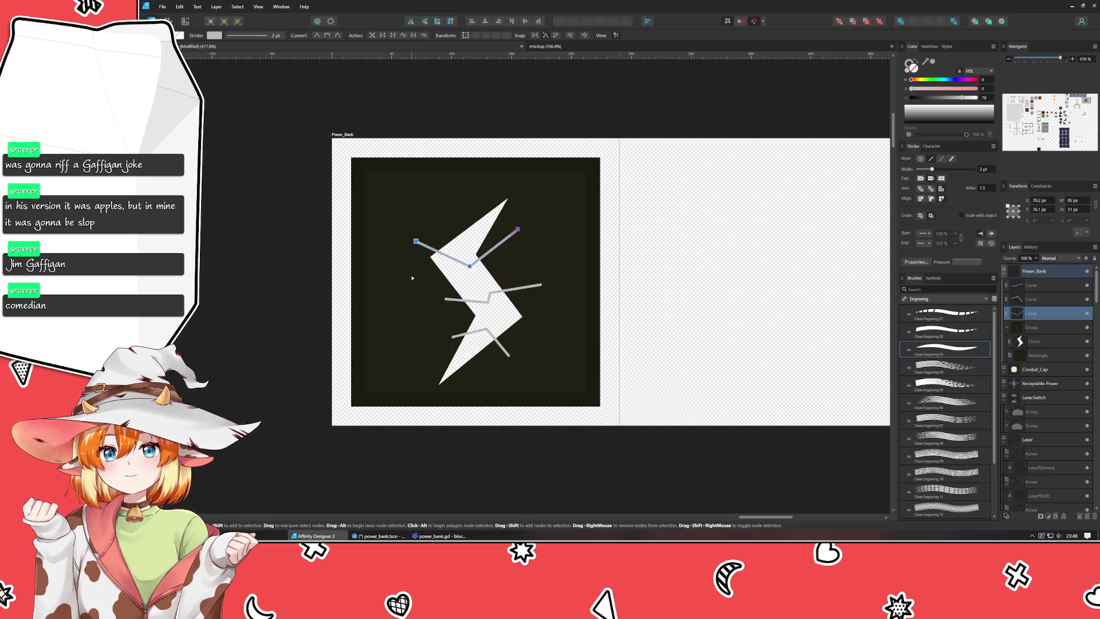
pyautogui.click(458, 299)
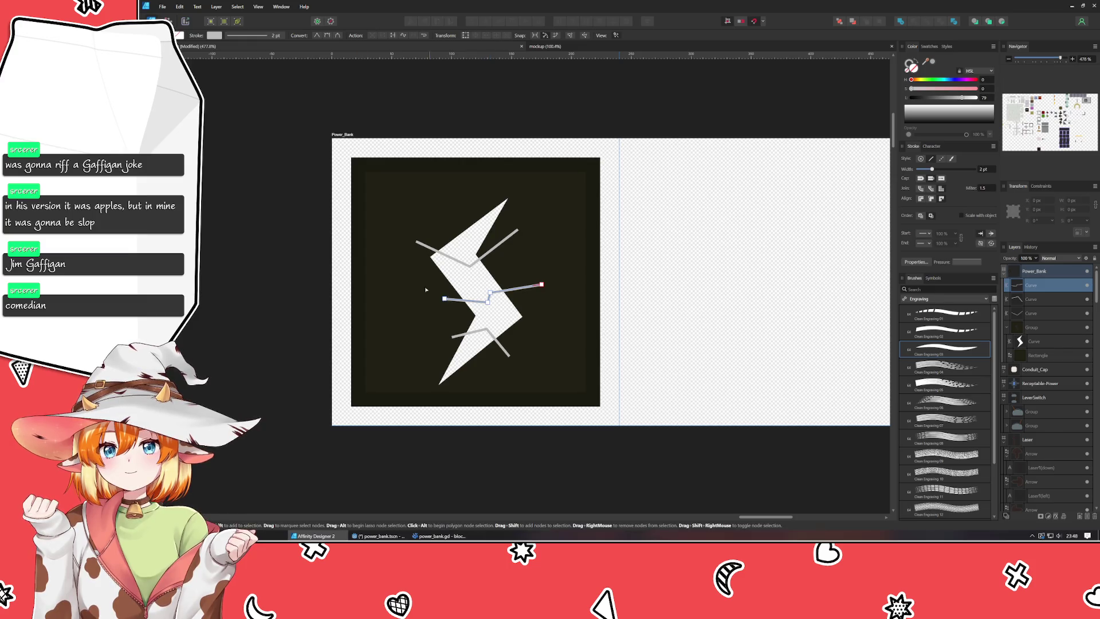
pyautogui.moveTo(417, 278); pyautogui.dragTo(573, 322)
pyautogui.moveTo(487, 302); pyautogui.dragTo(542, 366)
pyautogui.click(461, 334)
pyautogui.moveTo(487, 330); pyautogui.dragTo(482, 333)
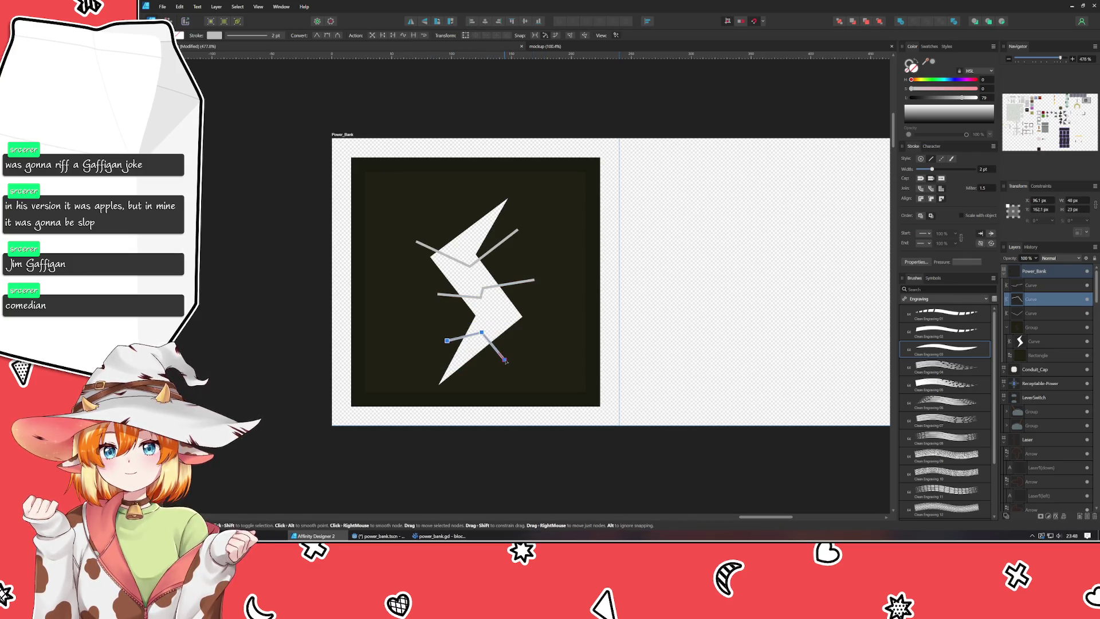
pyautogui.click(1017, 313)
pyautogui.keyDown('shift'); pyautogui.click(1039, 292); pyautogui.keyUp('shift')
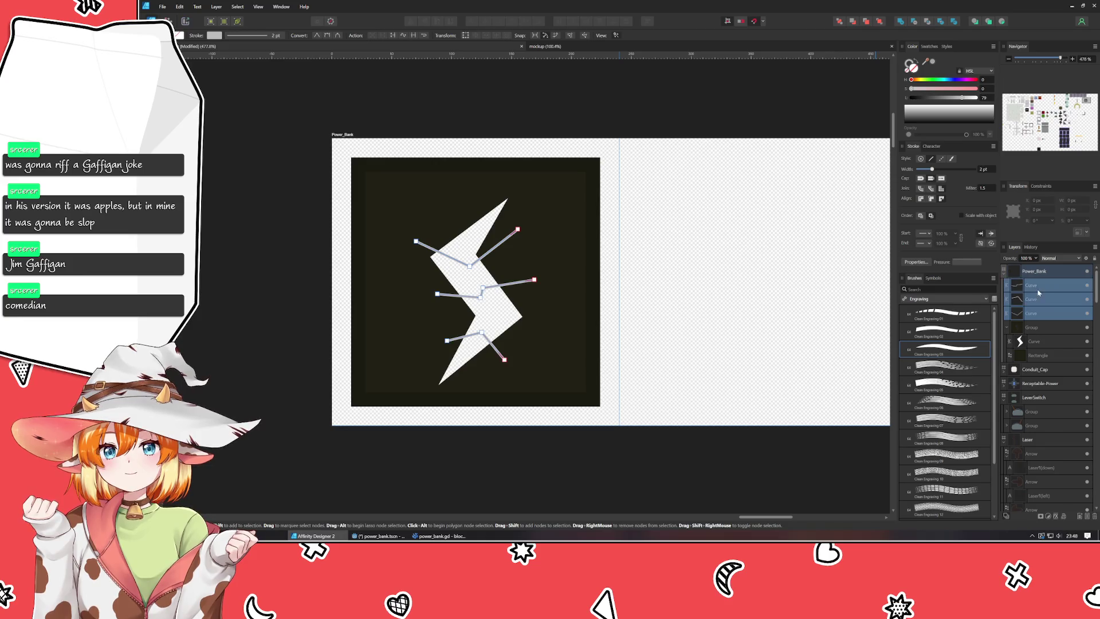
pyautogui.scroll(4, 981, 171)
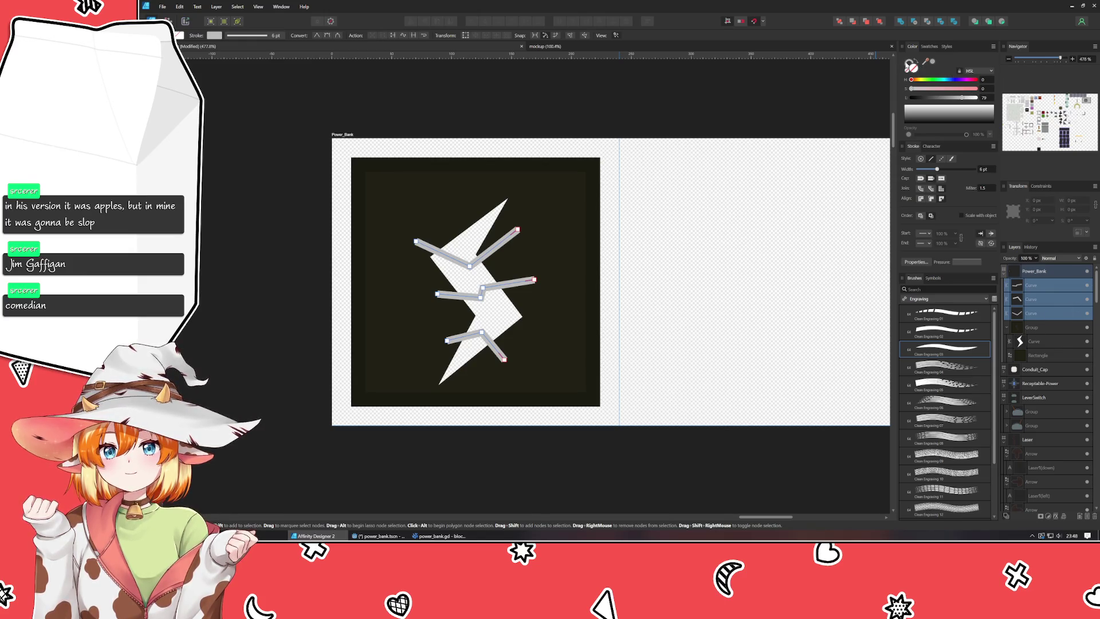
# Give the three cut lines the dark background colour and group them.
pyautogui.click(560, 225)
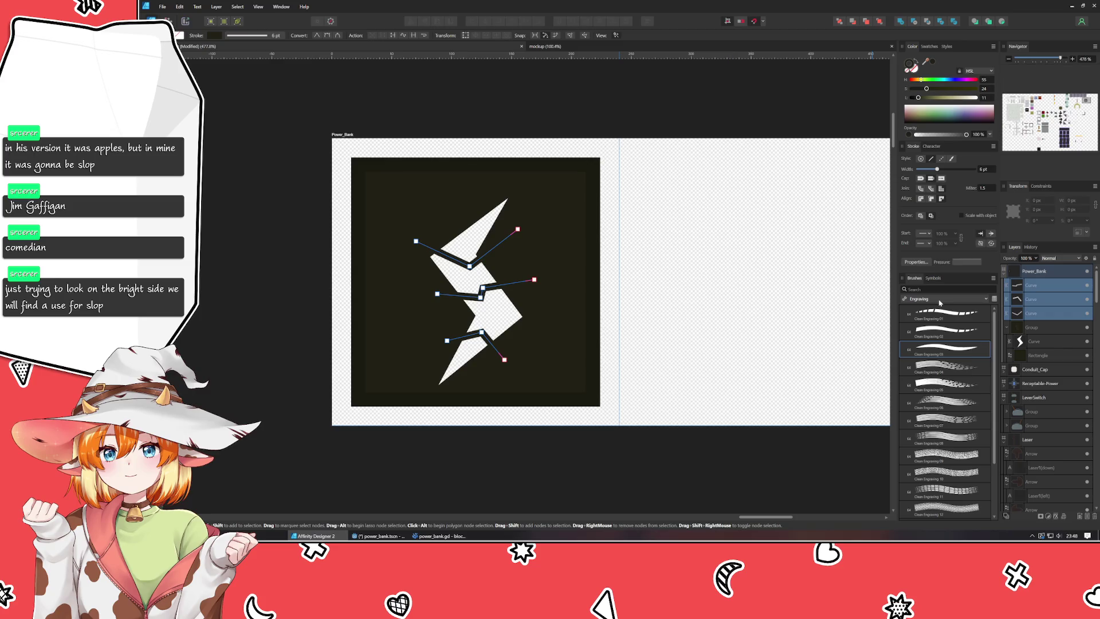
pyautogui.hotkey('ctrl', 'g')
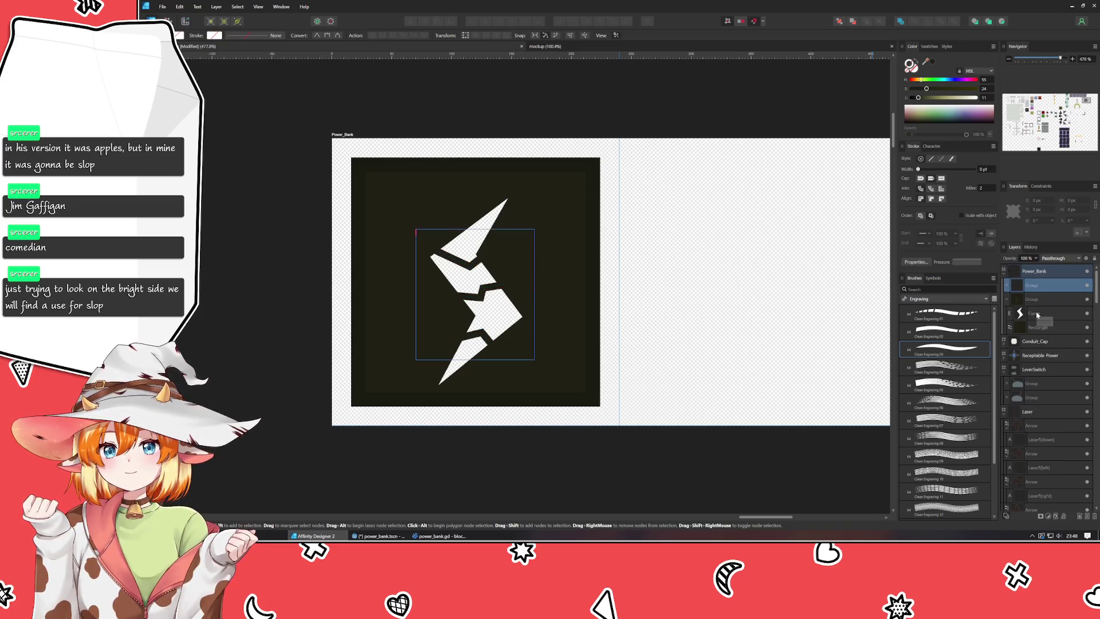
pyautogui.click(703, 429)
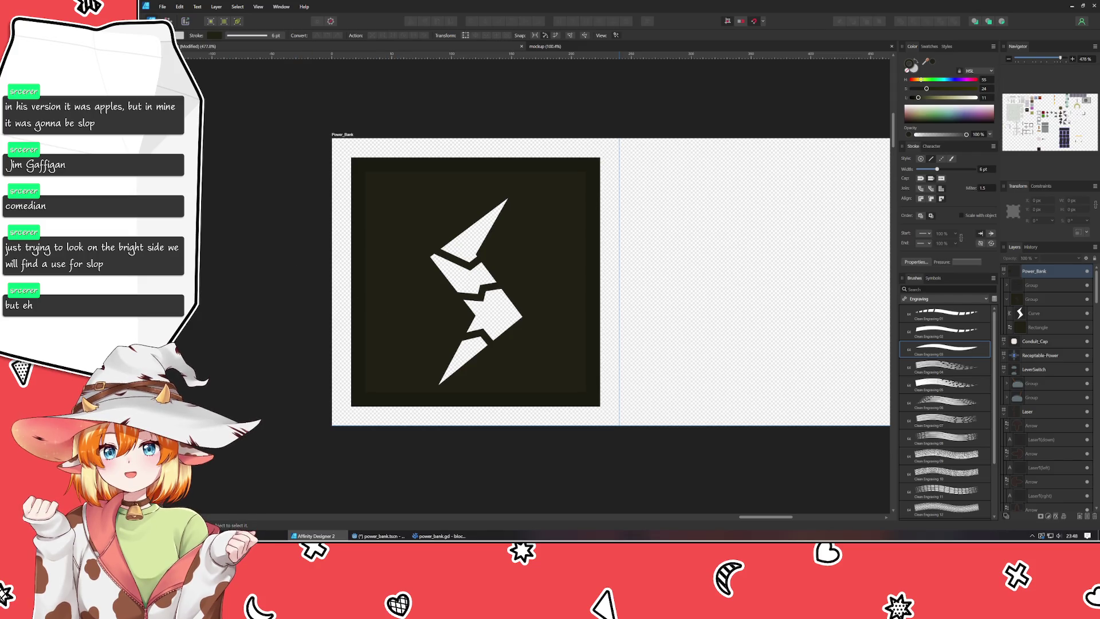
pyautogui.click(491, 339)
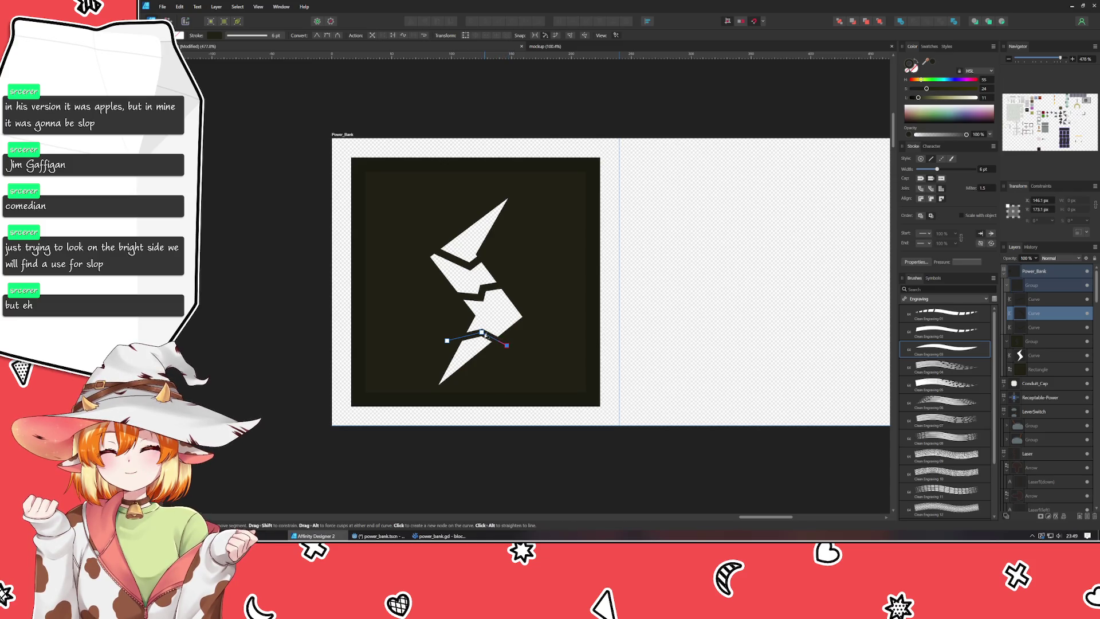
# Adjust the middle cut line's bend nodes and pull its right end slightly left.
pyautogui.click(482, 332)
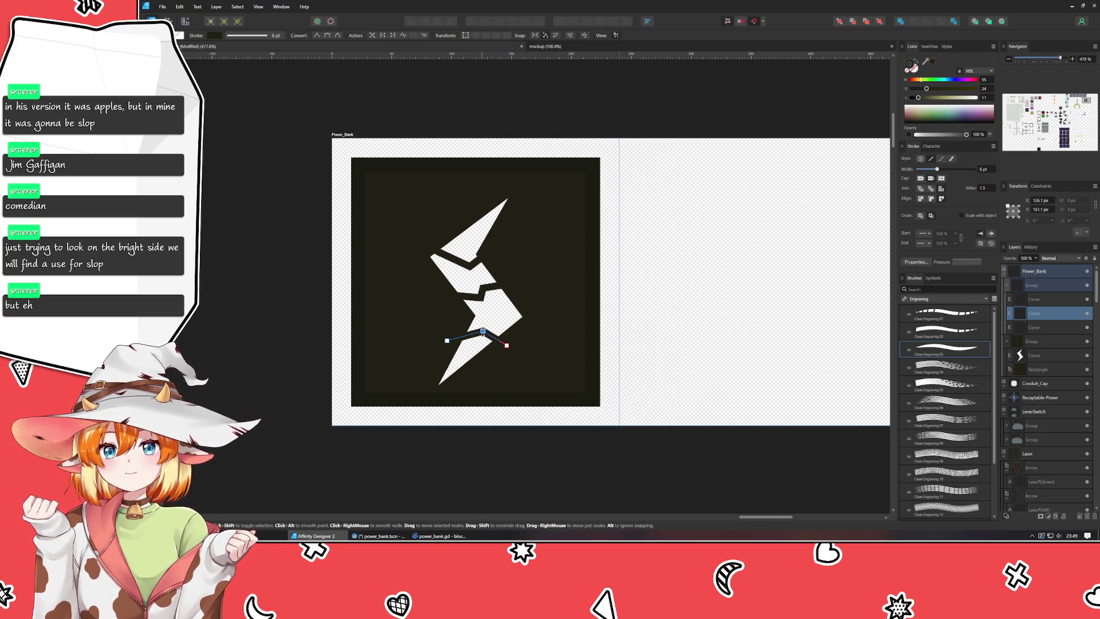
pyautogui.click(480, 298)
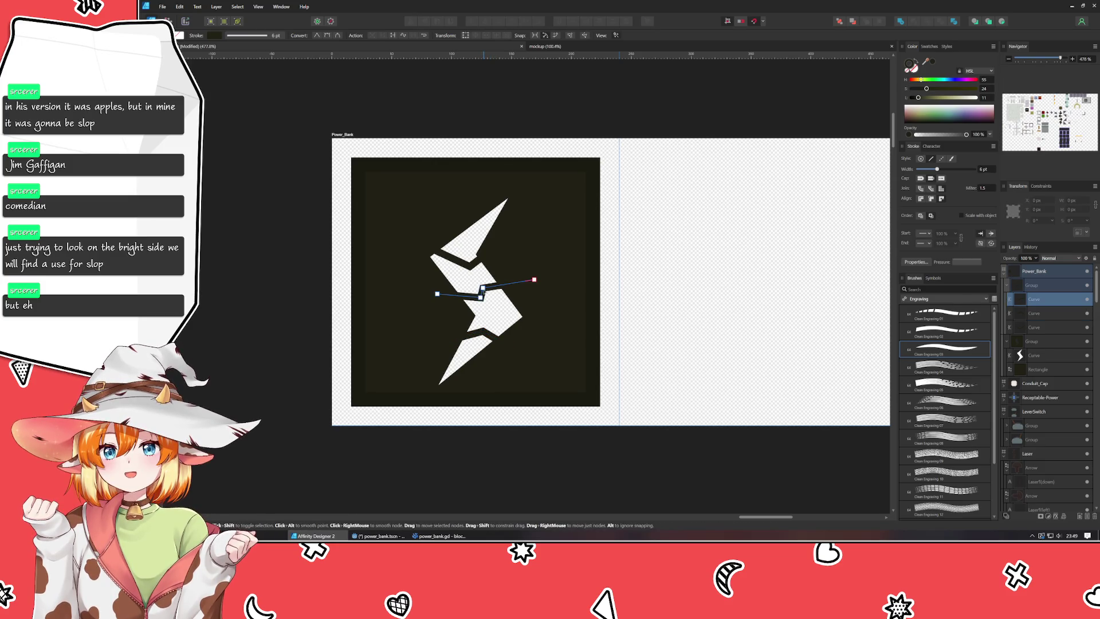
pyautogui.click(486, 287)
pyautogui.click(478, 298)
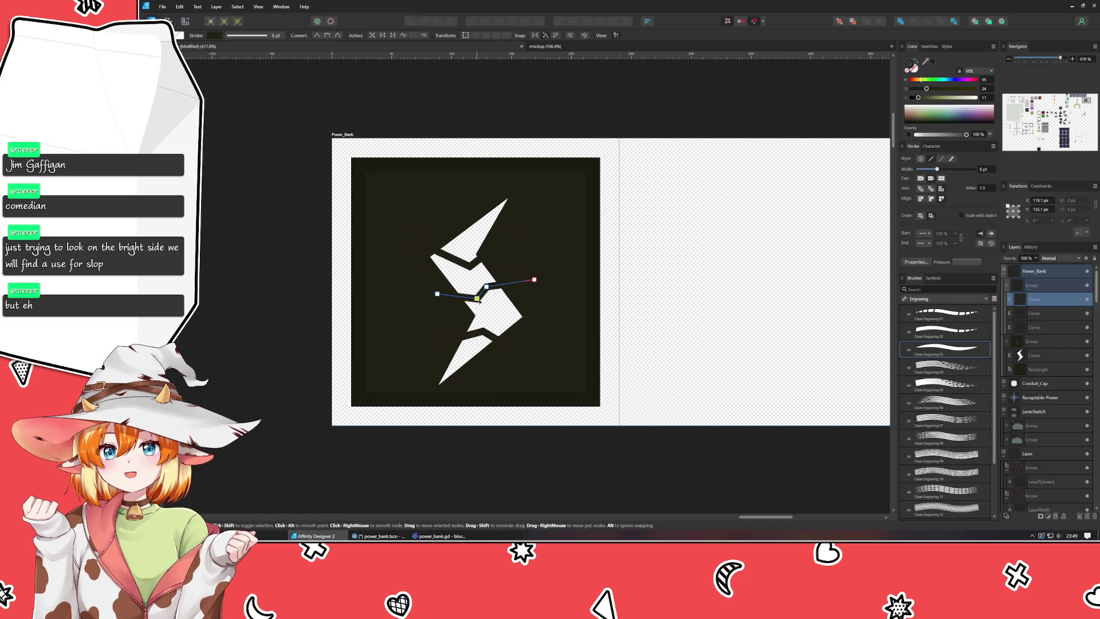
pyautogui.moveTo(534, 279); pyautogui.dragTo(526, 280)
pyautogui.click(336, 331)
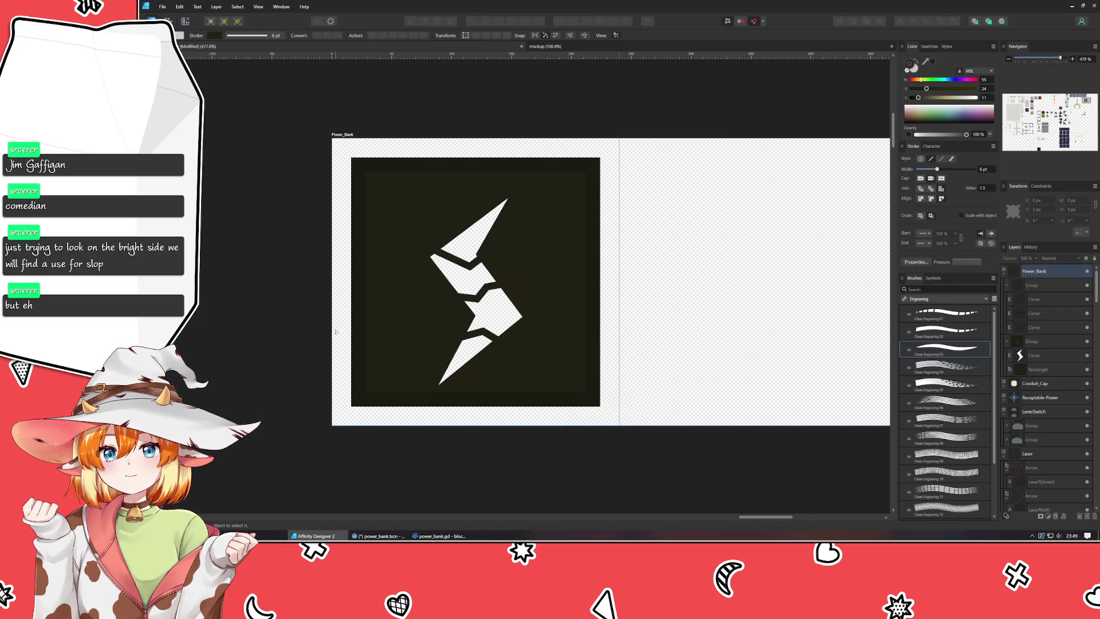
# Move the upper cut line's bend up and to the left.
pyautogui.click(468, 296)
pyautogui.click(473, 294)
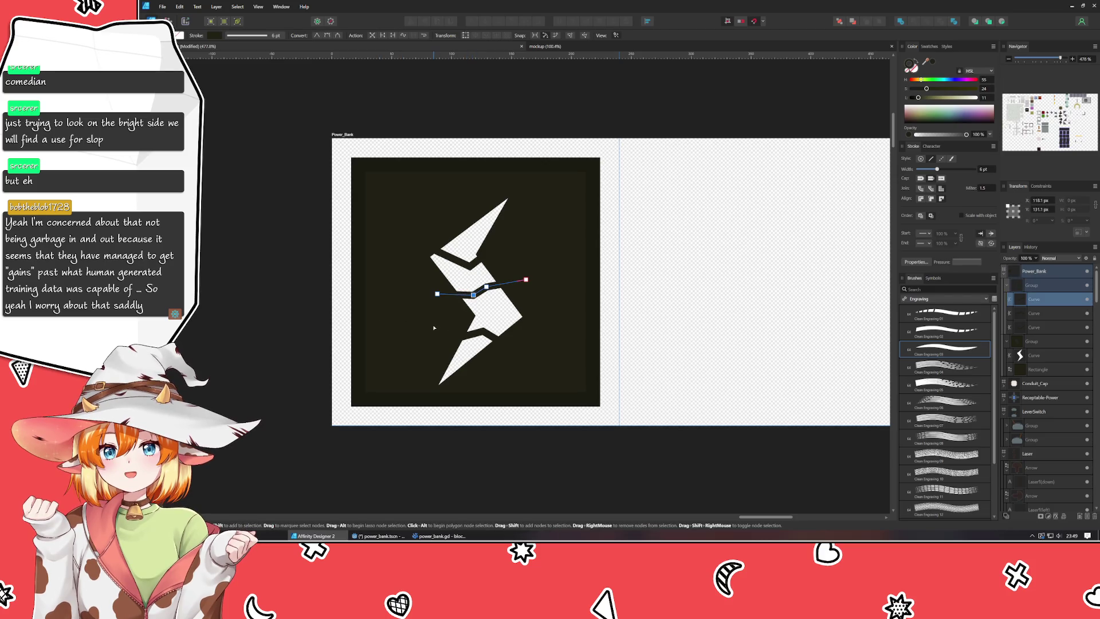
pyautogui.press('v')
pyautogui.click(570, 257)
pyautogui.doubleClick(485, 288)
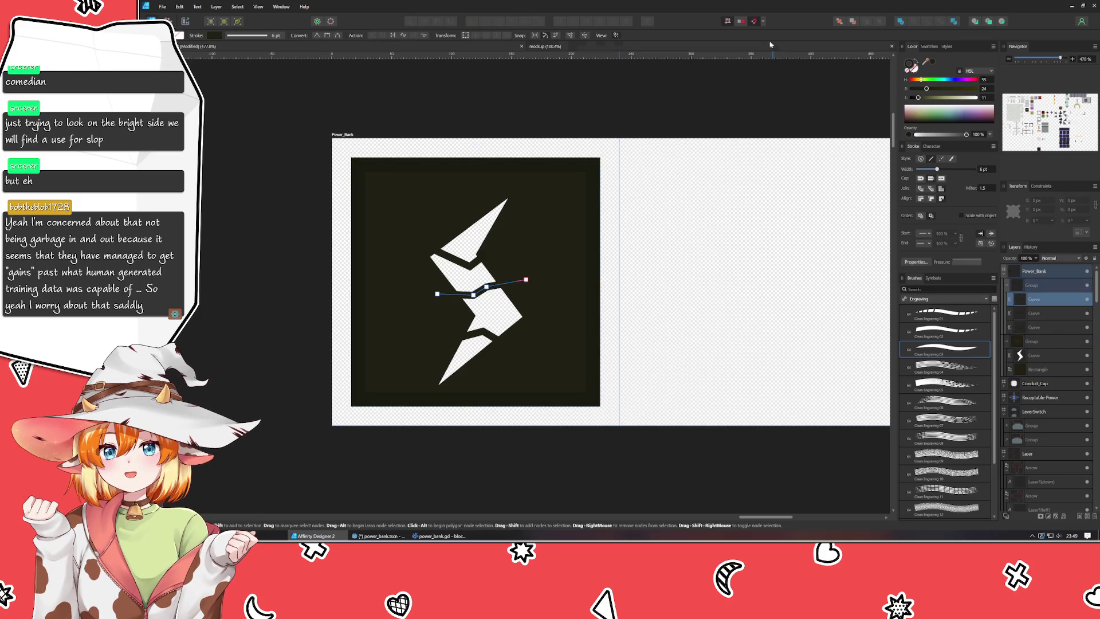
pyautogui.click(454, 259)
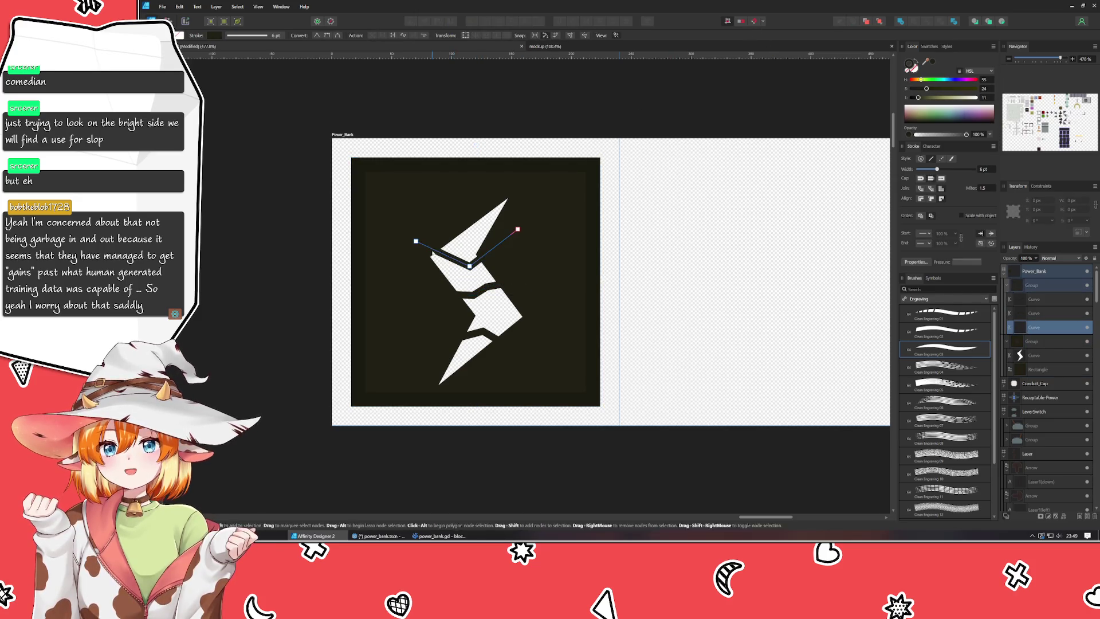
pyautogui.moveTo(470, 267); pyautogui.dragTo(459, 261)
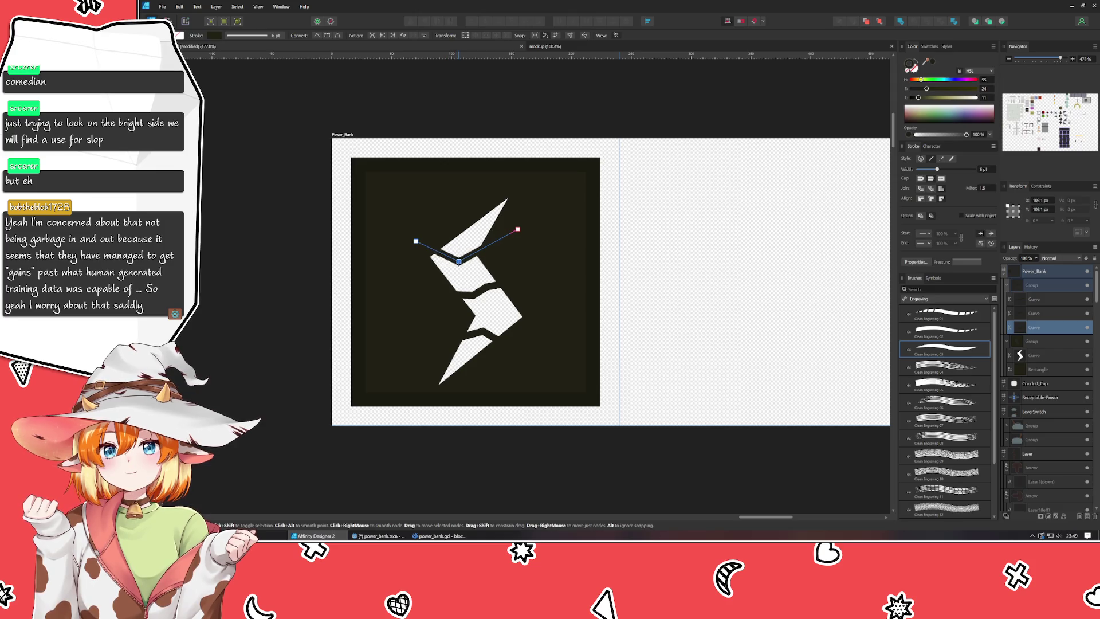
pyautogui.click(654, 289)
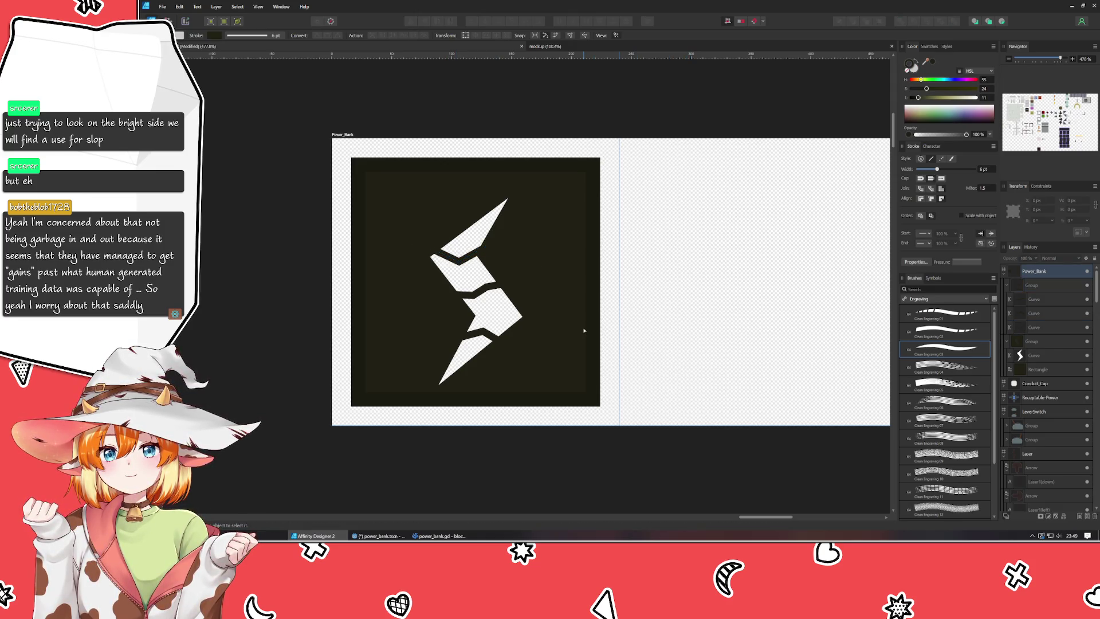
# Reshape the lower cut line by raising its middle bend, nudging its right end up and pulling its left end in.
pyautogui.click(478, 332)
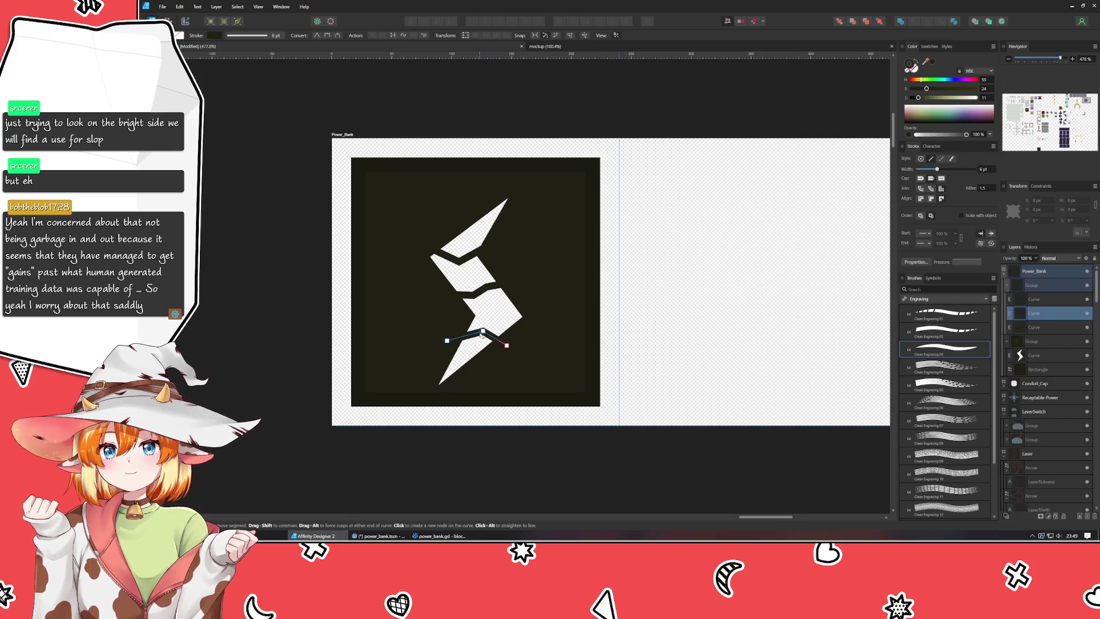
pyautogui.moveTo(491, 352)
pyautogui.mouseDown()
pyautogui.moveTo(489, 324)
pyautogui.moveTo(445, 337)
pyautogui.mouseUp()
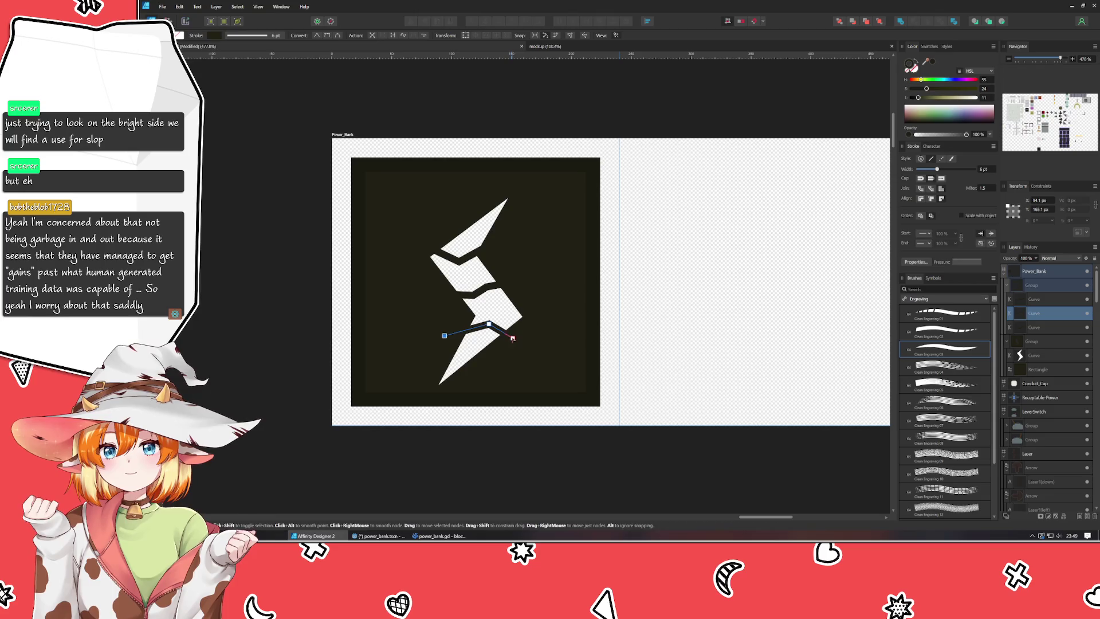
pyautogui.moveTo(512, 339); pyautogui.dragTo(516, 332)
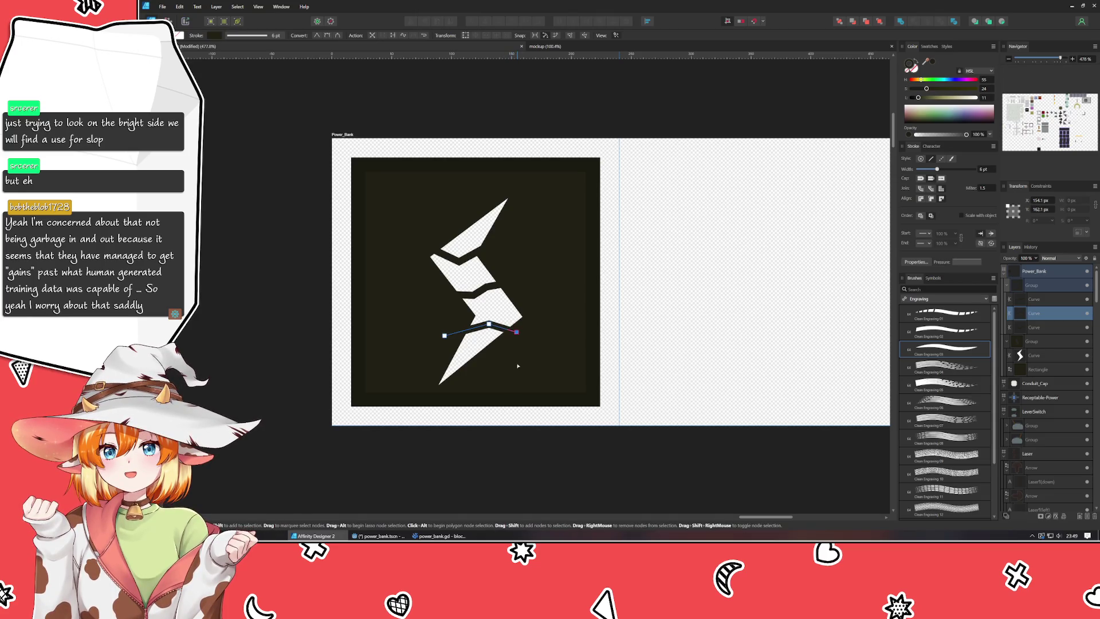
pyautogui.moveTo(444, 335); pyautogui.dragTo(492, 325)
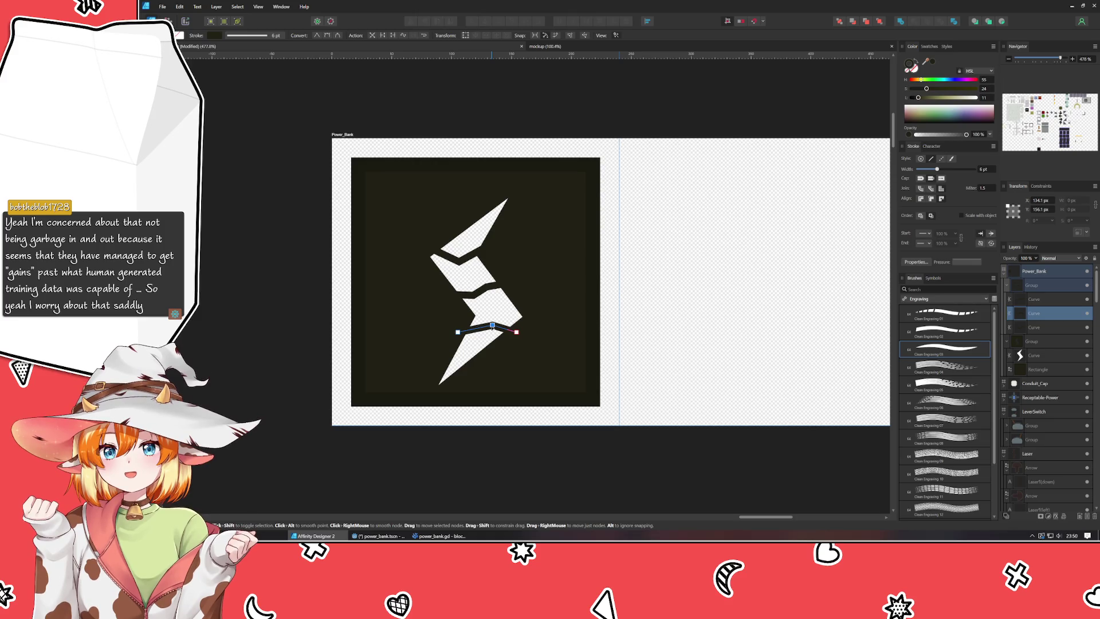
# Select all three cut curves and raise their stroke width from 8 pt to 10 pt.
pyautogui.click(643, 327)
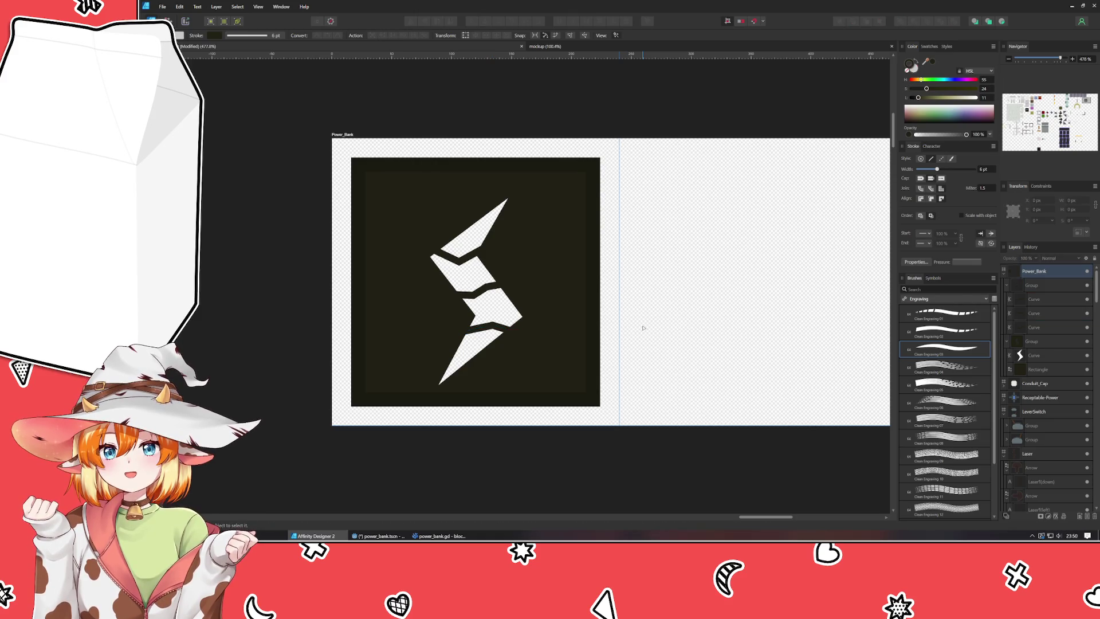
pyautogui.click(1051, 327)
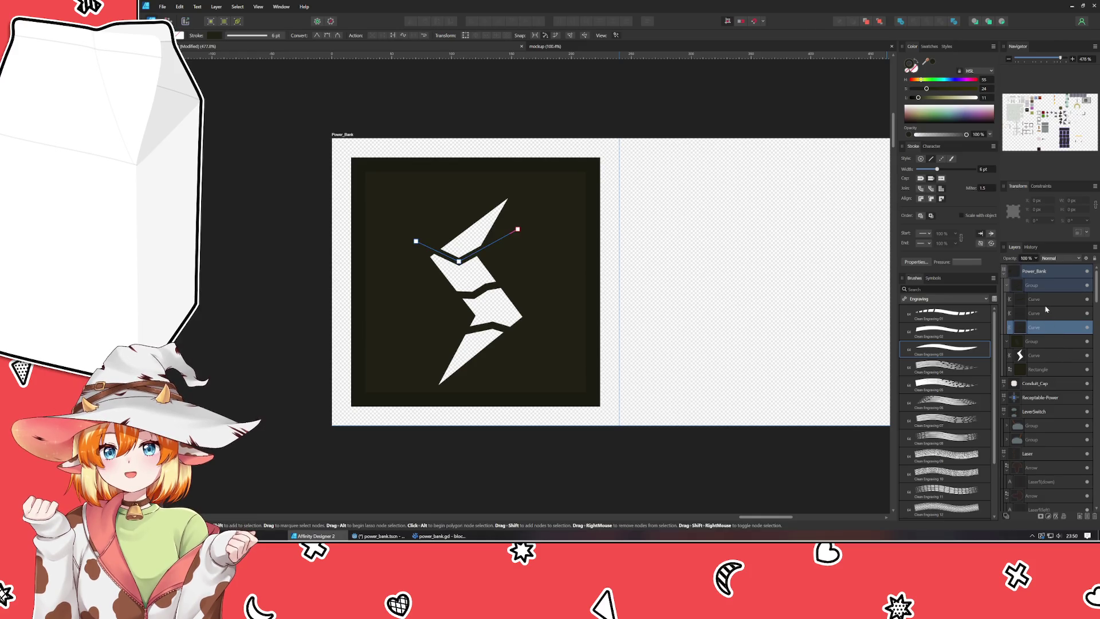
pyautogui.keyDown('shift'); pyautogui.click(1043, 307); pyautogui.keyUp('shift')
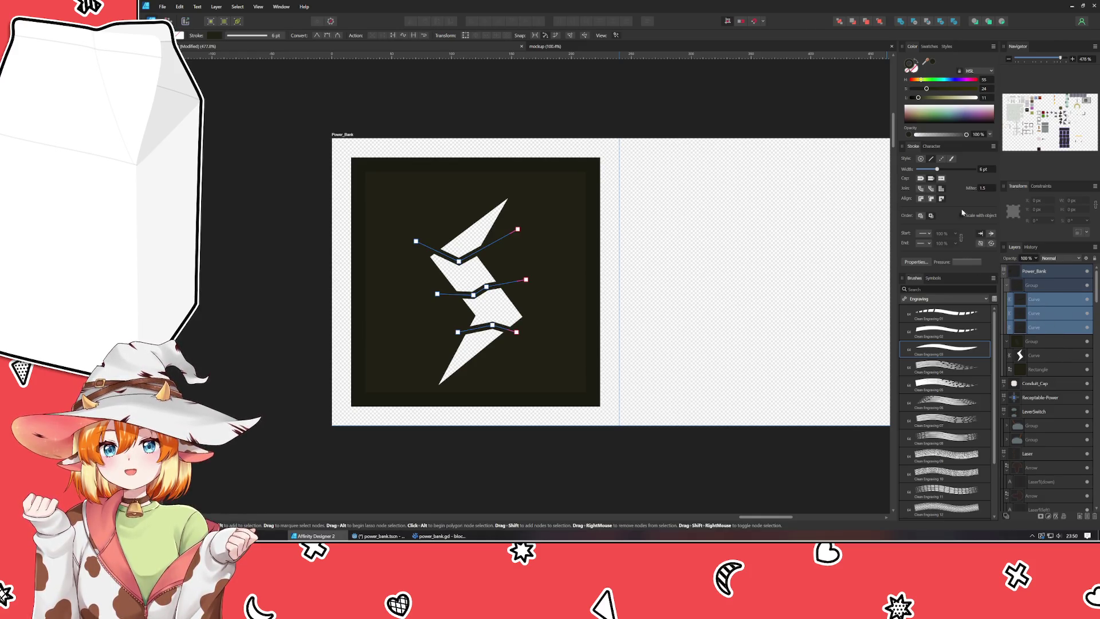
pyautogui.scroll(3, 992, 167)
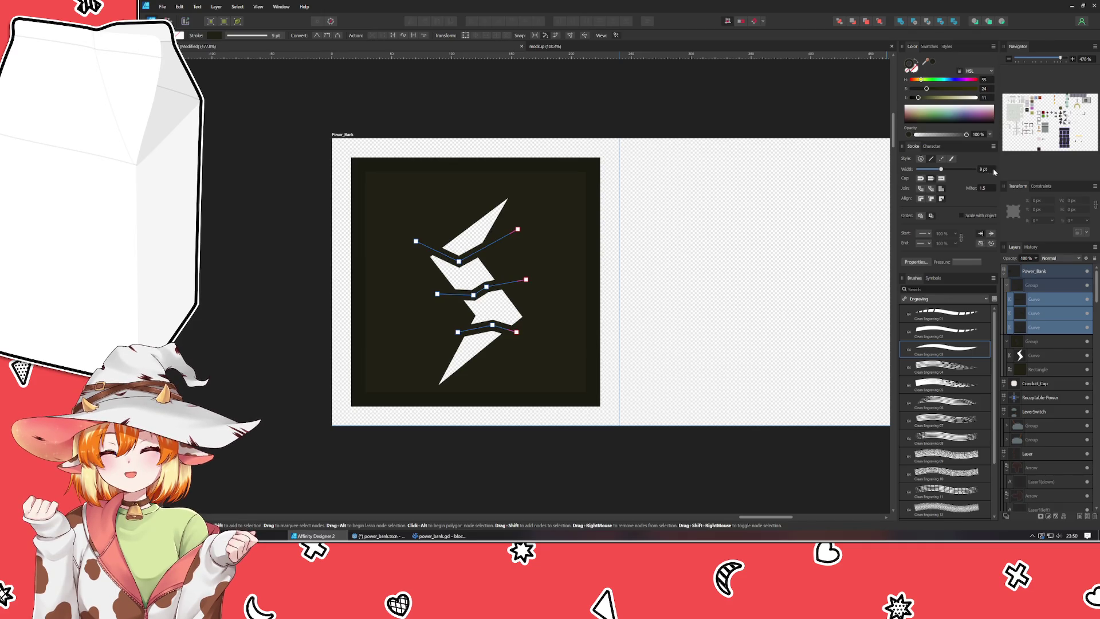
pyautogui.scroll(-1, 994, 171)
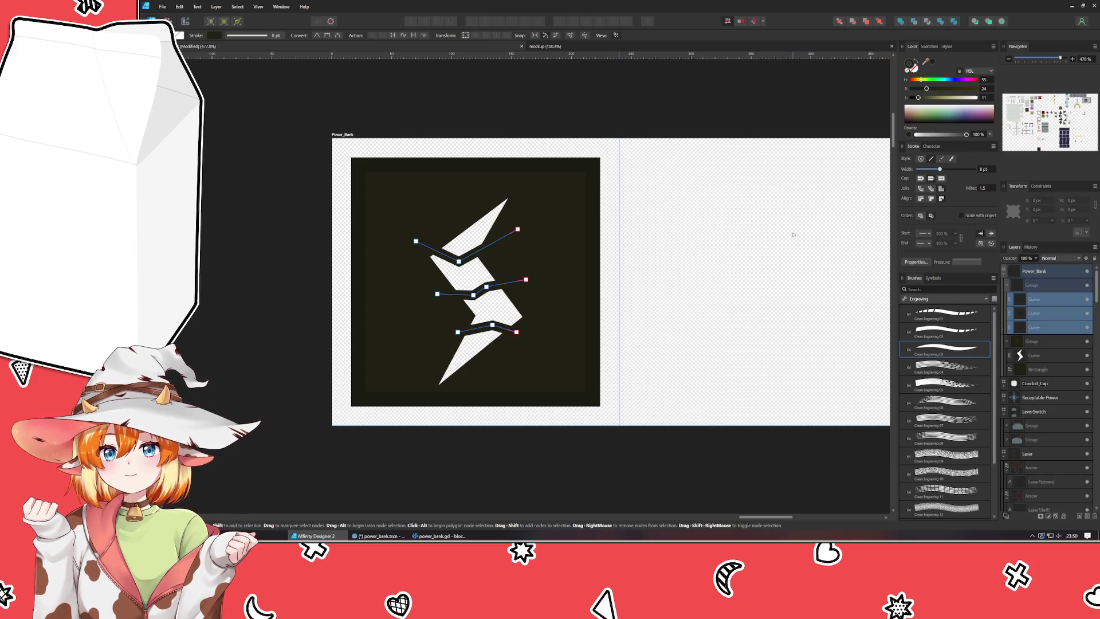
pyautogui.scroll(2, 992, 174)
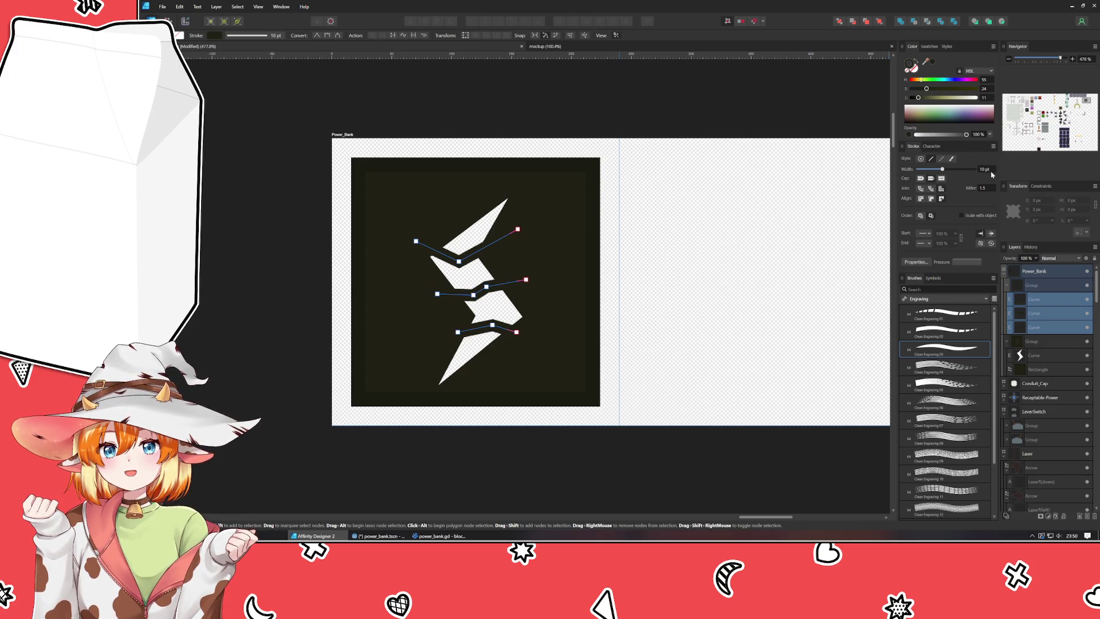
pyautogui.click(736, 291)
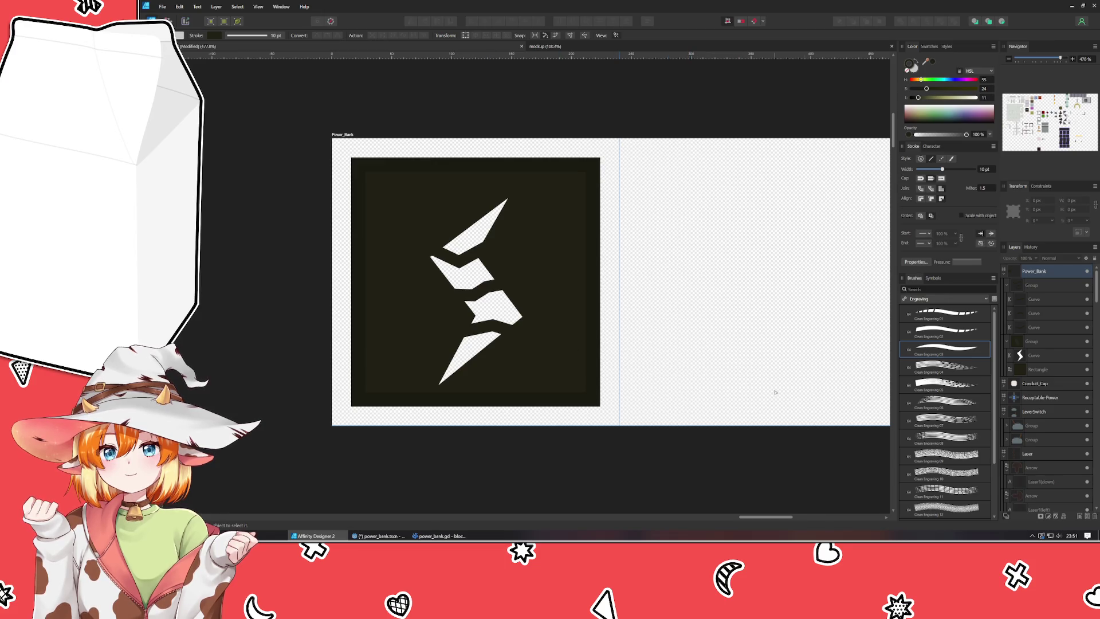
# Raise the top cut's middle node slightly and shift the lowest cut up about 8 px.
pyautogui.click(1047, 331)
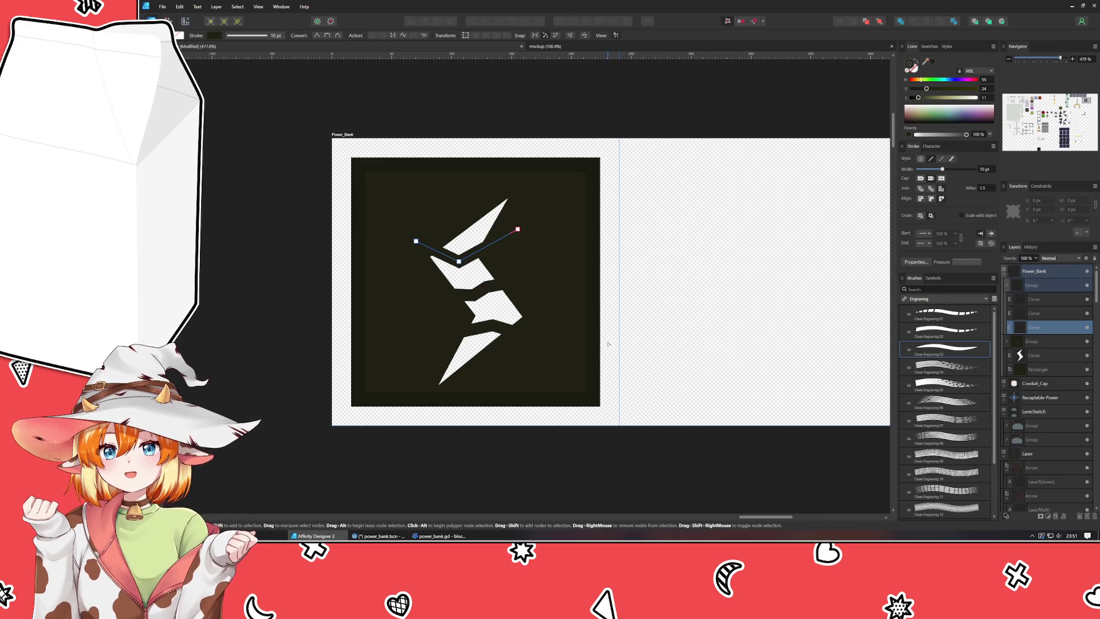
pyautogui.moveTo(460, 262); pyautogui.dragTo(460, 258)
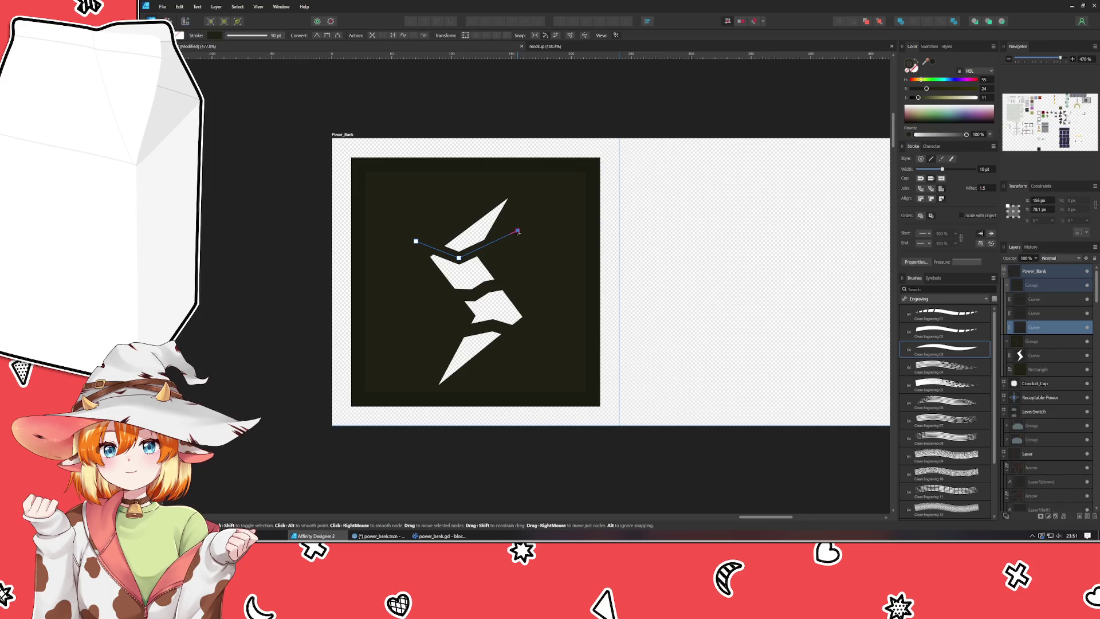
pyautogui.click(1034, 313)
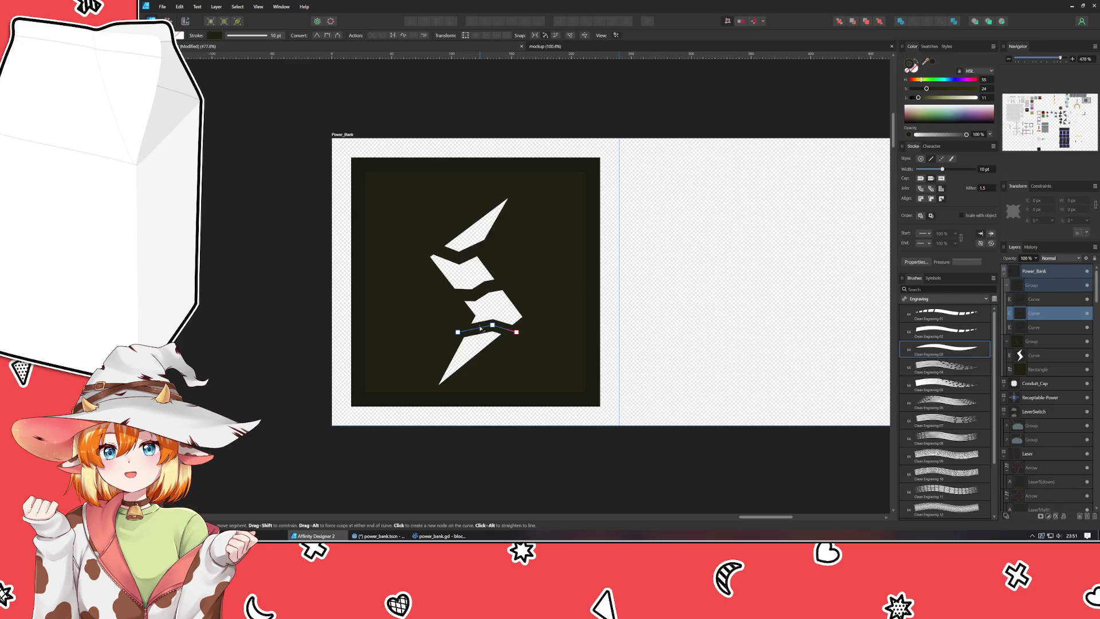
pyautogui.moveTo(453, 343); pyautogui.dragTo(560, 315)
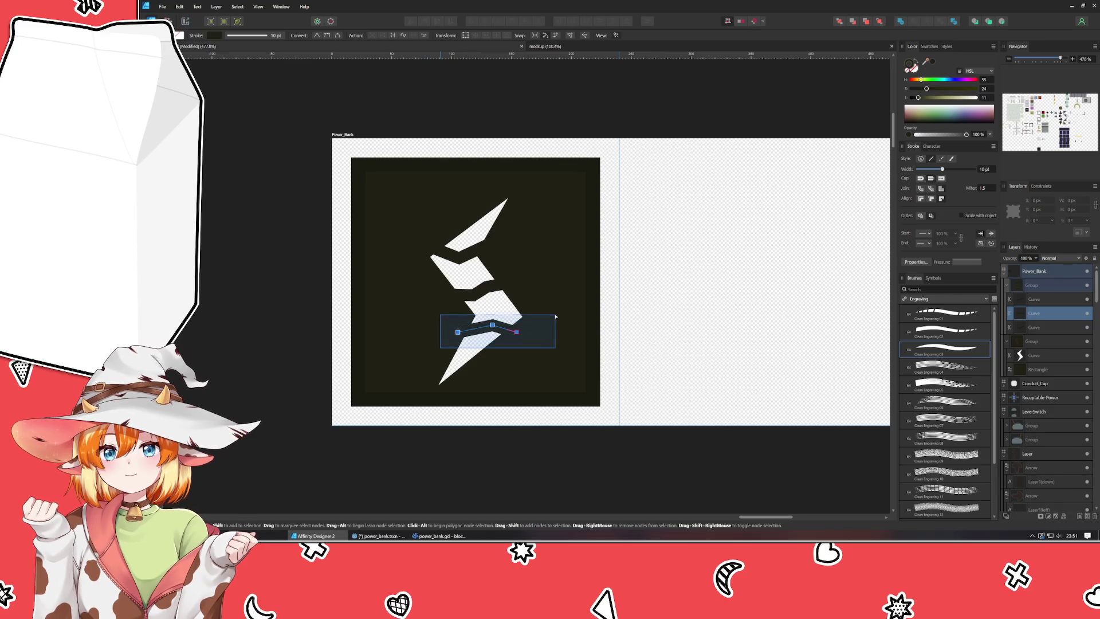
pyautogui.moveTo(492, 327); pyautogui.dragTo(492, 334)
pyautogui.press('Up')
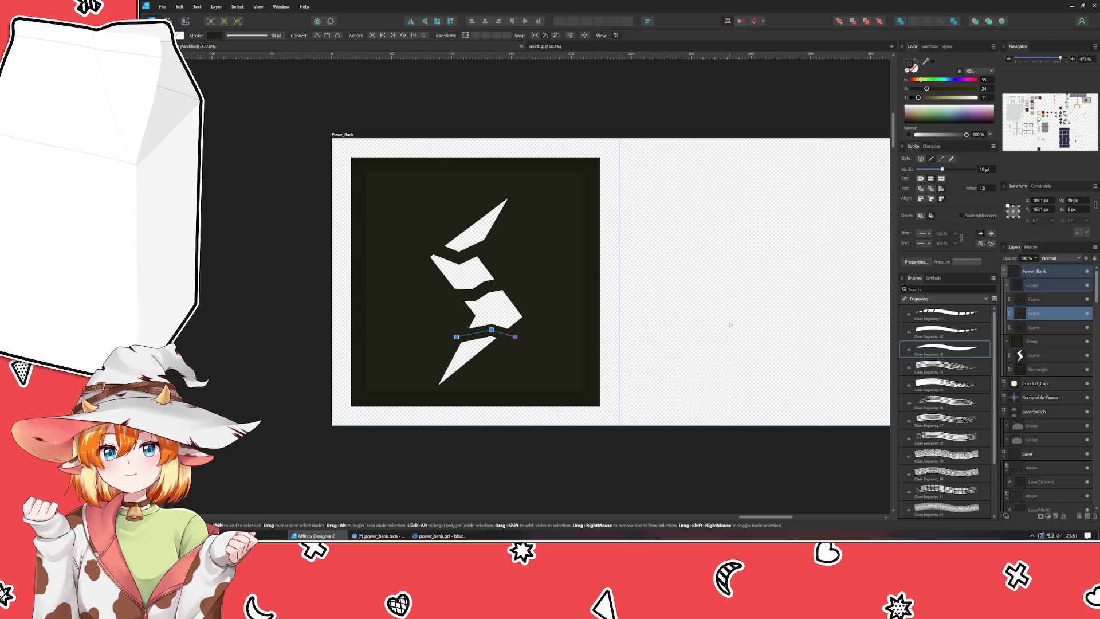
pyautogui.moveTo(492, 331); pyautogui.dragTo(488, 329)
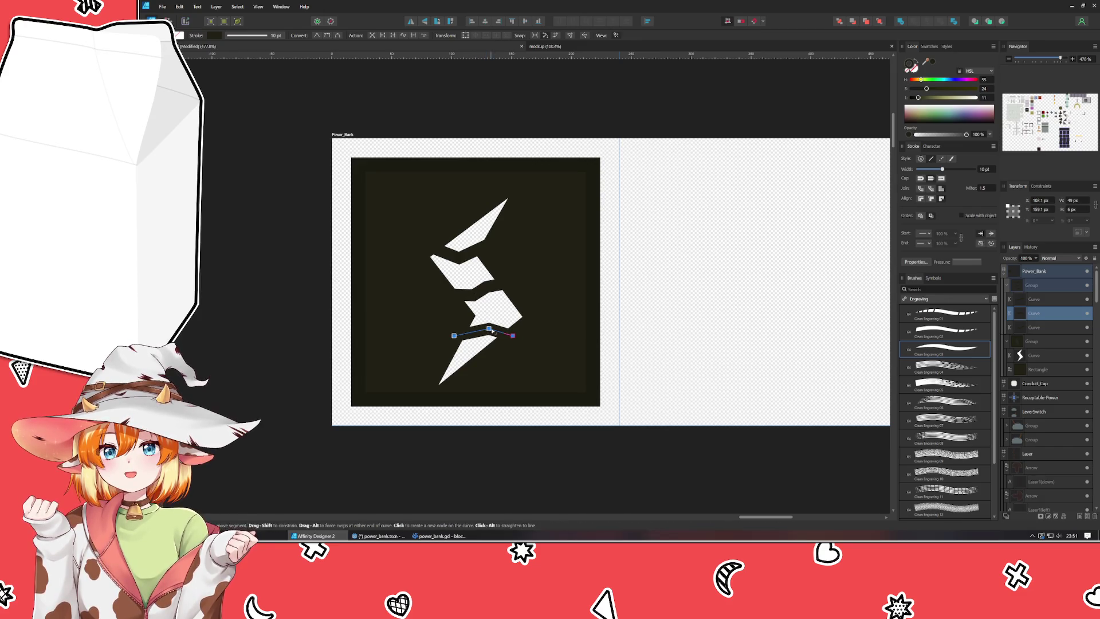
pyautogui.click(748, 331)
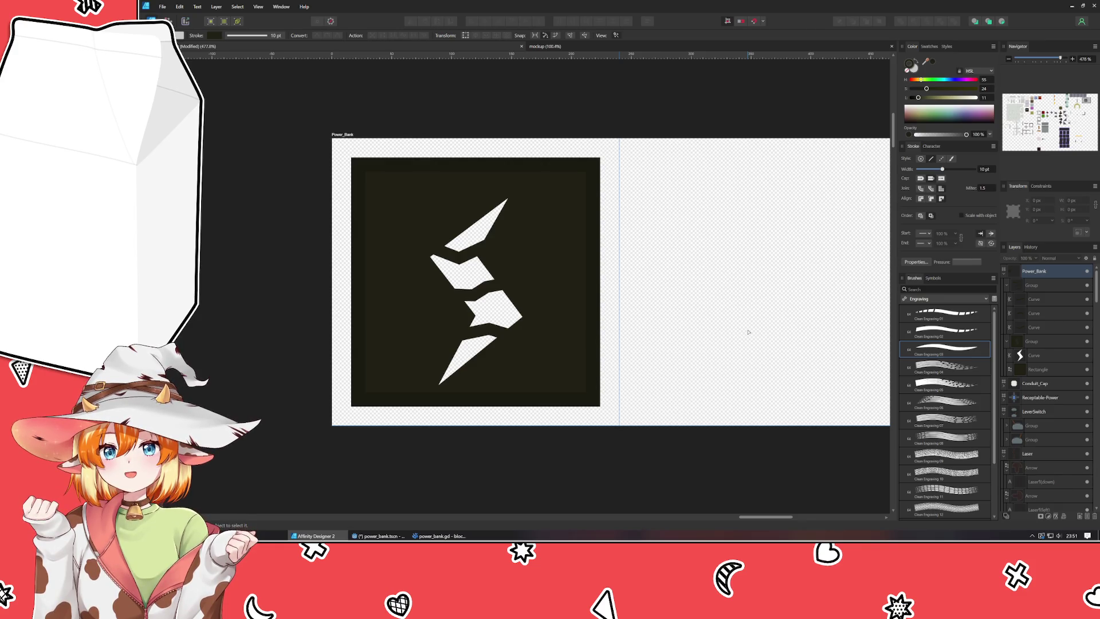
pyautogui.scroll(-1, 748, 332)
pyautogui.moveTo(748, 331)
pyautogui.mouseDown()
pyautogui.moveTo(755, 340)
pyautogui.moveTo(543, 378)
pyautogui.mouseUp()
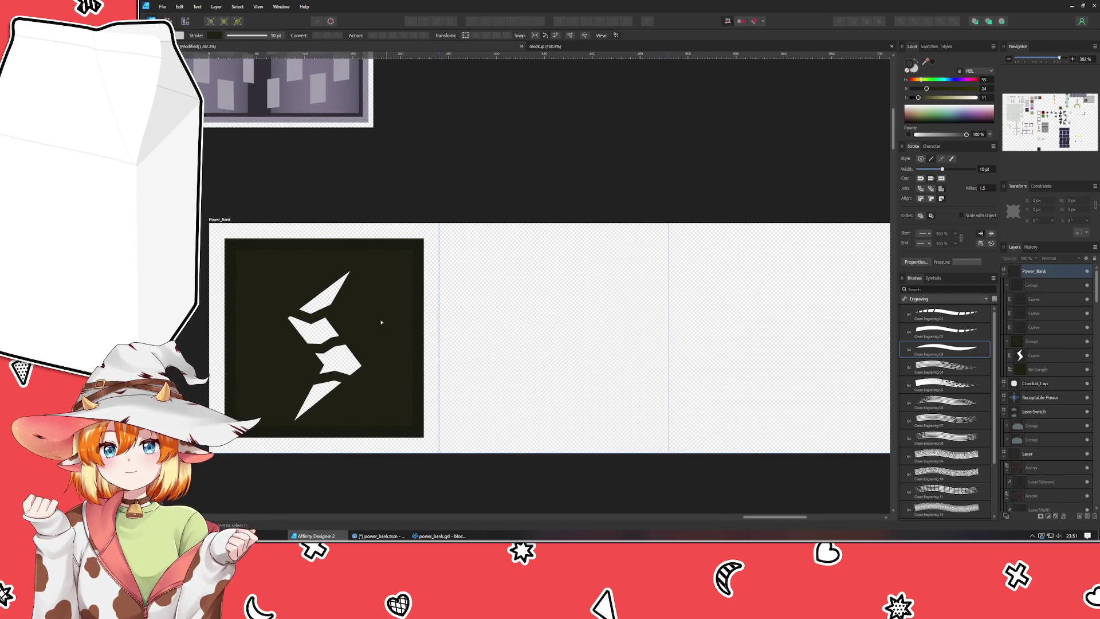
pyautogui.click(304, 315)
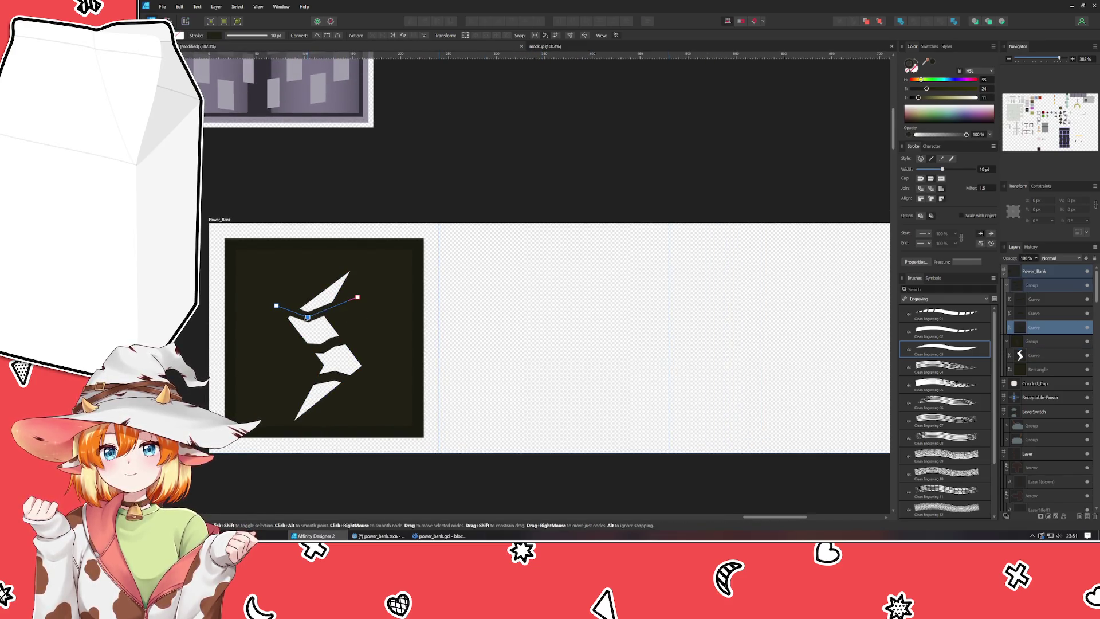
pyautogui.click(580, 338)
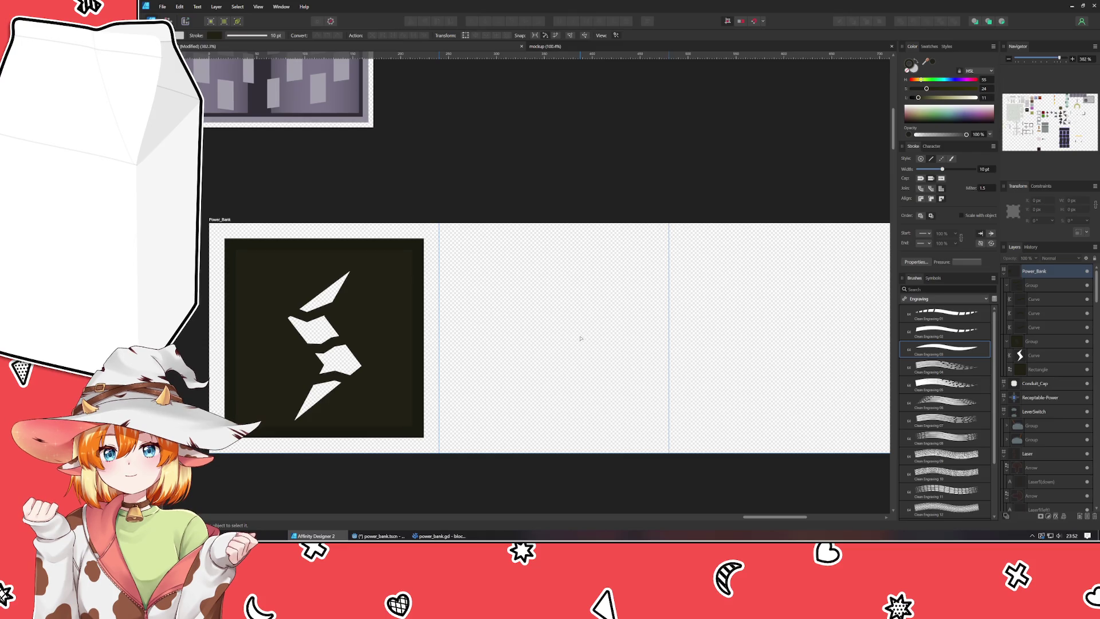
pyautogui.doubleClick(335, 347)
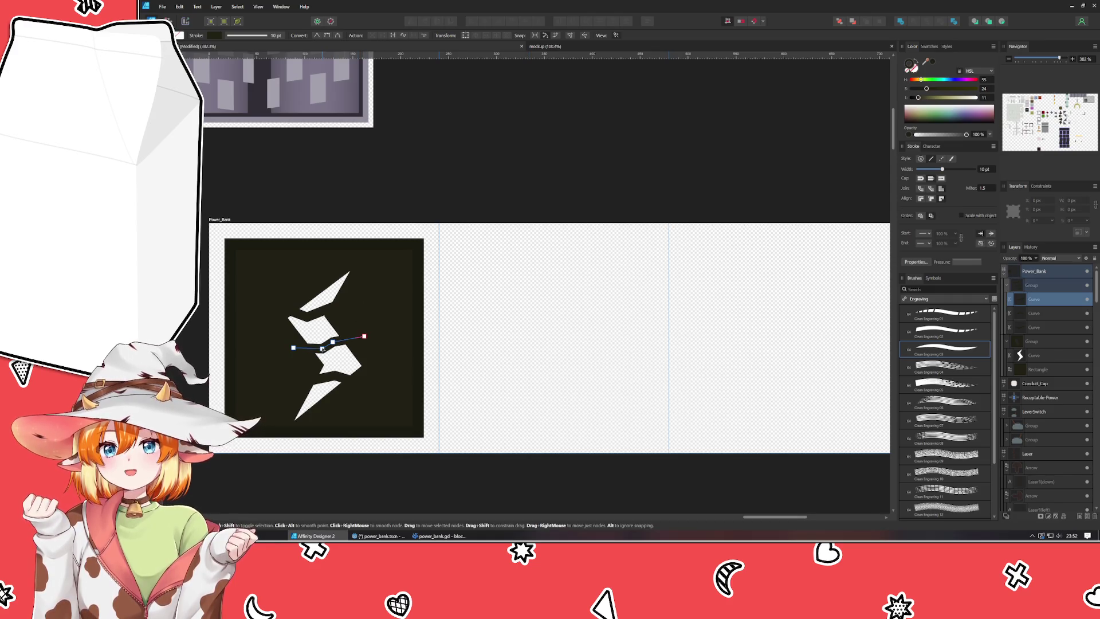
pyautogui.moveTo(272, 333)
pyautogui.mouseDown()
pyautogui.moveTo(349, 369)
pyautogui.moveTo(332, 367)
pyautogui.mouseUp()
pyautogui.hotkey('ctrl', 'd')
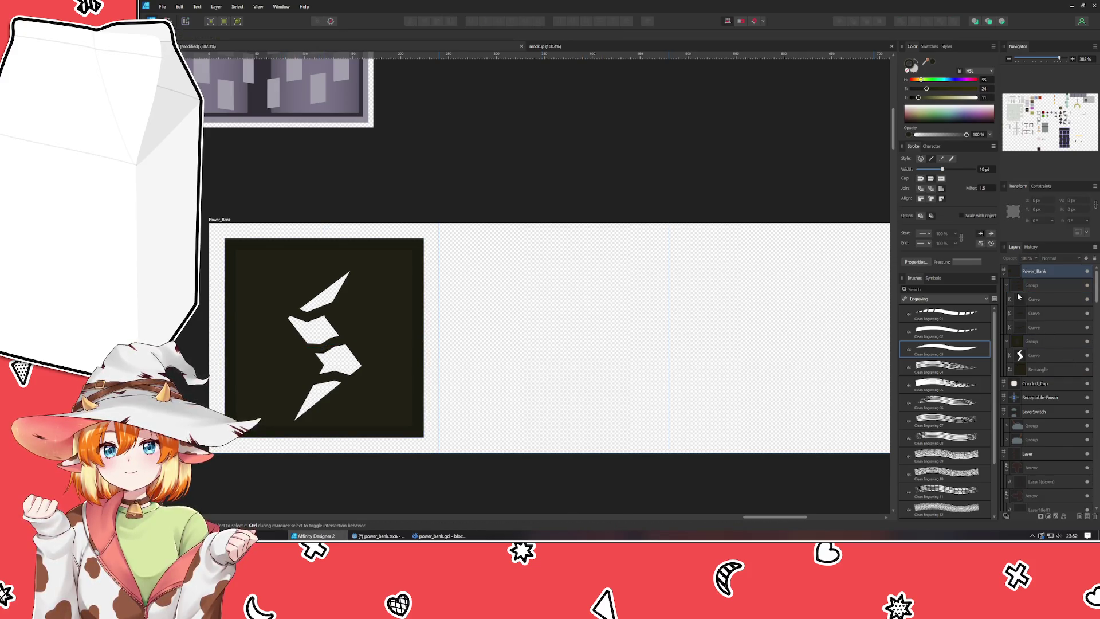
# Select the outer Power_Bank tile group in the Layers panel with the Move tool active.
pyautogui.click(1007, 273)
pyautogui.click(1007, 274)
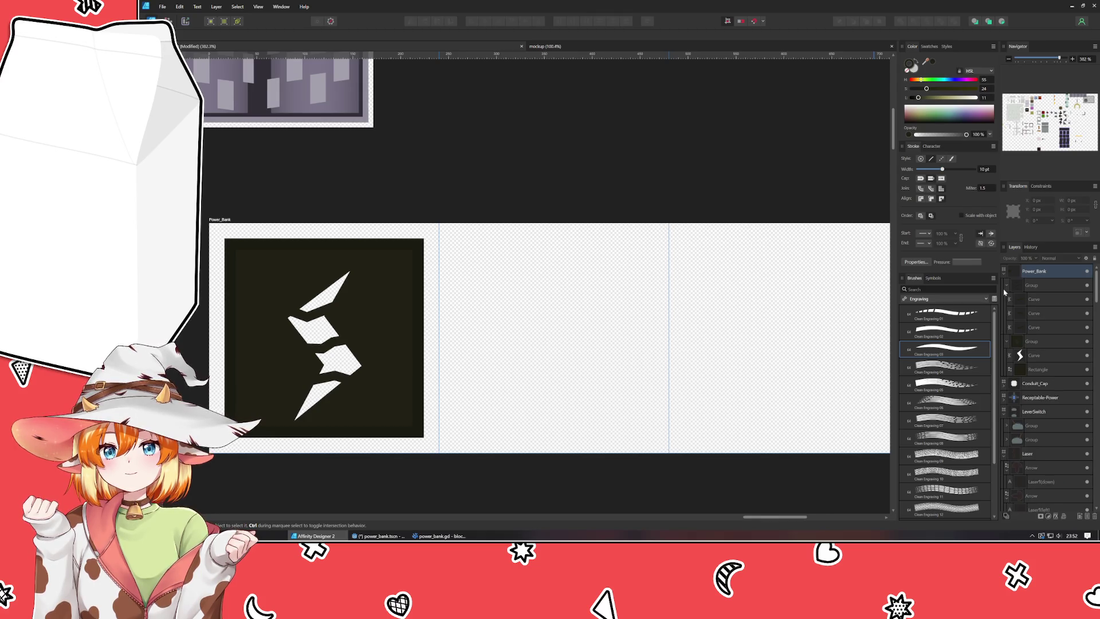
pyautogui.click(1006, 299)
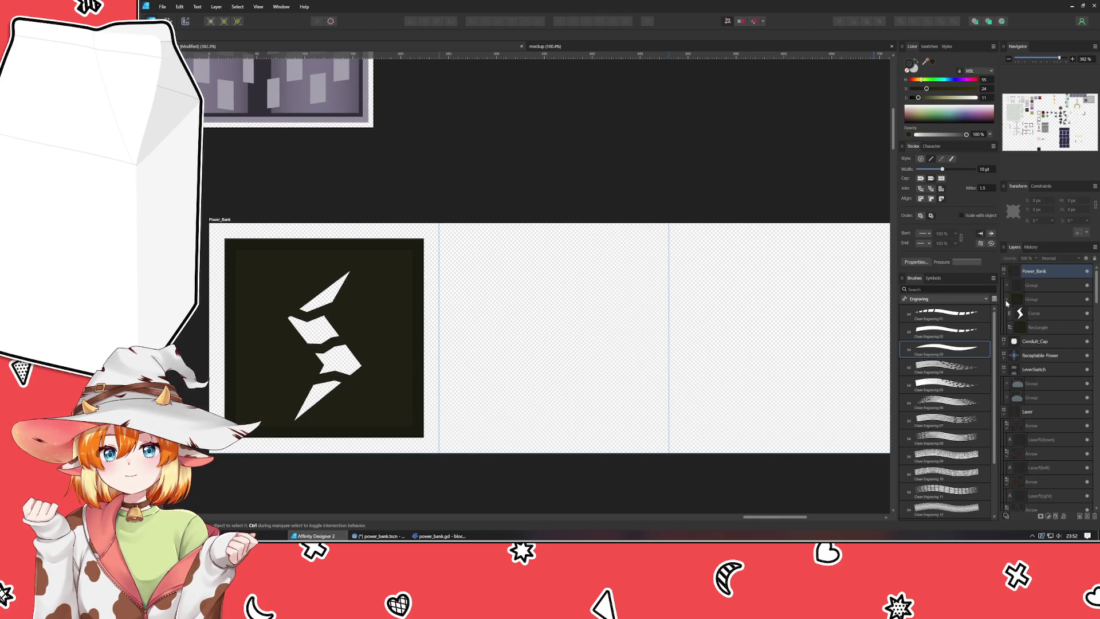
pyautogui.click(1040, 299)
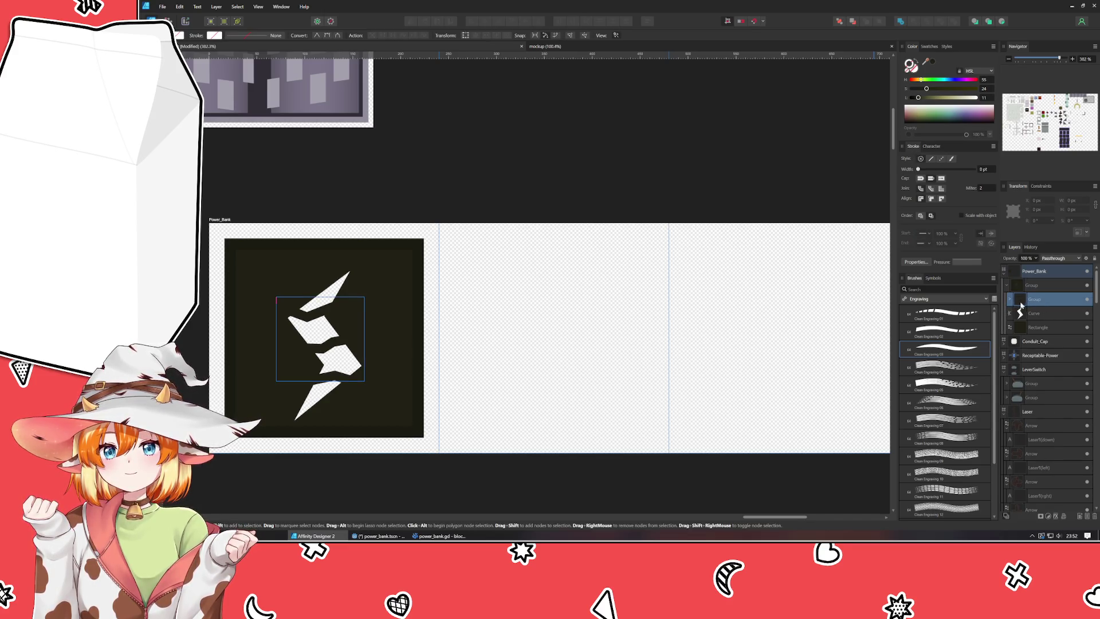
pyautogui.click(1007, 285)
pyautogui.click(1050, 289)
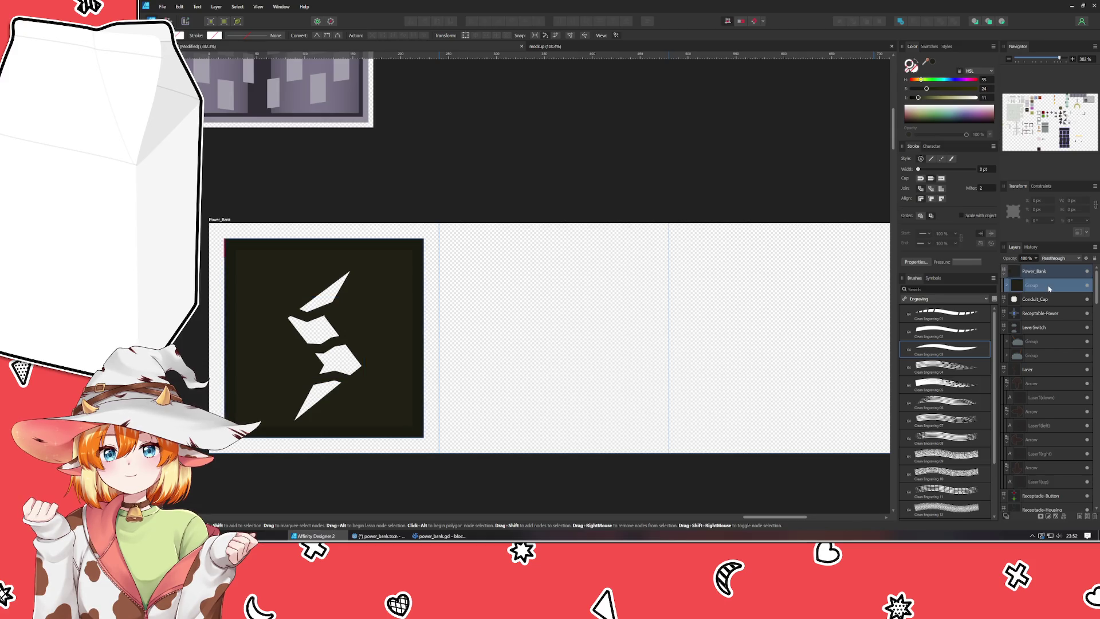
pyautogui.press('v')
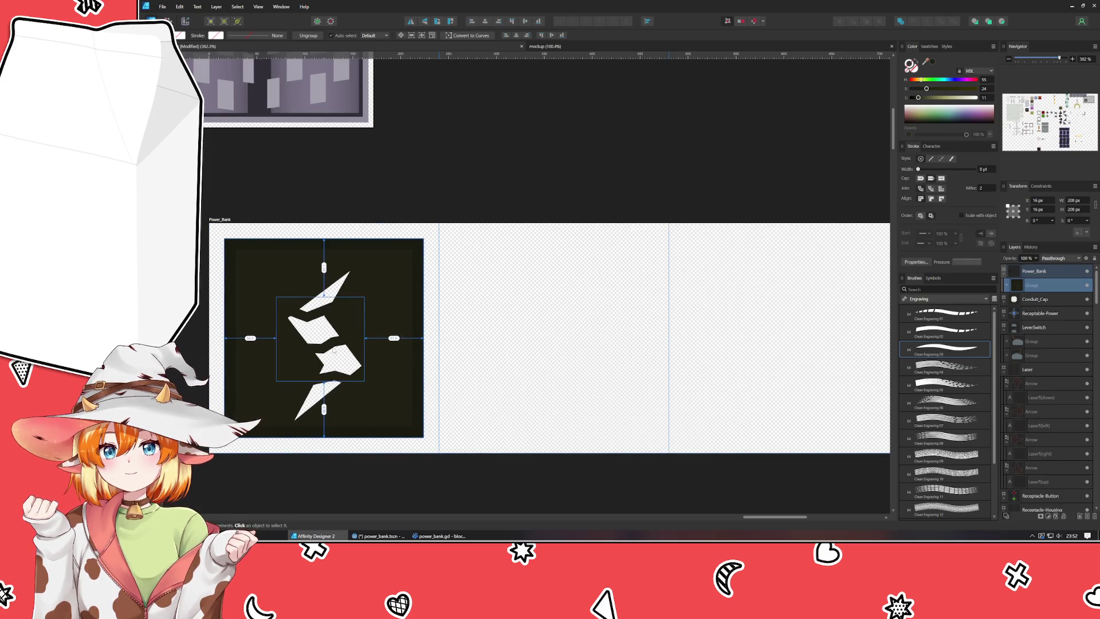
pyautogui.scroll(-5, 532, 405)
pyautogui.scroll(3, 544, 409)
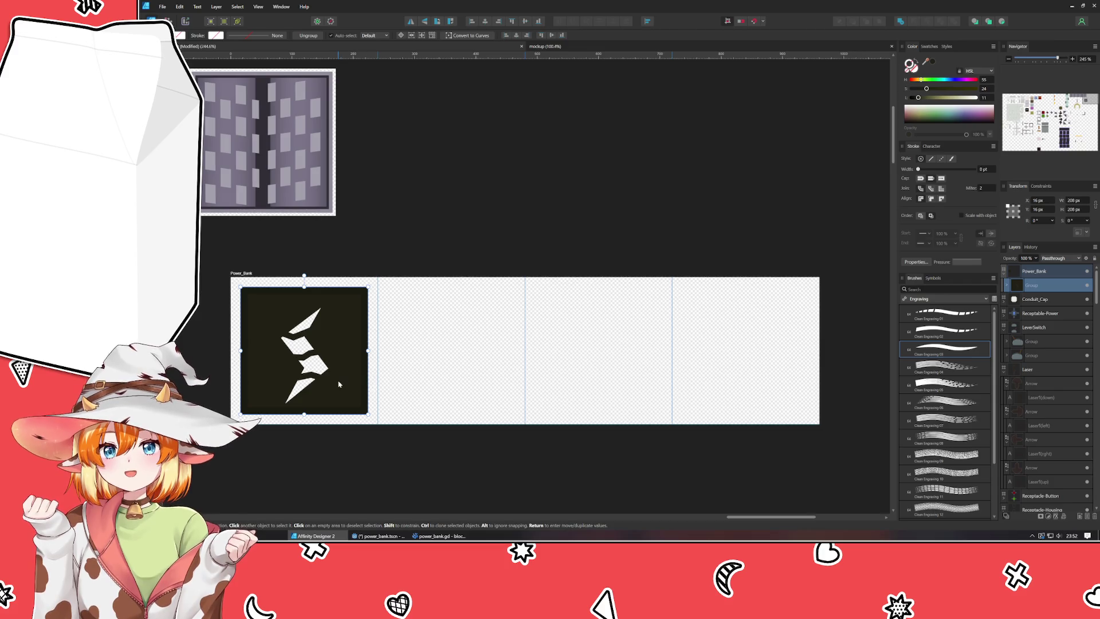
# Clone the tile into the second cell, then undo and remove the copy, leaving one tile.
pyautogui.moveTo(341, 384); pyautogui.dragTo(490, 386)
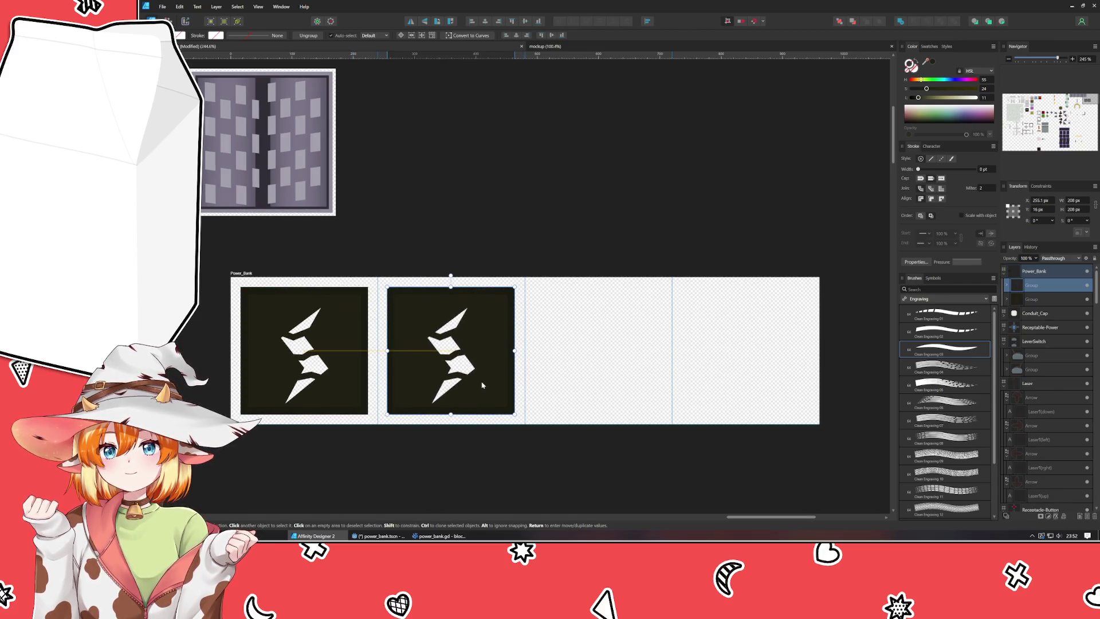
pyautogui.hotkey('ctrl', 'z')
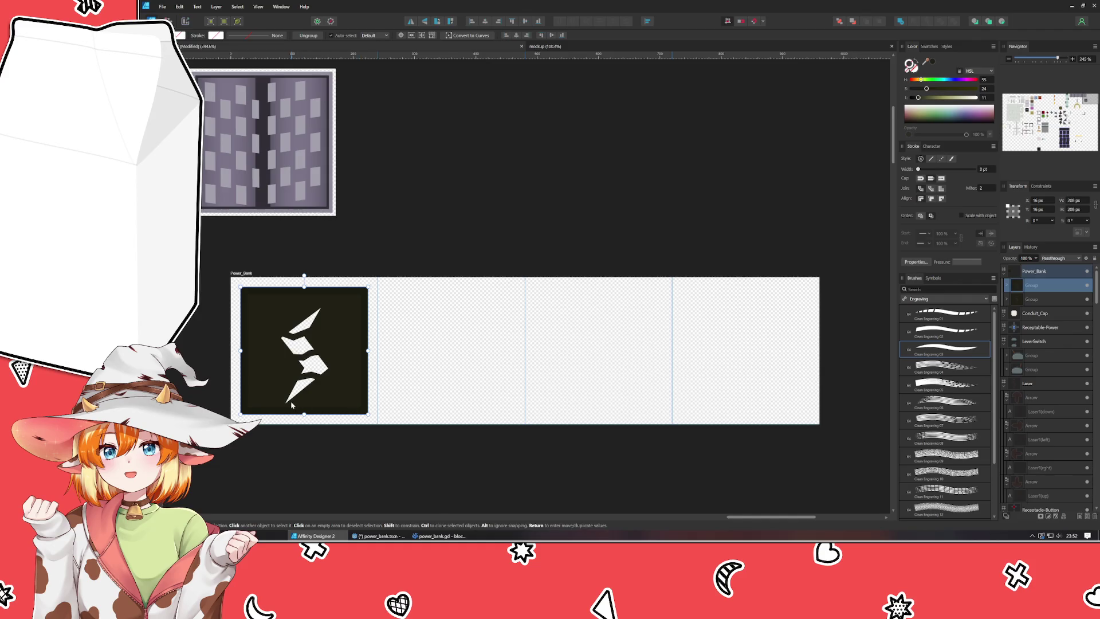
pyautogui.scroll(3, 291, 403)
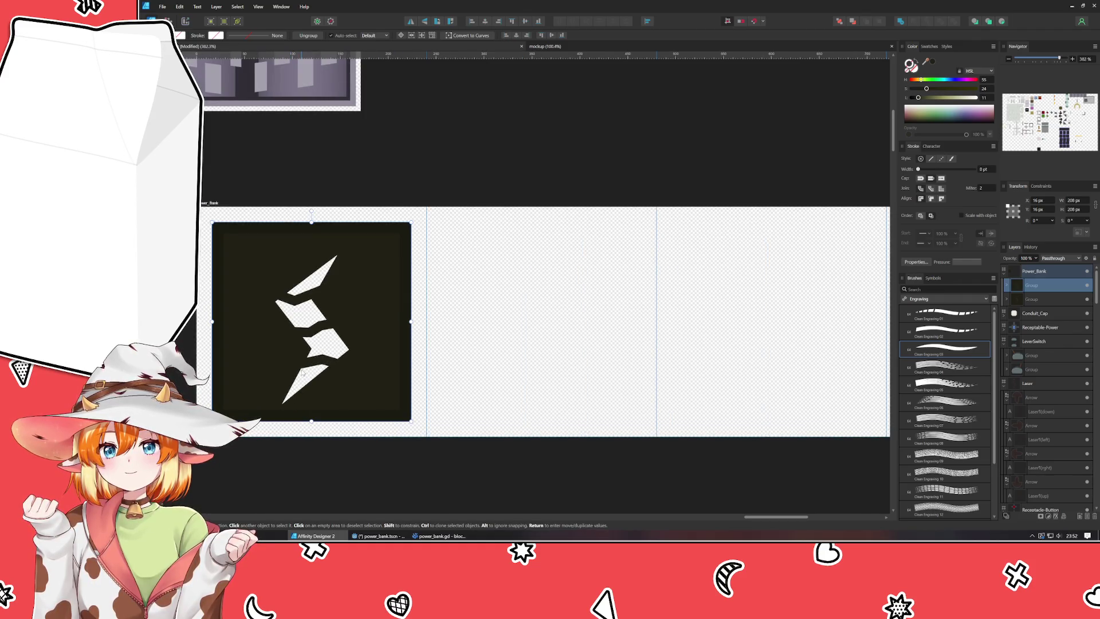
pyautogui.hotkey('ctrl', 'z')
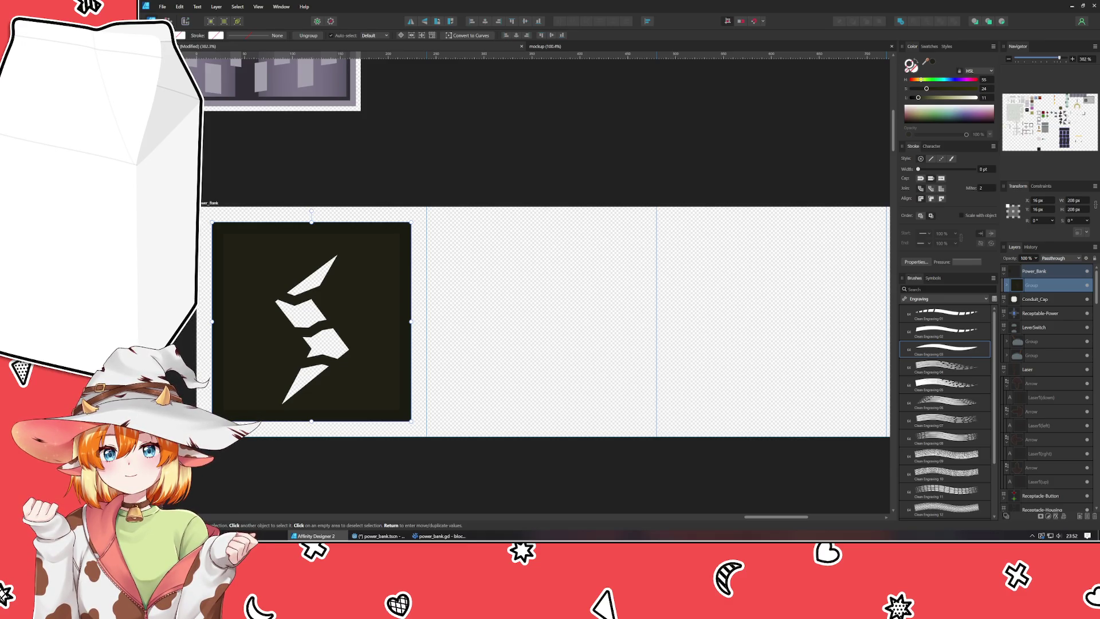
pyautogui.press('p')
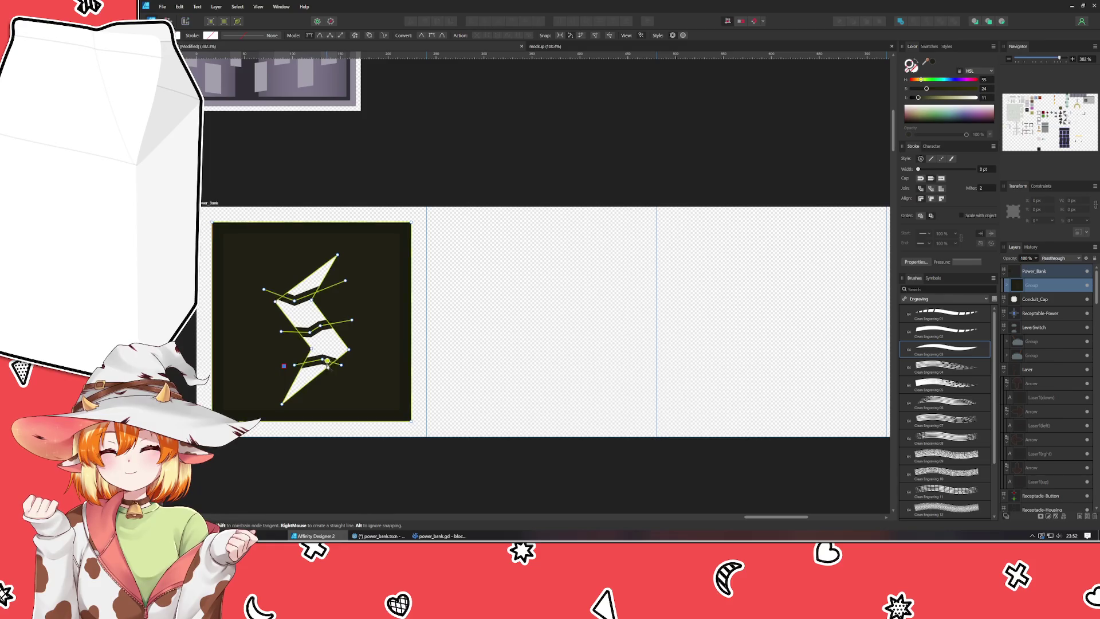
# Draw a closed pen shape covering the lowest bolt piece.
pyautogui.click(283, 366)
pyautogui.click(322, 359)
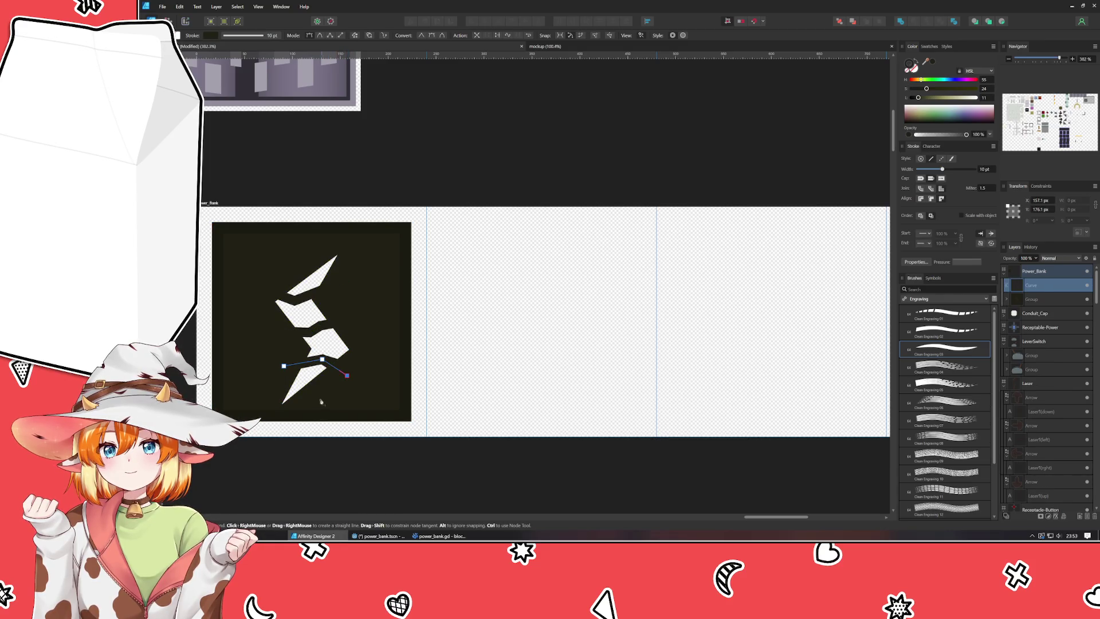
pyautogui.click(279, 414)
pyautogui.click(284, 366)
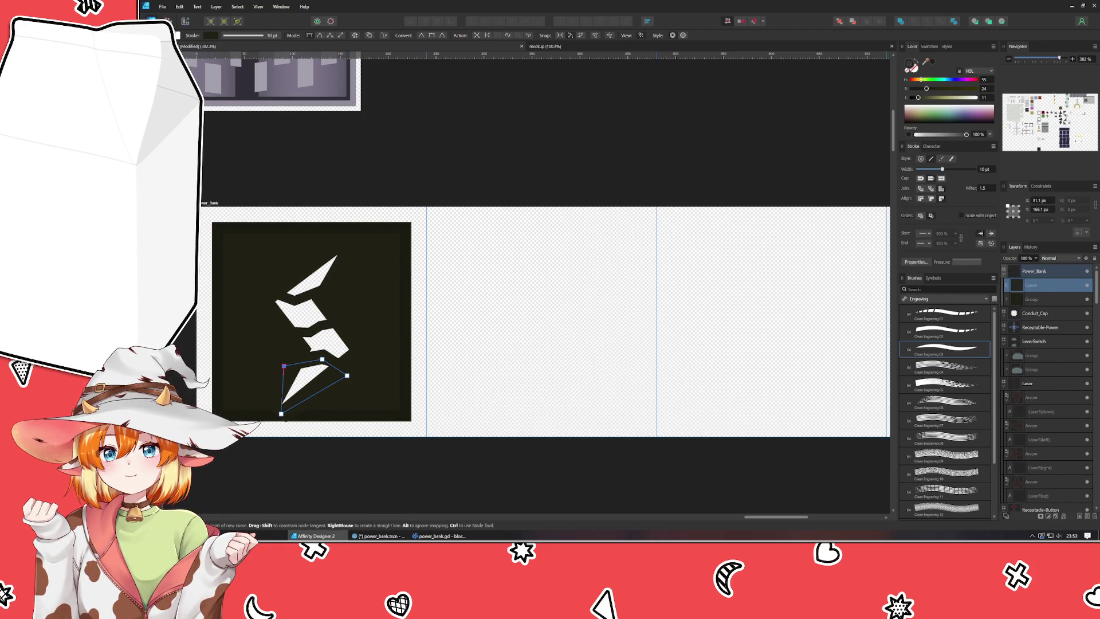
pyautogui.press('a')
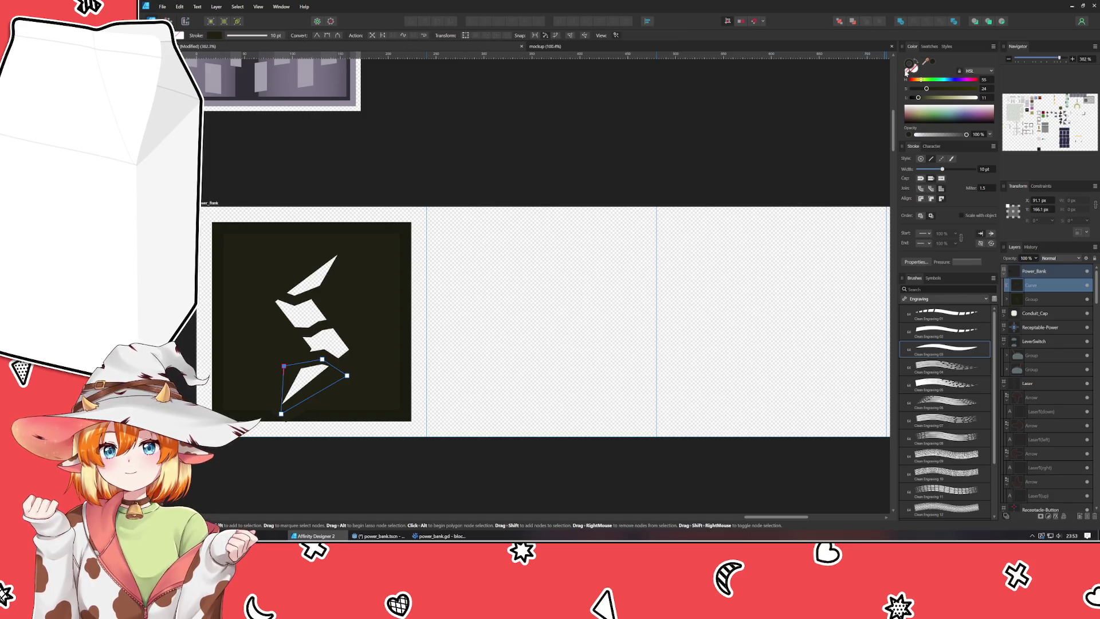
# Give the shape a slightly darkened red fill and move its layer into the bolt's group.
pyautogui.click(906, 71)
pyautogui.click(915, 80)
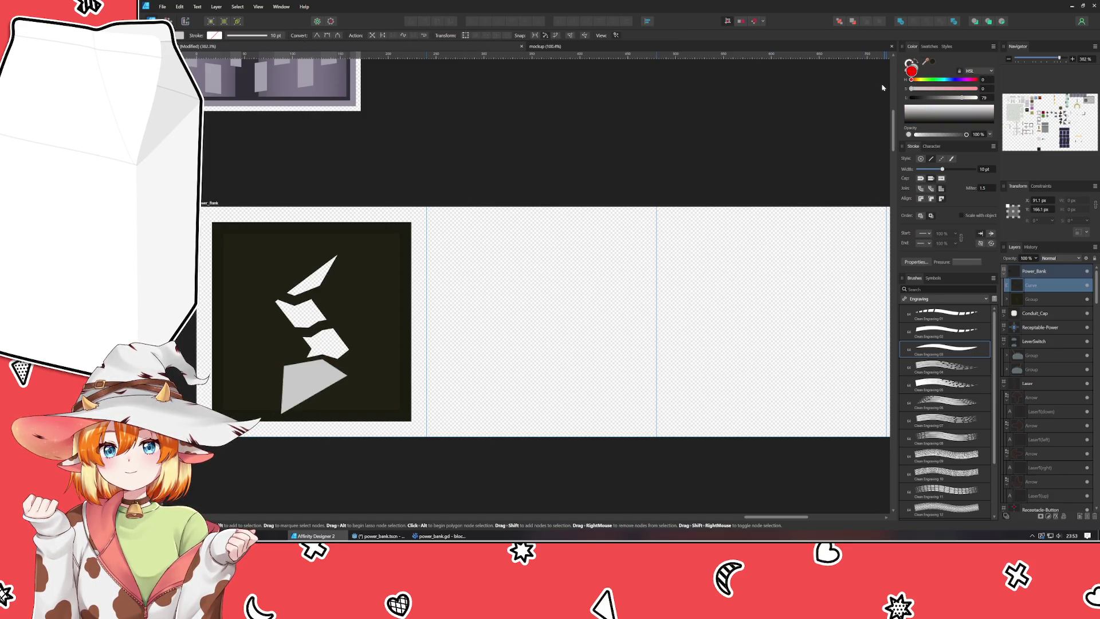
pyautogui.click(975, 89)
pyautogui.click(949, 98)
pyautogui.moveTo(949, 99); pyautogui.dragTo(953, 101)
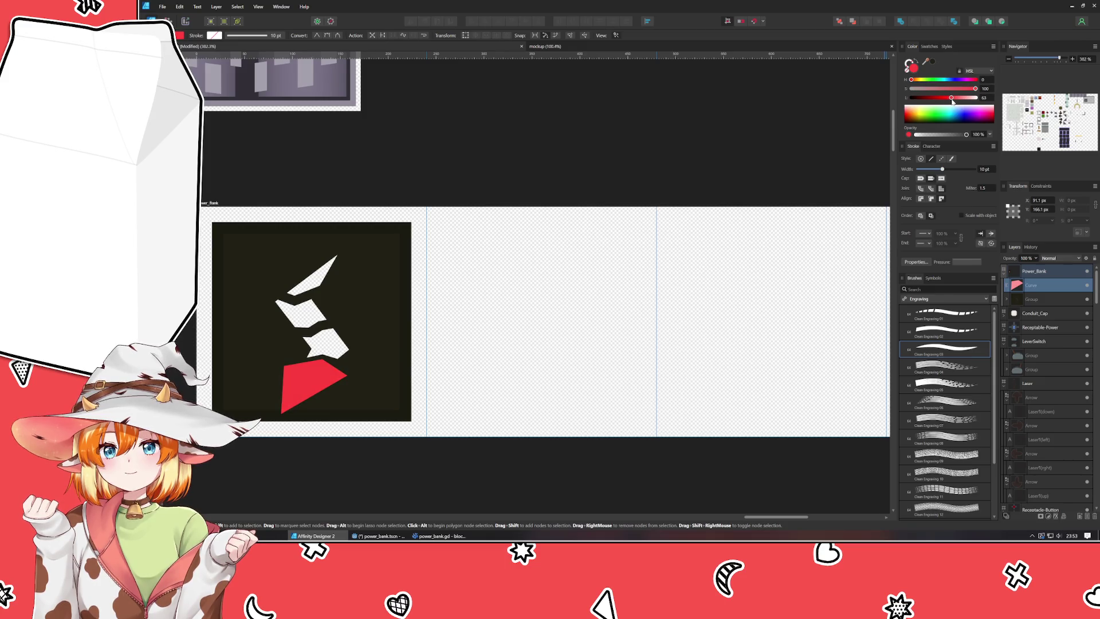
pyautogui.moveTo(1021, 294); pyautogui.dragTo(1042, 350)
pyautogui.click(597, 474)
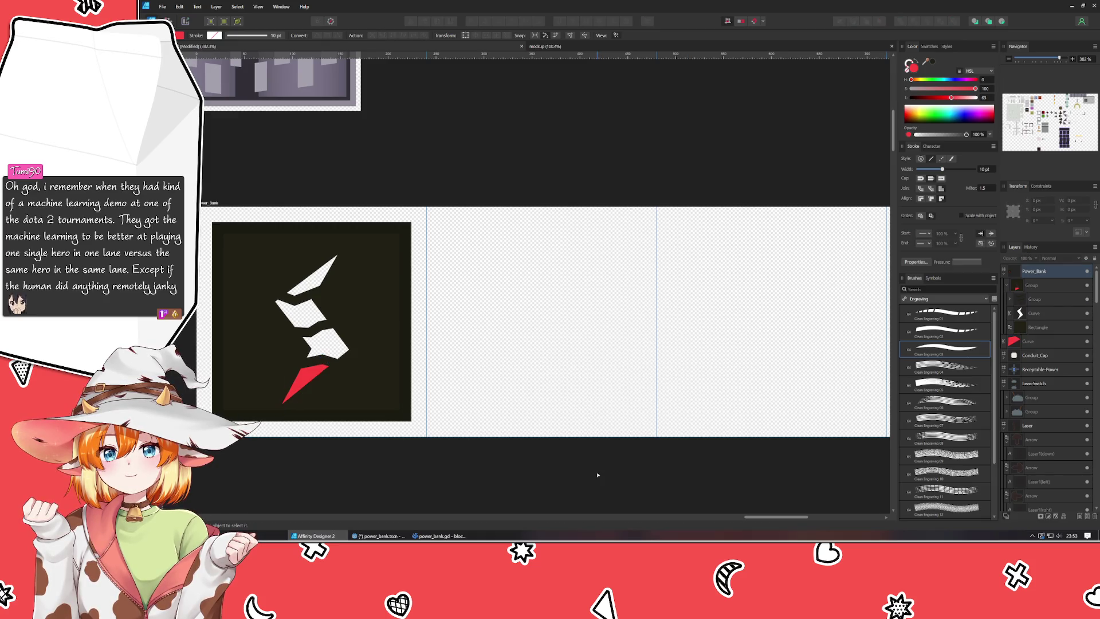
# Collapse the bolt's group in Layers and hide the red cover shape's layer.
pyautogui.click(1008, 287)
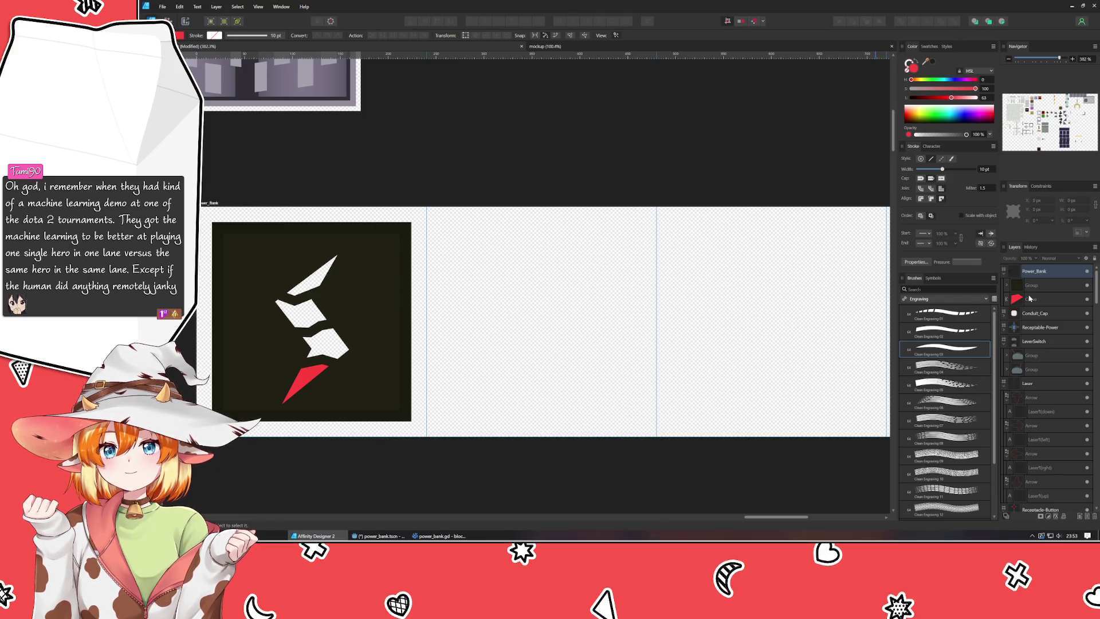
pyautogui.click(1087, 299)
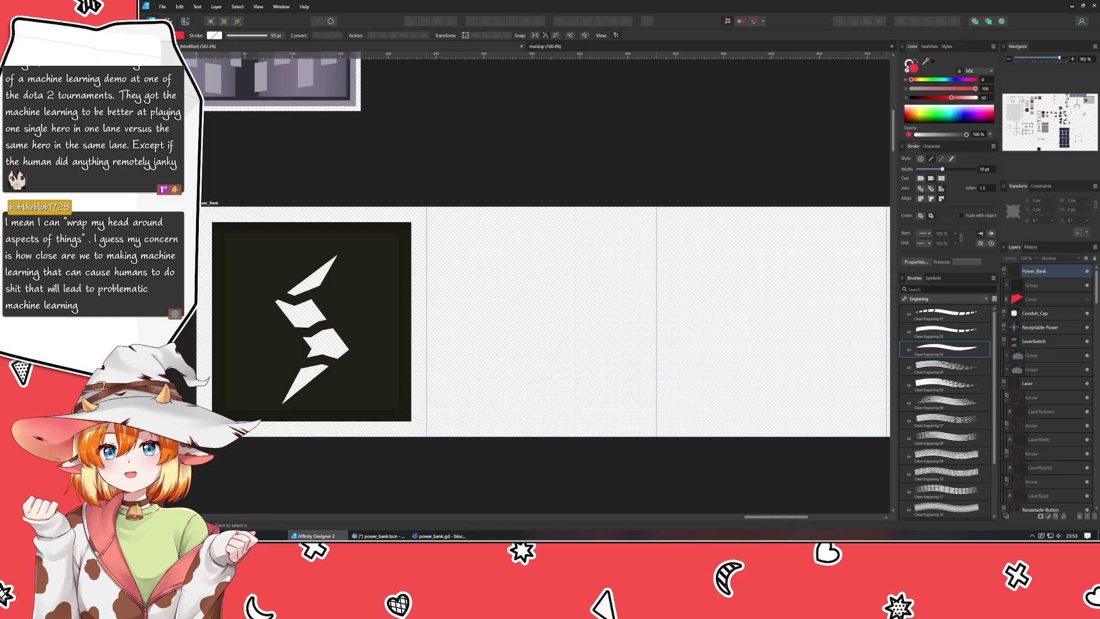
# Trace a closed pen outline around the middle bolt segment.
pyautogui.press('p')
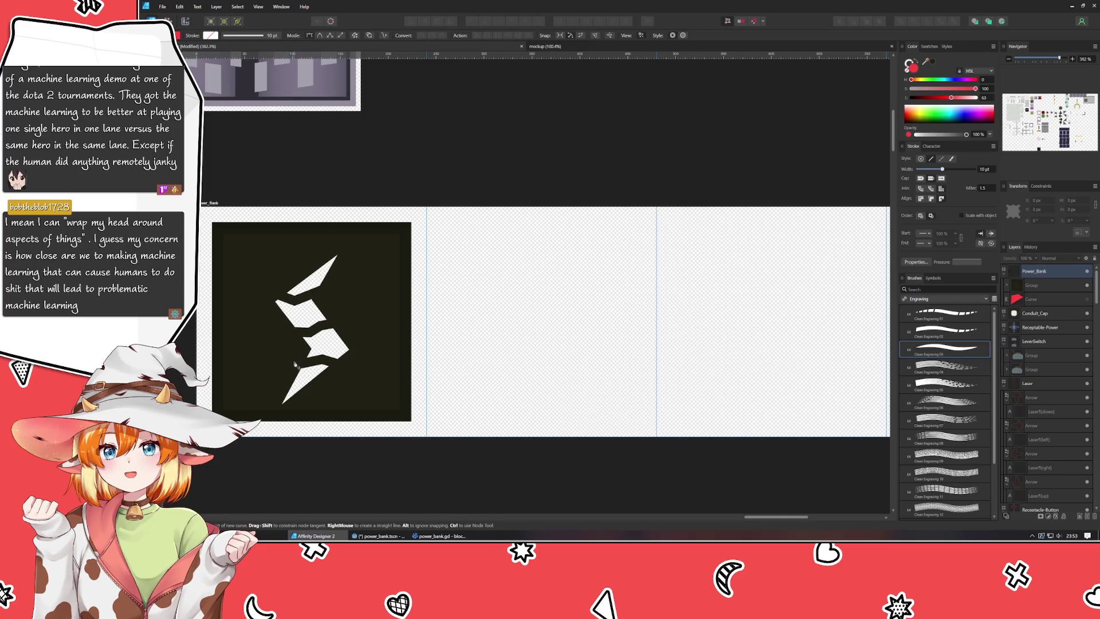
pyautogui.click(292, 367)
pyautogui.click(322, 359)
pyautogui.click(347, 370)
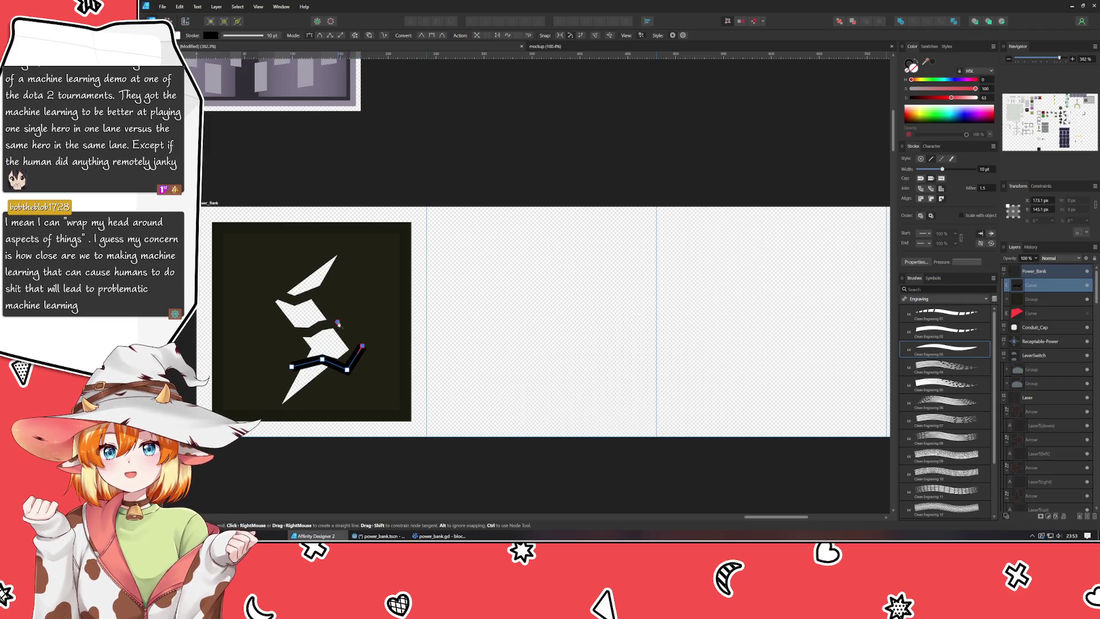
pyautogui.click(363, 346)
pyautogui.click(338, 322)
pyautogui.click(321, 327)
pyautogui.click(309, 333)
pyautogui.click(292, 331)
pyautogui.click(291, 367)
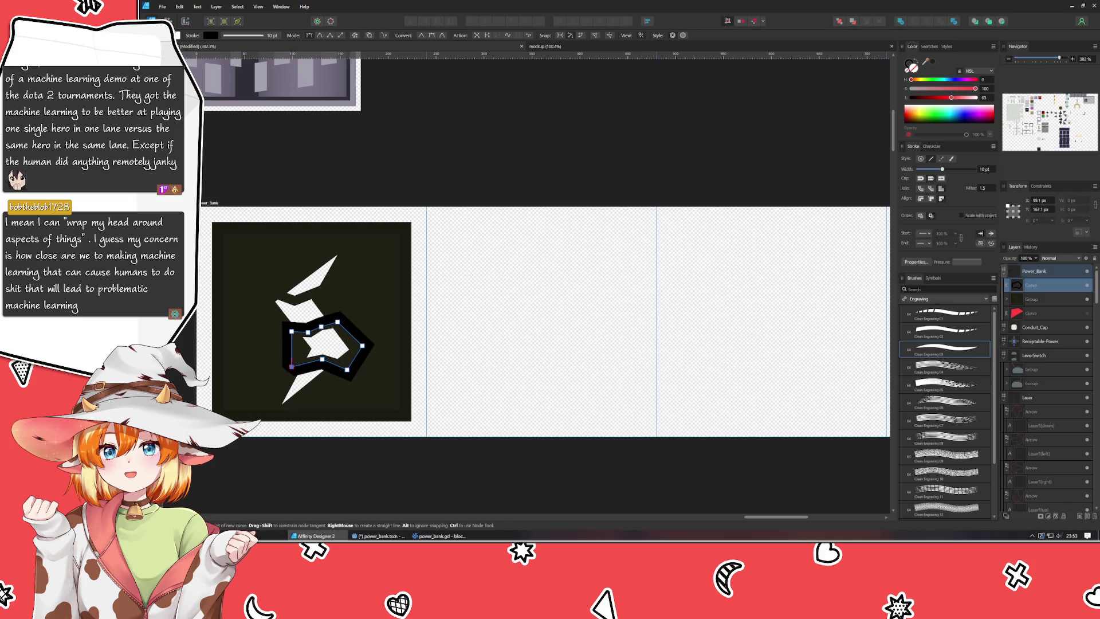
pyautogui.press('a')
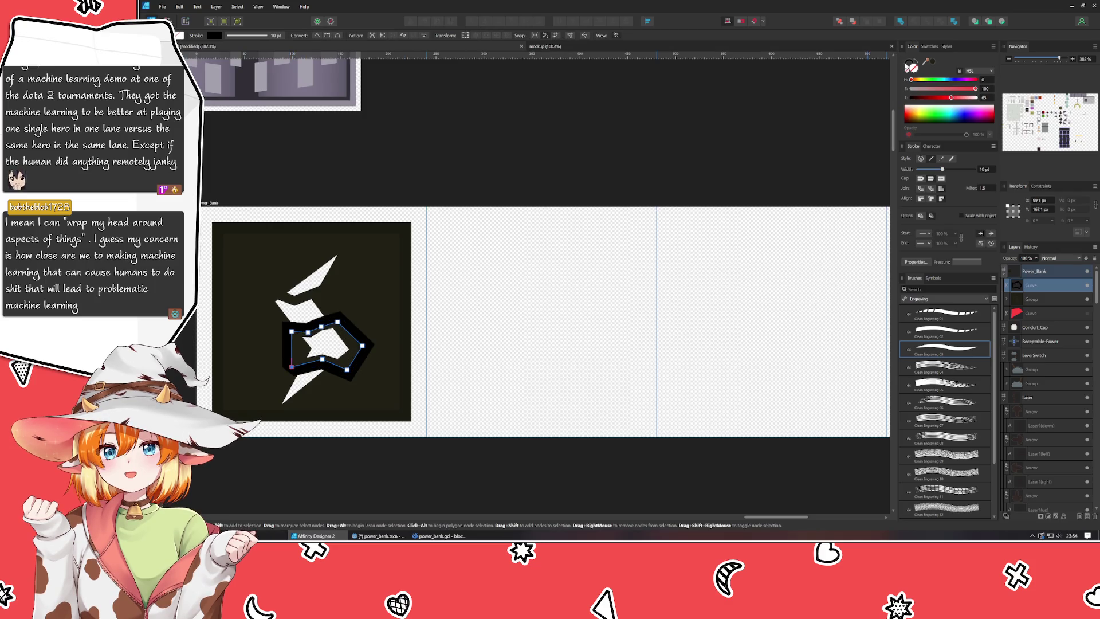
# Remove the outline's black stroke and sample a colour from the artwork.
pyautogui.click(910, 63)
pyautogui.click(907, 72)
pyautogui.click(907, 72)
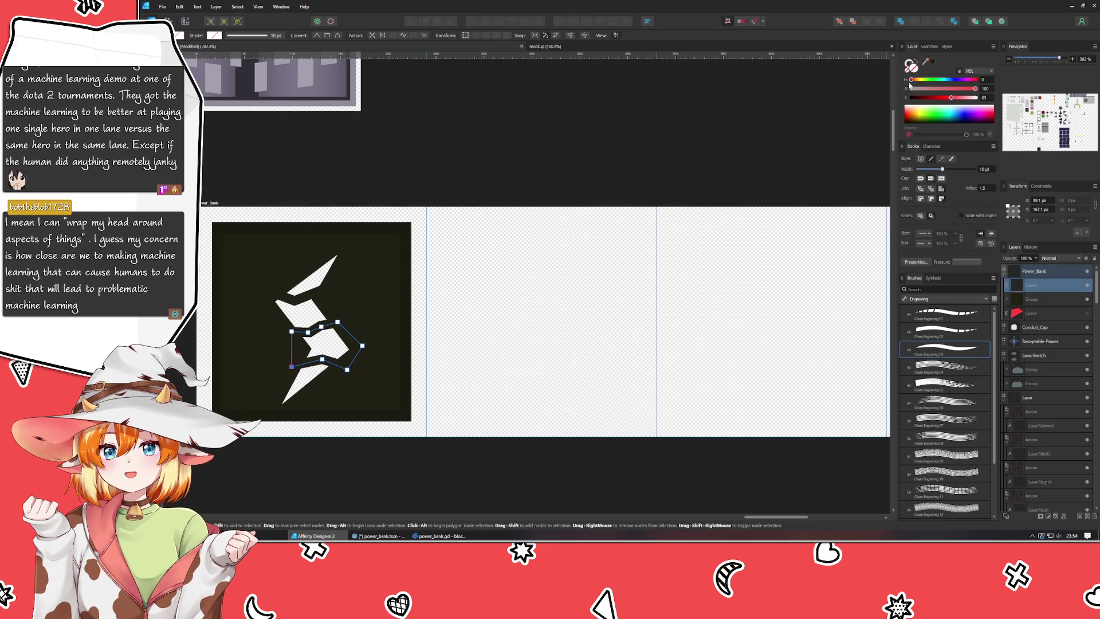
pyautogui.moveTo(928, 67)
pyautogui.mouseDown()
pyautogui.moveTo(943, 91)
pyautogui.moveTo(958, 88)
pyautogui.moveTo(946, 99)
pyautogui.mouseUp()
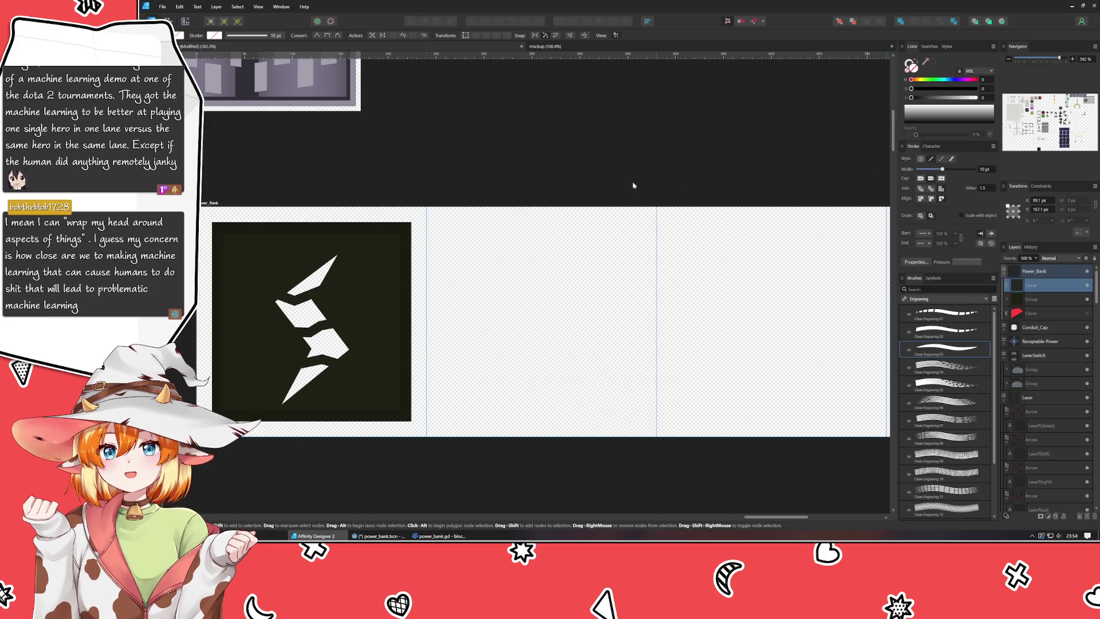
pyautogui.click(1026, 314)
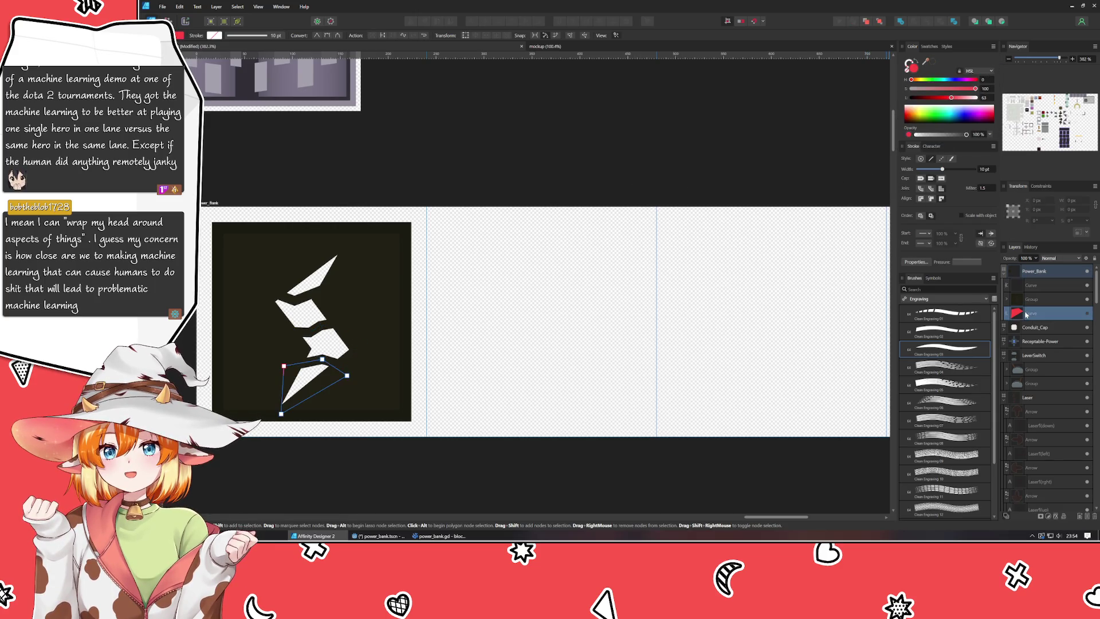
# Try the sampled red on the bolt's group, undo it, and select the middle outline's layer.
pyautogui.click(1031, 300)
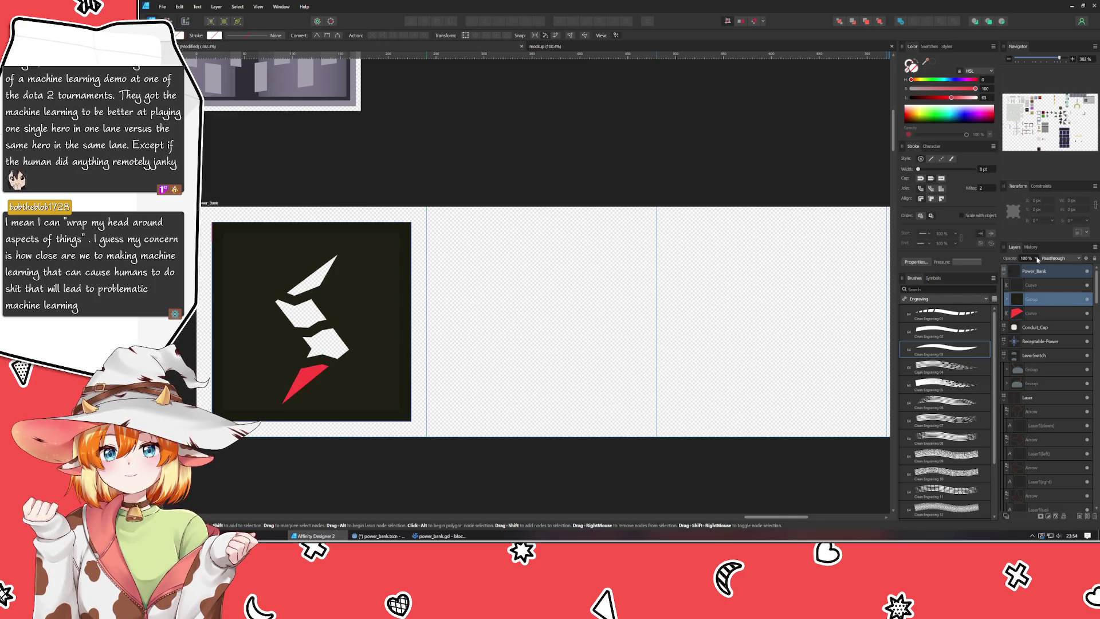
pyautogui.moveTo(926, 65)
pyautogui.mouseDown()
pyautogui.moveTo(356, 315)
pyautogui.moveTo(309, 370)
pyautogui.mouseUp()
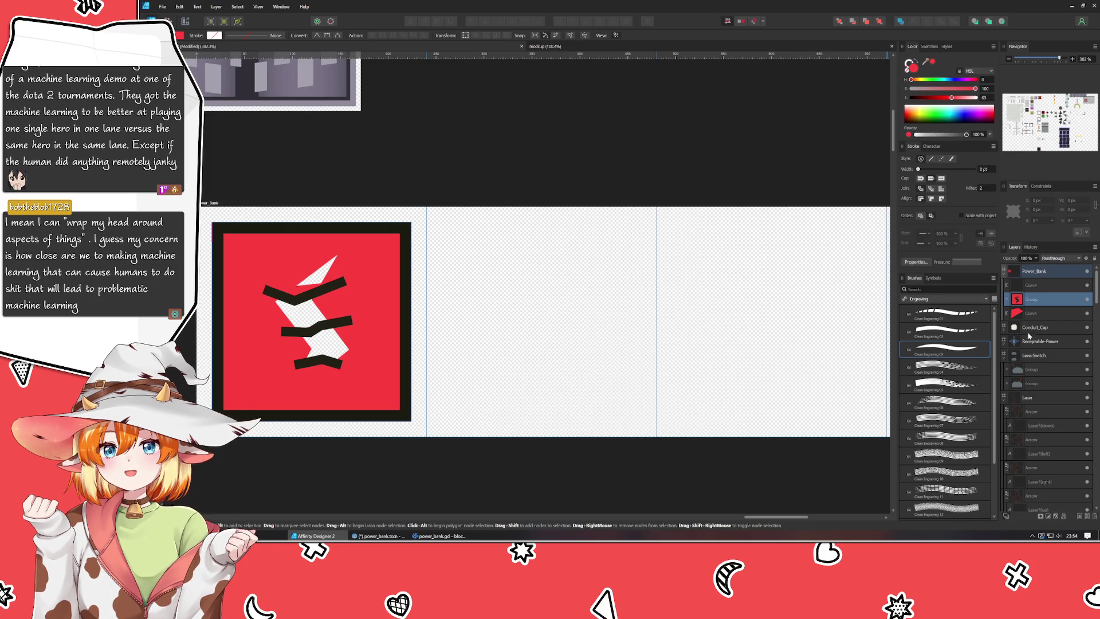
pyautogui.hotkey('ctrl', 'z')
pyautogui.click(1036, 289)
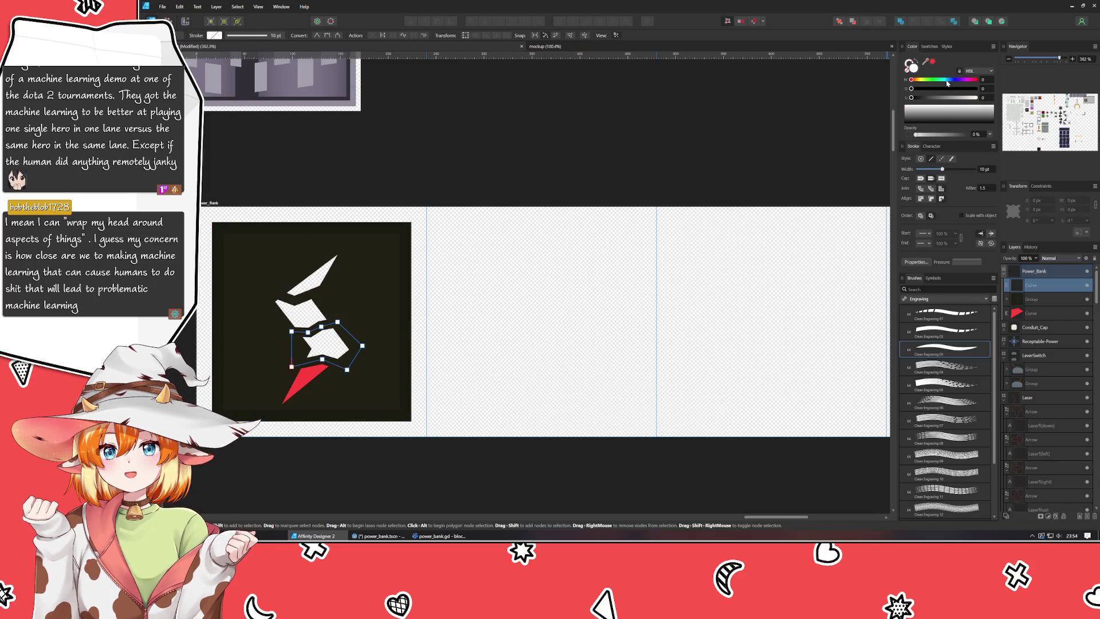
# Load the picked red and place the middle outline's layer below the bolt's group.
pyautogui.click(932, 63)
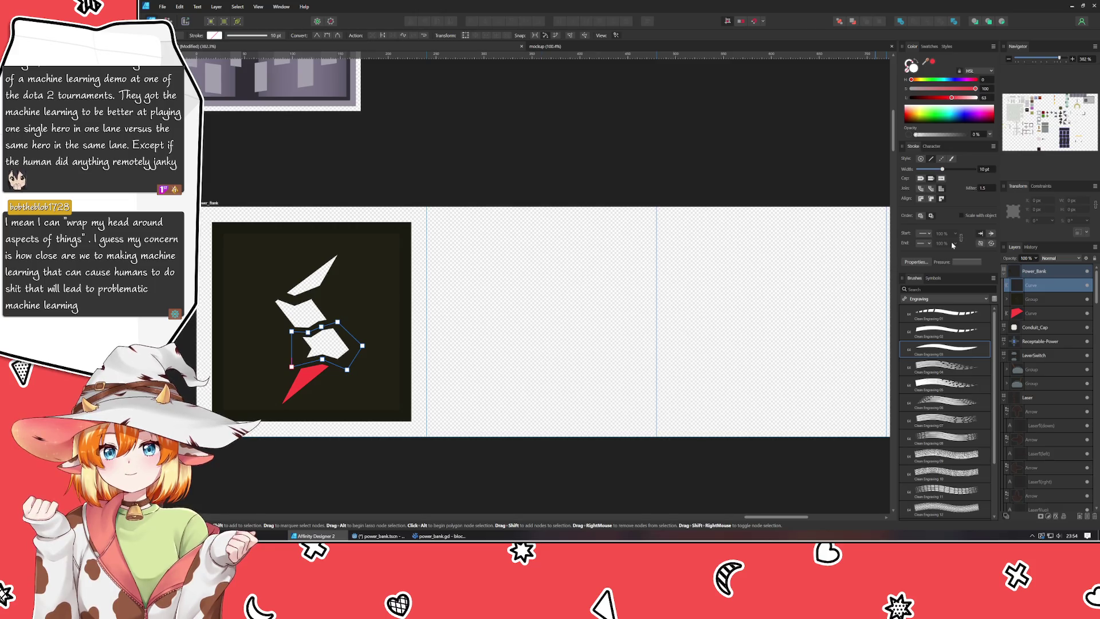
pyautogui.doubleClick(1038, 284)
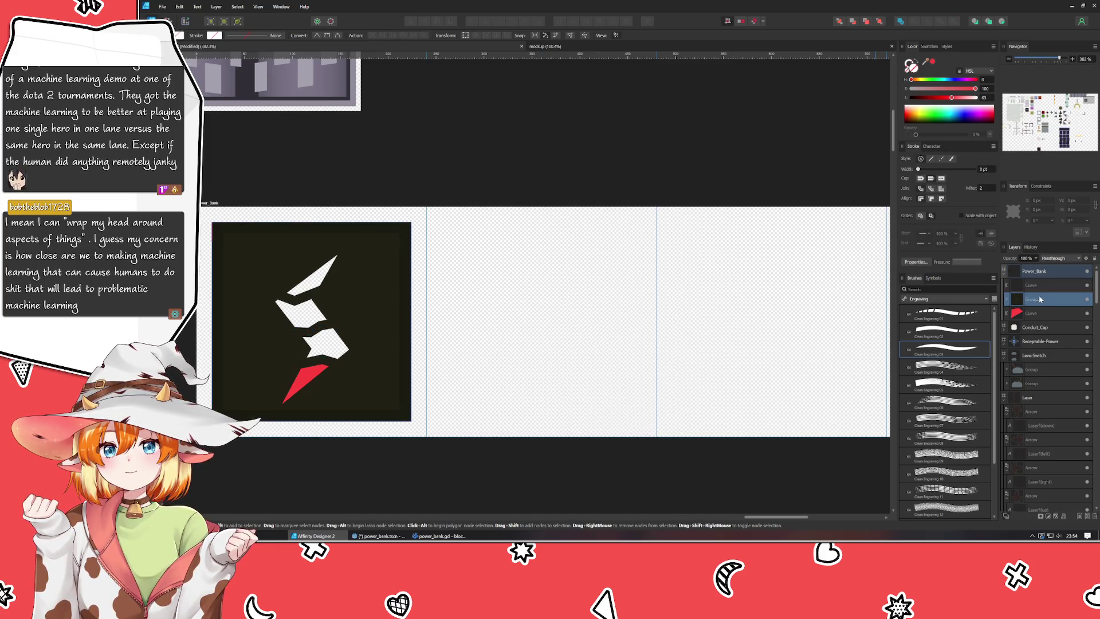
pyautogui.press('Return')
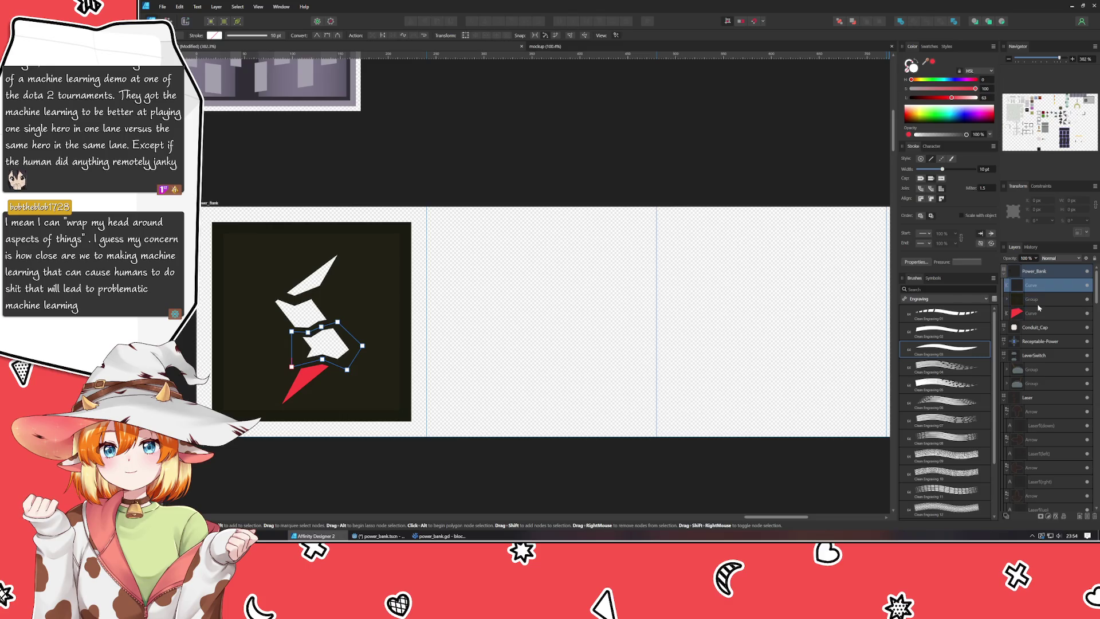
pyautogui.moveTo(1038, 307); pyautogui.dragTo(1039, 310)
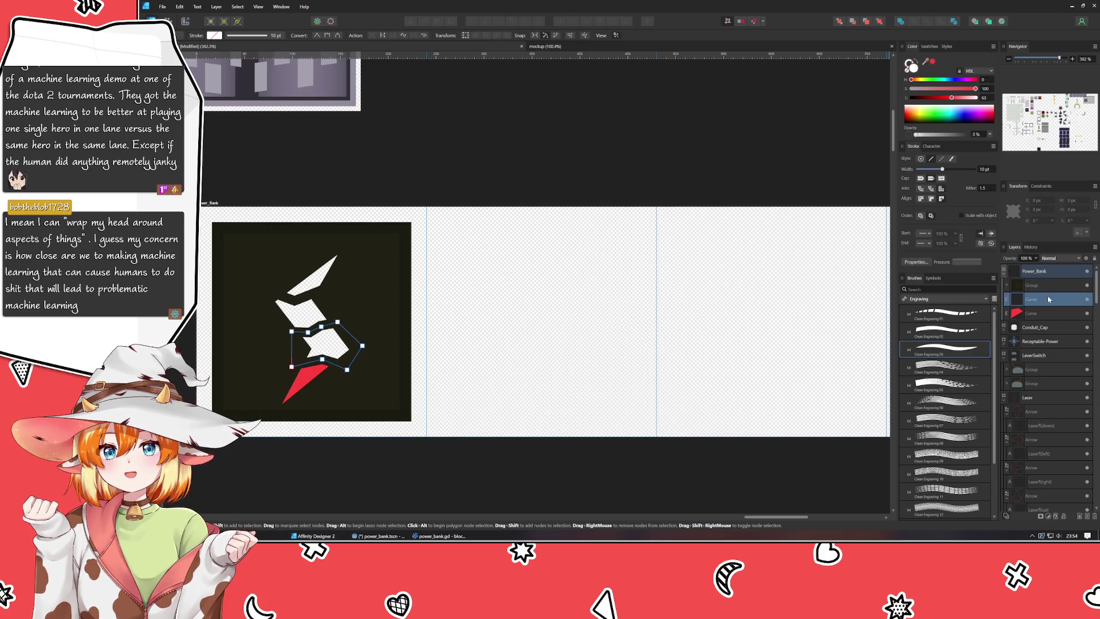
# Fill the middle outline with the picked red.
pyautogui.press('super')
pyautogui.press('super')
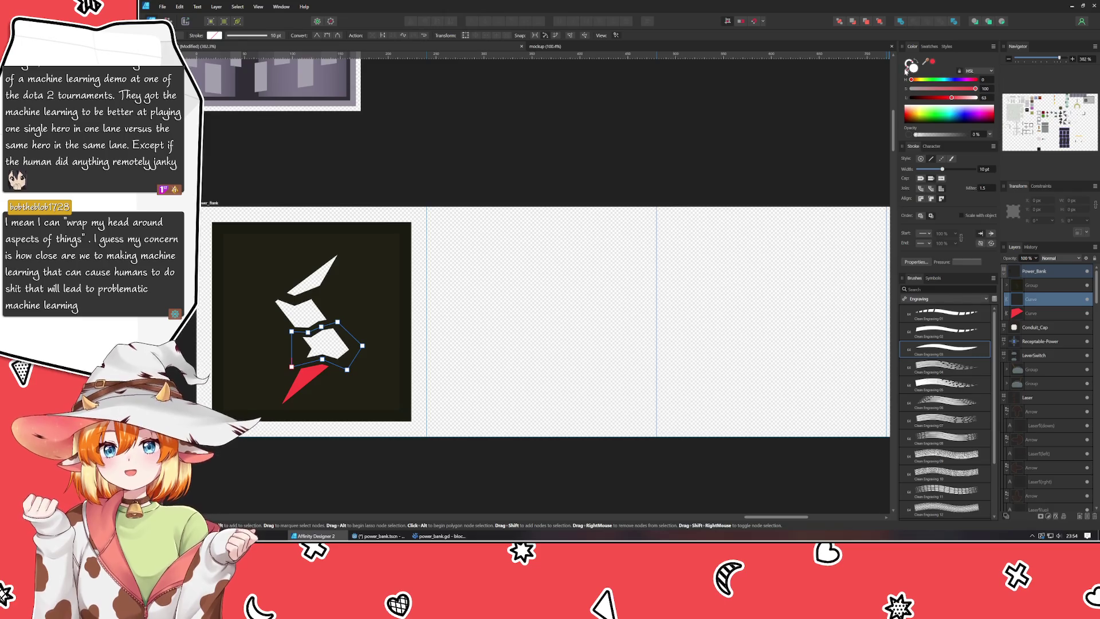
pyautogui.click(912, 67)
pyautogui.moveTo(913, 67); pyautogui.dragTo(306, 381)
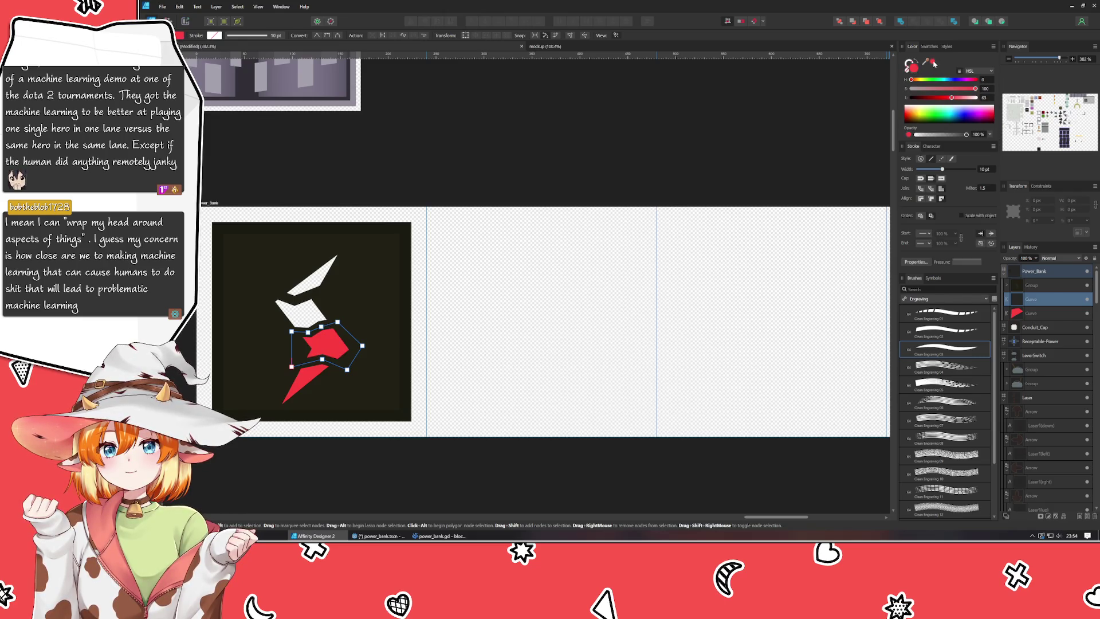
pyautogui.click(692, 179)
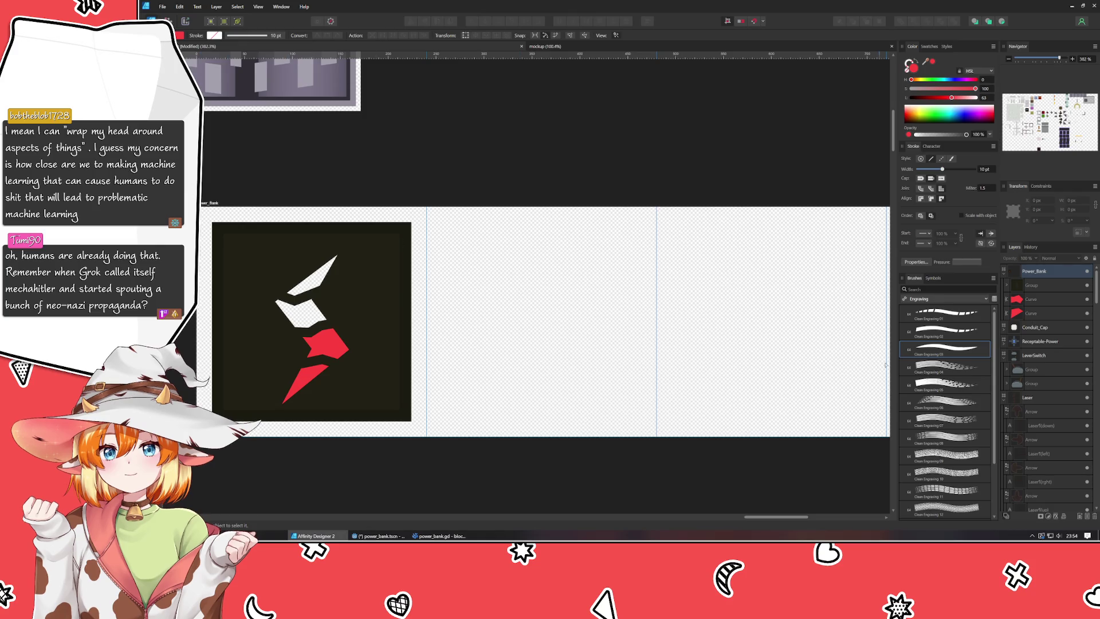
pyautogui.click(1048, 299)
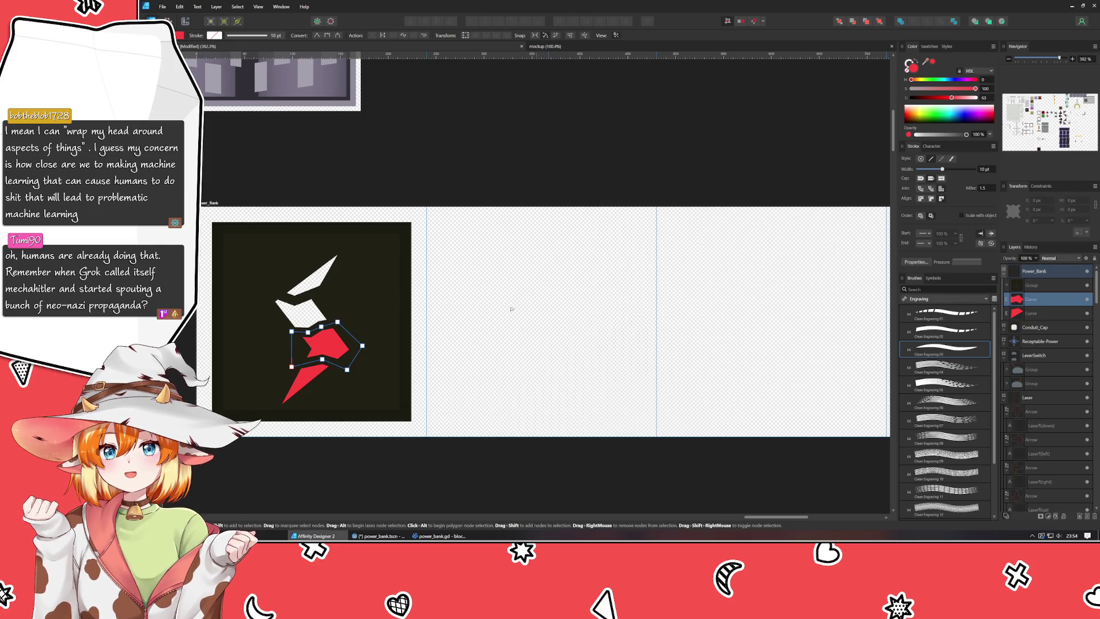
# Tighten the middle red cover's bottom-right, right and top corners against the third bolt segment.
pyautogui.scroll(5, 325, 342)
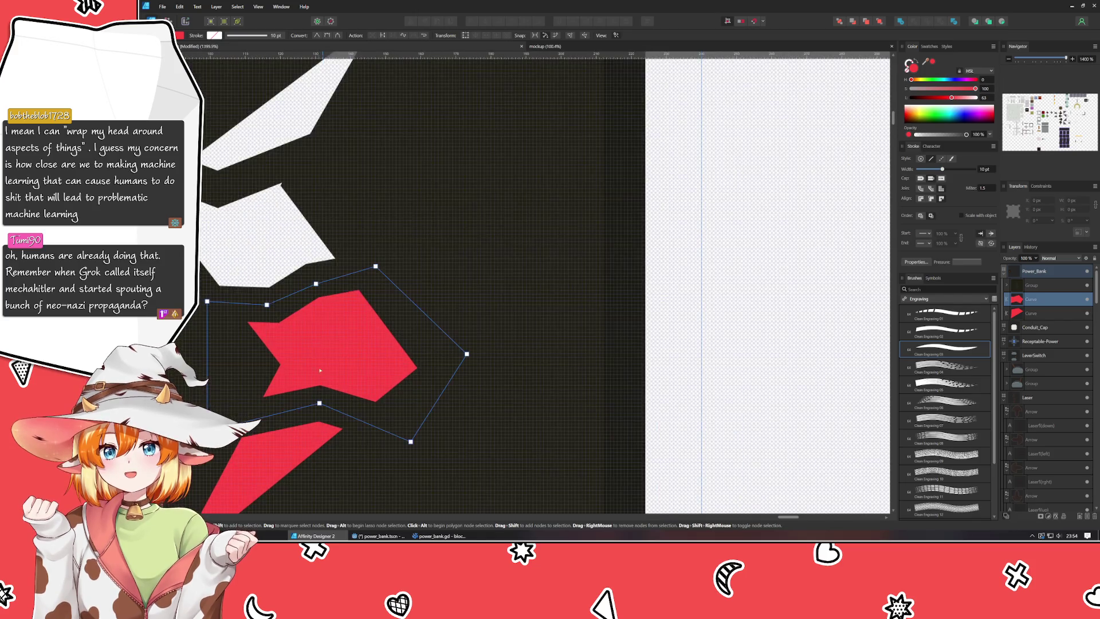
pyautogui.moveTo(411, 441); pyautogui.dragTo(375, 420)
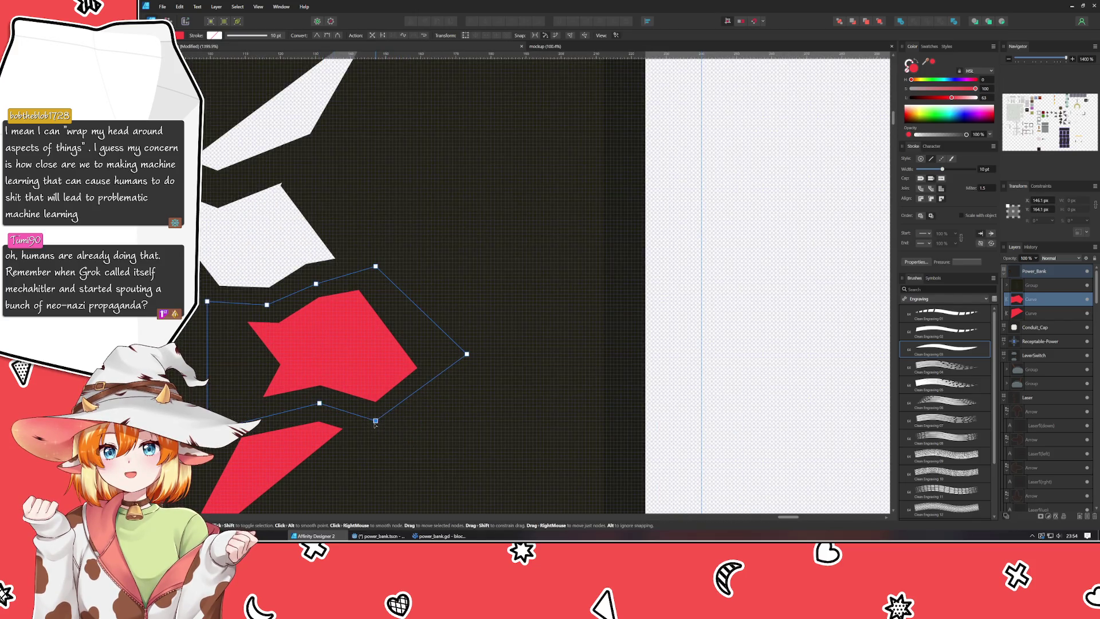
pyautogui.click(319, 400)
pyautogui.moveTo(467, 354); pyautogui.dragTo(432, 372)
pyautogui.moveTo(375, 266); pyautogui.dragTo(361, 274)
pyautogui.moveTo(432, 372); pyautogui.dragTo(435, 368)
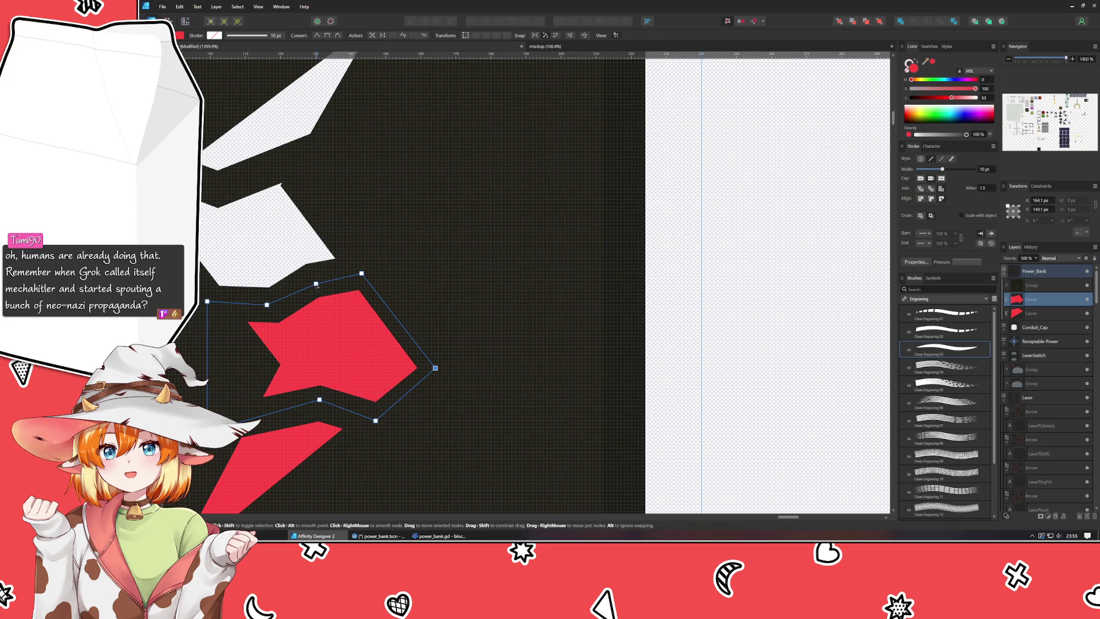
# Pull the middle cover's left-side corners inward, then nudge its top-left corner slightly outward.
pyautogui.moveTo(316, 284); pyautogui.dragTo(274, 304)
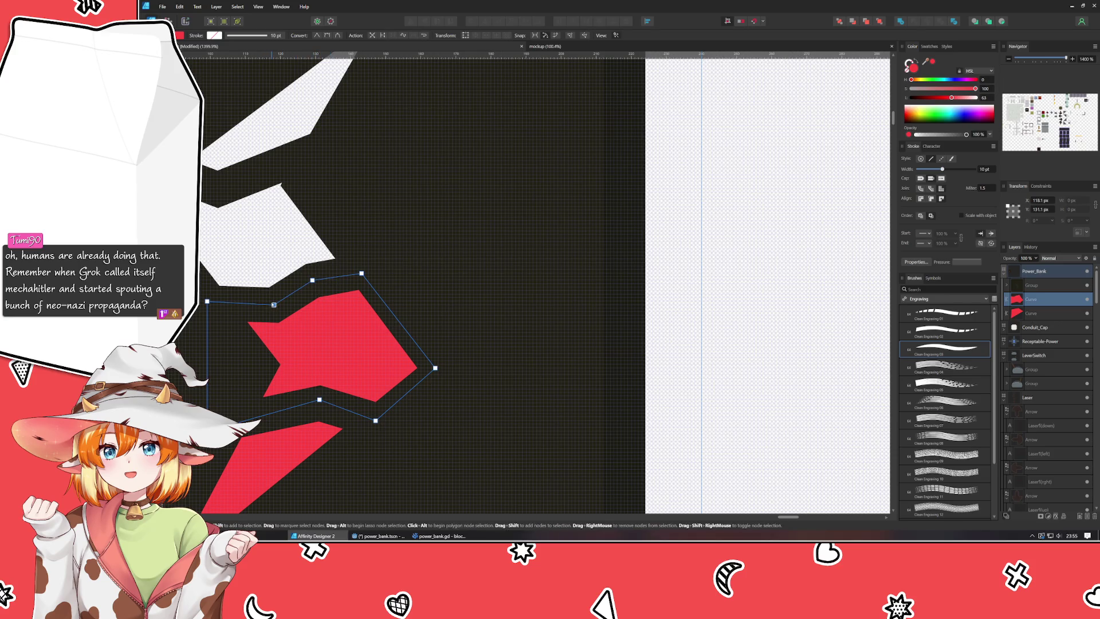
pyautogui.moveTo(206, 302); pyautogui.dragTo(231, 305)
pyautogui.moveTo(209, 427); pyautogui.dragTo(253, 414)
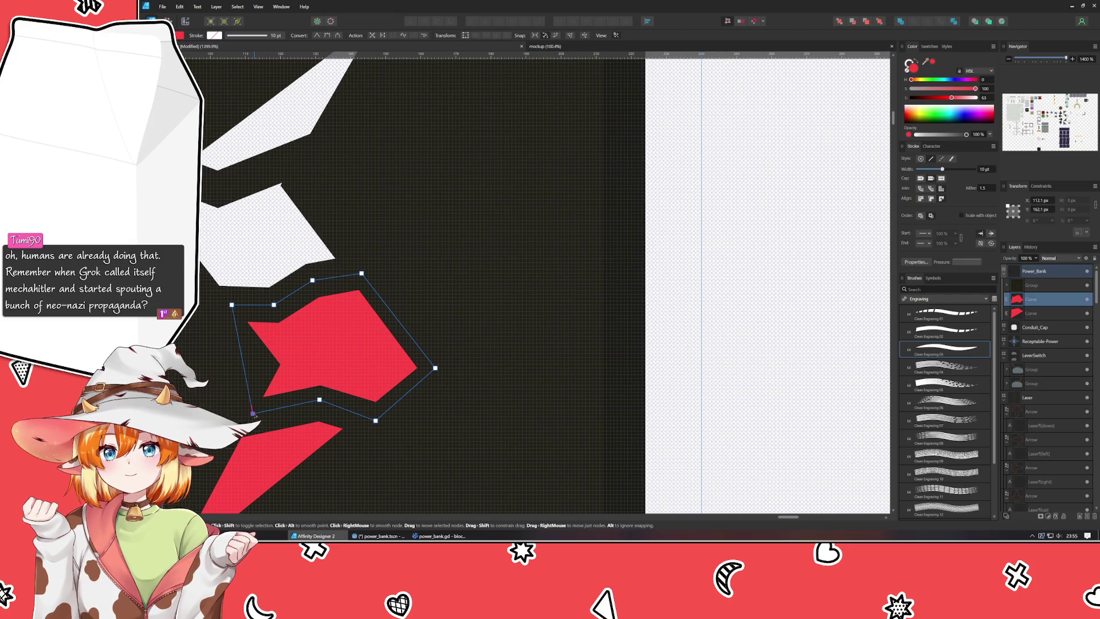
pyautogui.moveTo(319, 400); pyautogui.dragTo(315, 404)
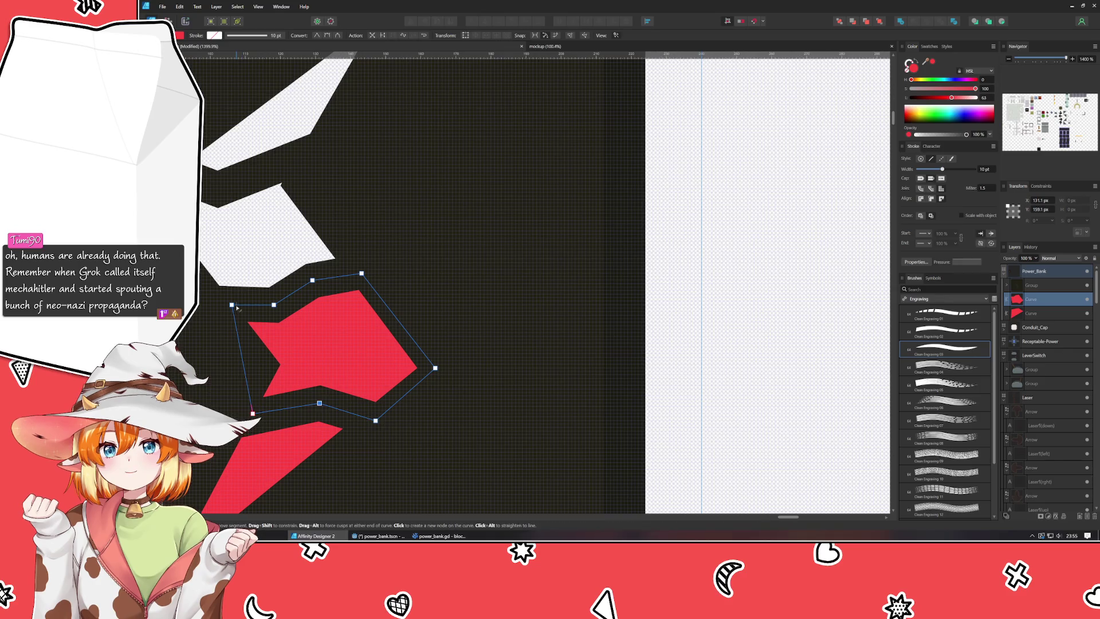
pyautogui.moveTo(231, 305); pyautogui.dragTo(225, 308)
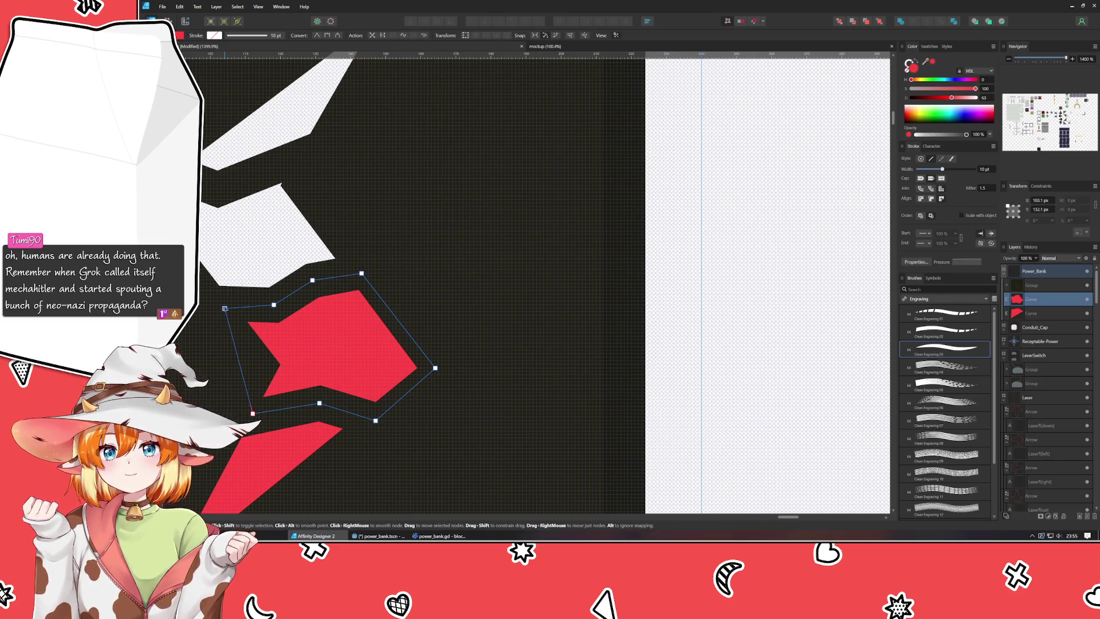
# Deselect the curve and select the red shape over the bottom bolt segment.
pyautogui.click(455, 322)
pyautogui.scroll(-1, 483, 383)
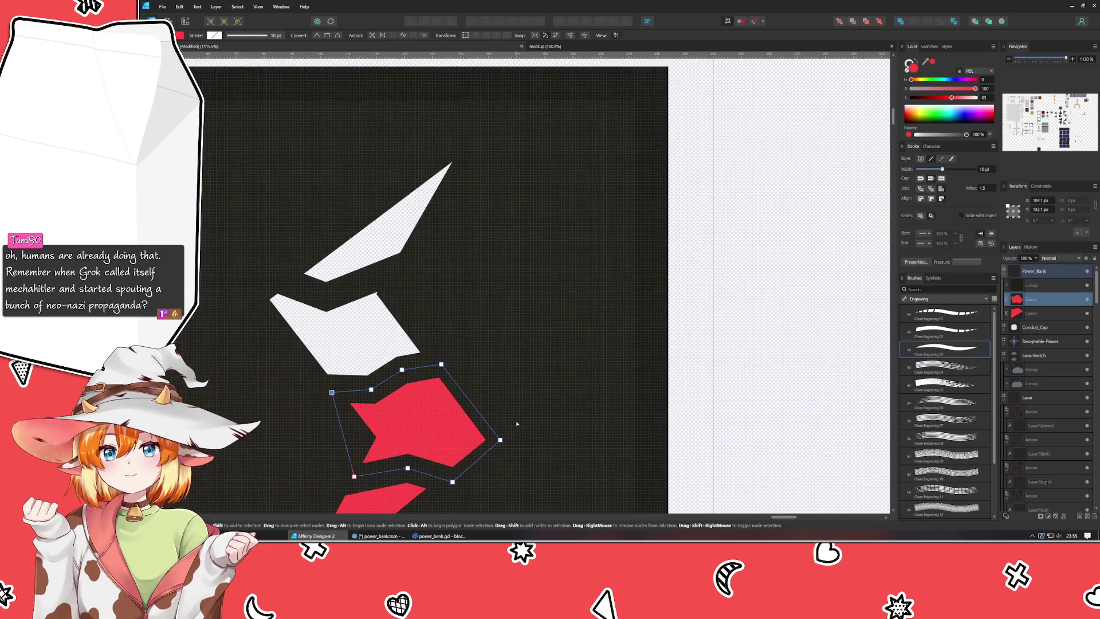
pyautogui.click(390, 498)
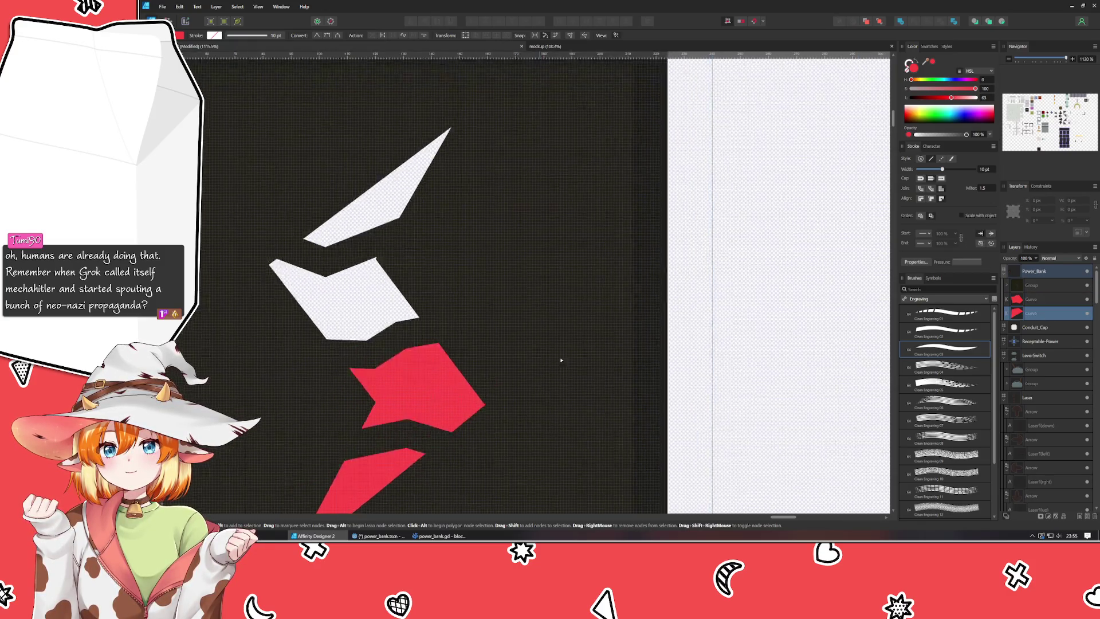
# Move the bottom red shape's bottom, right and left nodes in to hug the lowest bolt segment.
pyautogui.scroll(-3, 559, 356)
pyautogui.moveTo(325, 461); pyautogui.dragTo(322, 445)
pyautogui.moveTo(519, 348); pyautogui.dragTo(485, 324)
pyautogui.moveTo(331, 321); pyautogui.dragTo(364, 319)
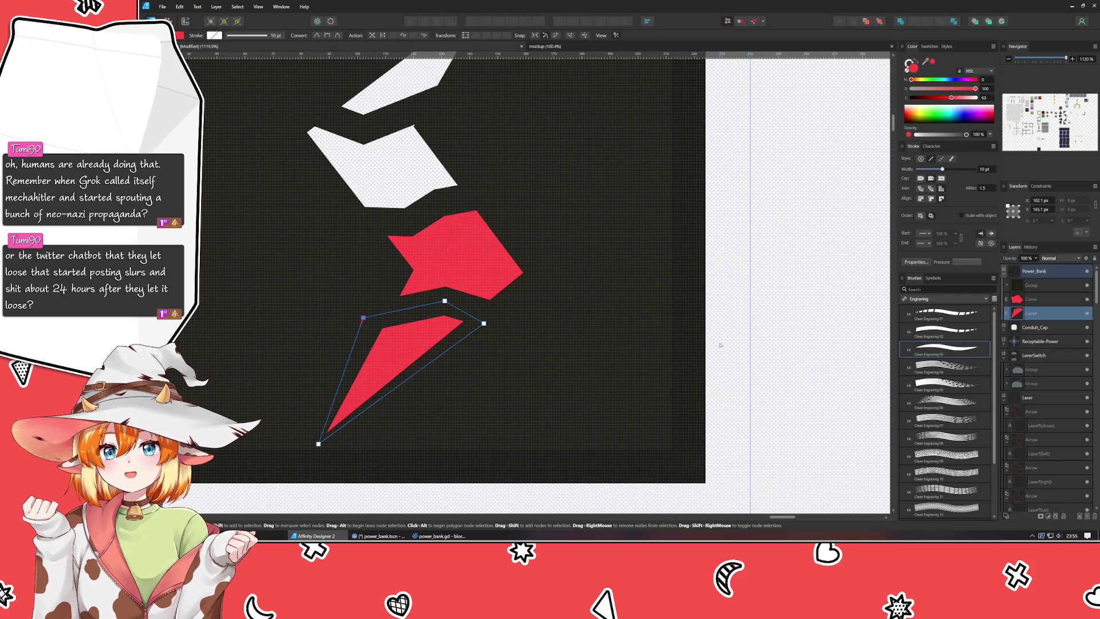
# Deselect the bottom shape and select the red shape over the third segment.
pyautogui.click(720, 345)
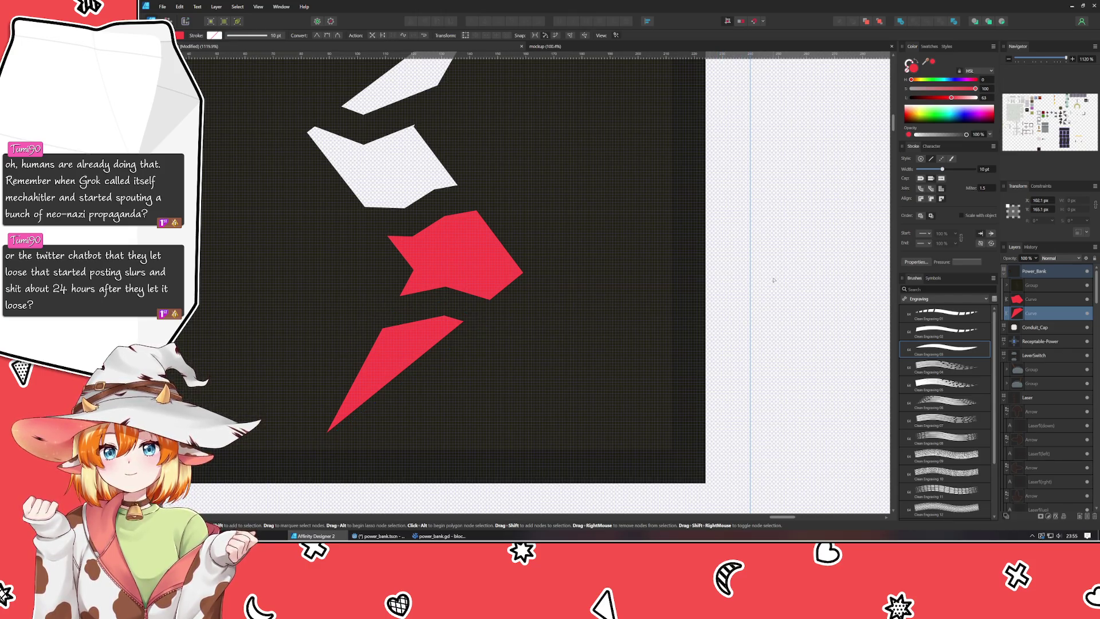
pyautogui.moveTo(469, 184)
pyautogui.mouseDown()
pyautogui.moveTo(484, 368)
pyautogui.moveTo(508, 321)
pyautogui.mouseUp()
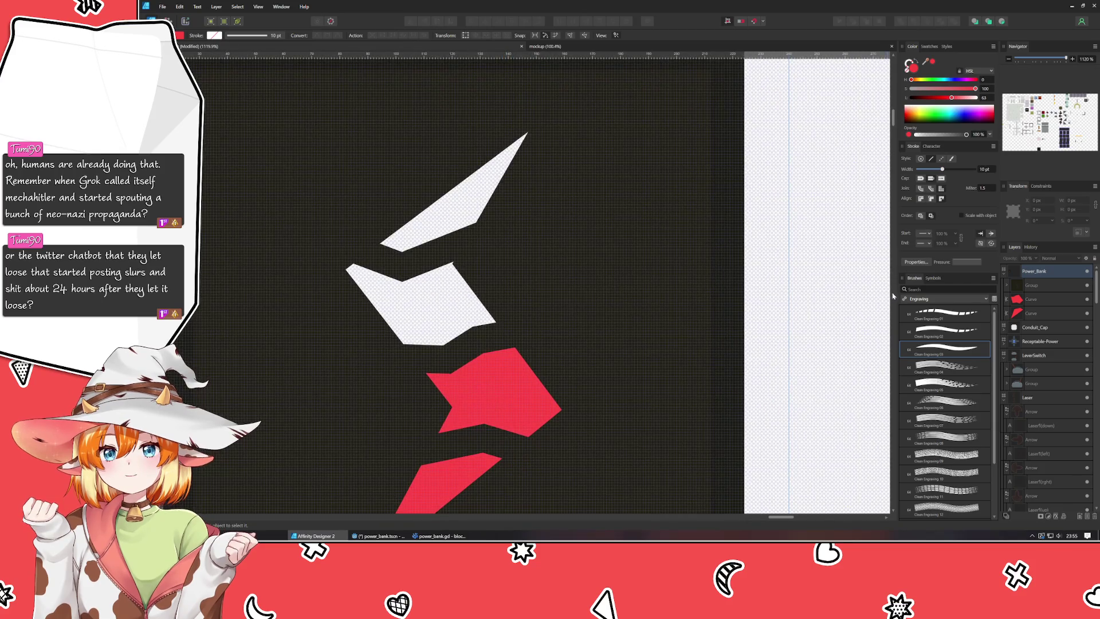
pyautogui.click(1054, 297)
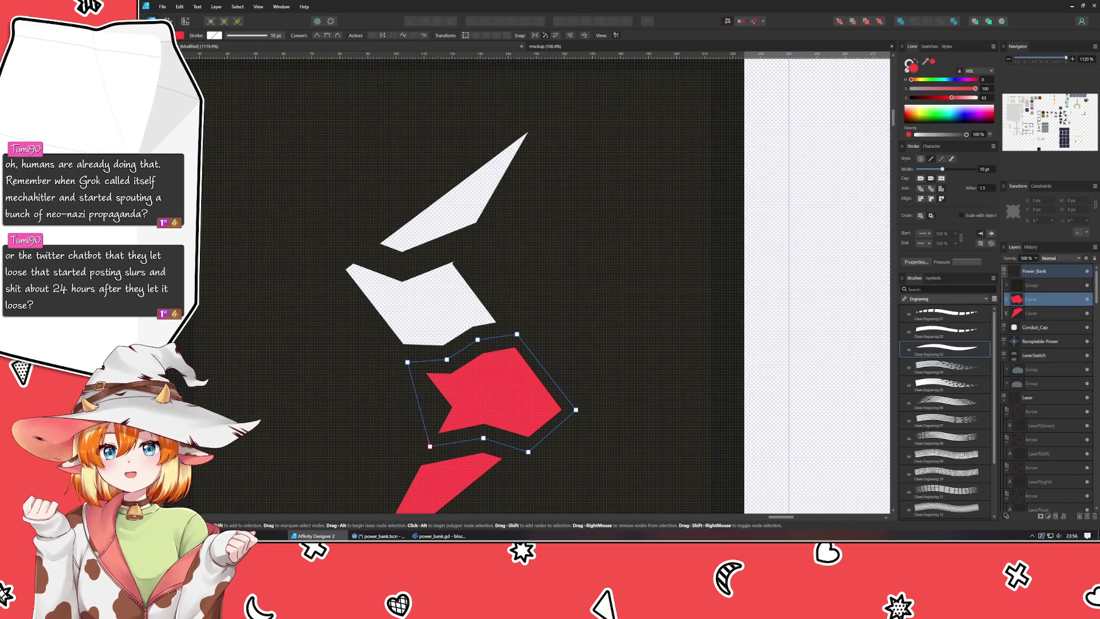
# Draw a closed eight-node Pen outline around the second bolt segment.
pyautogui.press('p')
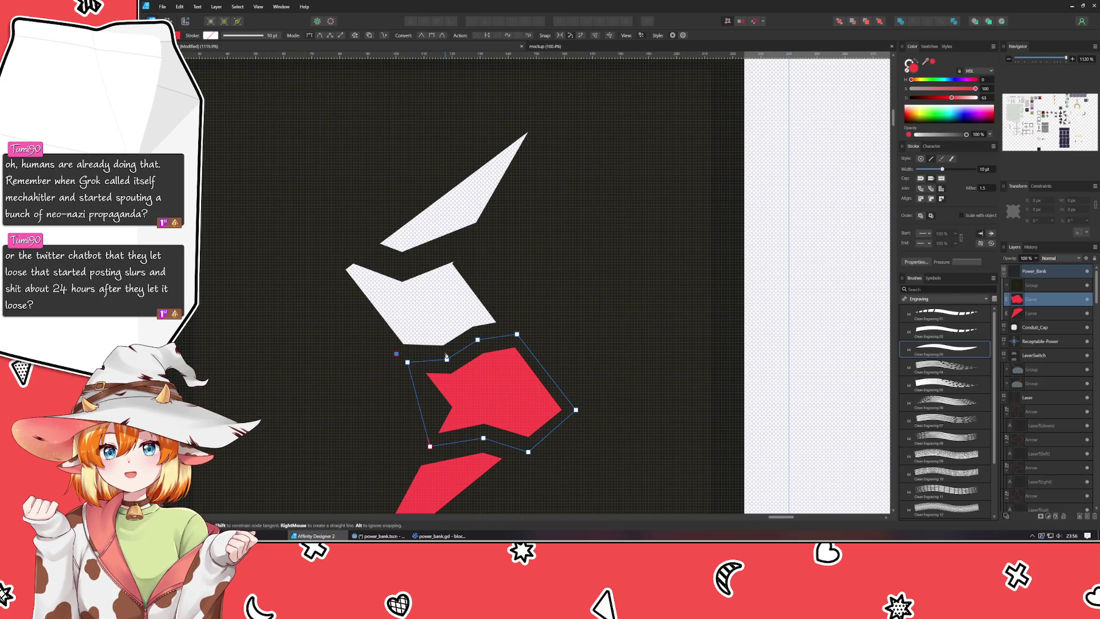
pyautogui.click(397, 353)
pyautogui.click(447, 353)
pyautogui.click(480, 340)
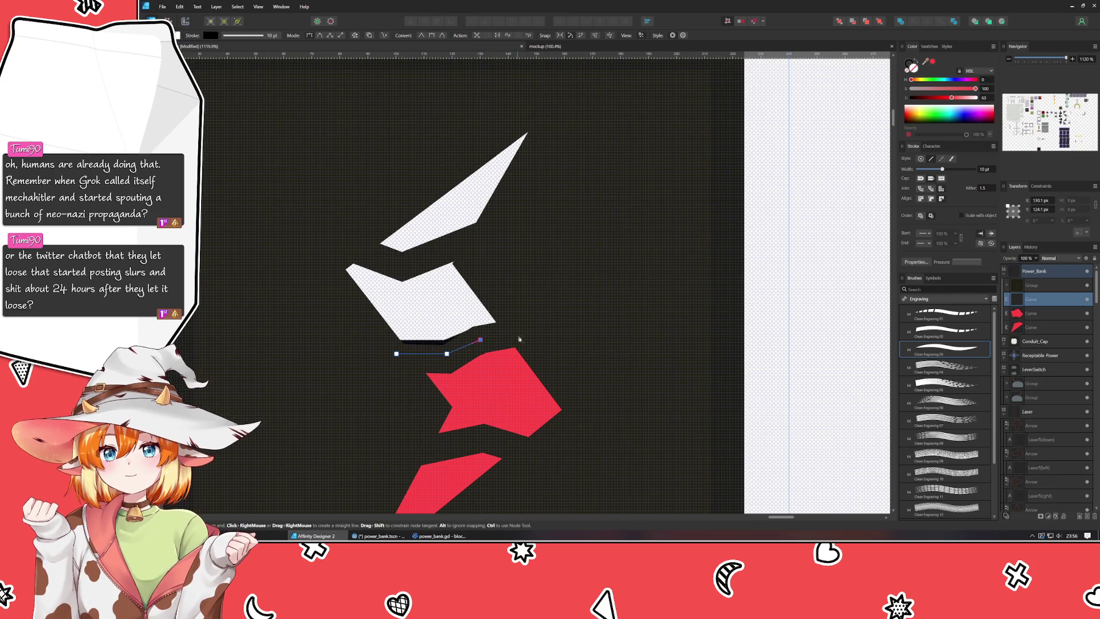
pyautogui.click(525, 329)
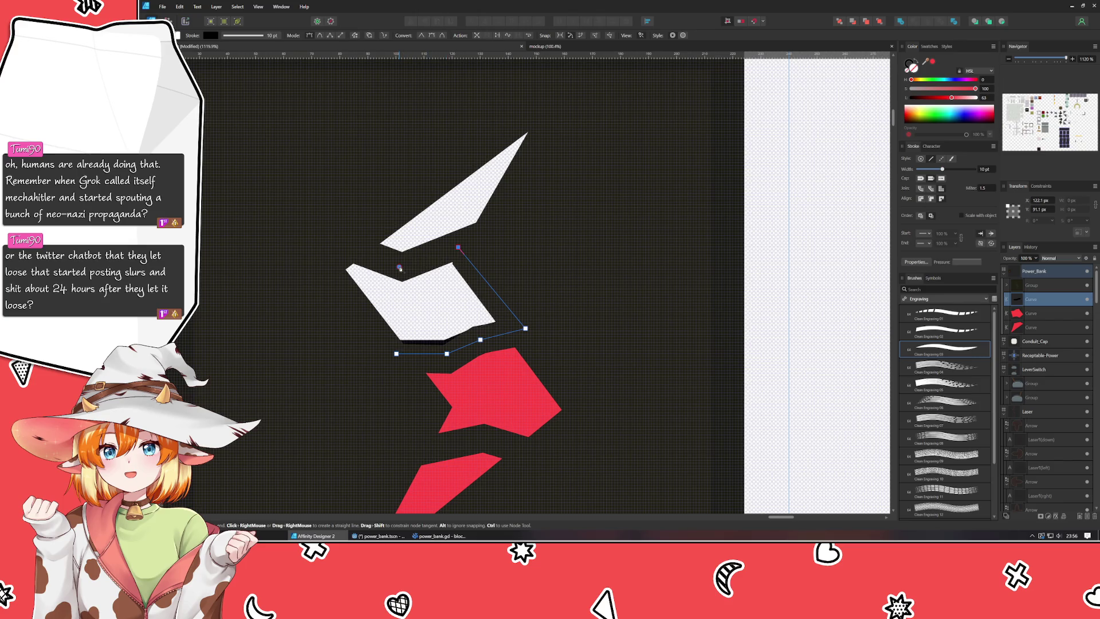
pyautogui.click(459, 247)
pyautogui.click(400, 266)
pyautogui.click(348, 244)
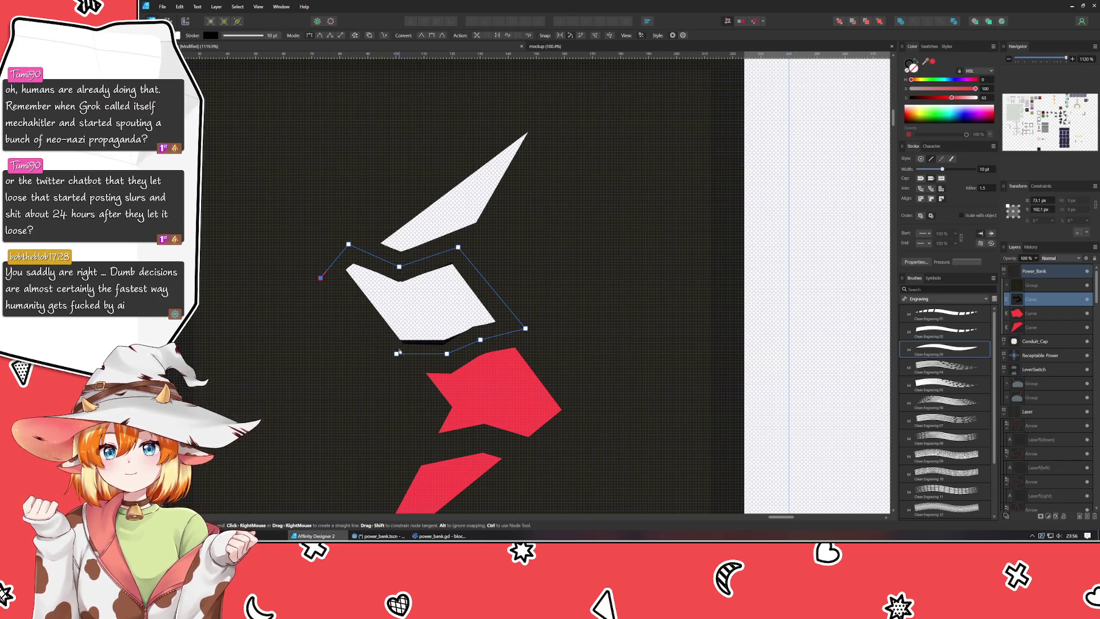
pyautogui.click(321, 278)
pyautogui.click(397, 354)
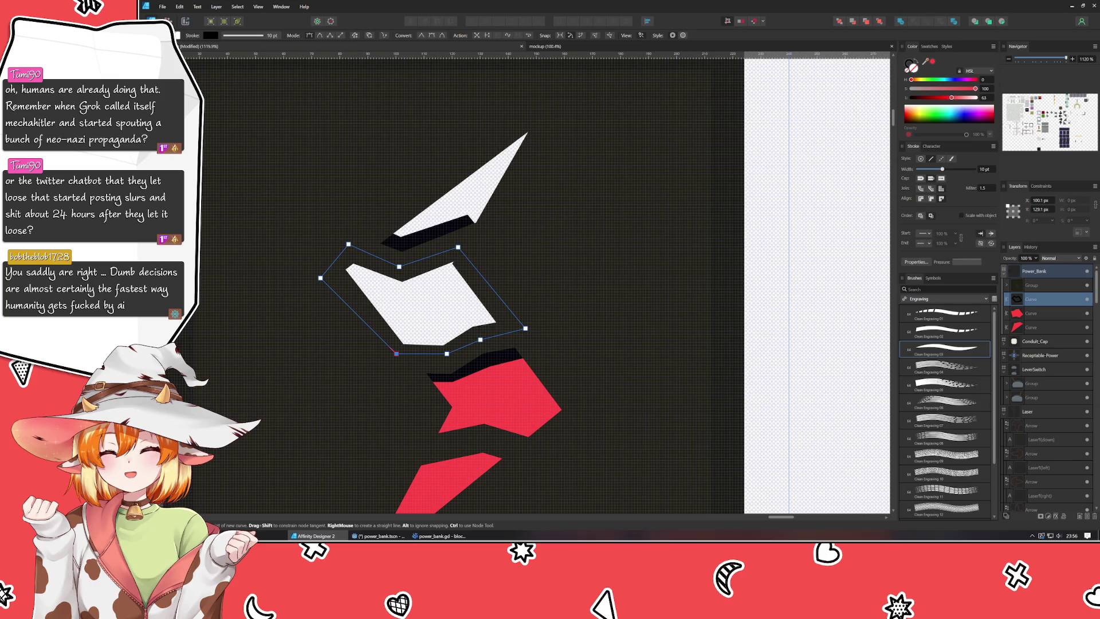
# Give the new outline a red fill and no stroke.
pyautogui.press('a')
pyautogui.click(910, 68)
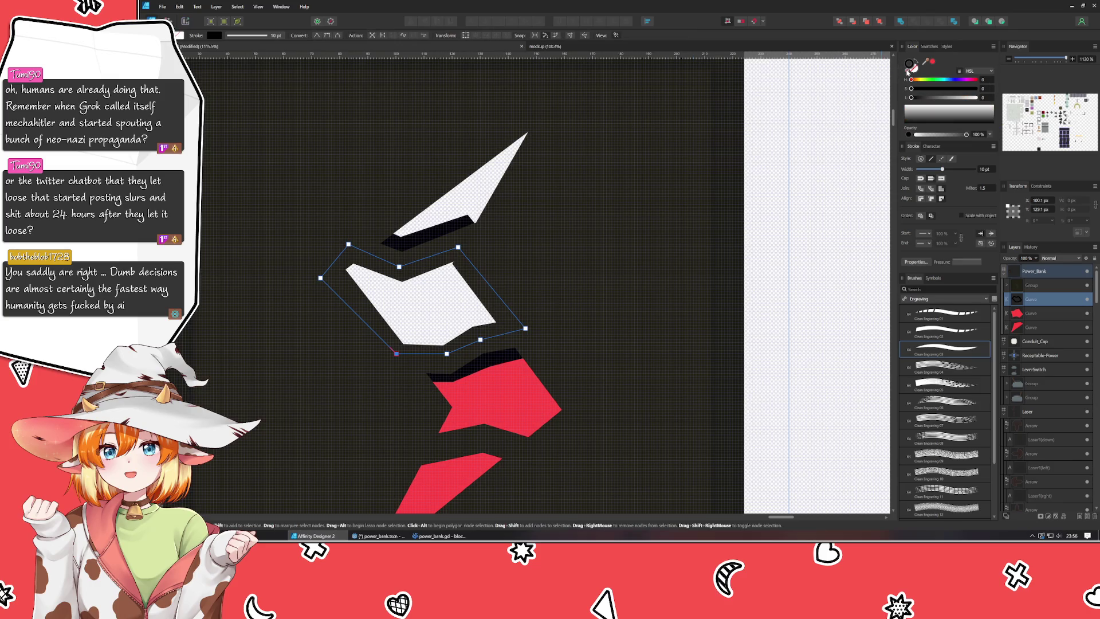
pyautogui.click(933, 62)
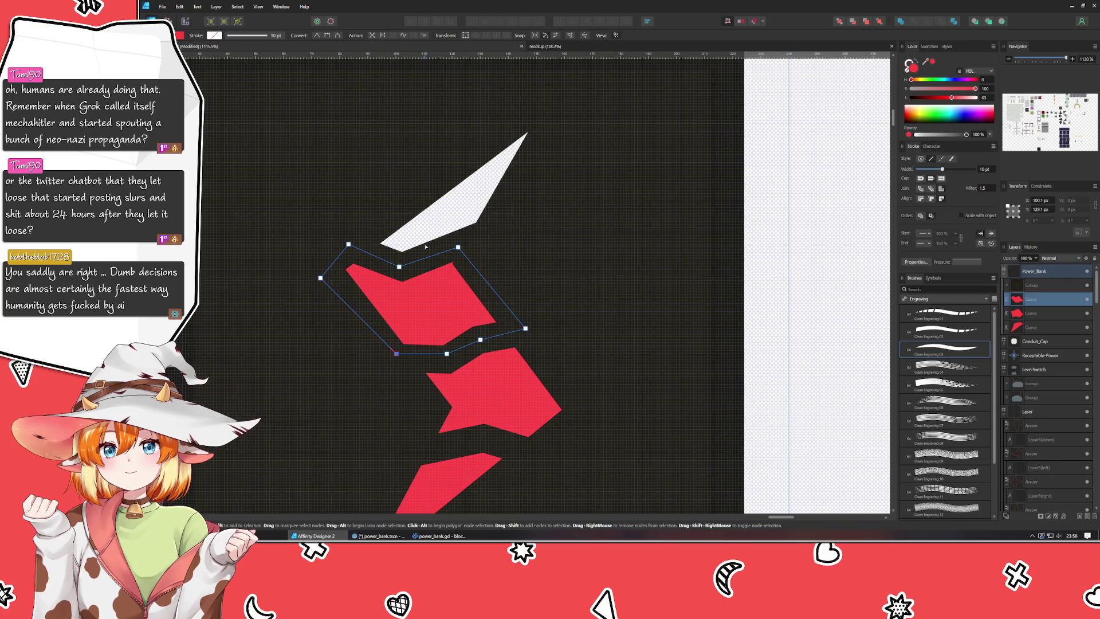
# Nudge the thin guide curve's right endpoint down, then select the second segment's red shape.
pyautogui.click(550, 211)
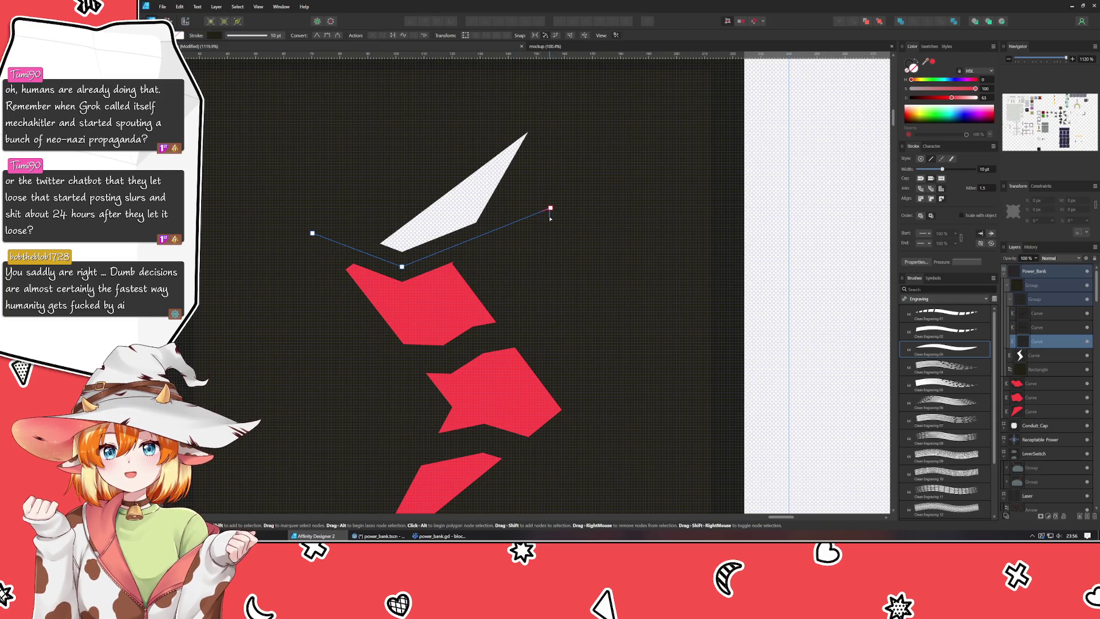
pyautogui.press('Down')
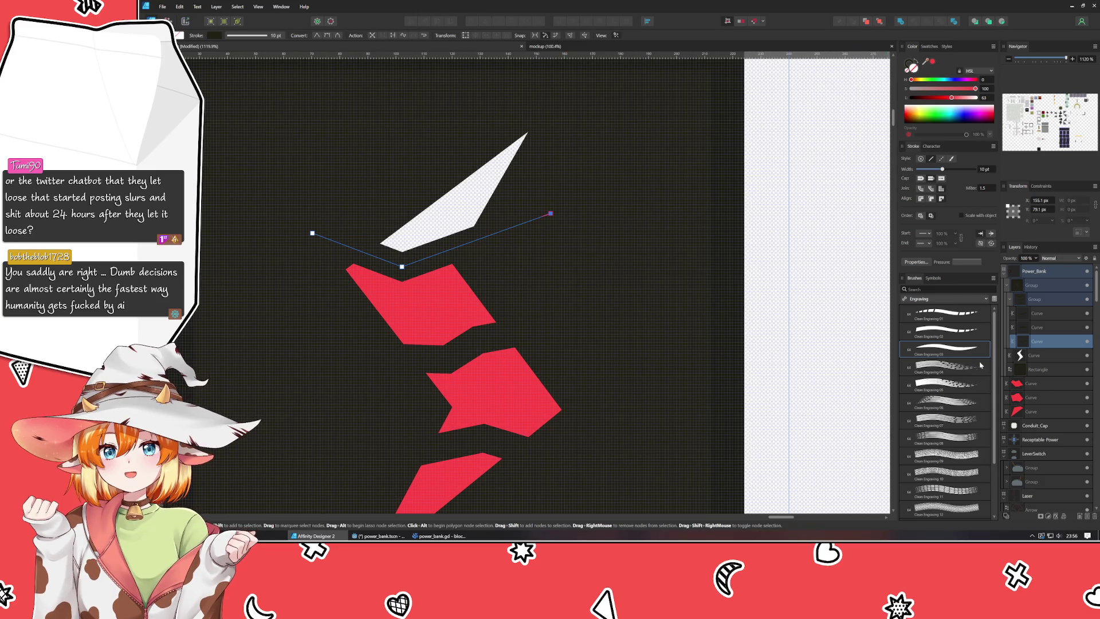
pyautogui.click(1050, 389)
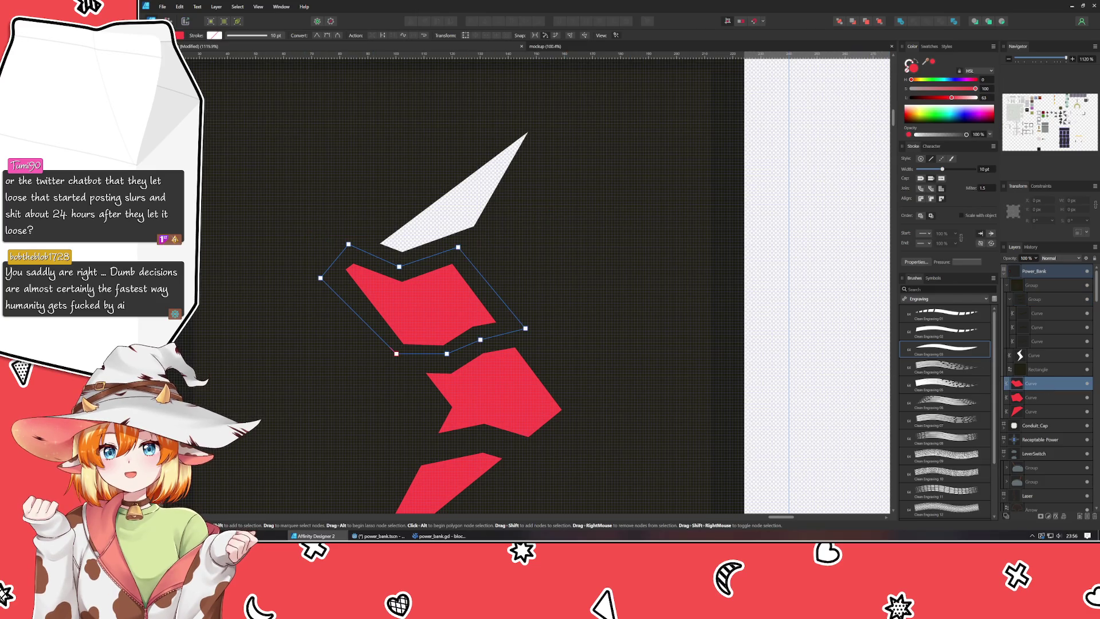
# Draw a closed four-node outline around the top bolt segment, widening its left node over the tip.
pyautogui.press('p')
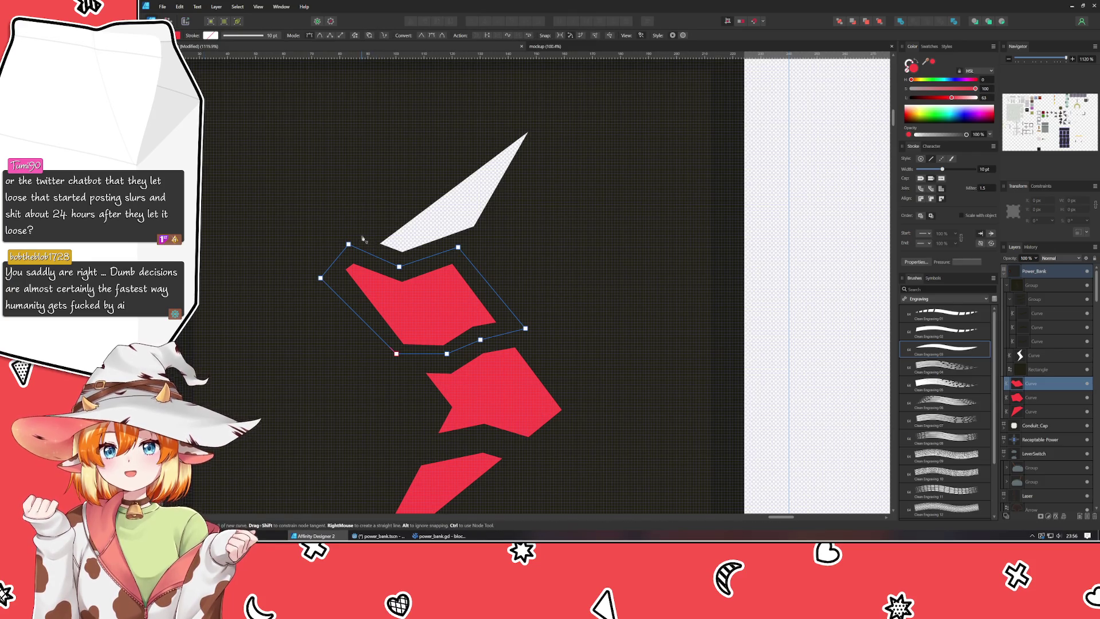
pyautogui.click(547, 110)
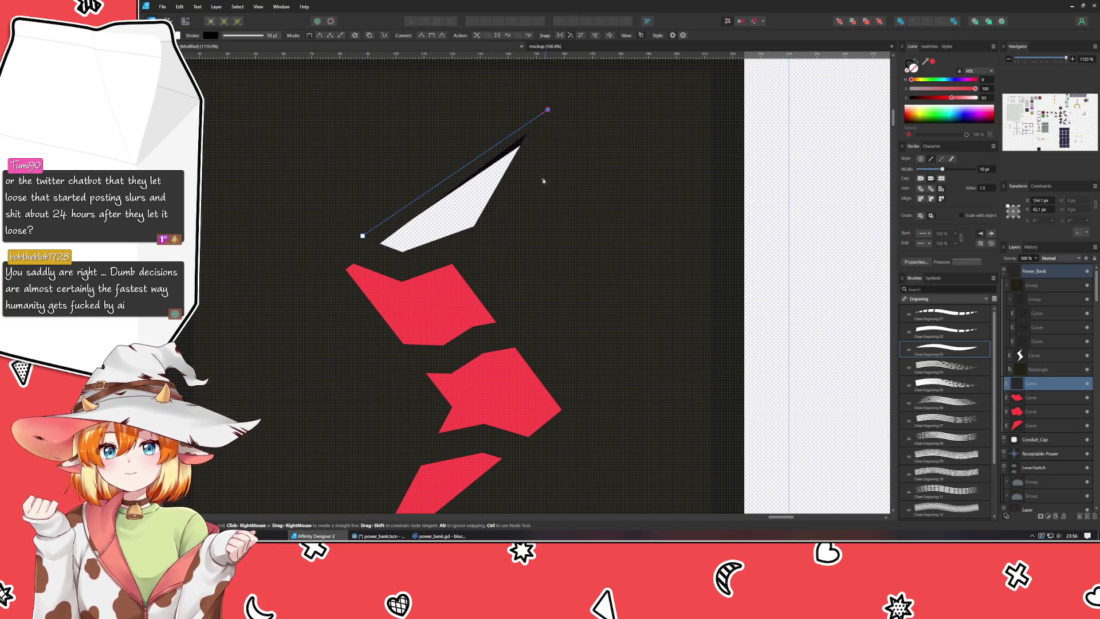
pyautogui.click(487, 243)
pyautogui.click(402, 266)
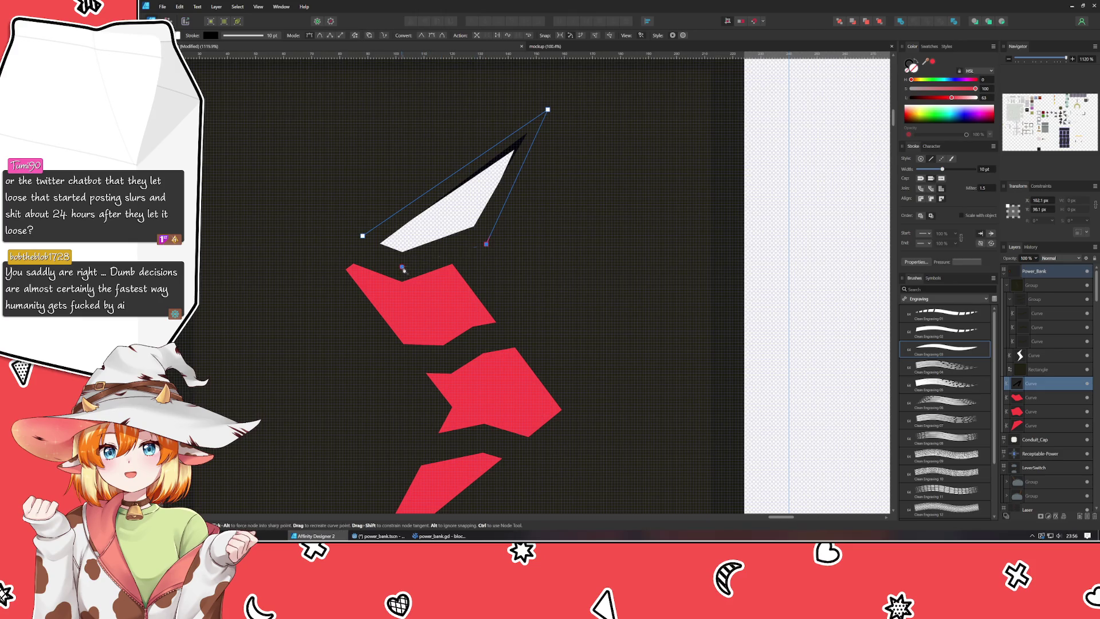
pyautogui.click(362, 236)
pyautogui.press('a')
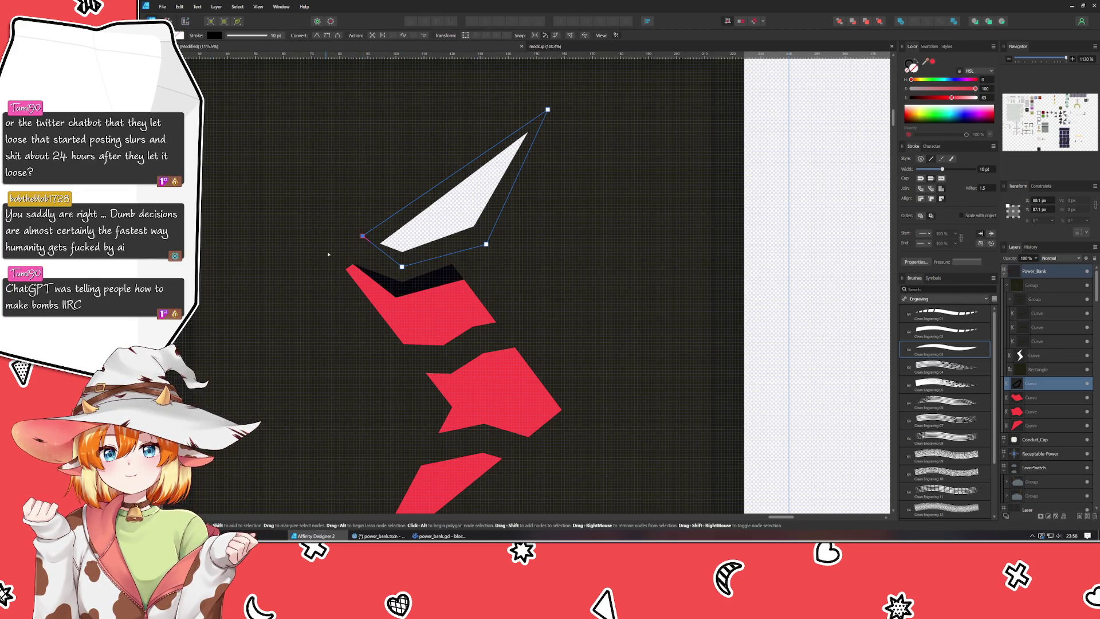
pyautogui.moveTo(362, 236); pyautogui.dragTo(352, 244)
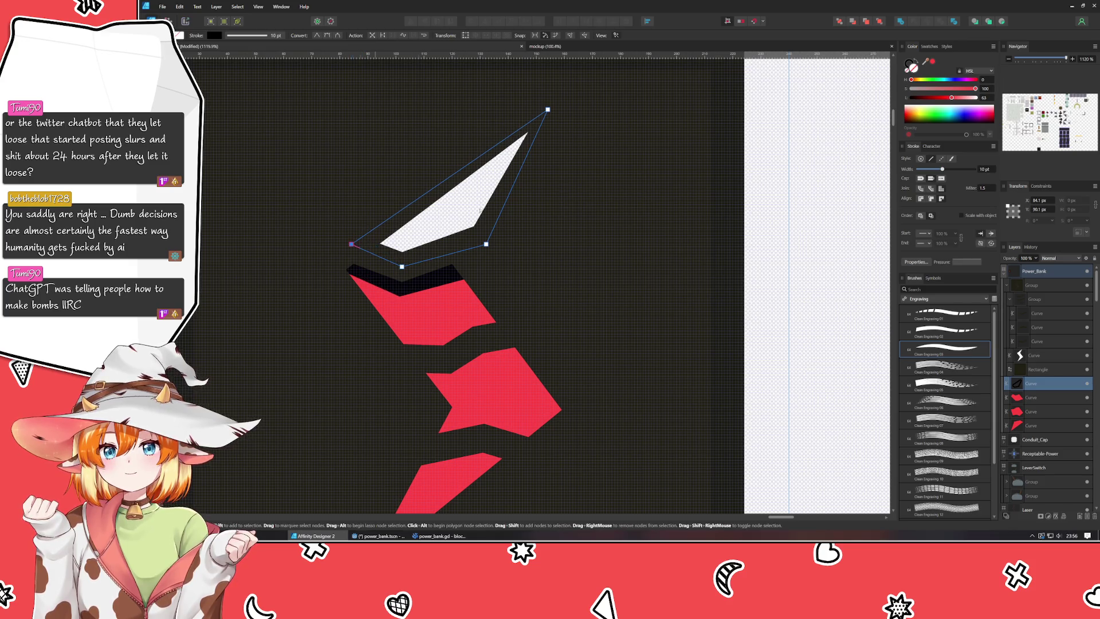
# Fill the top segment's new shape with red and remove its stroke.
pyautogui.click(931, 62)
pyautogui.click(909, 64)
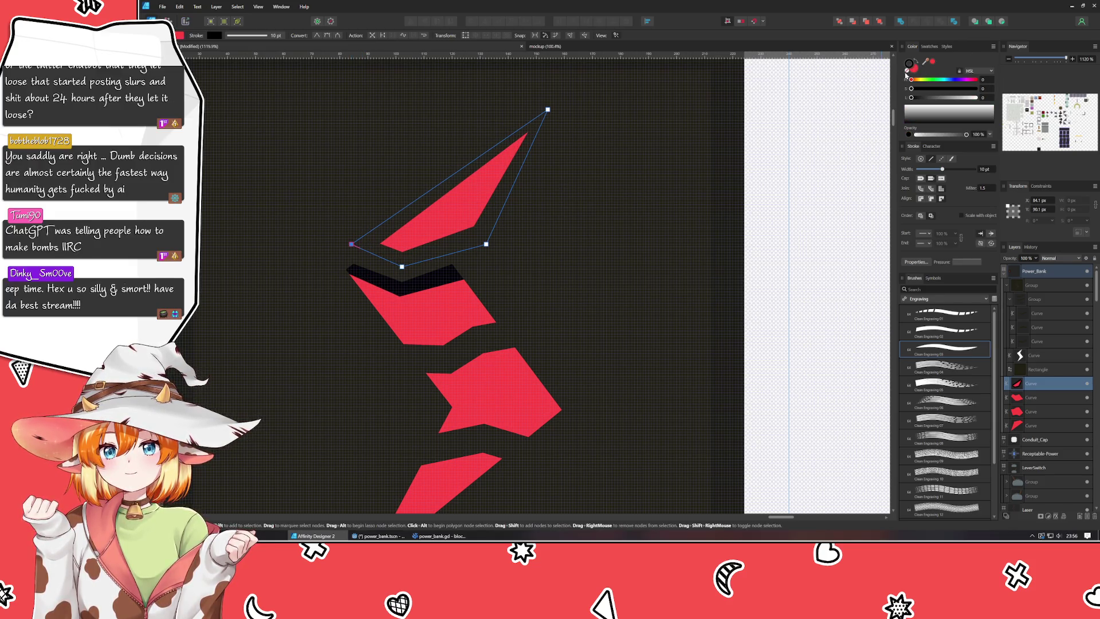
pyautogui.click(907, 75)
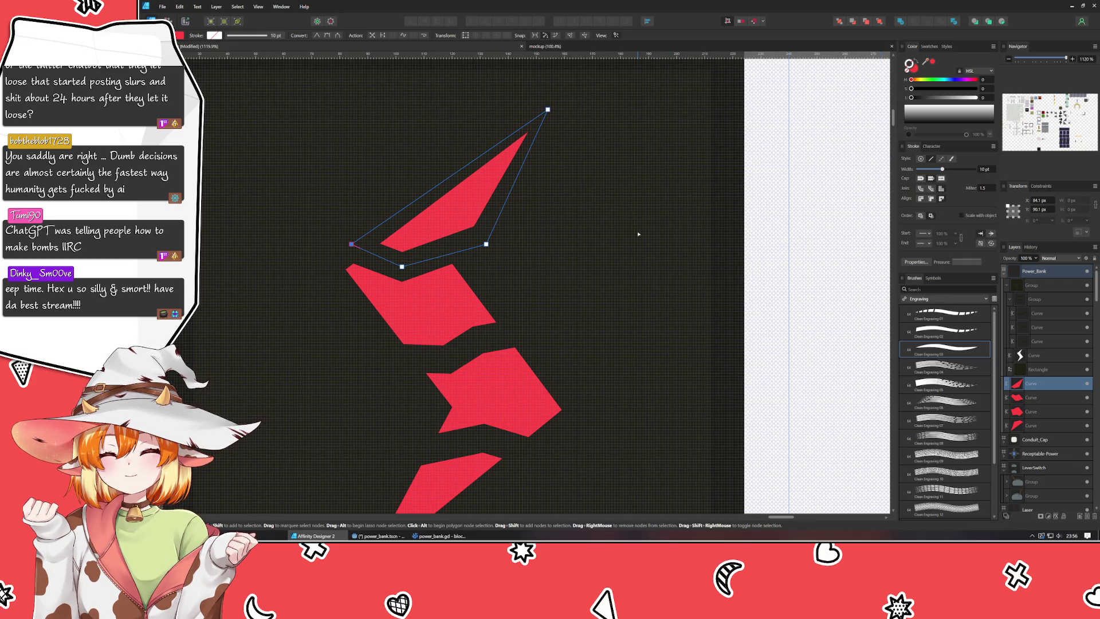
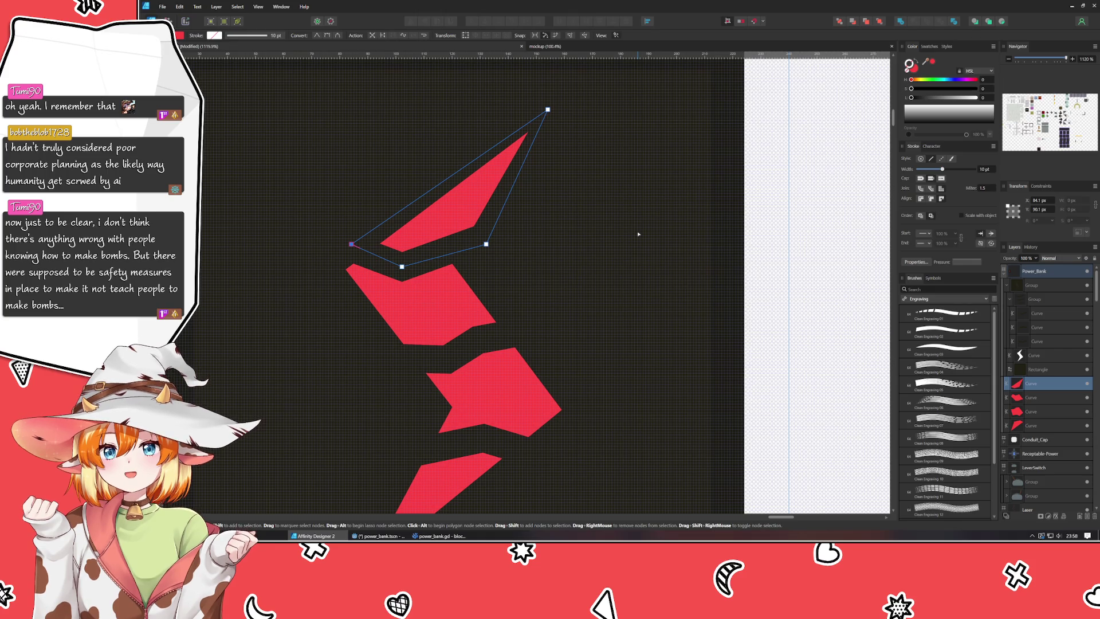
# Return to the Move tool and collapse the nested and tile groups in the Layers panel.
pyautogui.press('v')
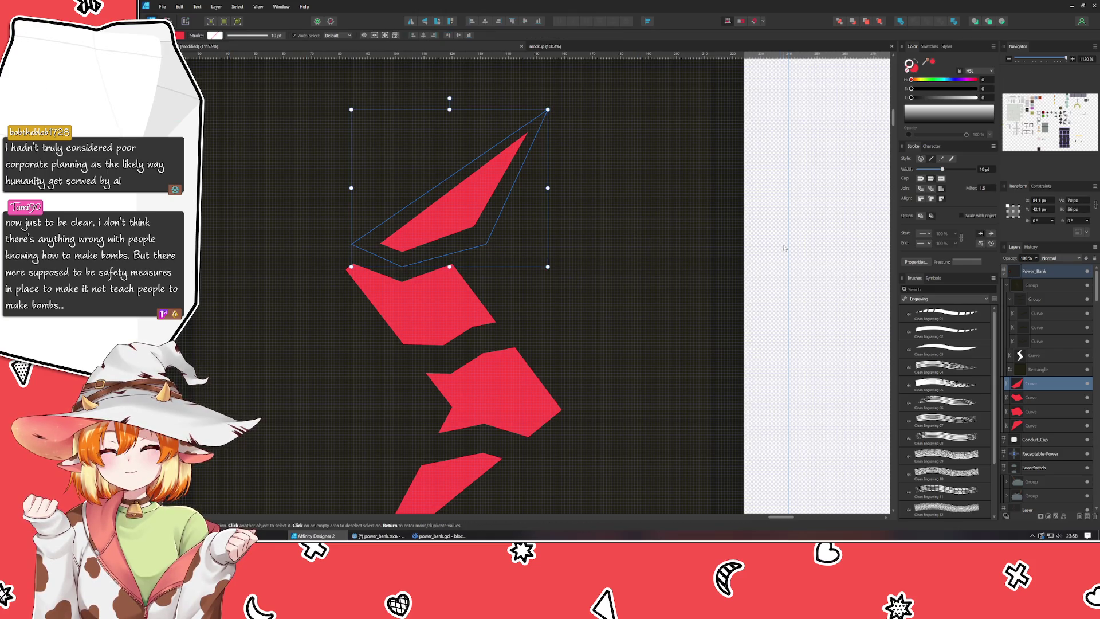
pyautogui.click(820, 259)
pyautogui.scroll(-5, 819, 259)
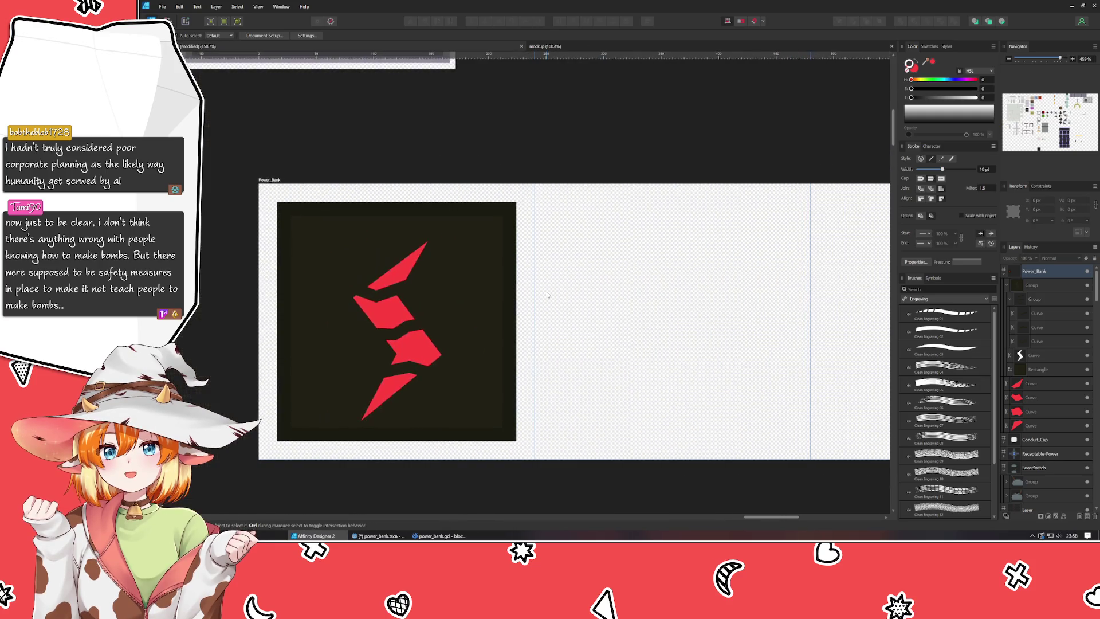
pyautogui.click(1009, 299)
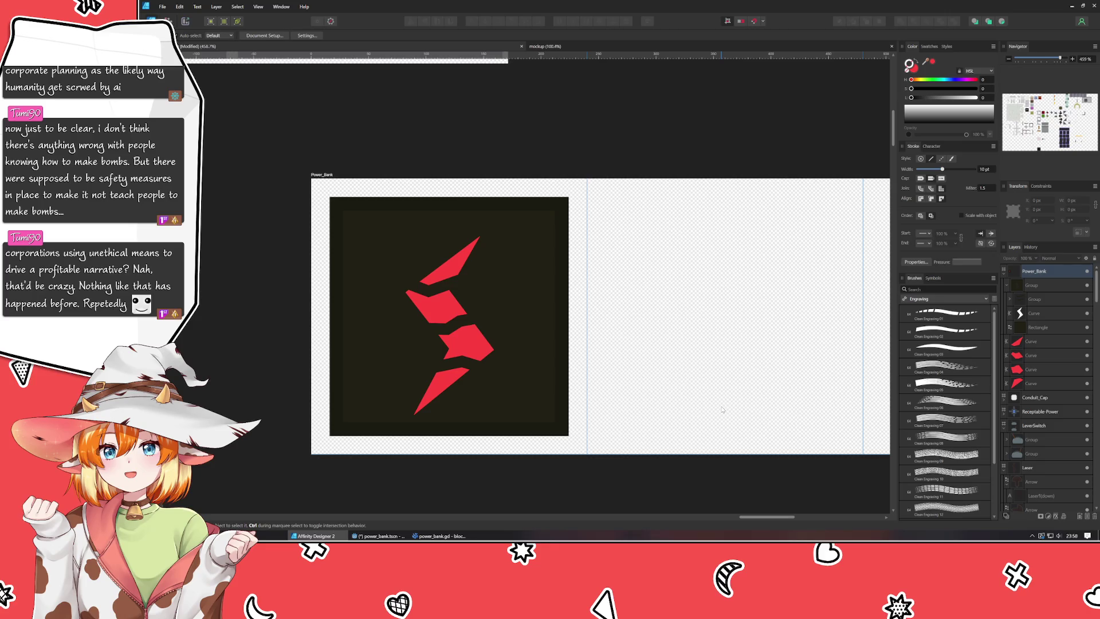
pyautogui.click(1007, 288)
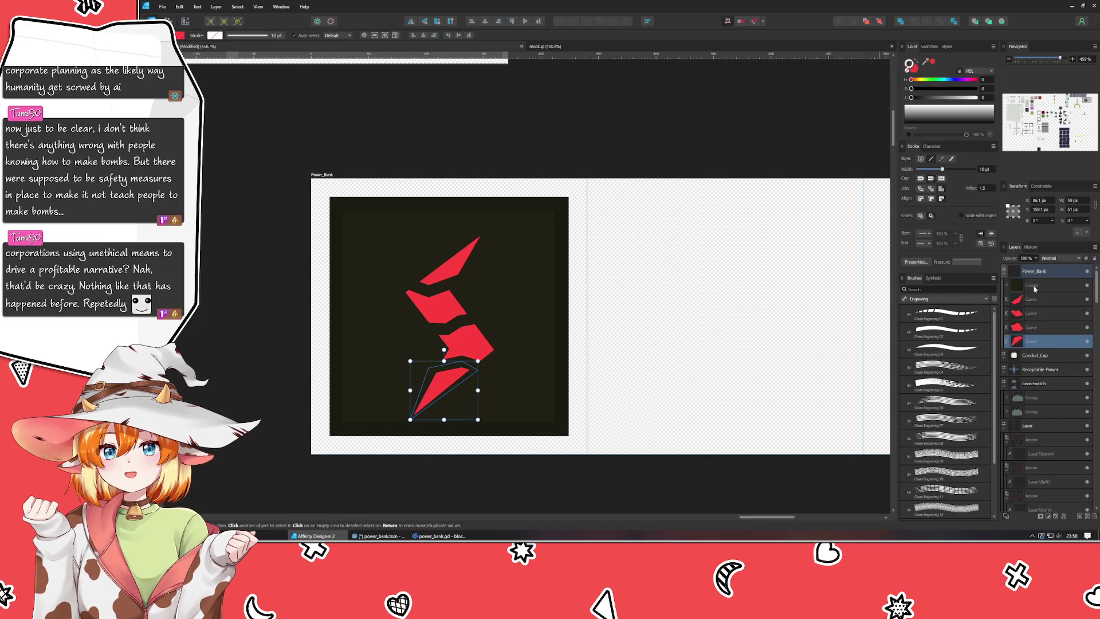
# Select the entire bolt tile group, dark square and red bolt pieces together.
pyautogui.click(1034, 285)
pyautogui.click(1007, 288)
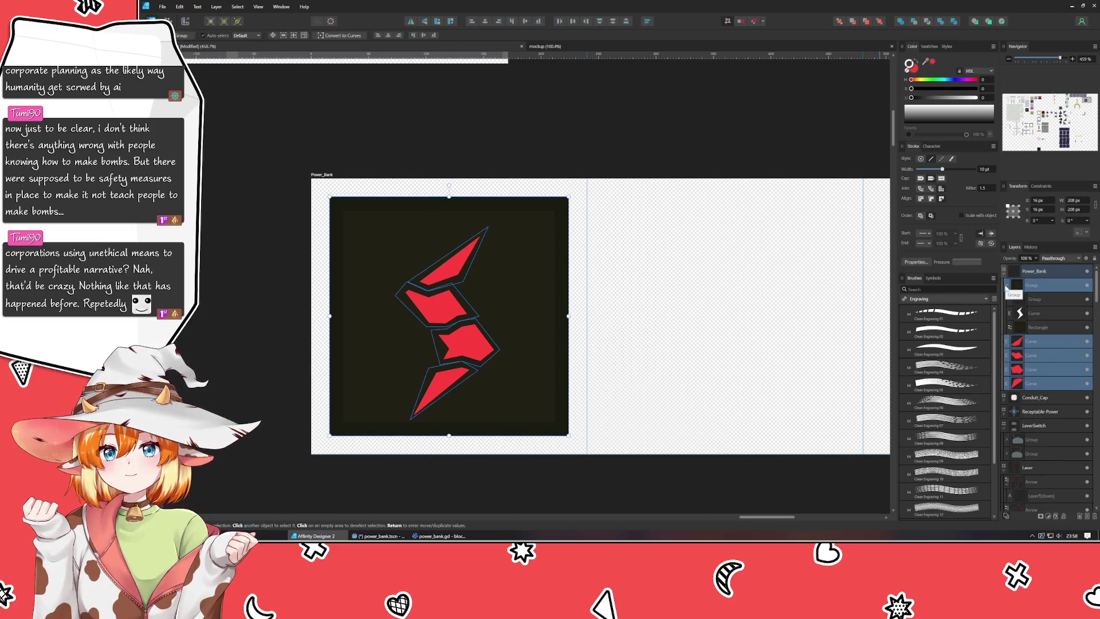
pyautogui.click(1007, 288)
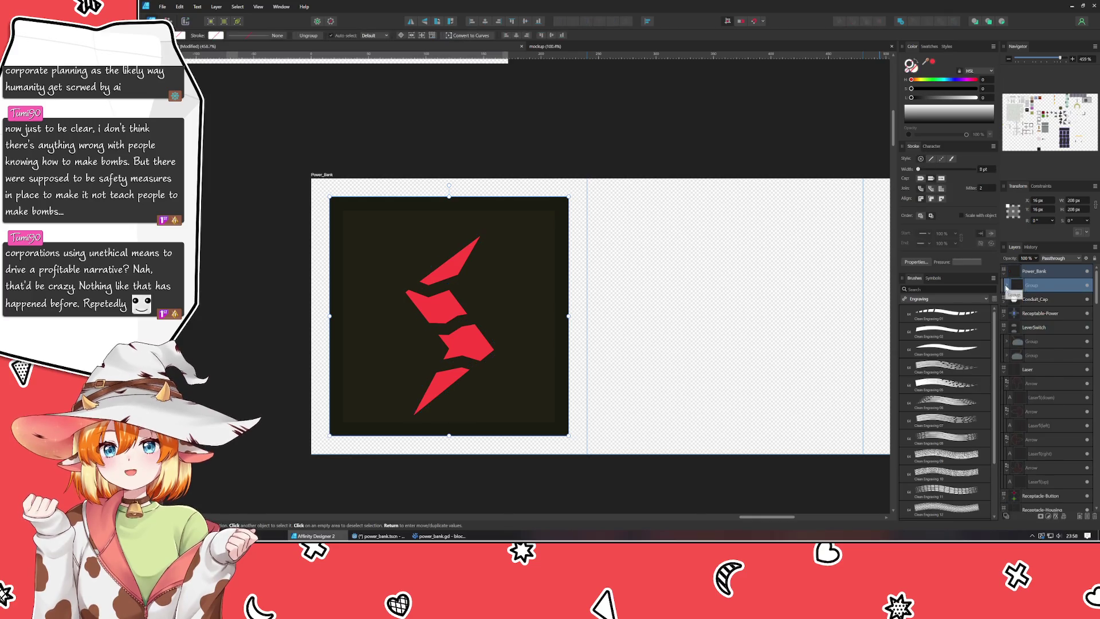
pyautogui.click(731, 332)
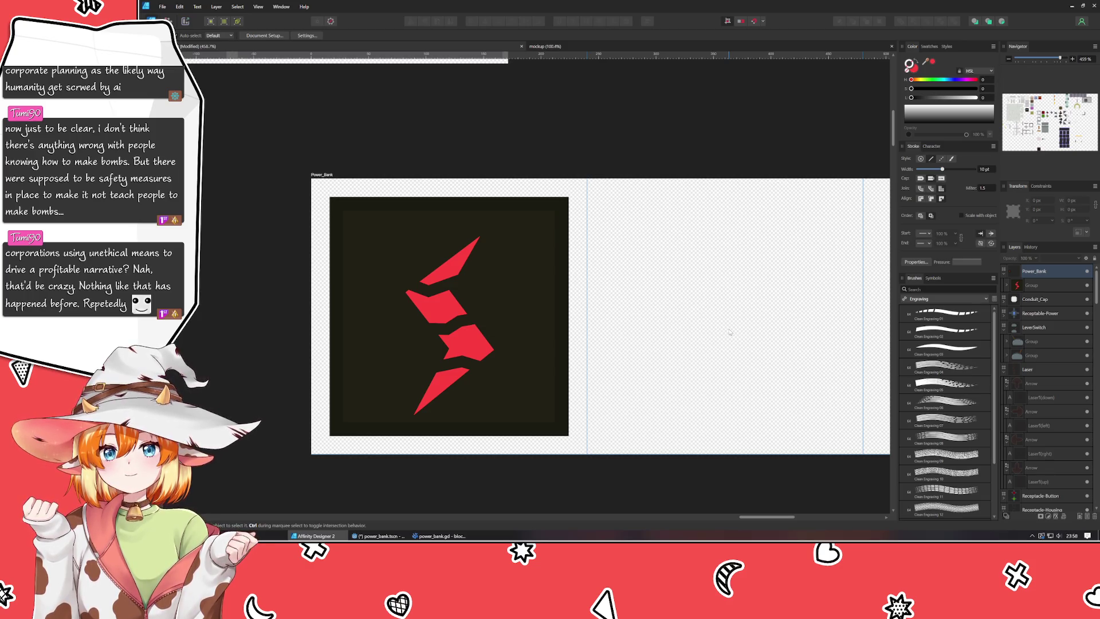
pyautogui.click(536, 347)
pyautogui.moveTo(715, 371)
pyautogui.mouseDown()
pyautogui.moveTo(621, 366)
pyautogui.moveTo(500, 388)
pyautogui.mouseUp()
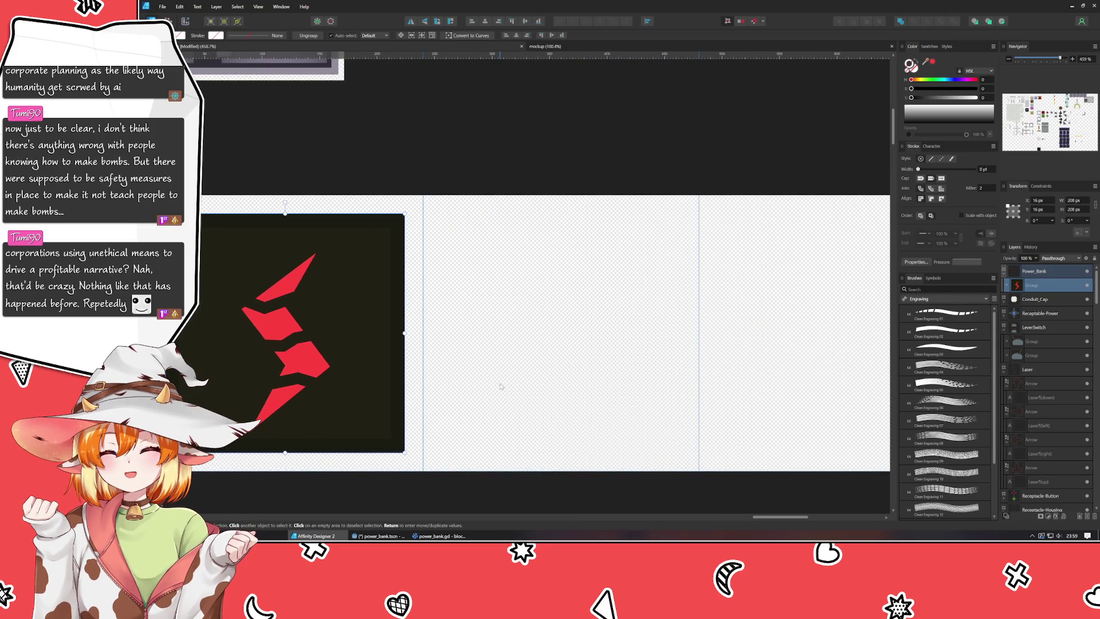
pyautogui.scroll(-1, 500, 386)
pyautogui.scroll(-1, 500, 386)
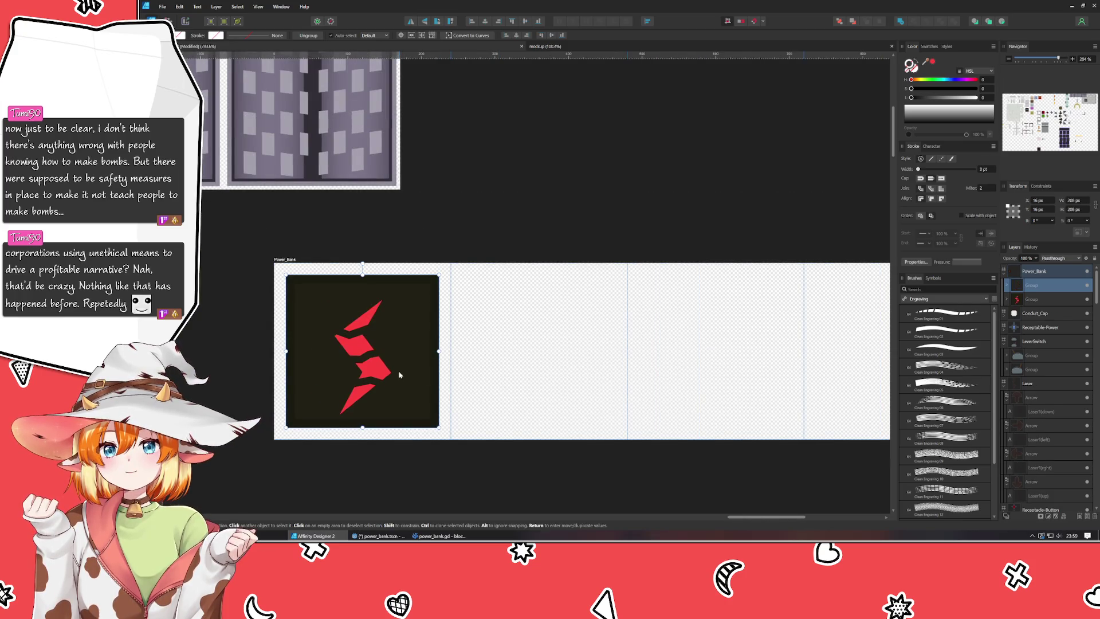
# Duplicate the bolt tile to the right, repeating the copy with Ctrl+J.
pyautogui.moveTo(398, 375); pyautogui.dragTo(573, 373)
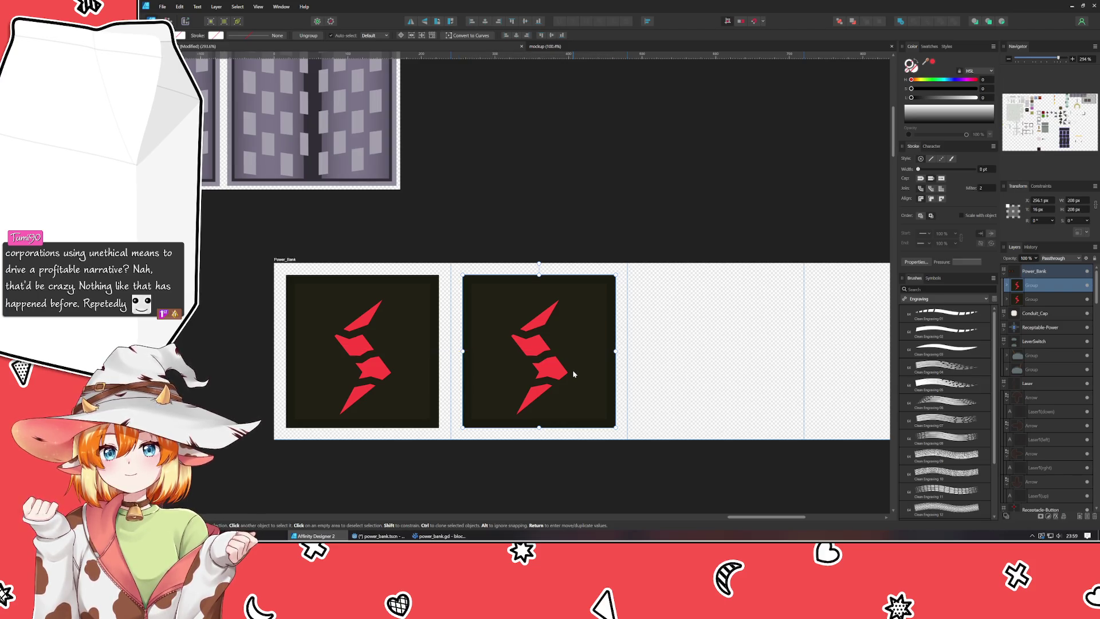
pyautogui.hotkey('ctrl', 'j')
pyautogui.hotkey('ctrl', 'j')
pyautogui.hscroll(5, 533, 457)
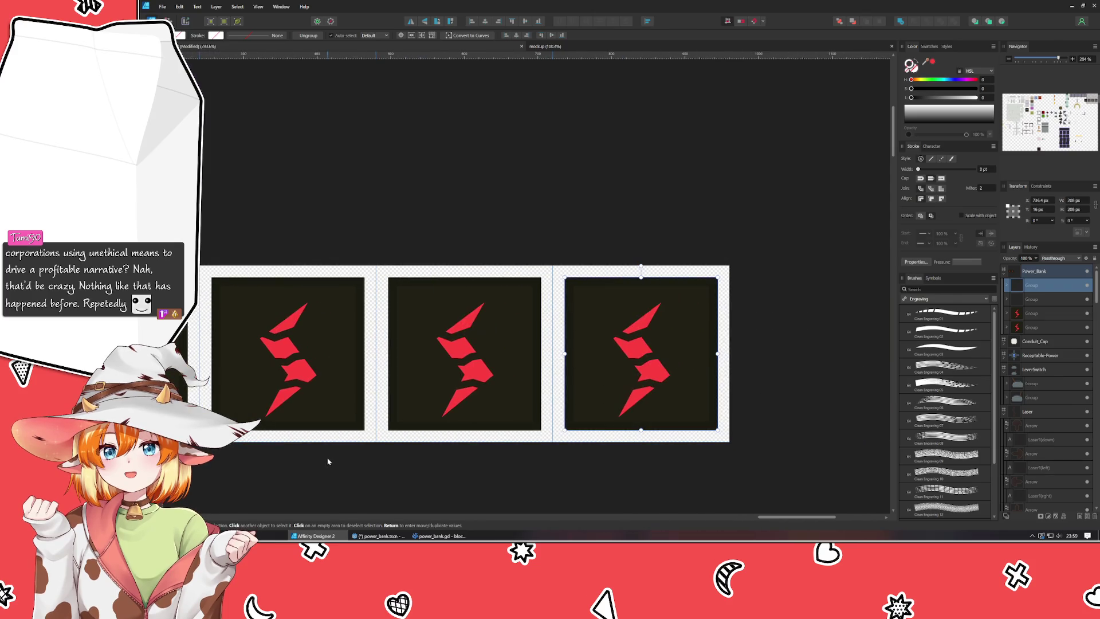
# Check each tile's position and set the fourth tile's X to 736 px.
pyautogui.click(355, 484)
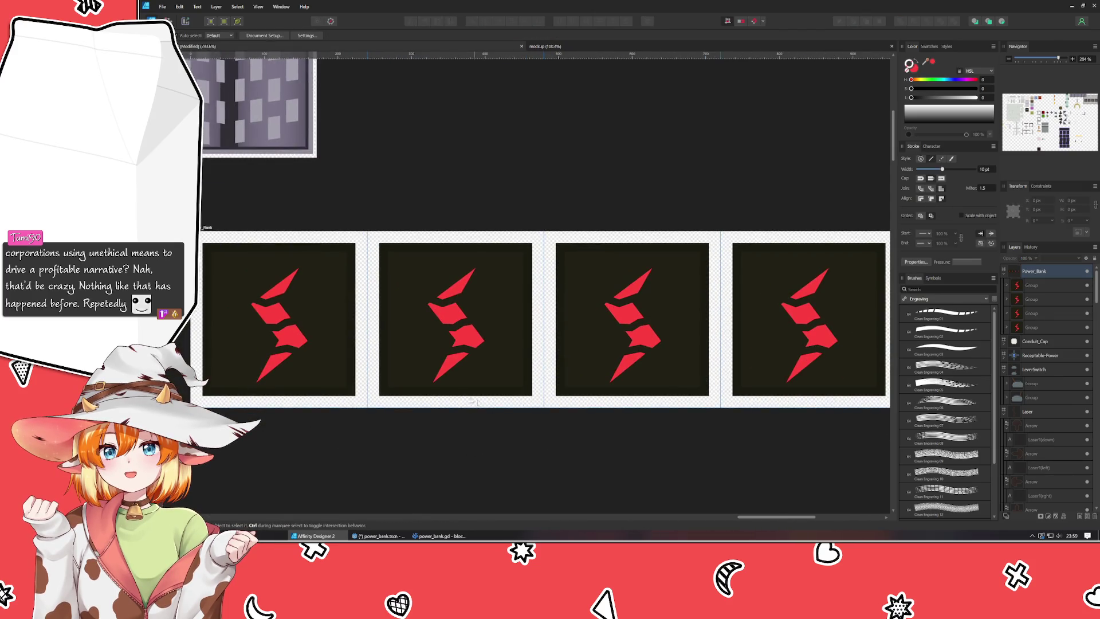
pyautogui.click(466, 395)
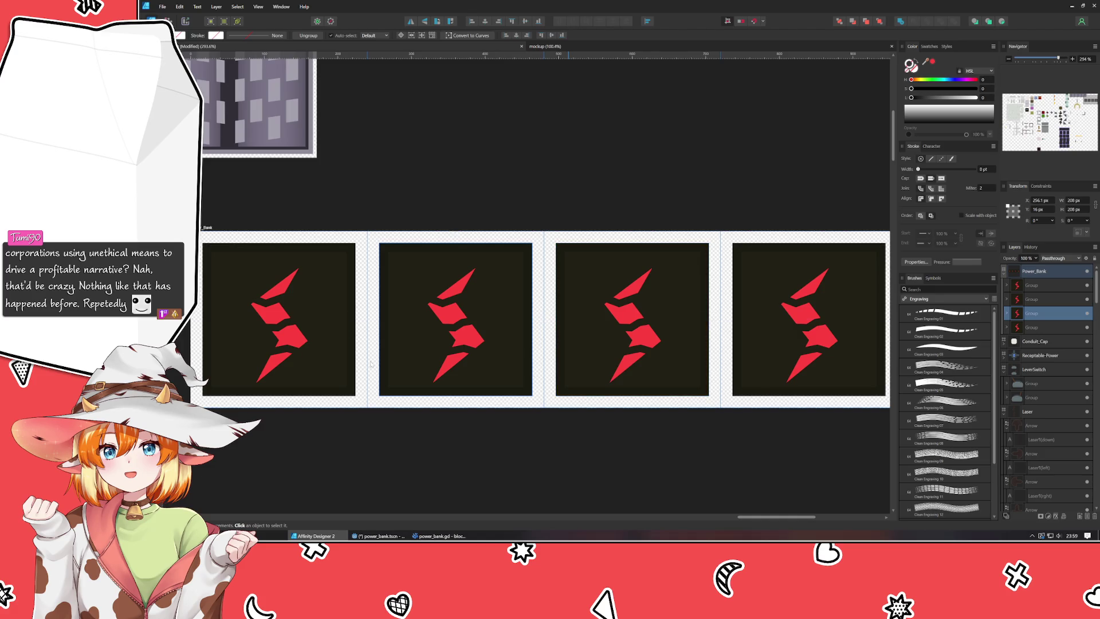
pyautogui.click(293, 358)
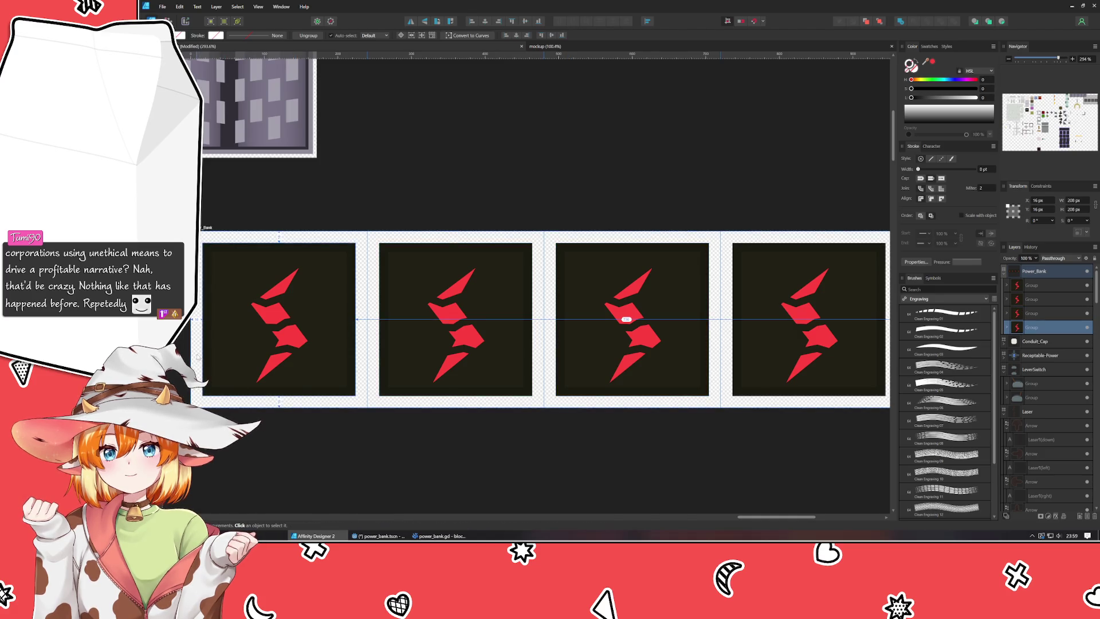
pyautogui.click(459, 368)
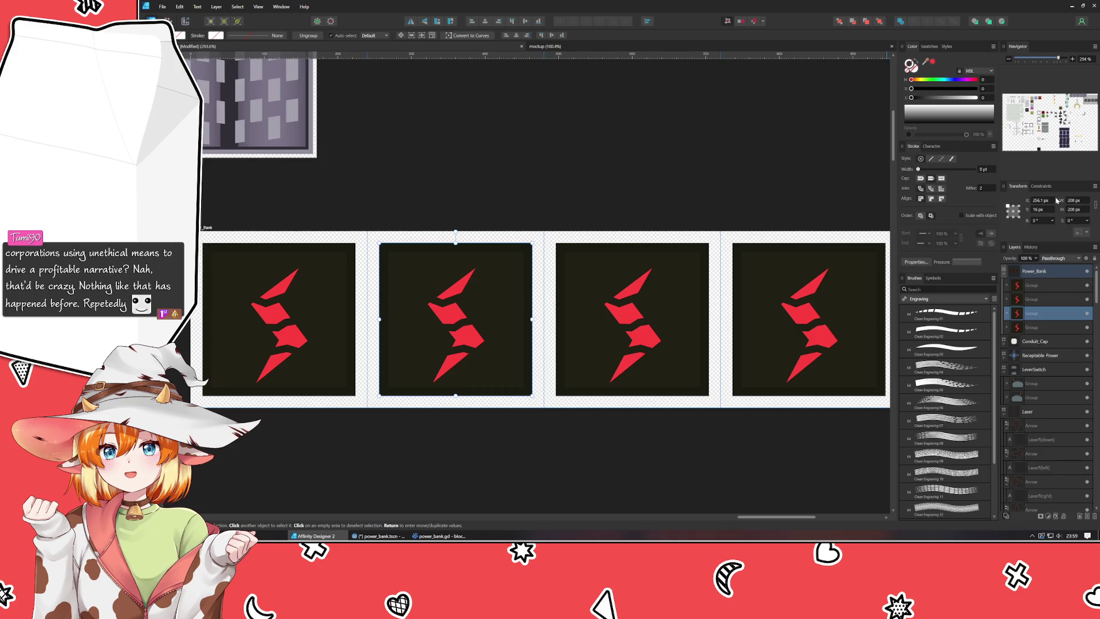
pyautogui.click(1031, 299)
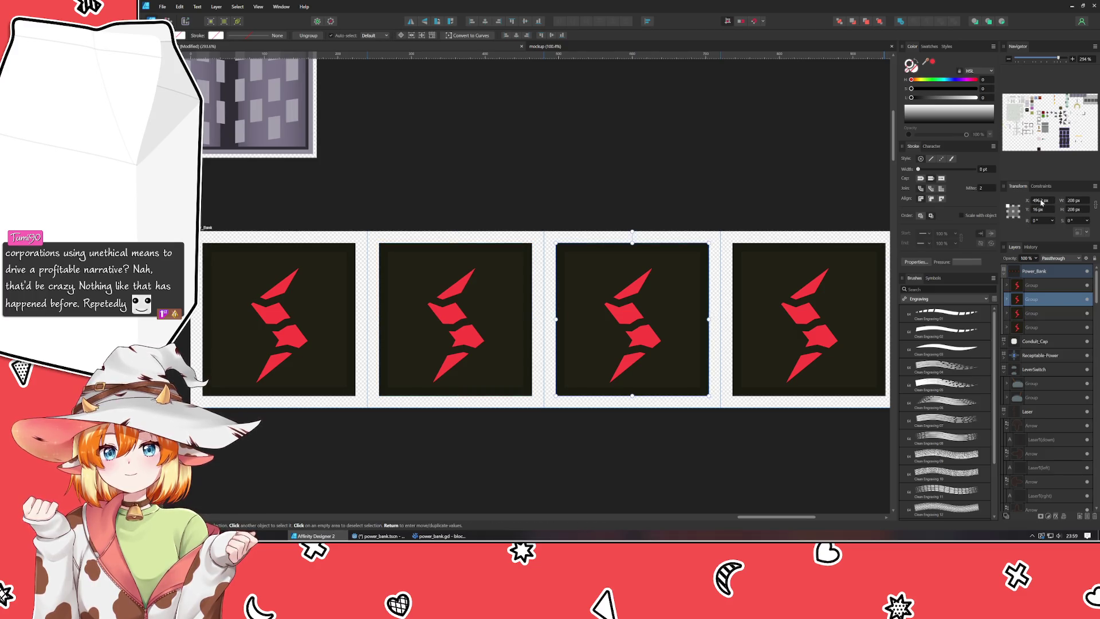
pyautogui.click(782, 340)
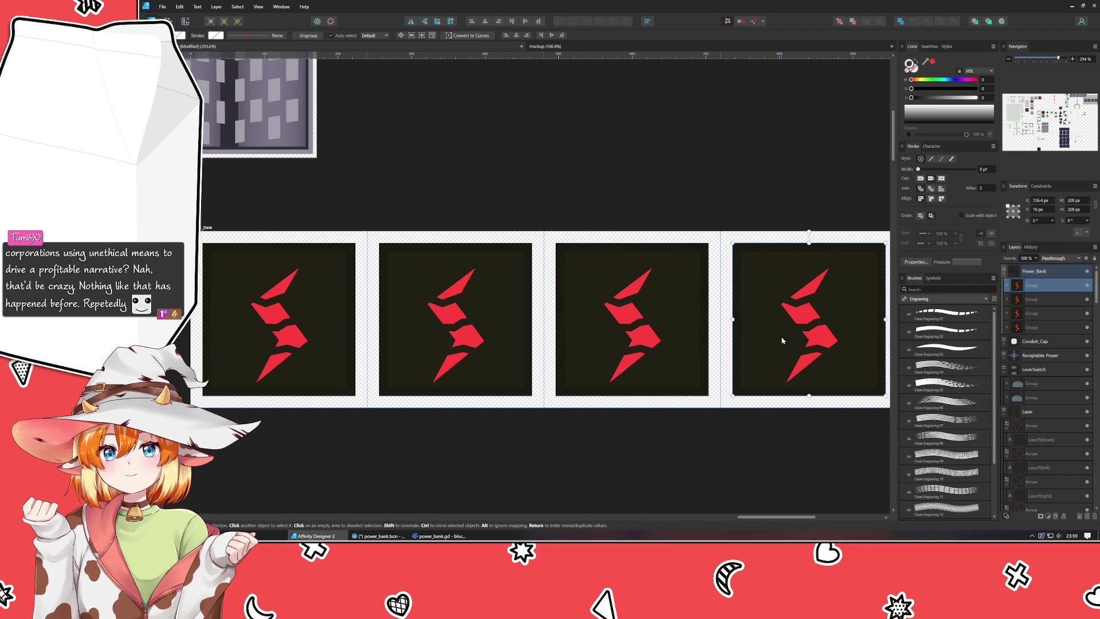
pyautogui.click(1040, 199)
pyautogui.write('736')
pyautogui.press('Return')
# Select the red bolt inside the second tile.
pyautogui.moveTo(797, 472); pyautogui.dragTo(659, 430)
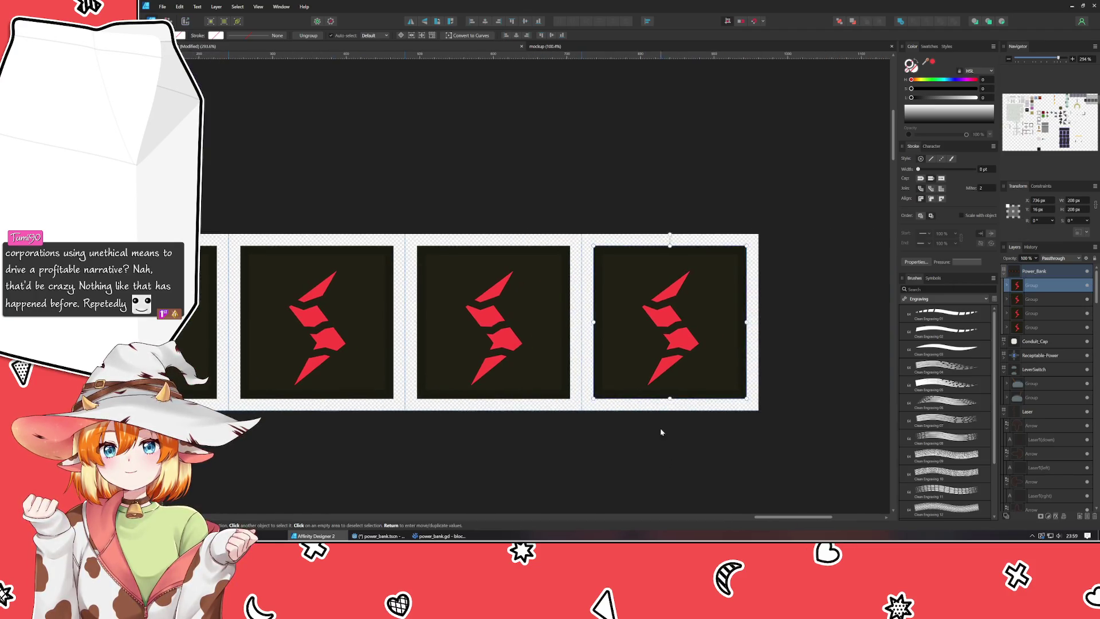
pyautogui.click(570, 404)
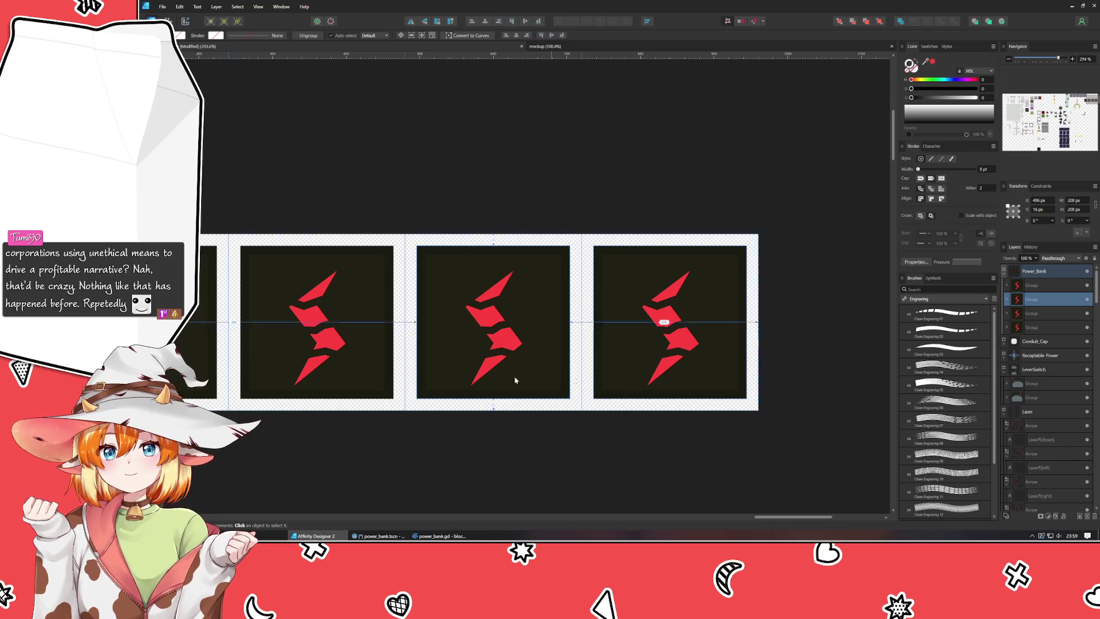
pyautogui.moveTo(358, 380); pyautogui.dragTo(589, 387)
pyautogui.click(543, 464)
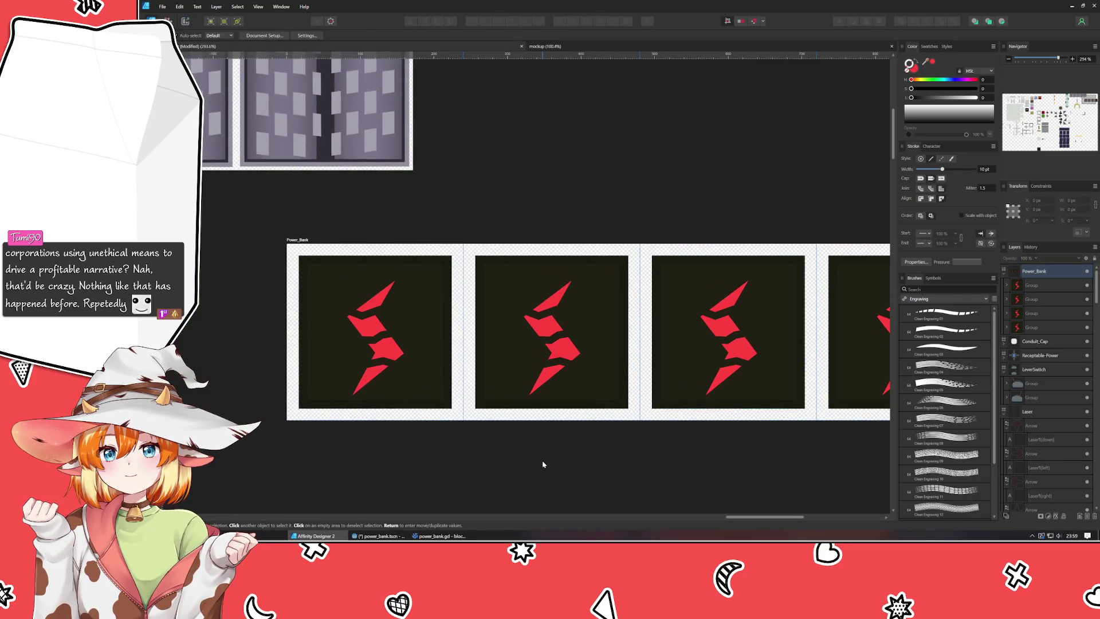
pyautogui.doubleClick(550, 376)
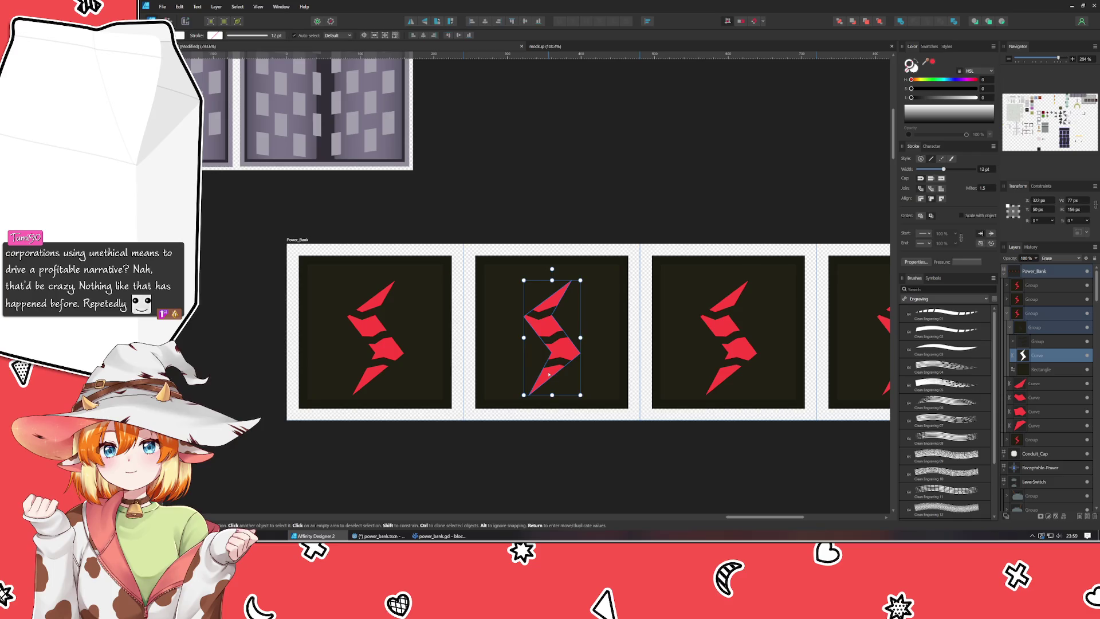
# Colour the second bolt's bottom piece green at hue 127 and copy that style.
pyautogui.press('a')
pyautogui.click(1053, 426)
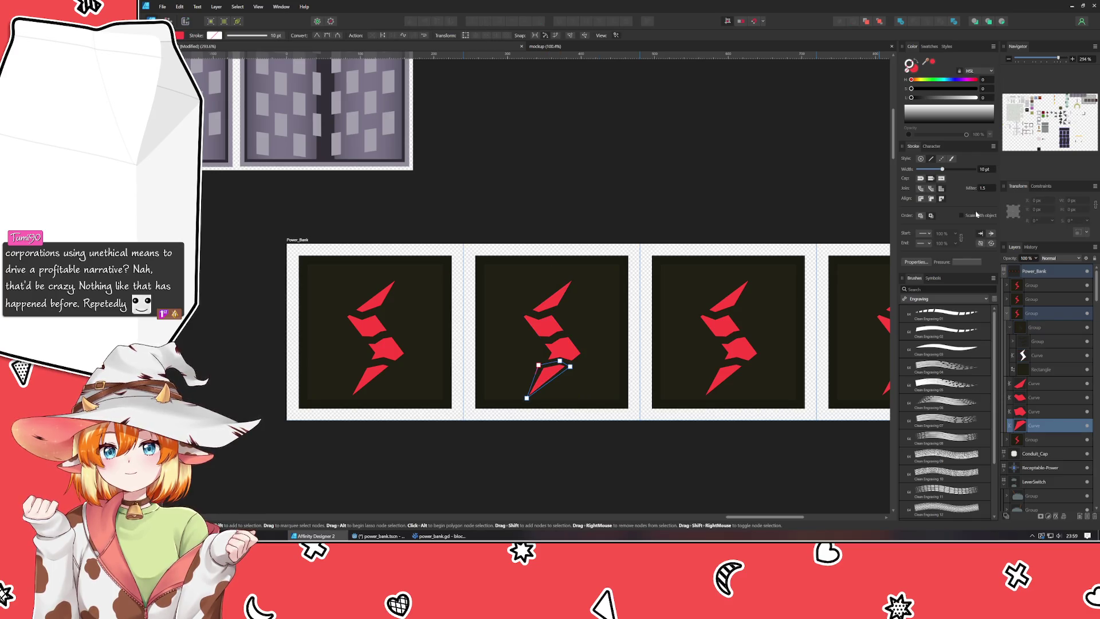
pyautogui.click(932, 80)
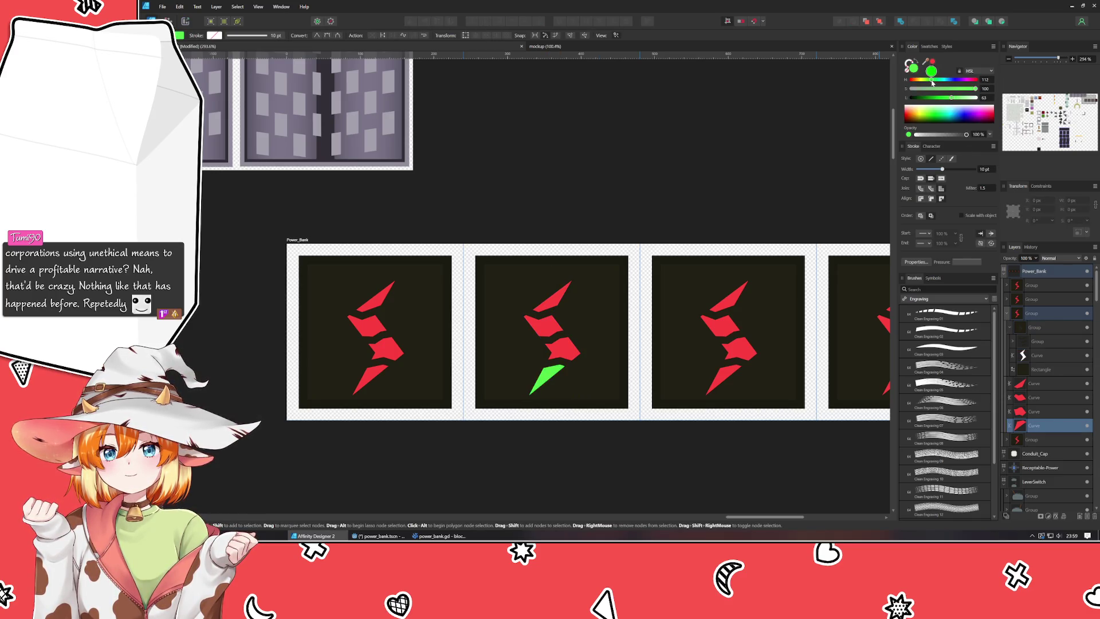
pyautogui.moveTo(931, 81); pyautogui.dragTo(934, 82)
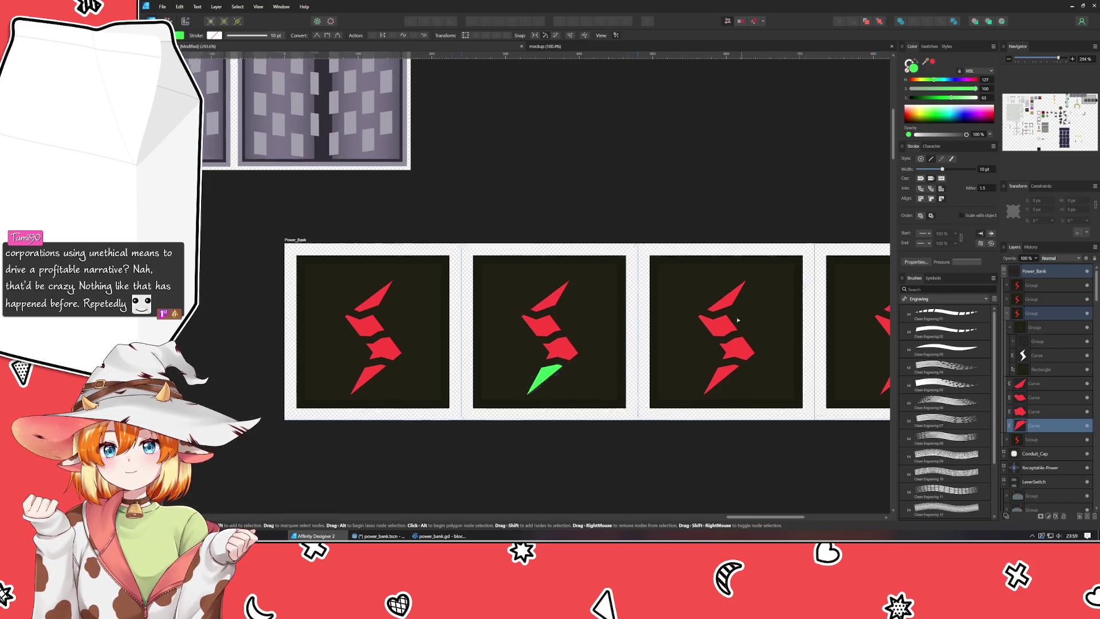
pyautogui.hscroll(5, 550, 299)
pyautogui.moveTo(925, 61); pyautogui.dragTo(911, 70)
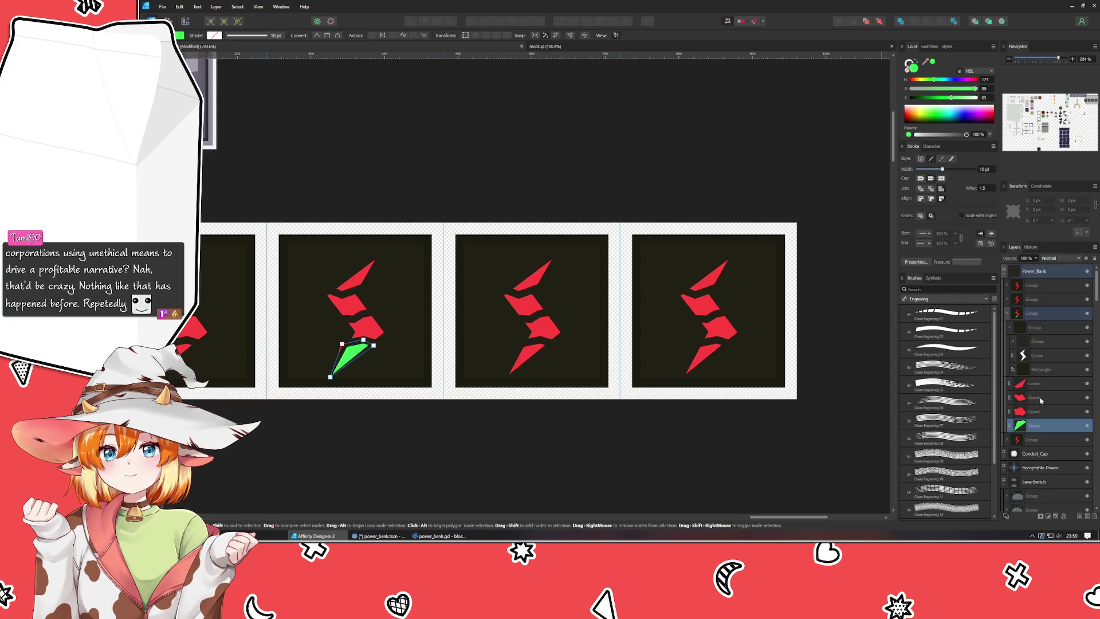
# Paste the green style onto the third bolt's bottom and middle pieces.
pyautogui.click(544, 355)
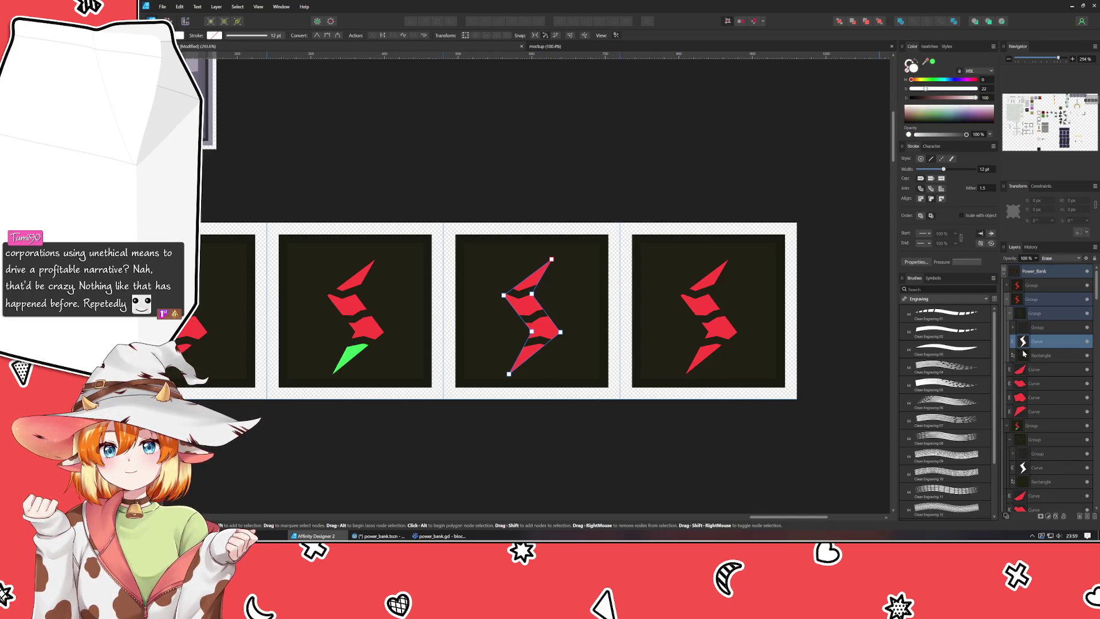
pyautogui.click(1034, 411)
pyautogui.keyDown('shift'); pyautogui.click(1035, 397); pyautogui.keyUp('shift')
pyautogui.hotkey('ctrl', 'shift', 'v')
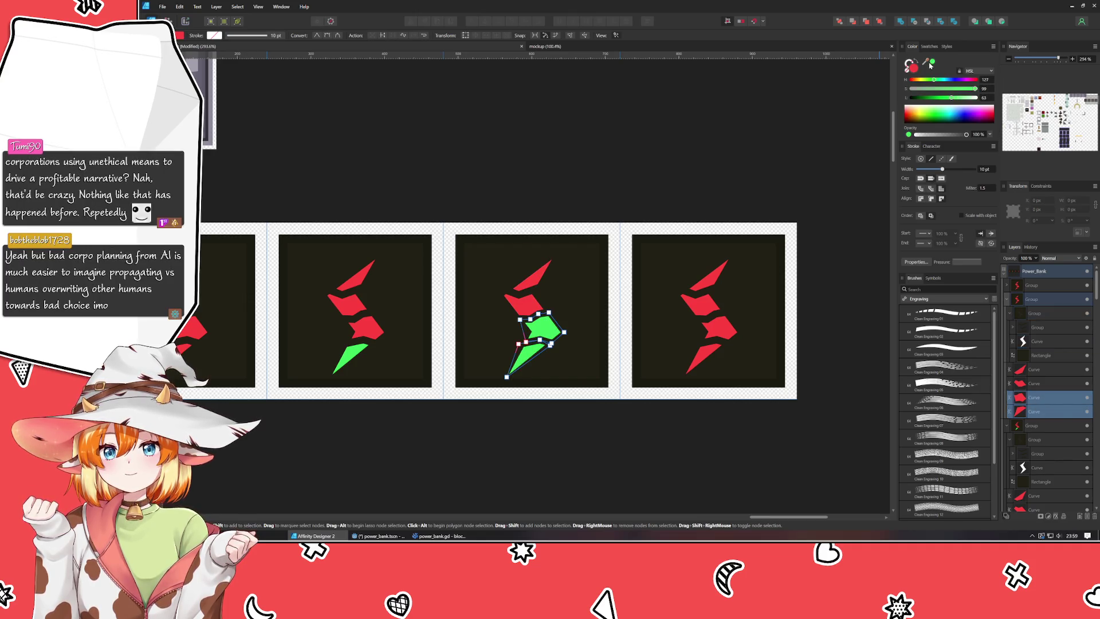
pyautogui.click(745, 305)
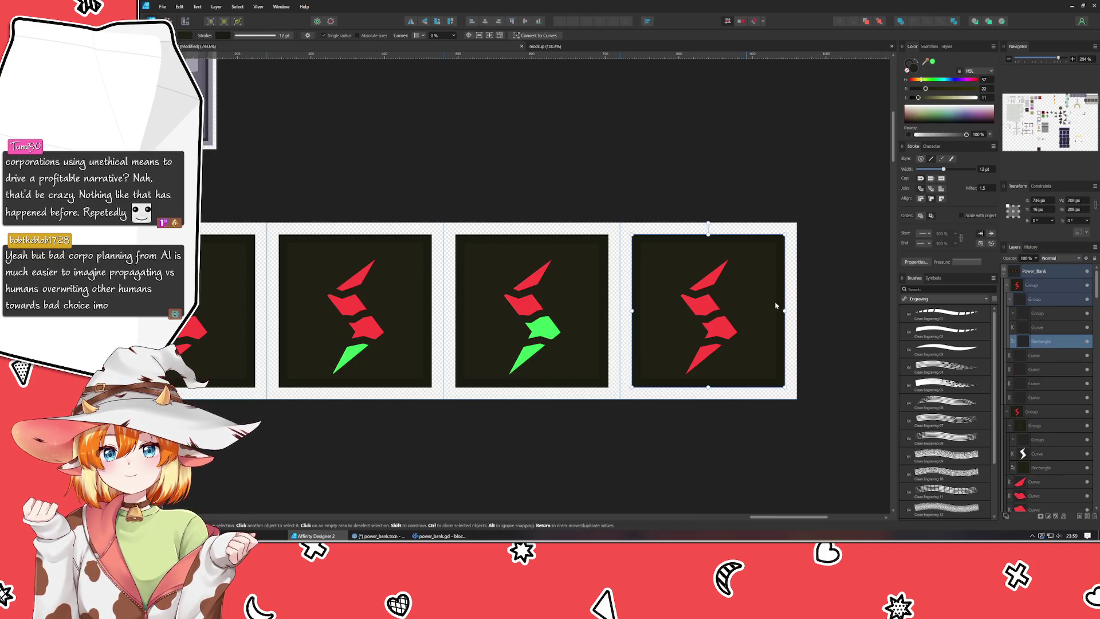
# Turn the fourth bolt's bottom, middle and upper-middle pieces green.
pyautogui.click(1034, 397)
pyautogui.keyDown('shift'); pyautogui.click(1040, 383); pyautogui.keyUp('shift')
pyautogui.keyDown('shift'); pyautogui.click(1046, 368); pyautogui.keyUp('shift')
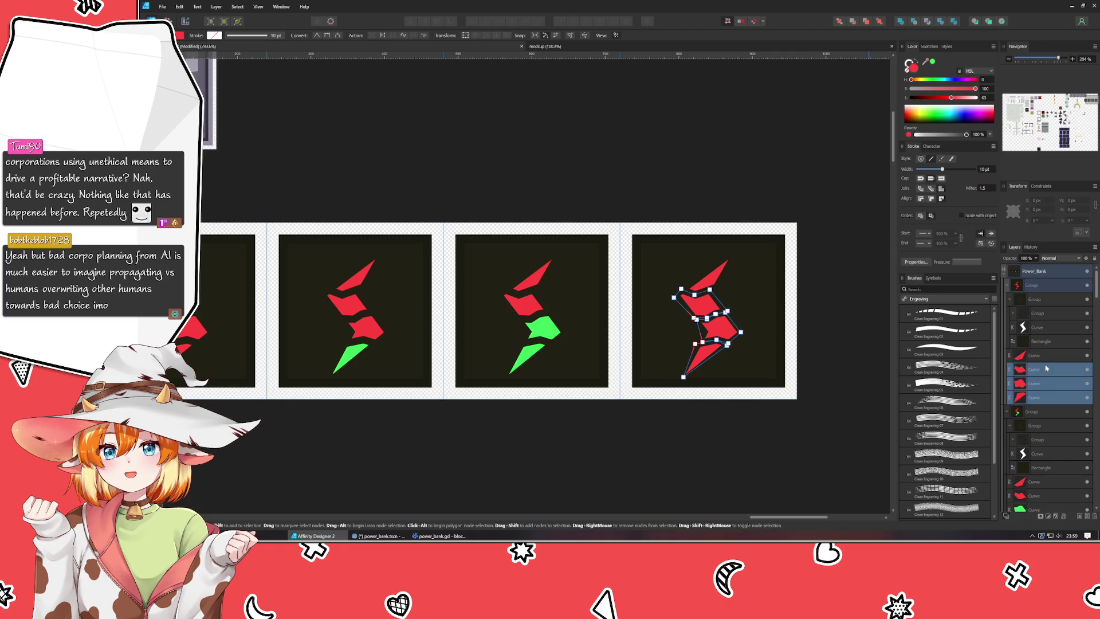
pyautogui.click(932, 61)
pyautogui.click(714, 140)
pyautogui.scroll(-3, 678, 194)
pyautogui.moveTo(677, 194)
pyautogui.mouseDown()
pyautogui.moveTo(602, 239)
pyautogui.moveTo(627, 230)
pyautogui.mouseUp()
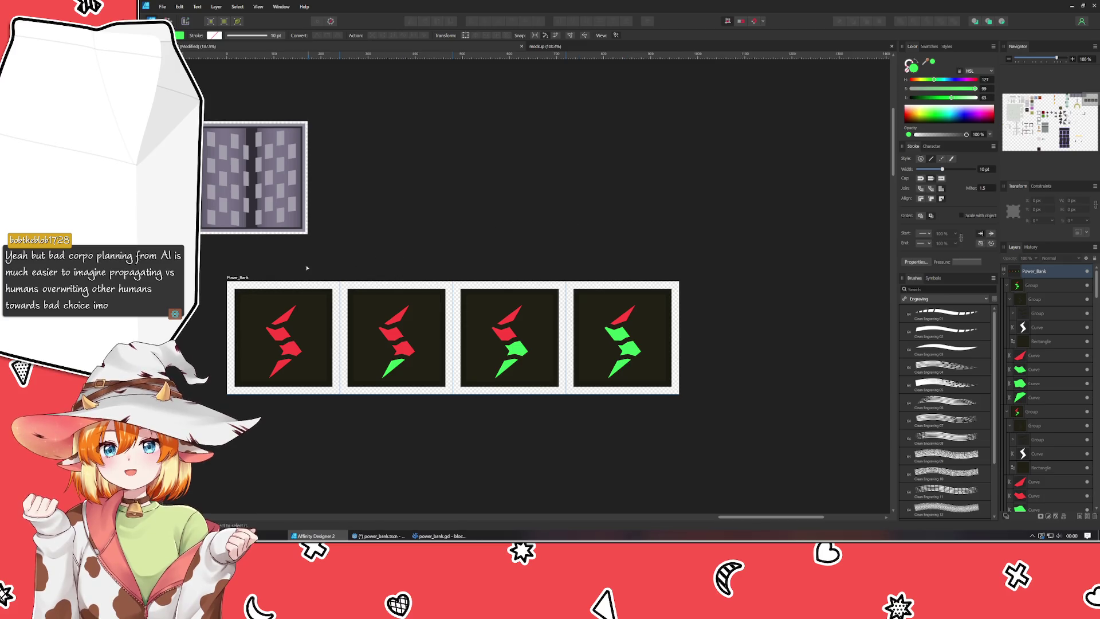
pyautogui.click(1037, 271)
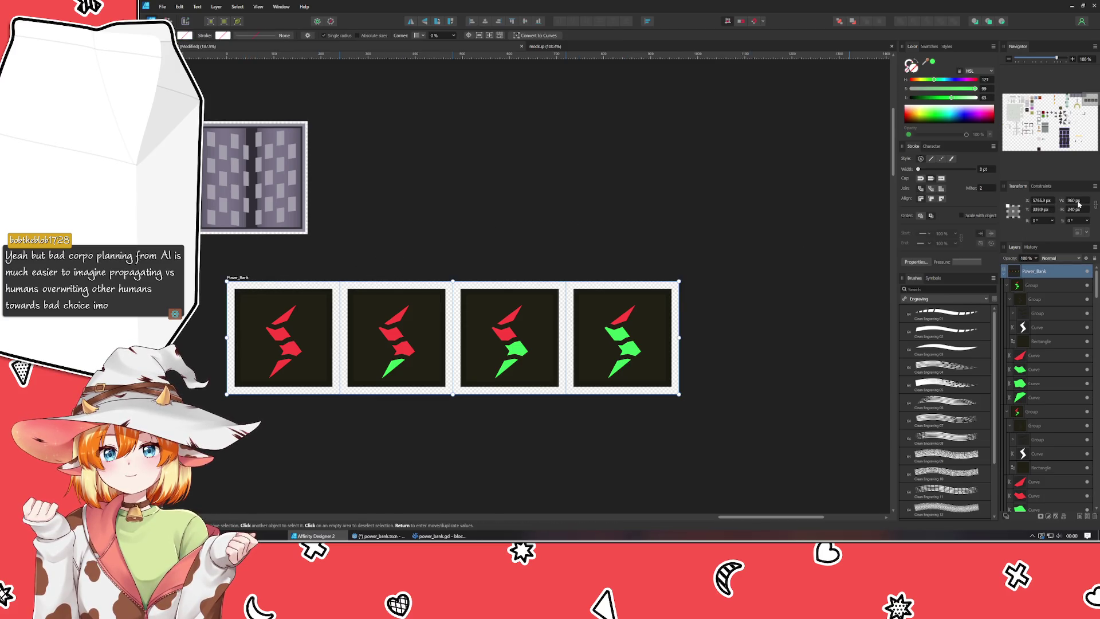
# Widen the Power_Bank artboard to 1280 px, then settle on a 1200 px width.
pyautogui.click(1077, 200)
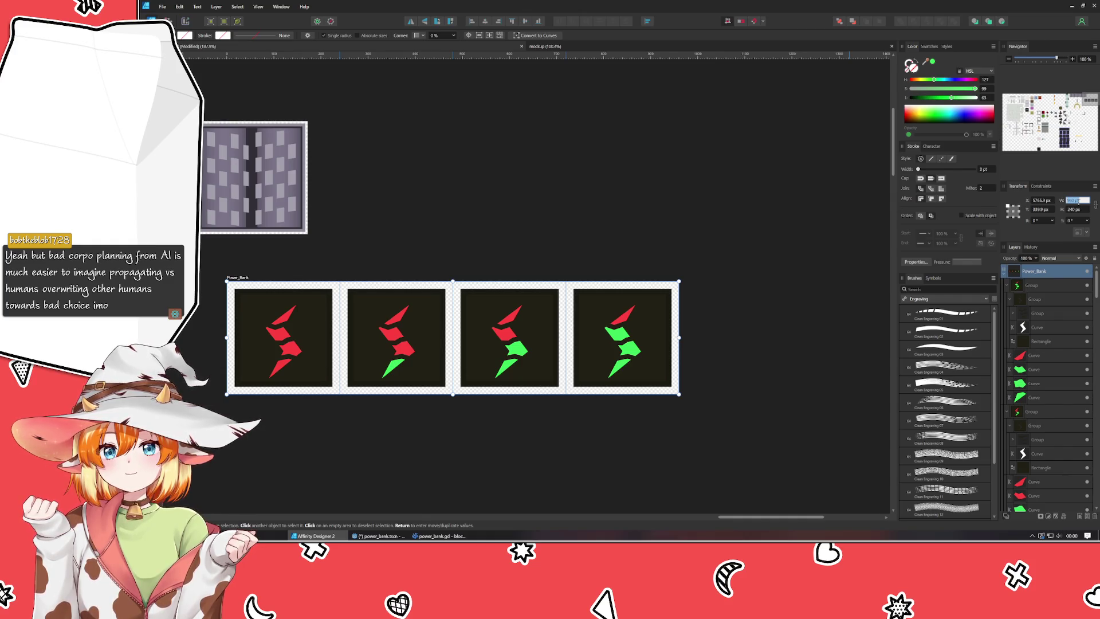
pyautogui.write('12')
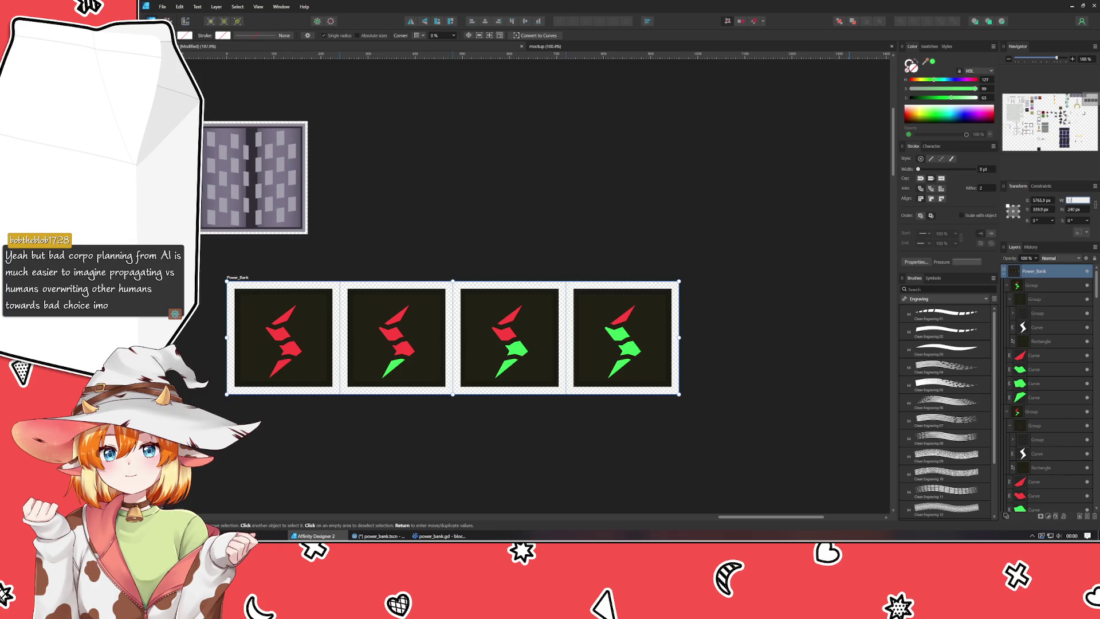
pyautogui.write('80')
pyautogui.press('Return')
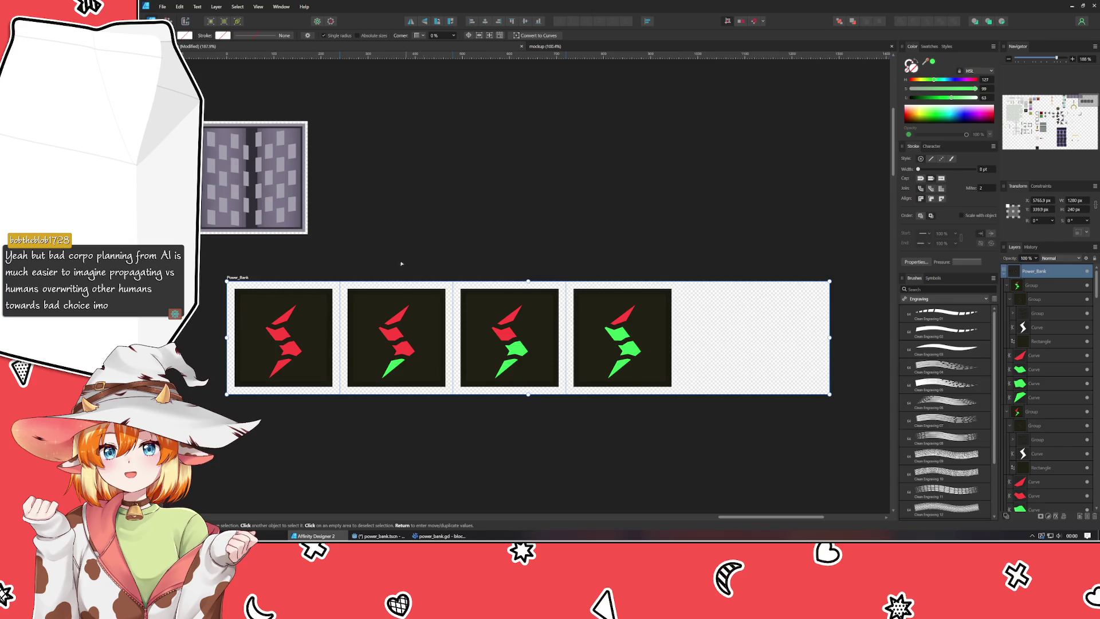
pyautogui.scroll(-5, 415, 245)
pyautogui.moveTo(416, 245)
pyautogui.mouseDown()
pyautogui.moveTo(739, 193)
pyautogui.moveTo(705, 140)
pyautogui.moveTo(706, 67)
pyautogui.moveTo(838, 72)
pyautogui.moveTo(851, 84)
pyautogui.moveTo(979, 104)
pyautogui.moveTo(994, 189)
pyautogui.mouseUp()
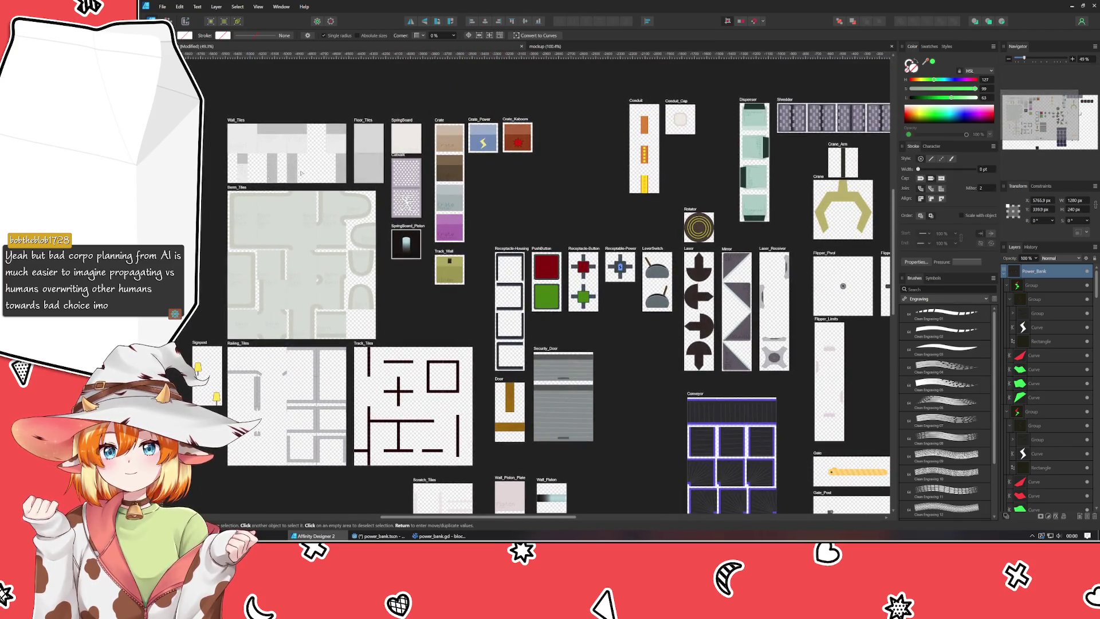
pyautogui.click(242, 190)
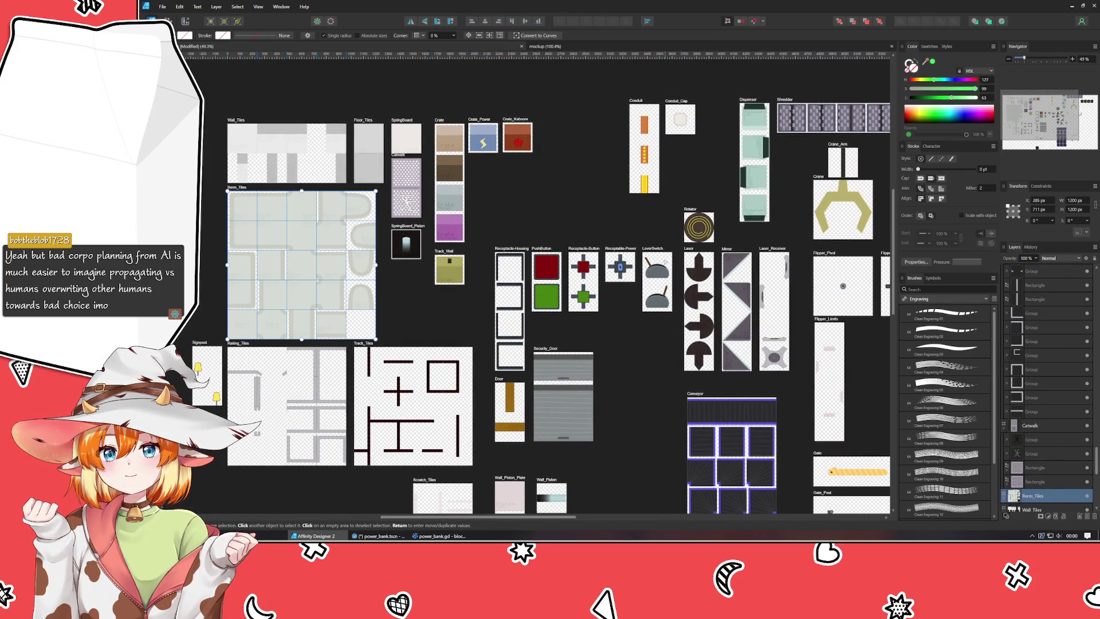
pyautogui.click(375, 179)
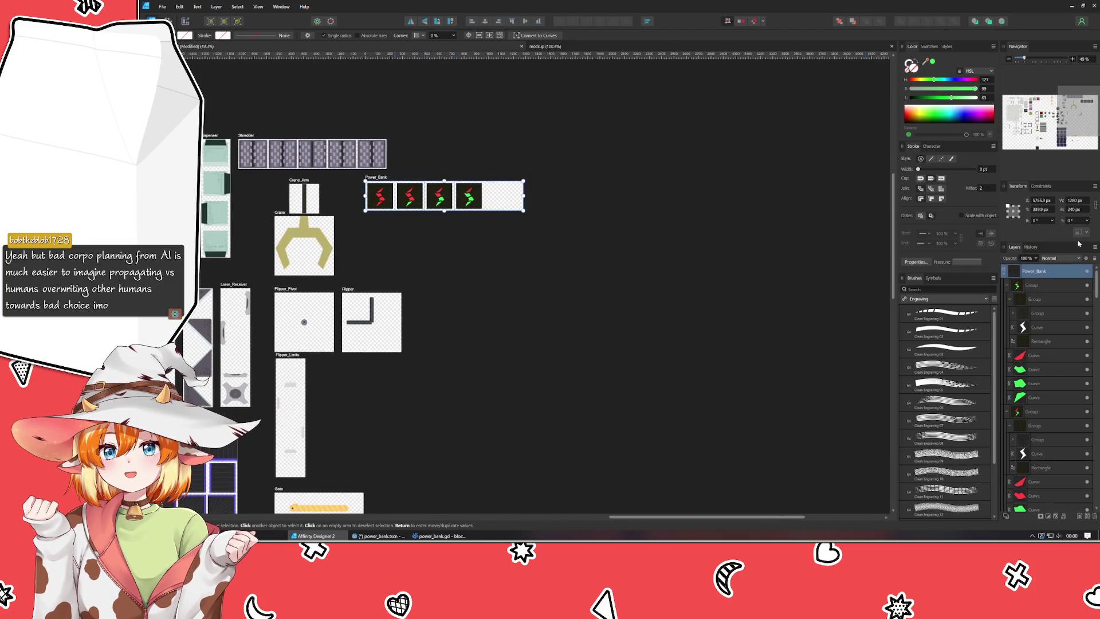
pyautogui.click(1074, 200)
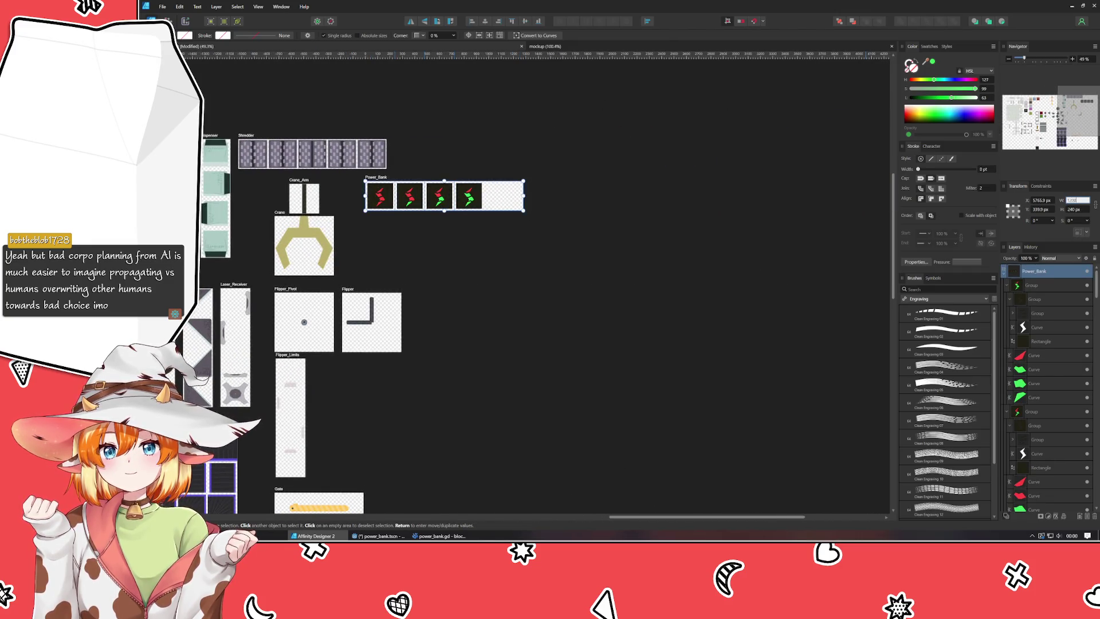
pyautogui.write('1200')
pyautogui.press('Return')
pyautogui.click(457, 341)
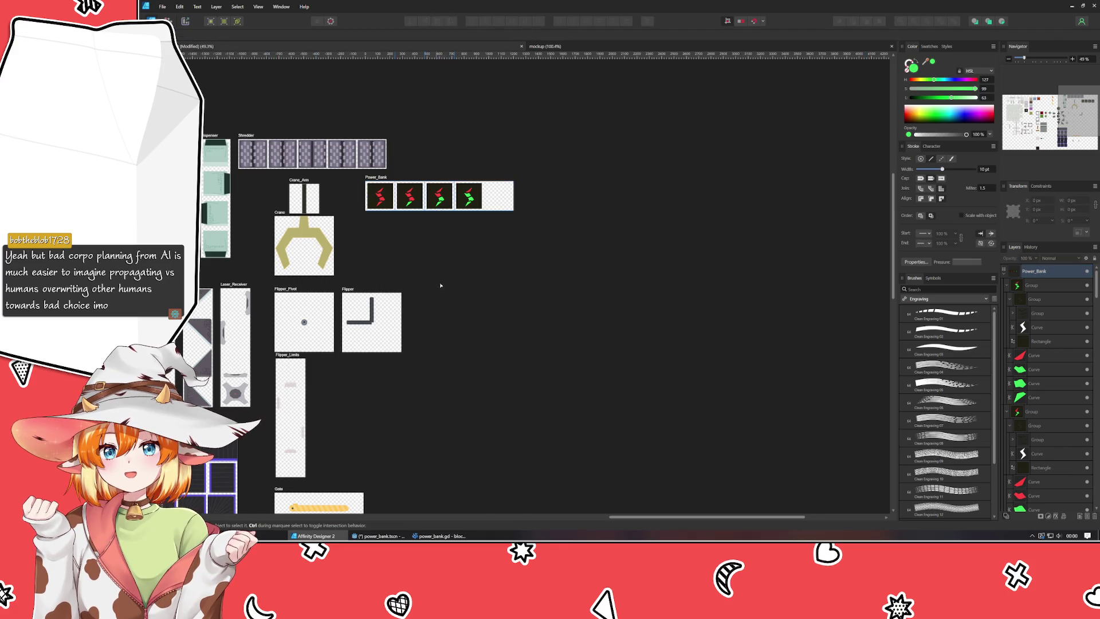
# Add a vertical guide across the Power_Bank artboard at the empty end slot.
pyautogui.scroll(3, 464, 247)
pyautogui.scroll(2, 489, 344)
pyautogui.scroll(3, 563, 253)
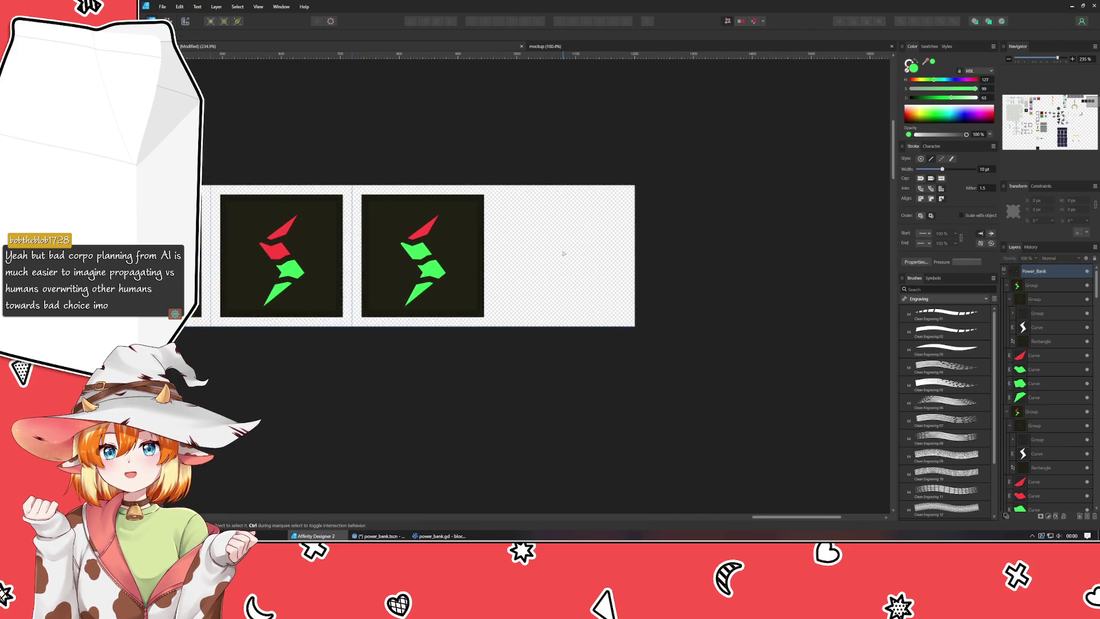
pyautogui.moveTo(567, 256)
pyautogui.mouseDown()
pyautogui.moveTo(798, 292)
pyautogui.moveTo(509, 275)
pyautogui.mouseUp()
pyautogui.moveTo(183, 293)
pyautogui.mouseDown()
pyautogui.moveTo(490, 294)
pyautogui.moveTo(465, 304)
pyautogui.mouseUp()
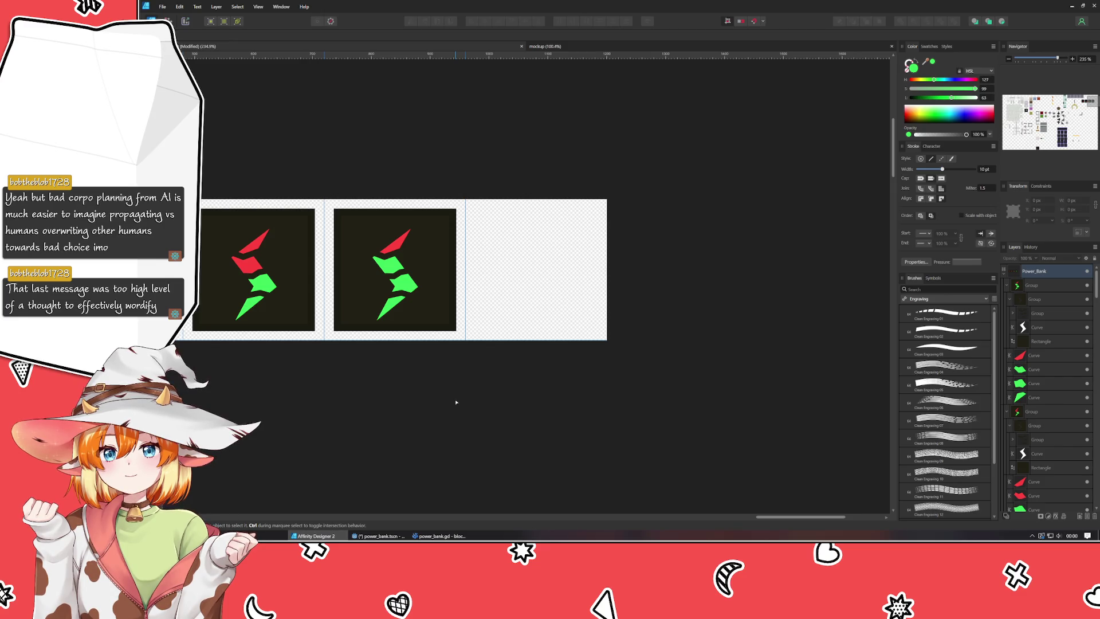
# Copy the fourth bolt tile into the empty fifth slot.
pyautogui.click(430, 294)
pyautogui.hotkey('ctrl', 'j')
pyautogui.moveTo(433, 294)
pyautogui.mouseDown()
pyautogui.moveTo(574, 297)
pyautogui.moveTo(565, 264)
pyautogui.mouseUp()
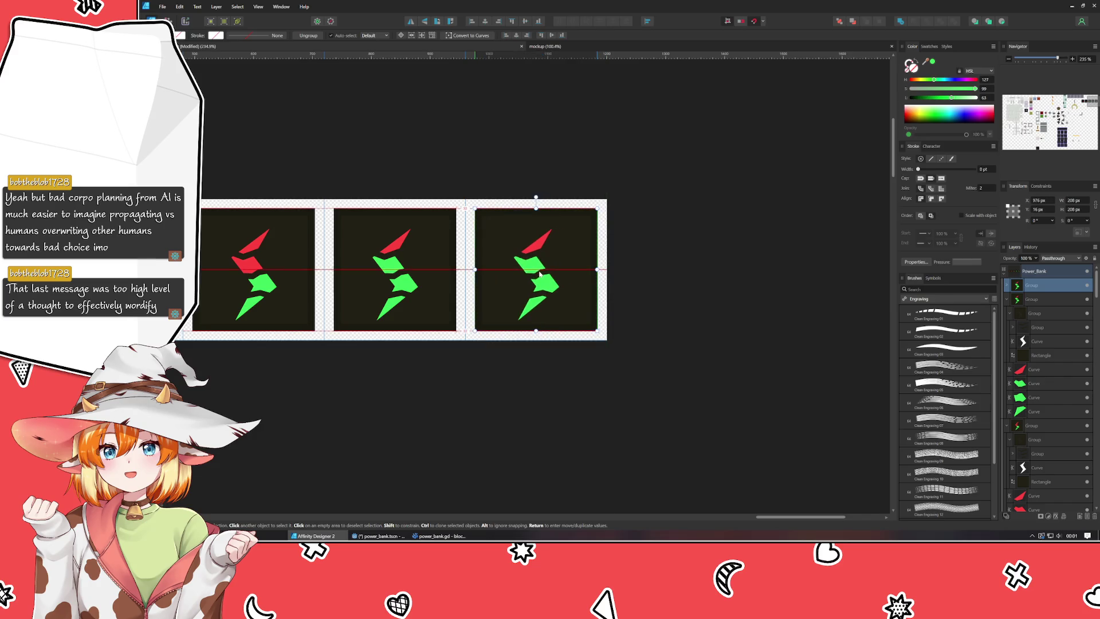
# Paste the green style onto the new bolt's red top shard.
pyautogui.click(536, 250)
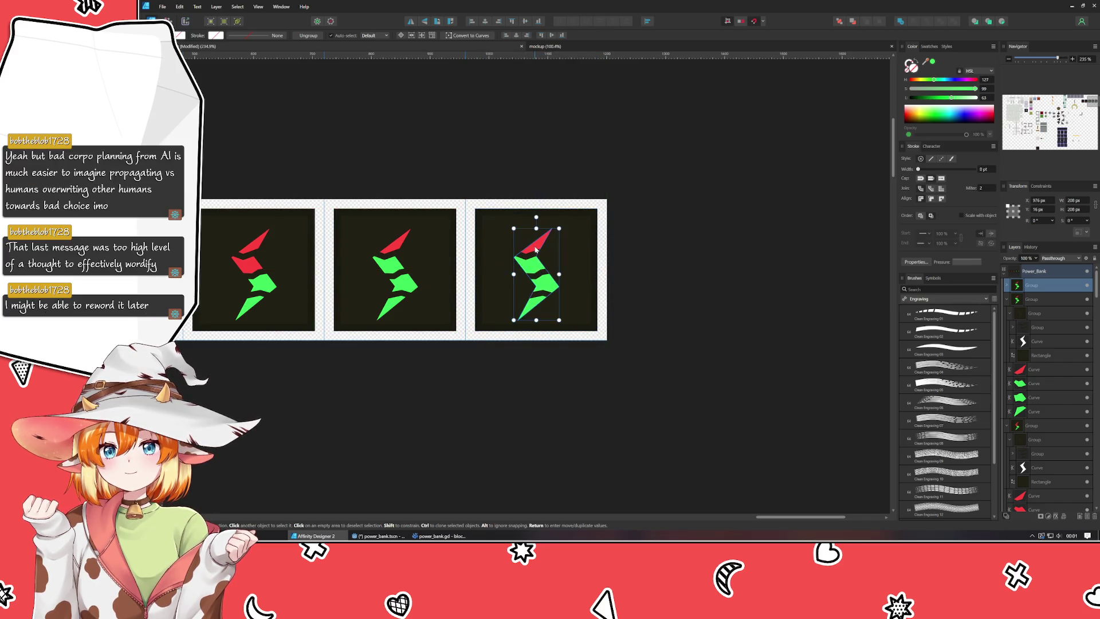
pyautogui.click(1039, 355)
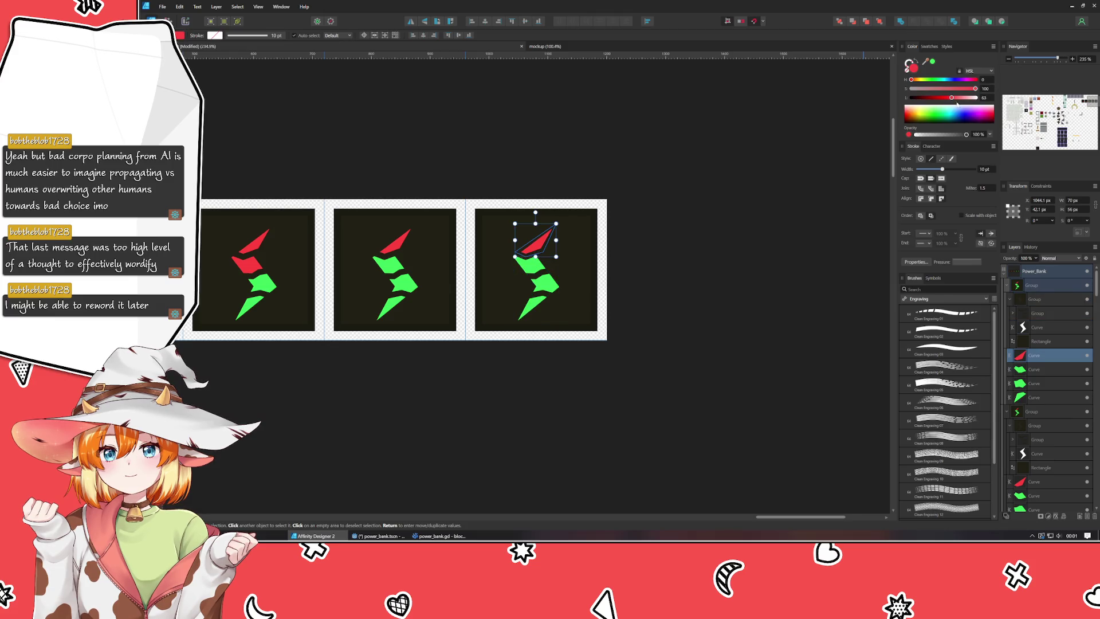
pyautogui.hotkey('ctrl', 'shift', 'v')
pyautogui.click(834, 242)
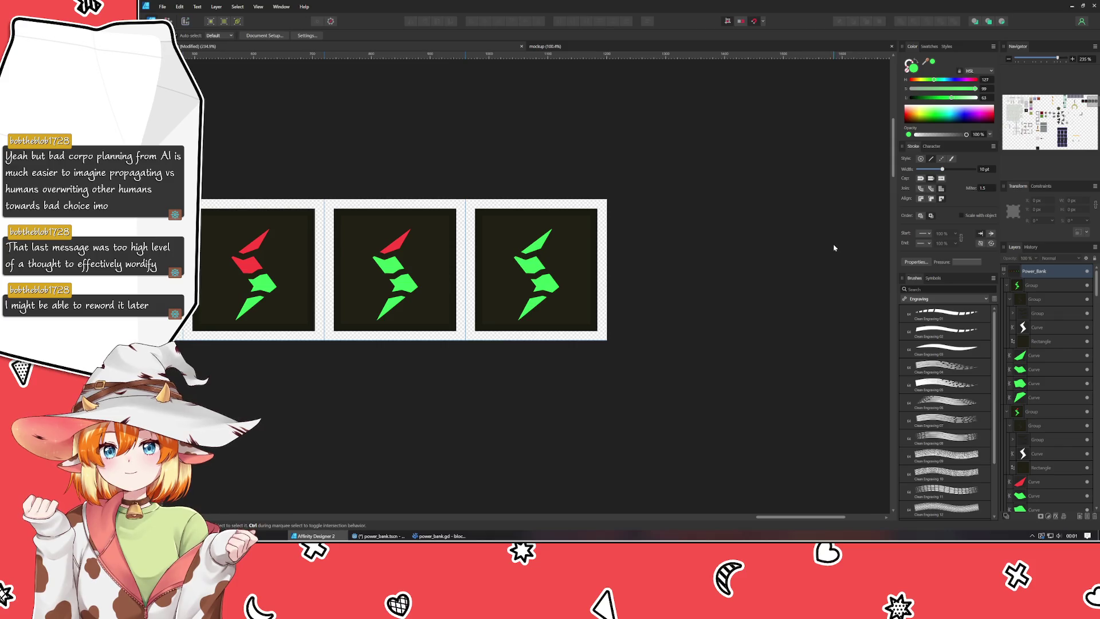
pyautogui.scroll(-3, 676, 380)
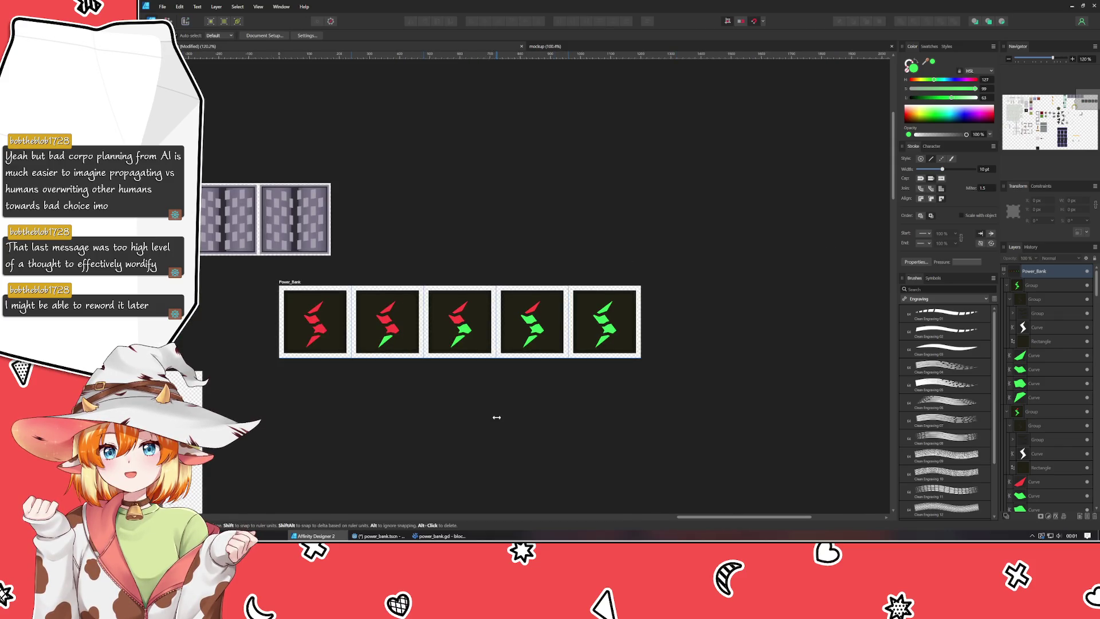
pyautogui.scroll(1, 444, 402)
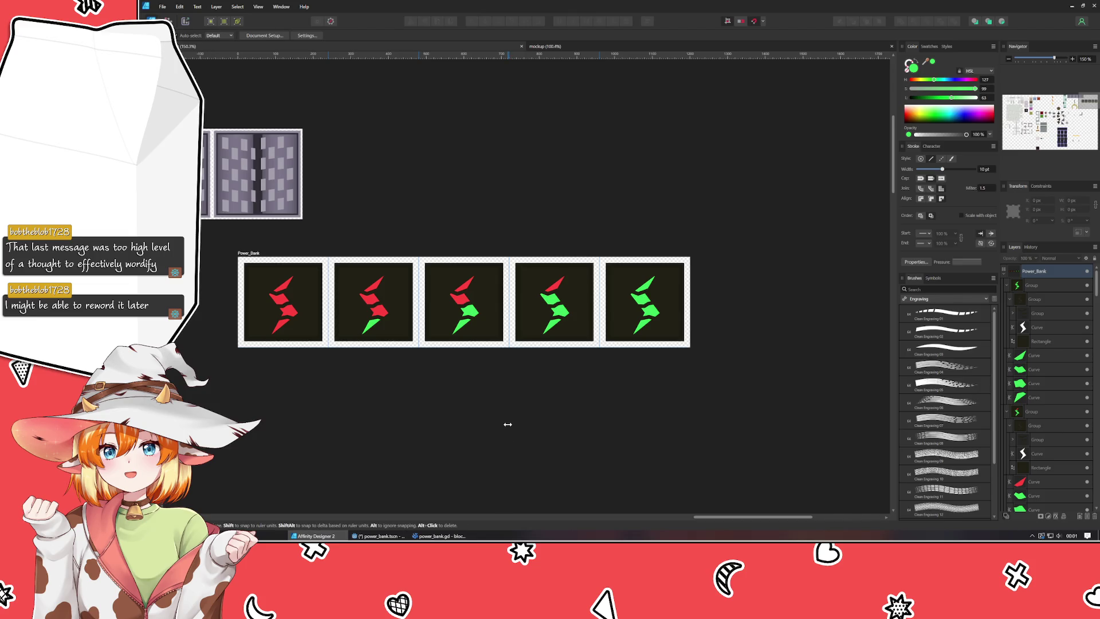
pyautogui.scroll(-5, 508, 424)
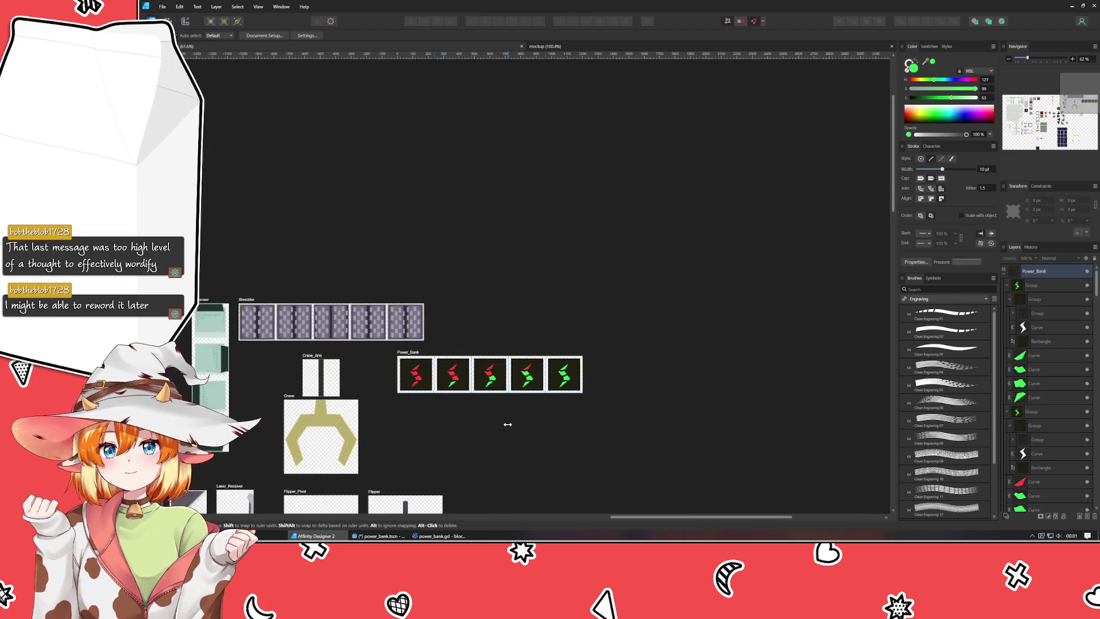
# Move Power_Bank into the row beside the crates and shift Conduit and Conduit_Cap down.
pyautogui.moveTo(508, 424)
pyautogui.mouseDown()
pyautogui.moveTo(711, 341)
pyautogui.moveTo(780, 344)
pyautogui.mouseUp()
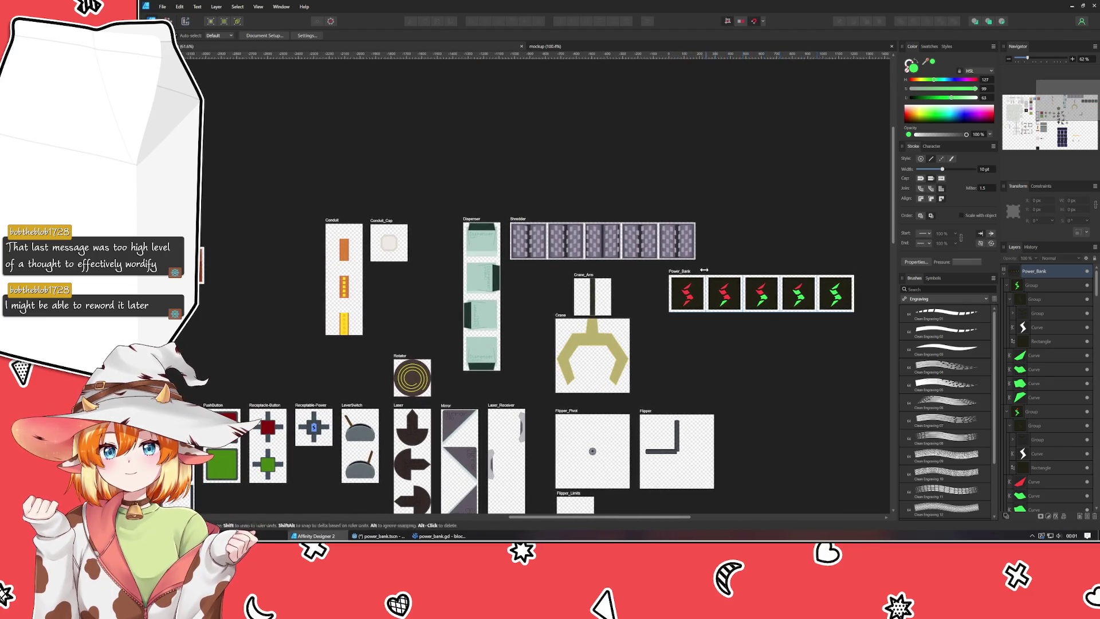
pyautogui.moveTo(762, 294)
pyautogui.mouseDown()
pyautogui.moveTo(255, 321)
pyautogui.moveTo(433, 322)
pyautogui.moveTo(345, 322)
pyautogui.mouseUp()
pyautogui.click(424, 226)
pyautogui.moveTo(424, 226); pyautogui.dragTo(440, 286)
pyautogui.moveTo(471, 227)
pyautogui.mouseDown()
pyautogui.moveTo(507, 297)
pyautogui.moveTo(490, 299)
pyautogui.moveTo(487, 283)
pyautogui.mouseUp()
pyautogui.moveTo(264, 304)
pyautogui.mouseDown()
pyautogui.moveTo(418, 206)
pyautogui.moveTo(370, 228)
pyautogui.moveTo(361, 246)
pyautogui.mouseUp()
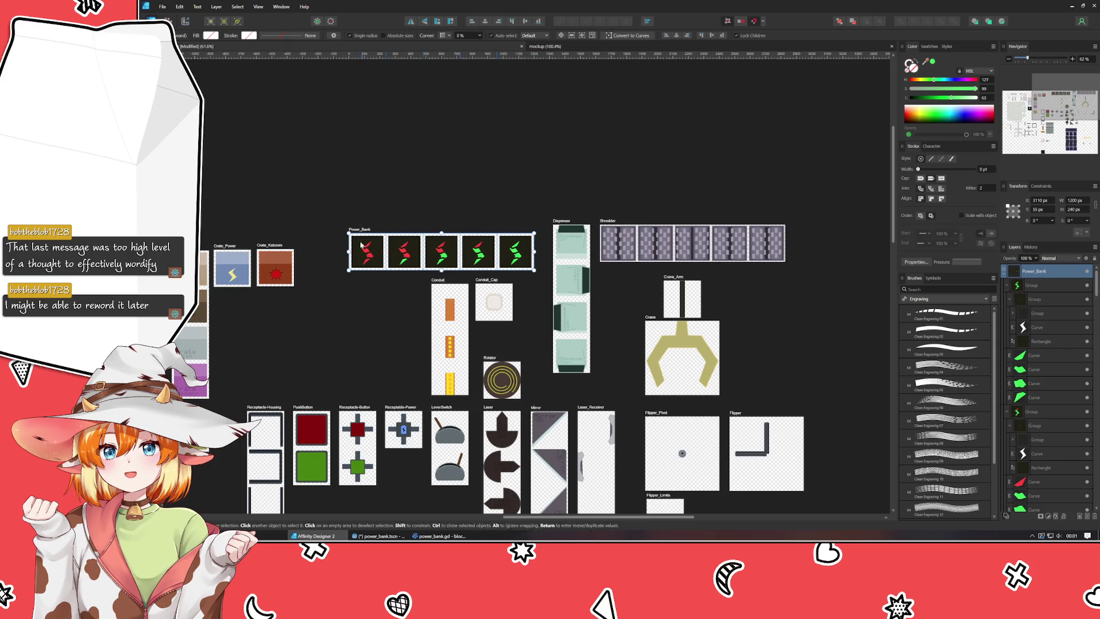
pyautogui.click(349, 346)
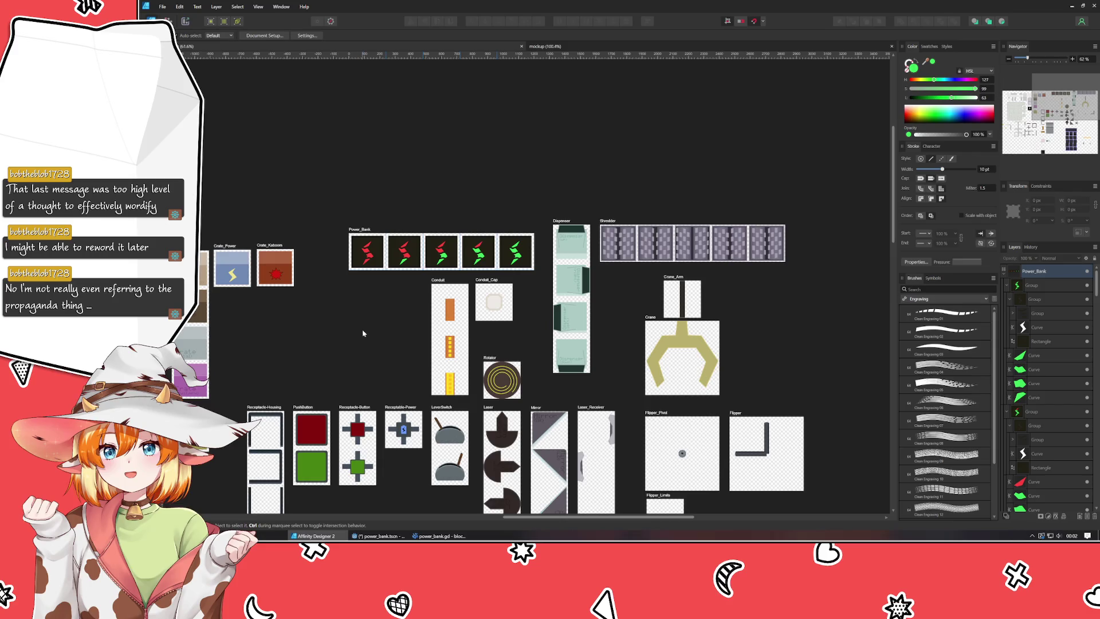
pyautogui.moveTo(363, 329)
pyautogui.mouseDown()
pyautogui.moveTo(451, 315)
pyautogui.moveTo(527, 185)
pyautogui.moveTo(499, 186)
pyautogui.moveTo(472, 330)
pyautogui.mouseUp()
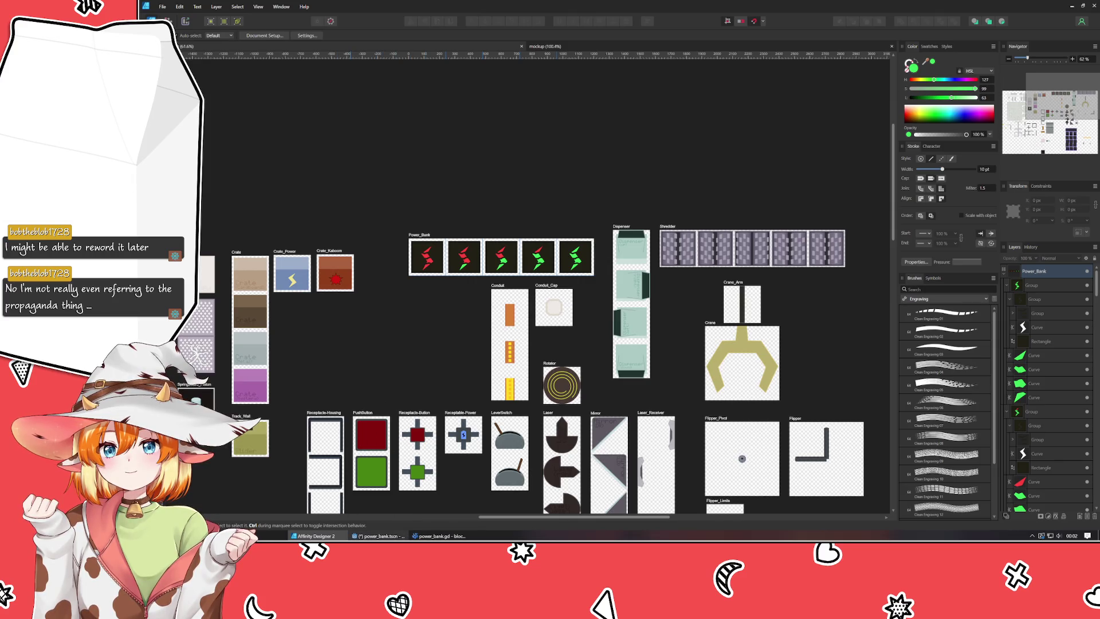
pyautogui.click(378, 535)
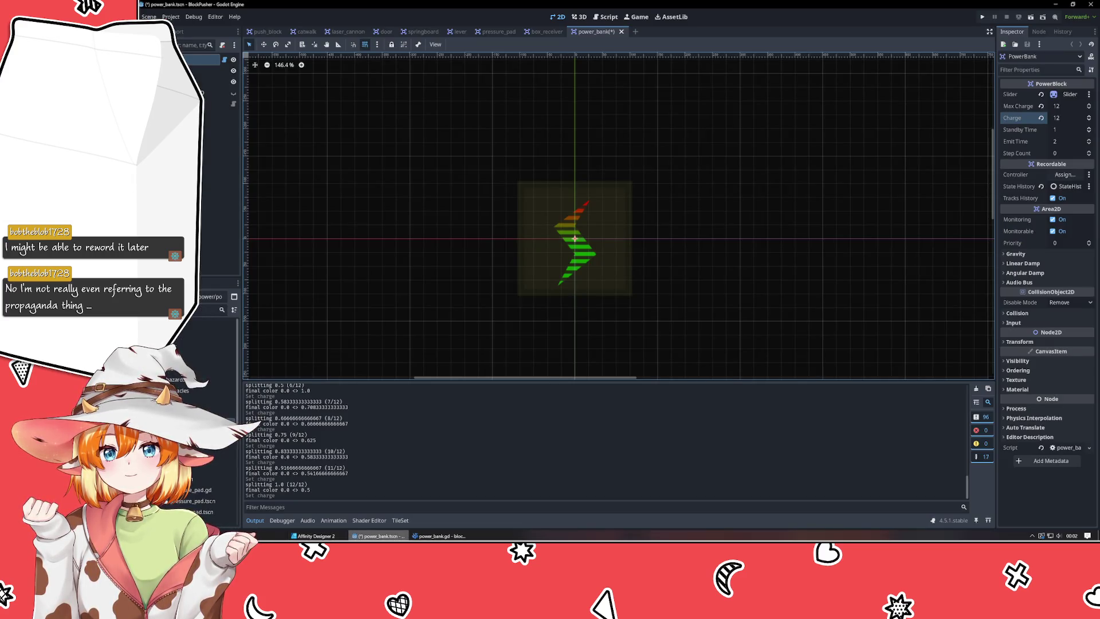
# Save power_bank.tscn in Godot and return to Affinity Designer.
pyautogui.hotkey('ctrl', 's')
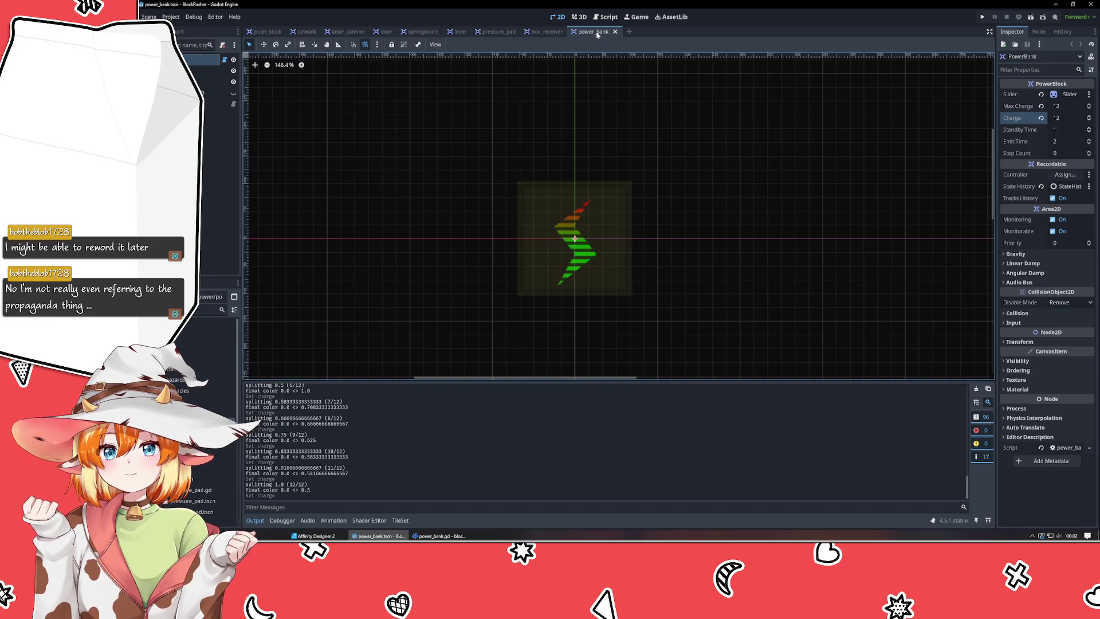
pyautogui.click(312, 535)
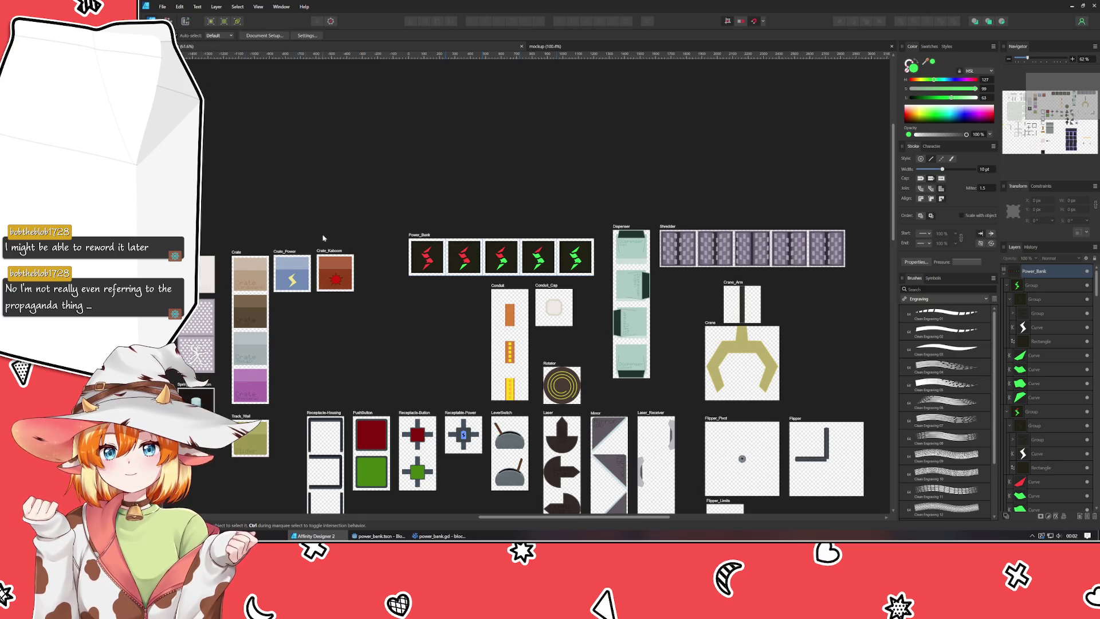
# Re-export the Power_Bank slice, overwriting Power_Bank.png in the Sprites folder.
pyautogui.click(185, 21)
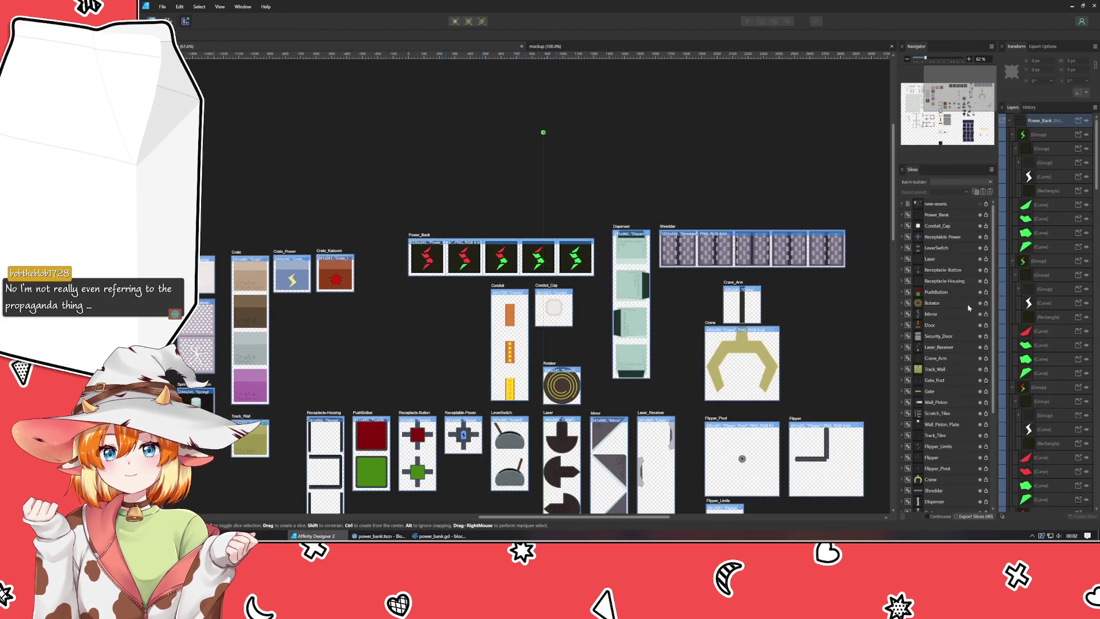
pyautogui.click(986, 226)
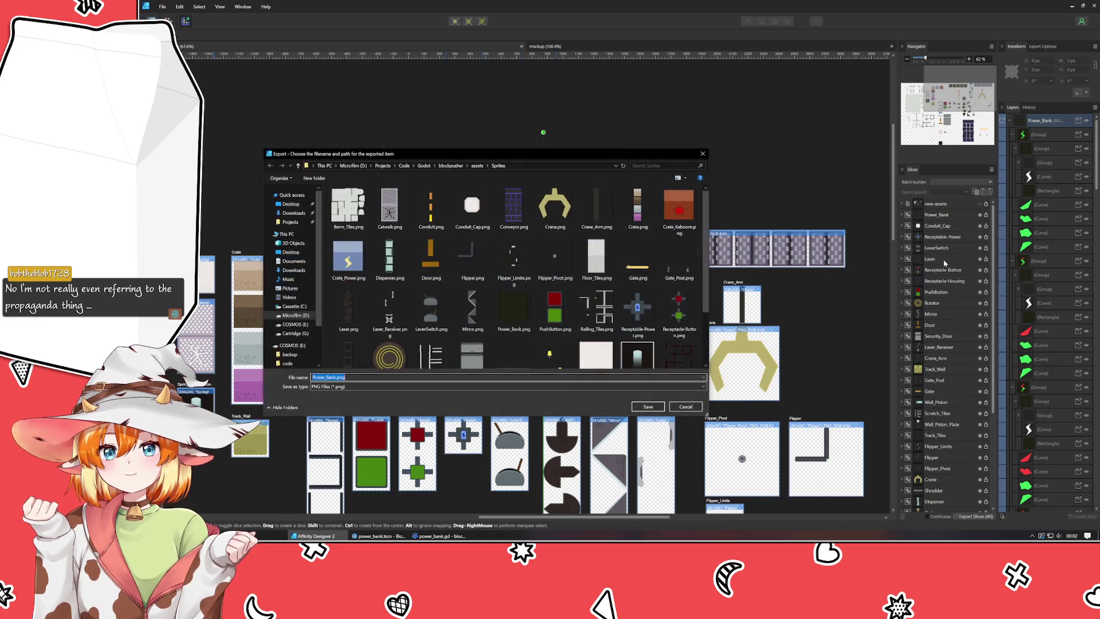
pyautogui.press('Return')
pyautogui.press('Return')
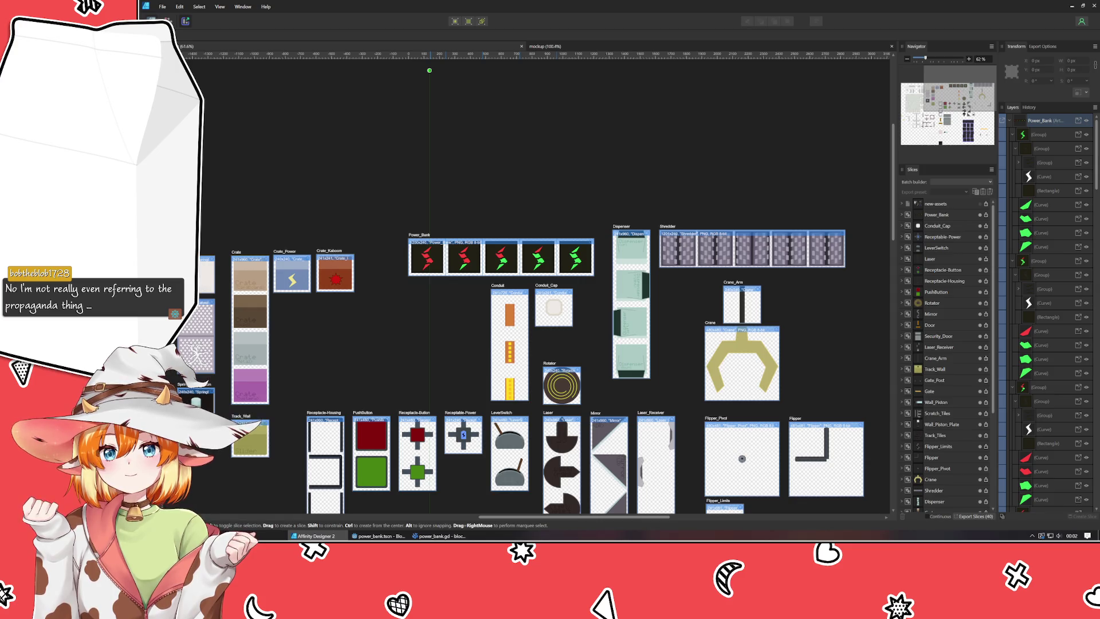
pyautogui.click(378, 537)
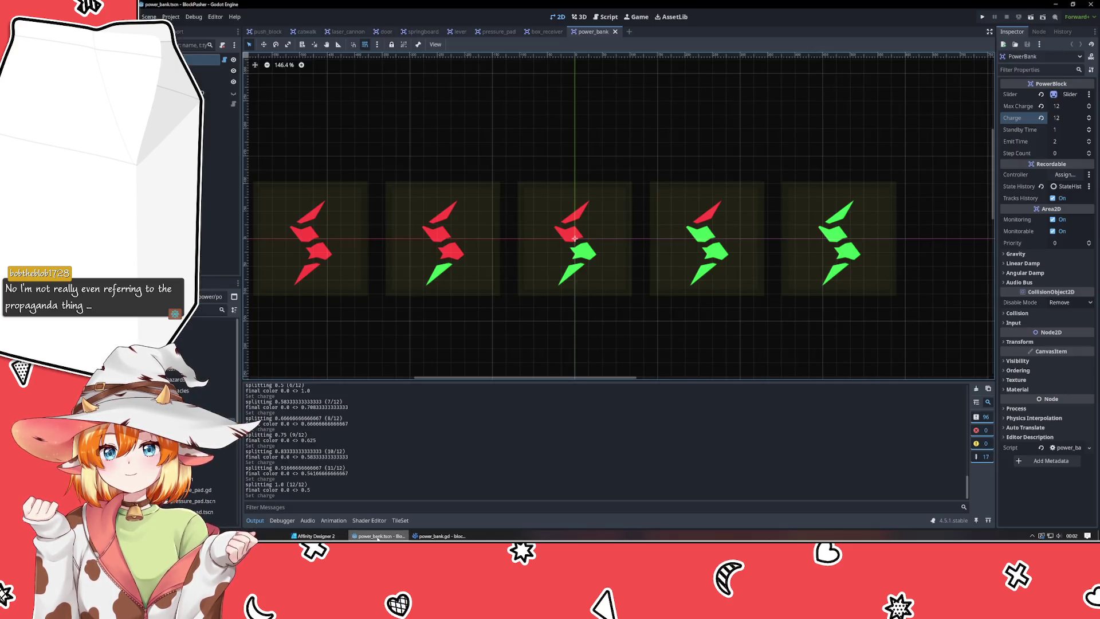
# Delete the Slider node from the power_bank scene.
pyautogui.click(575, 238)
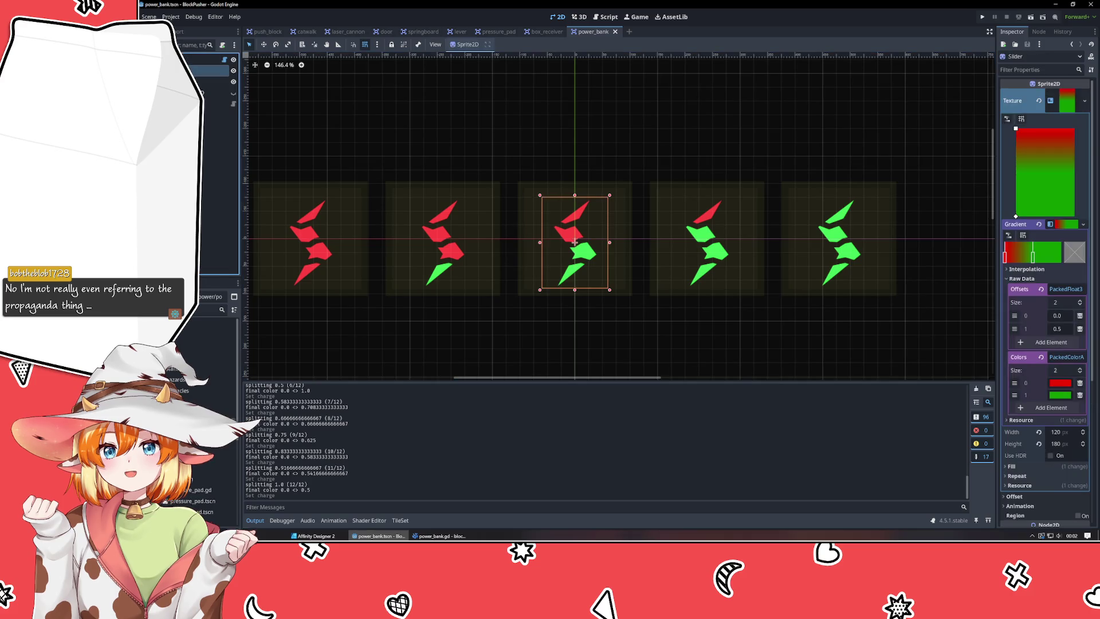
pyautogui.press('Delete')
pyautogui.press('Return')
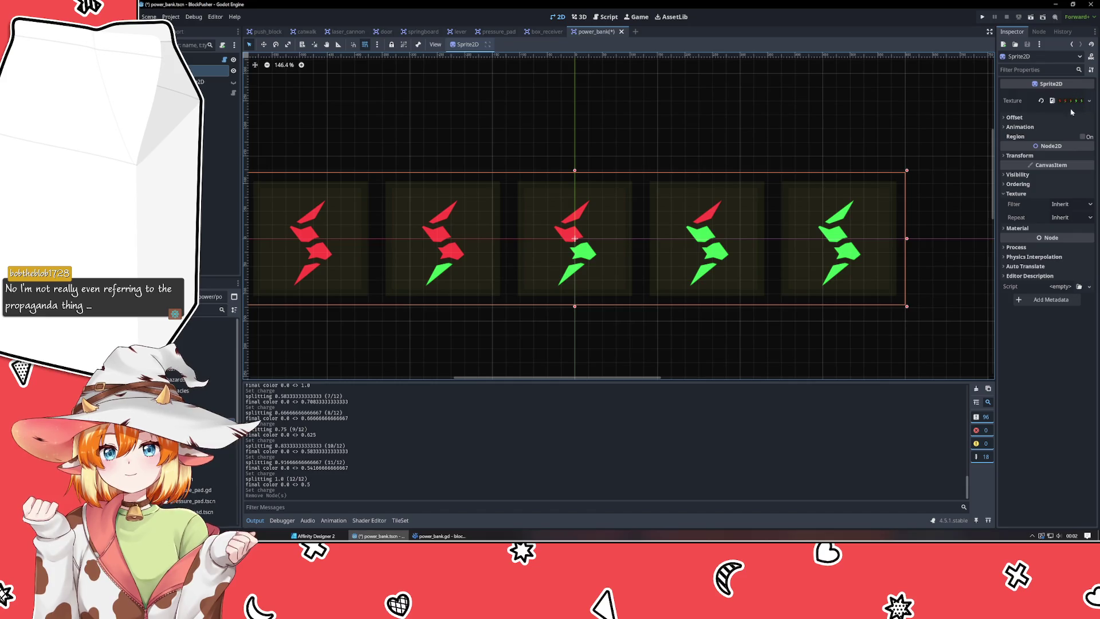
# Set the bolt Sprite2D's Animation Hframes to 5.
pyautogui.click(1077, 102)
pyautogui.click(1066, 101)
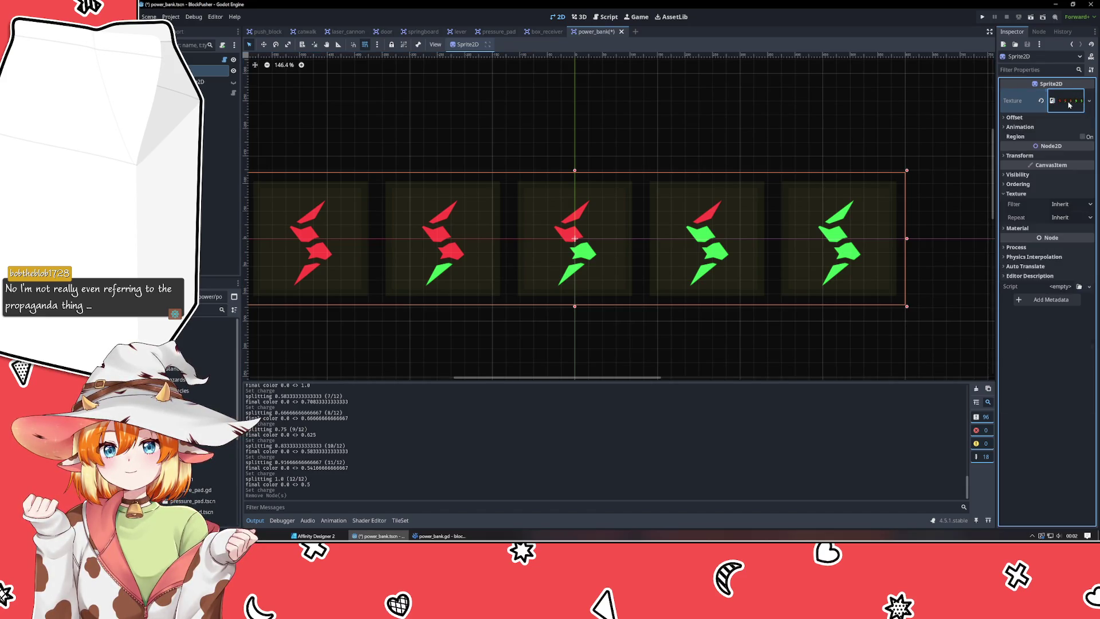
pyautogui.click(1025, 127)
pyautogui.click(1028, 128)
pyautogui.click(1029, 129)
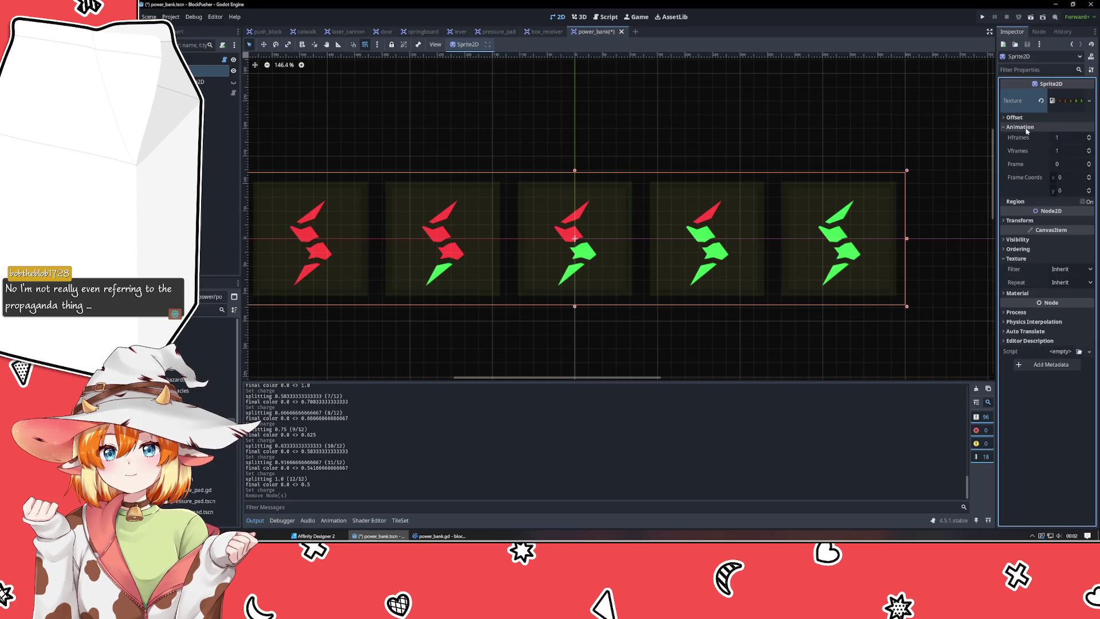
pyautogui.click(1089, 137)
pyautogui.click(1090, 137)
pyautogui.click(1090, 137)
pyautogui.click(1090, 137)
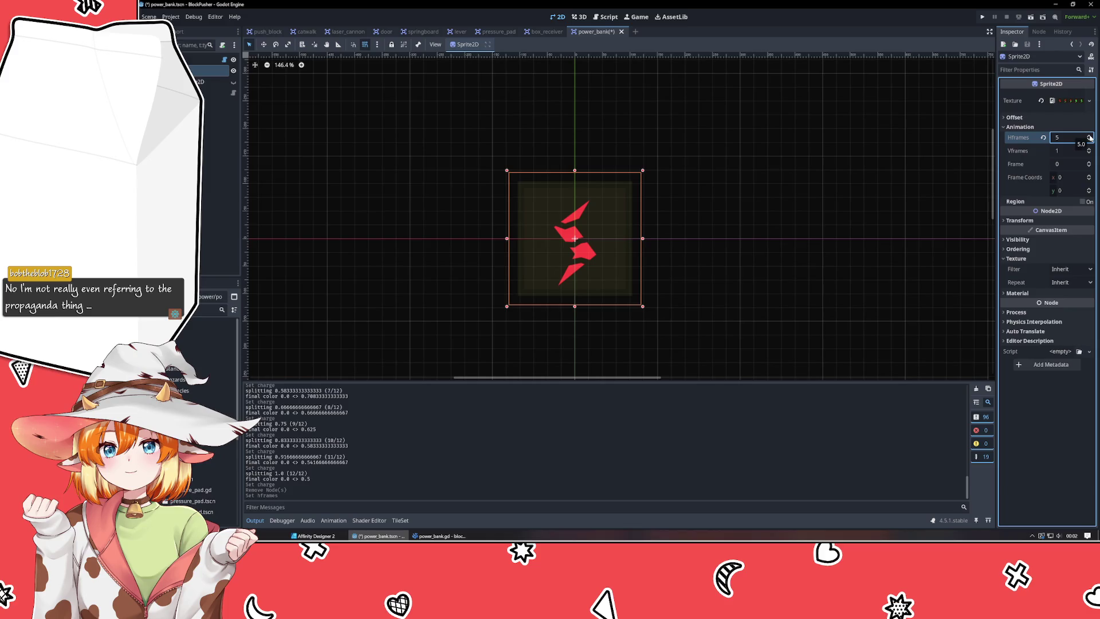
# Make the teal square visible and select the PowerBank root node.
pyautogui.click(786, 243)
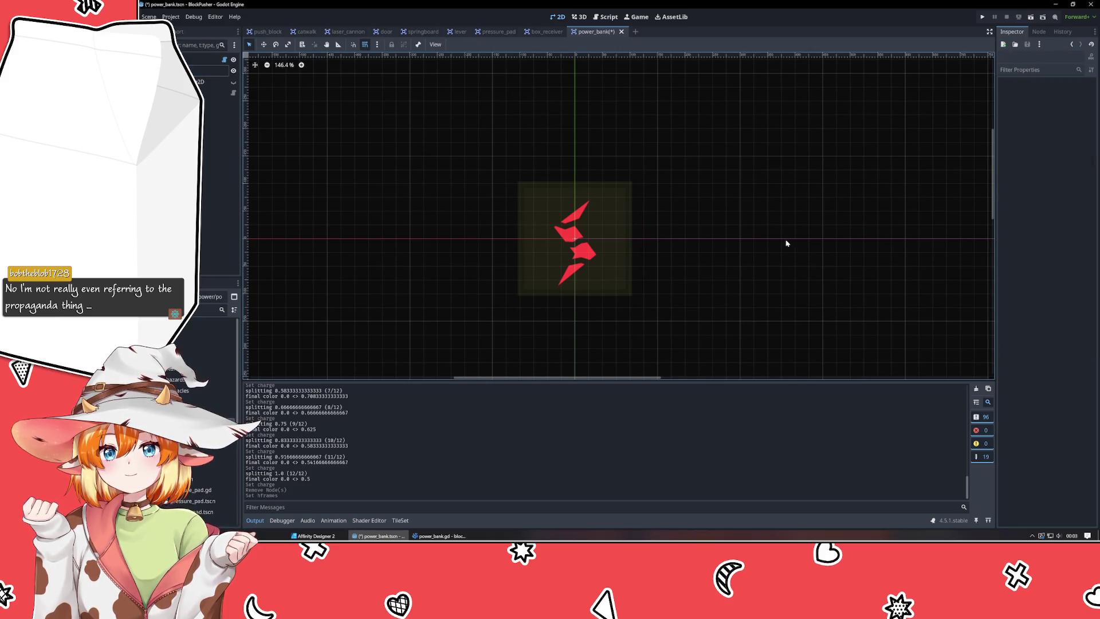
pyautogui.click(233, 81)
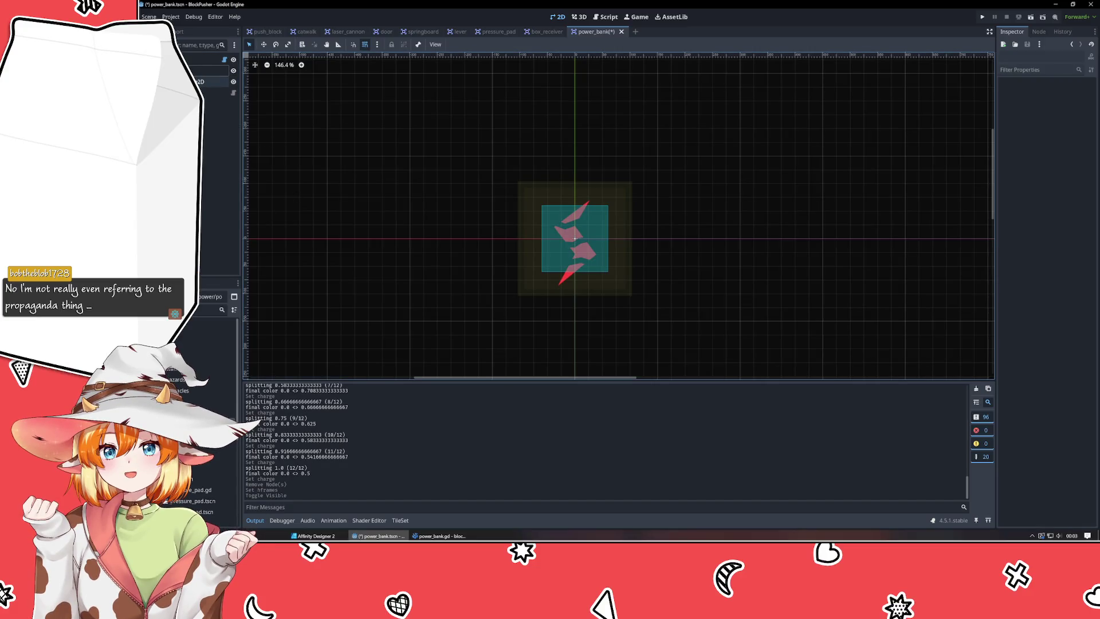
pyautogui.click(207, 59)
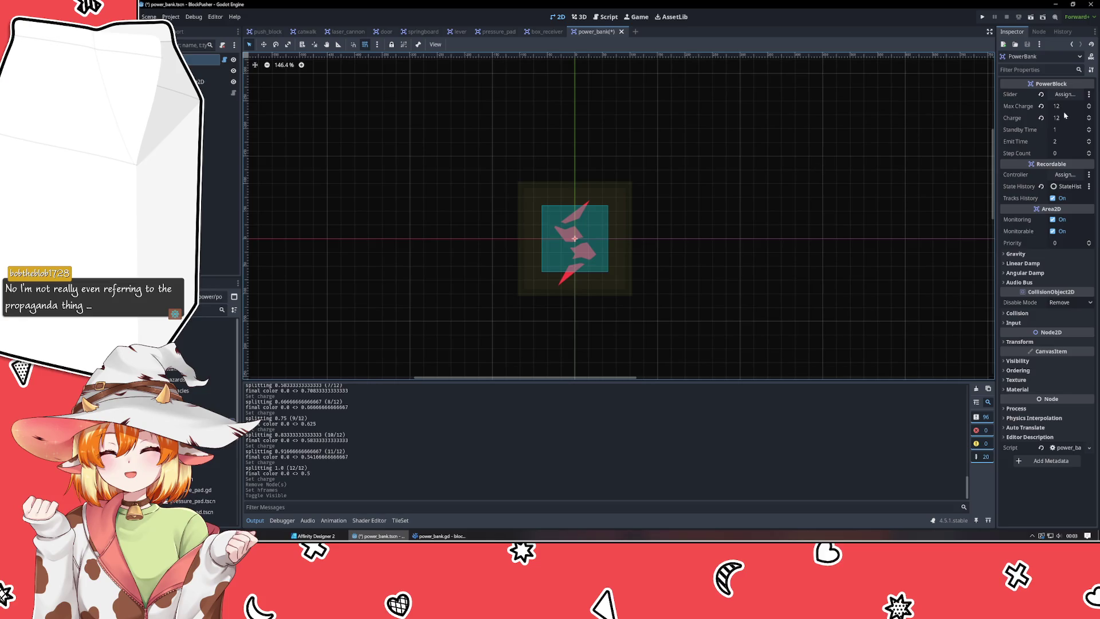
pyautogui.click(440, 536)
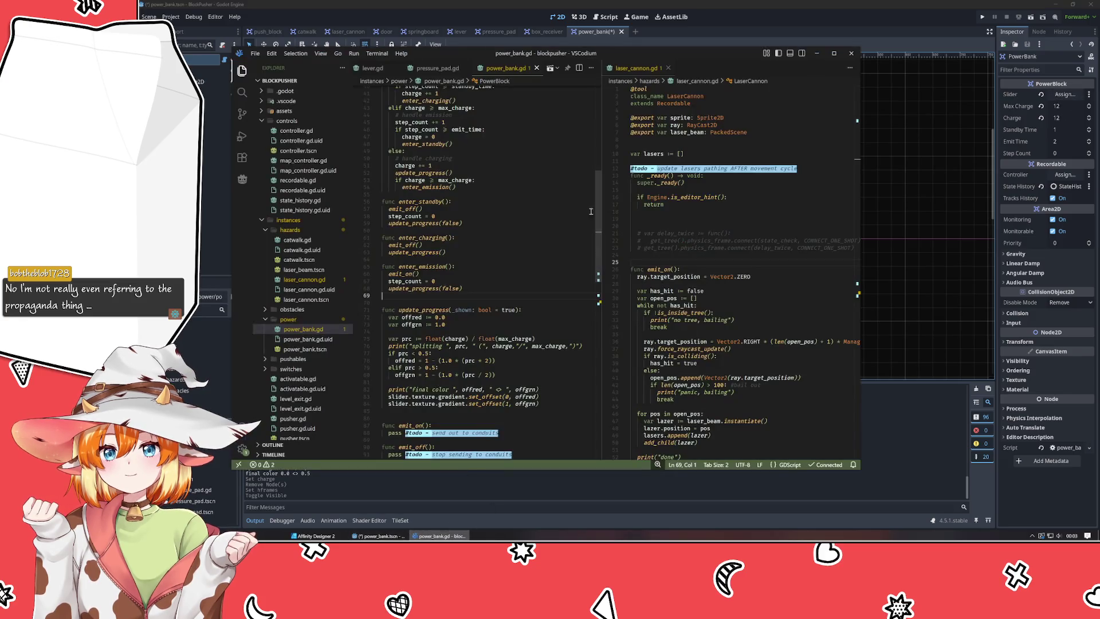
pyautogui.scroll(10, 513, 170)
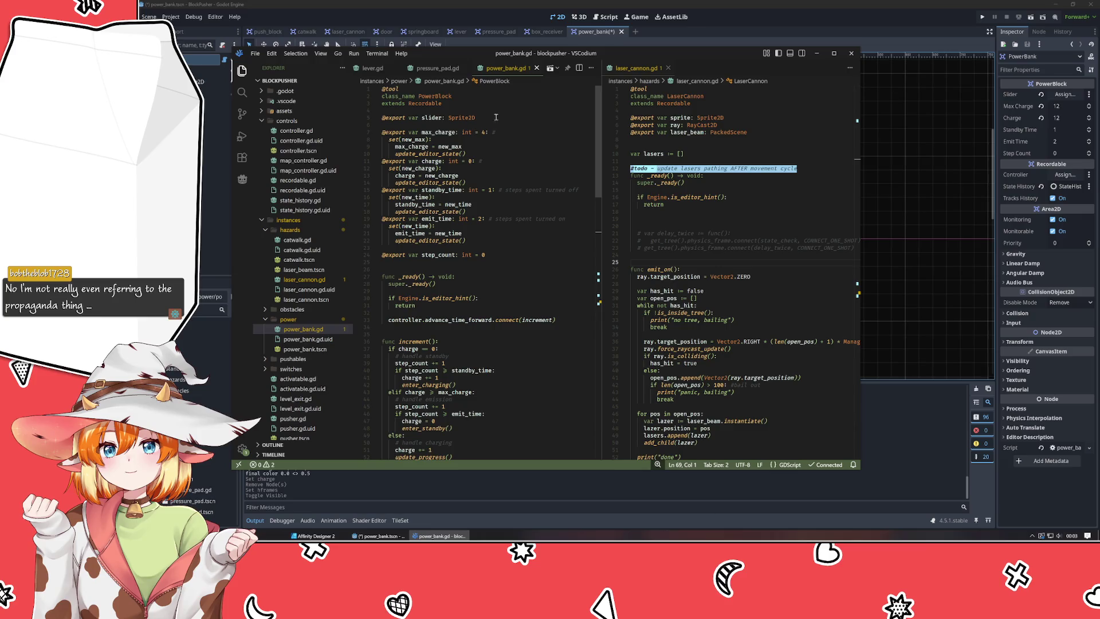
pyautogui.click(514, 128)
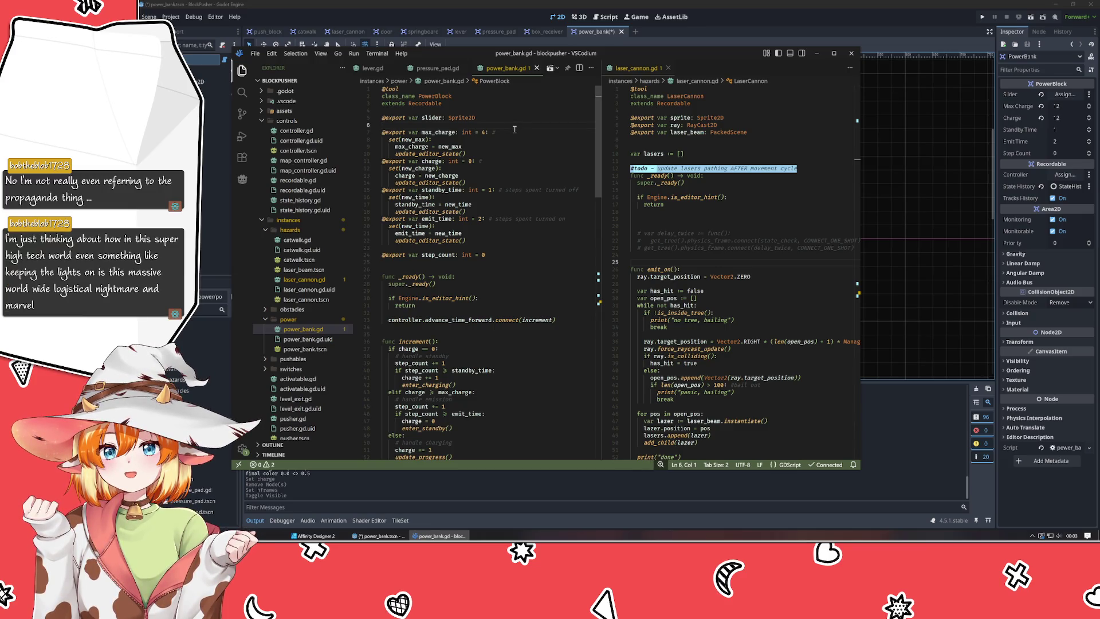
pyautogui.click(507, 277)
pyautogui.click(495, 261)
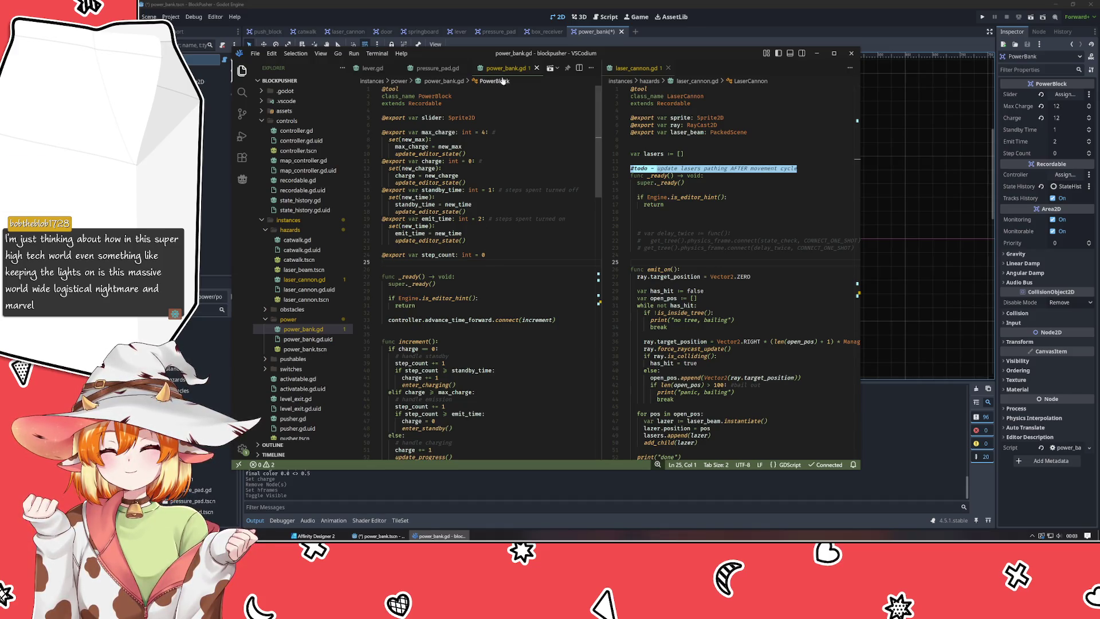
pyautogui.moveTo(501, 125); pyautogui.dragTo(501, 110)
pyautogui.press('BackSpace')
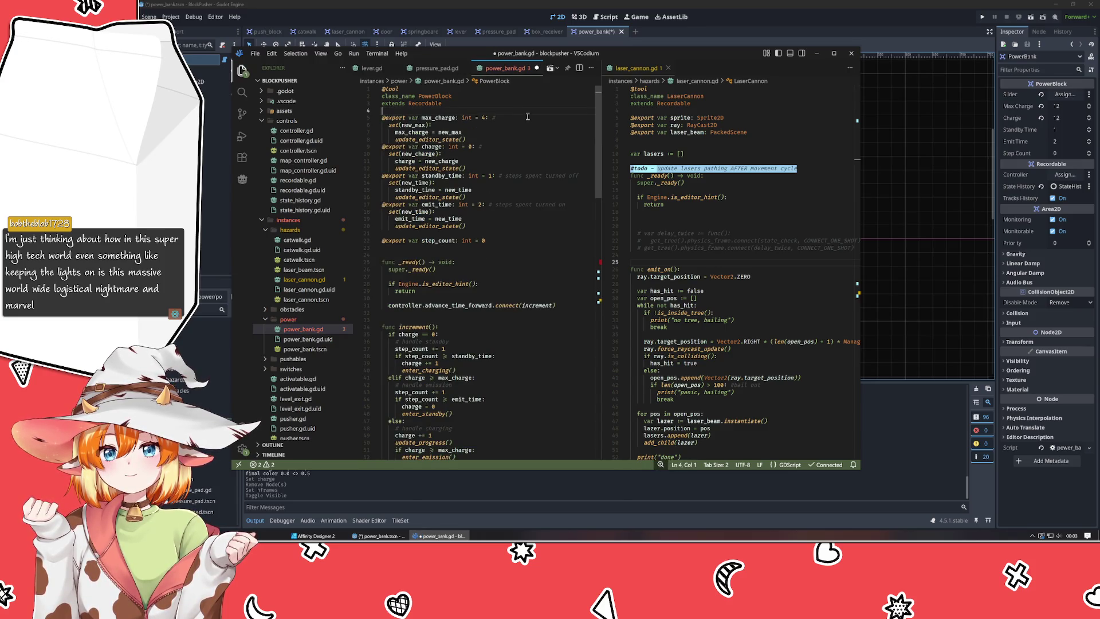
pyautogui.press('Return')
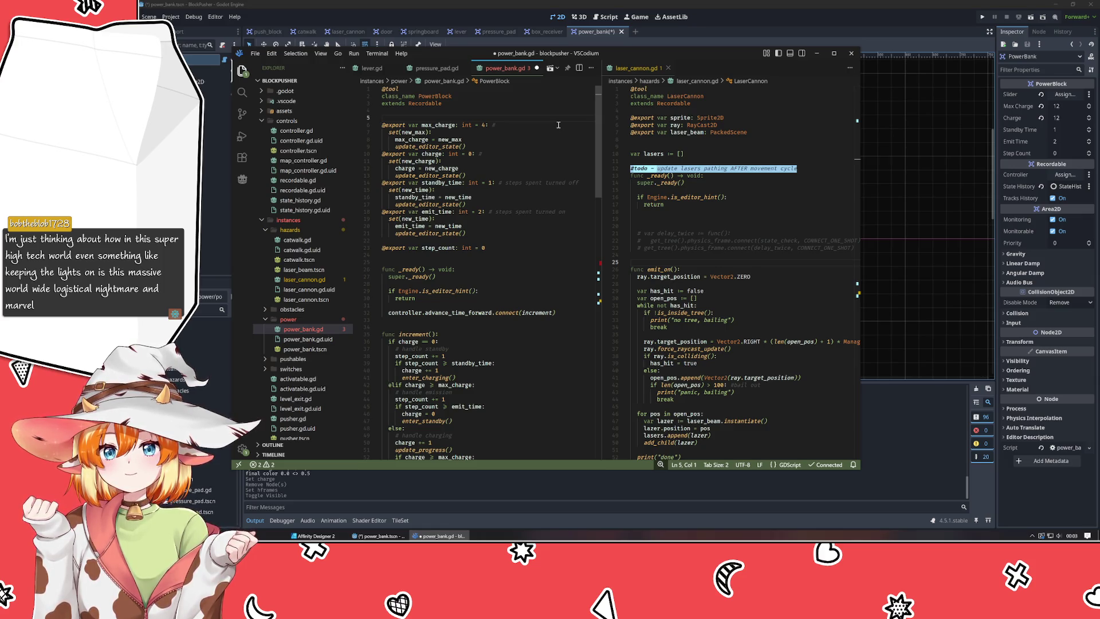
# Review power_bank.gd's charge logic, stepping through lines 14 to 34.
pyautogui.click(507, 182)
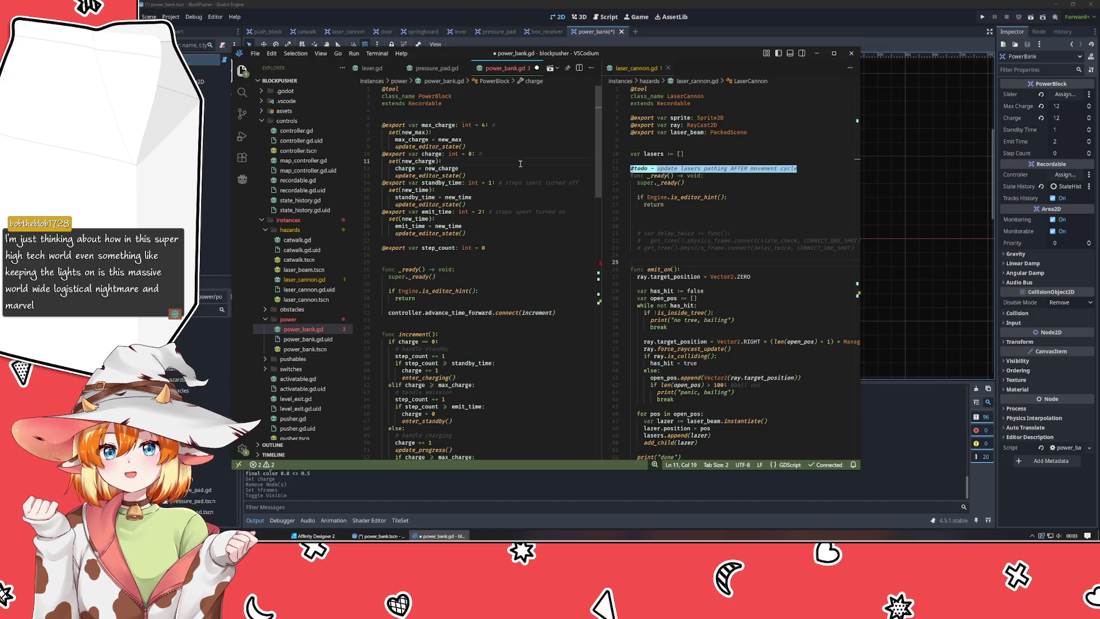
pyautogui.click(496, 190)
pyautogui.click(511, 255)
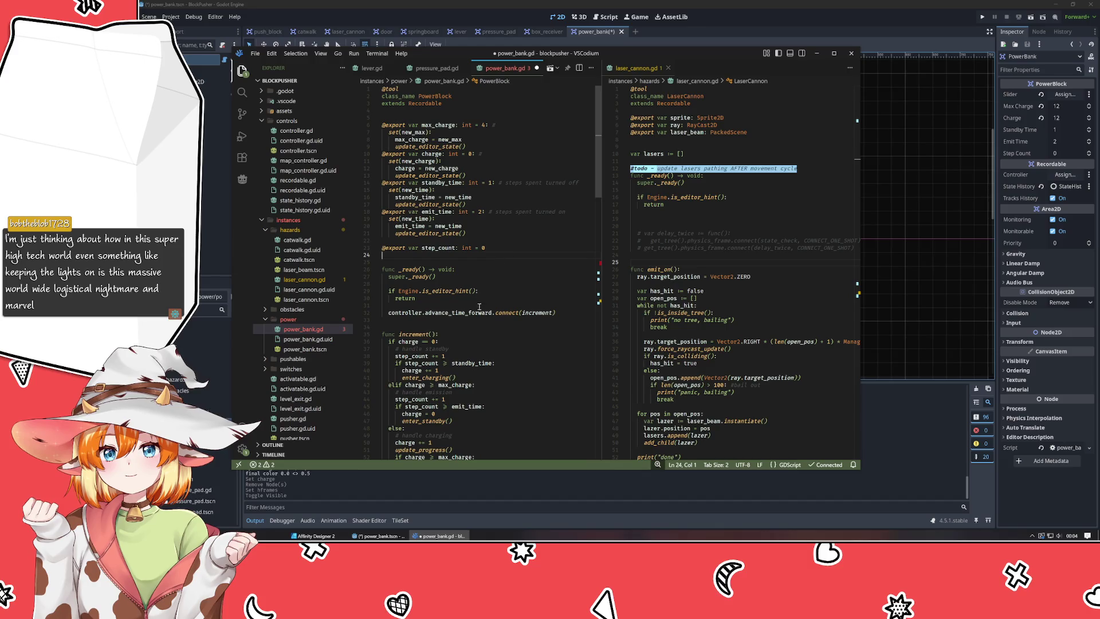
pyautogui.scroll(-2, 450, 321)
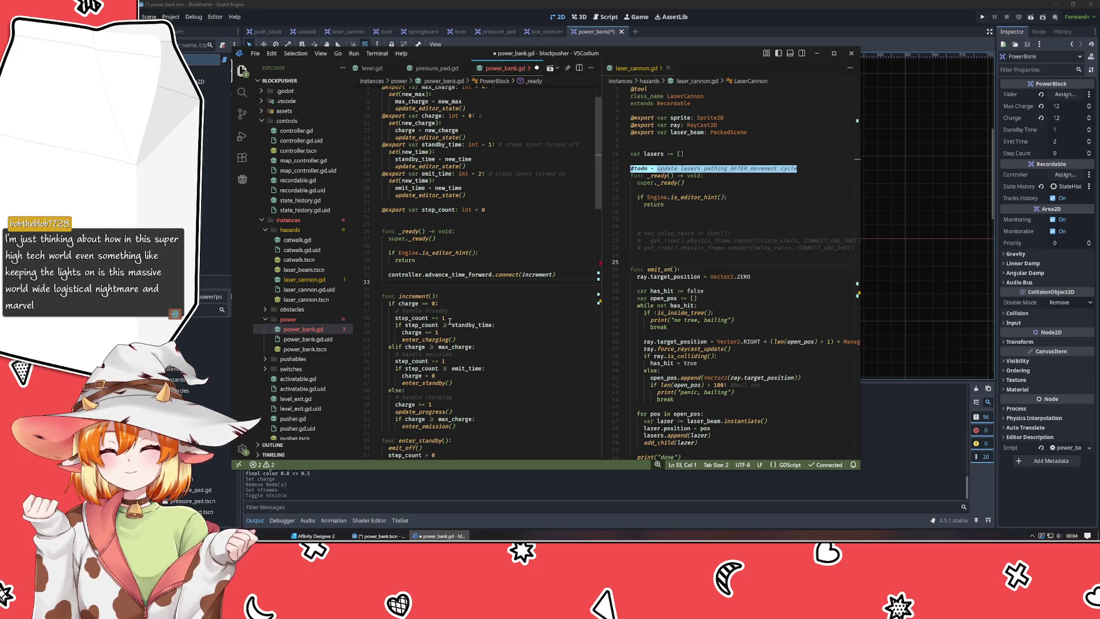
pyautogui.click(458, 219)
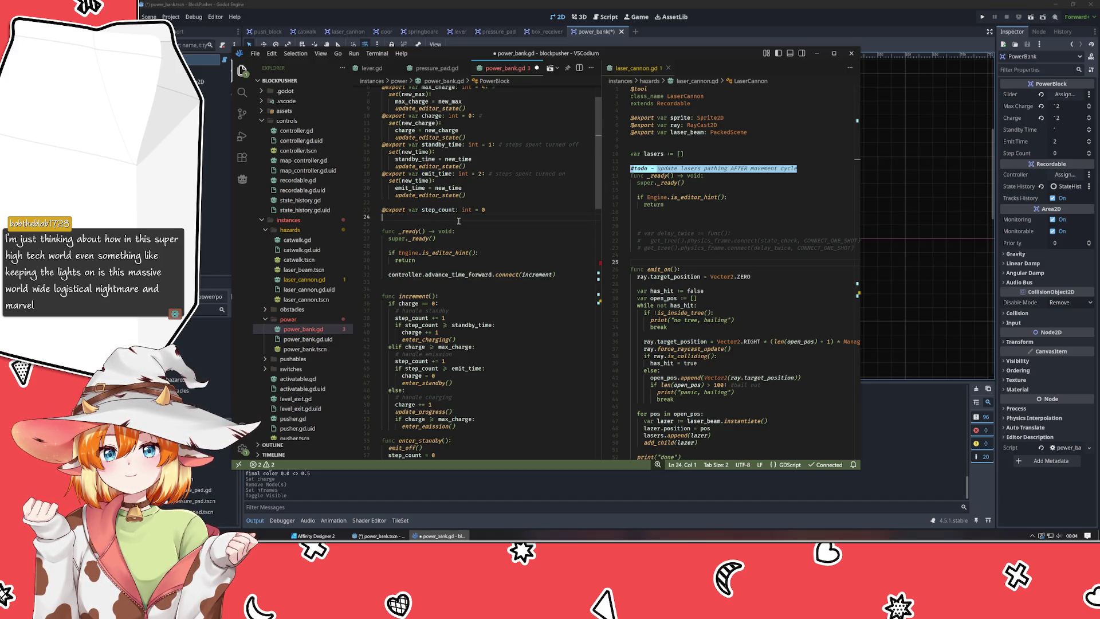
pyautogui.click(482, 290)
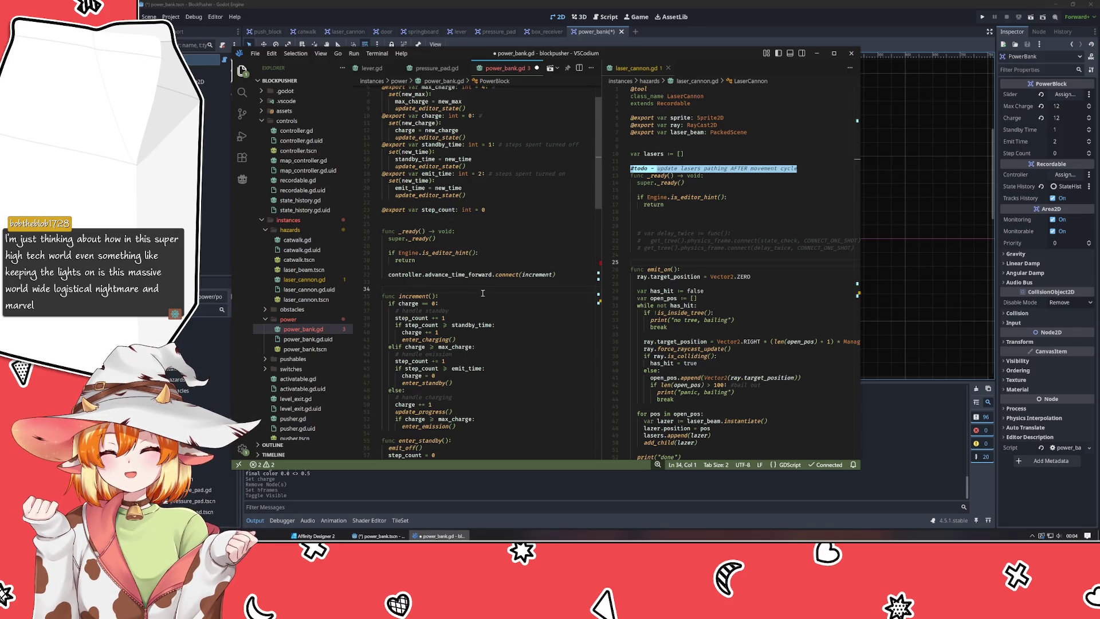
pyautogui.click(465, 282)
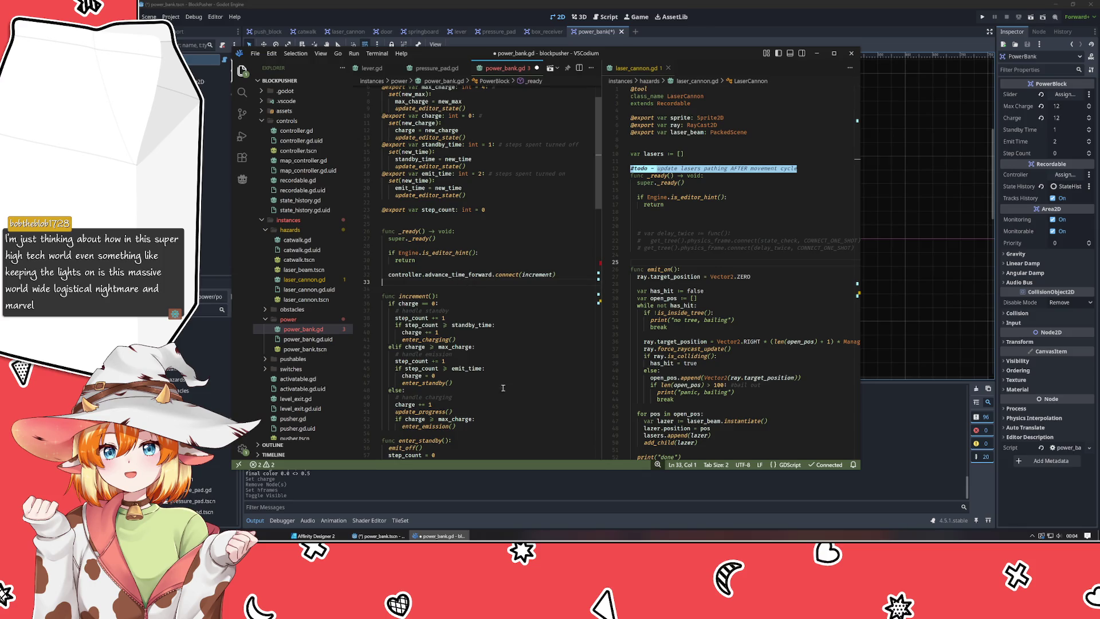
pyautogui.click(450, 292)
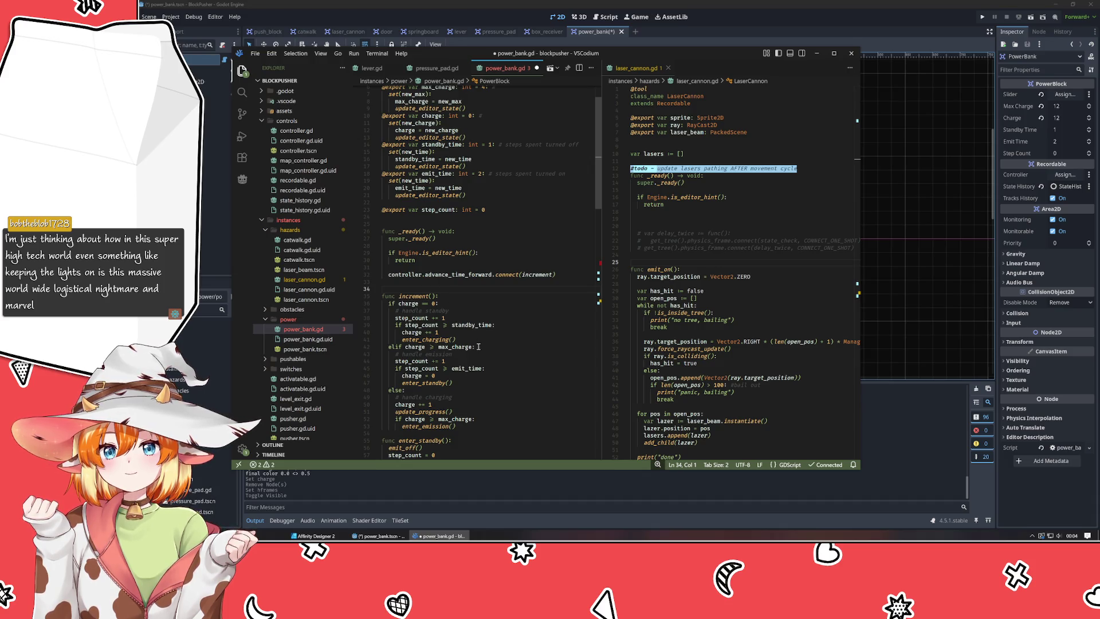
pyautogui.click(405, 218)
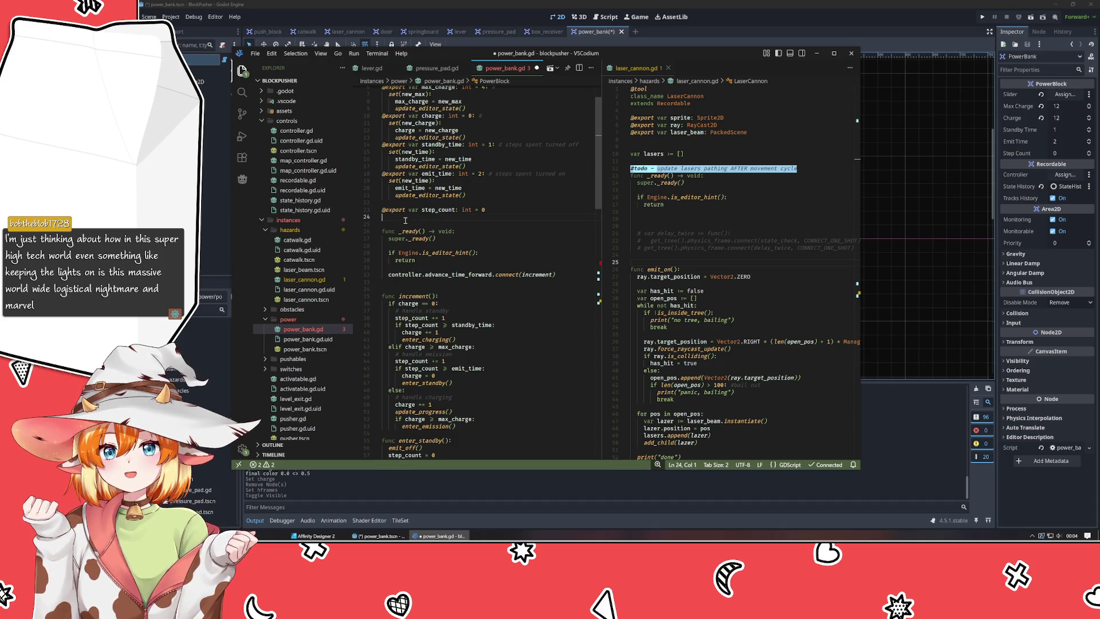
pyautogui.press('Down')
pyautogui.scroll(-10, 521, 298)
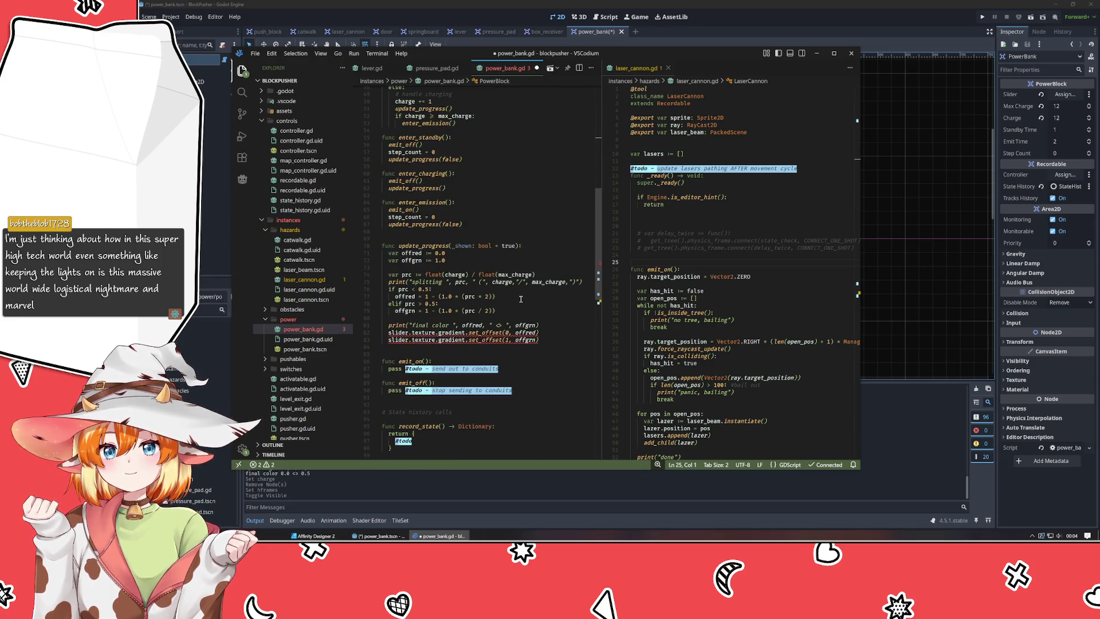
# Remove update_progress's _shown parameter and the false arguments from its calls on lines 58 and 67.
pyautogui.click(569, 330)
pyautogui.moveTo(516, 246); pyautogui.dragTo(463, 246)
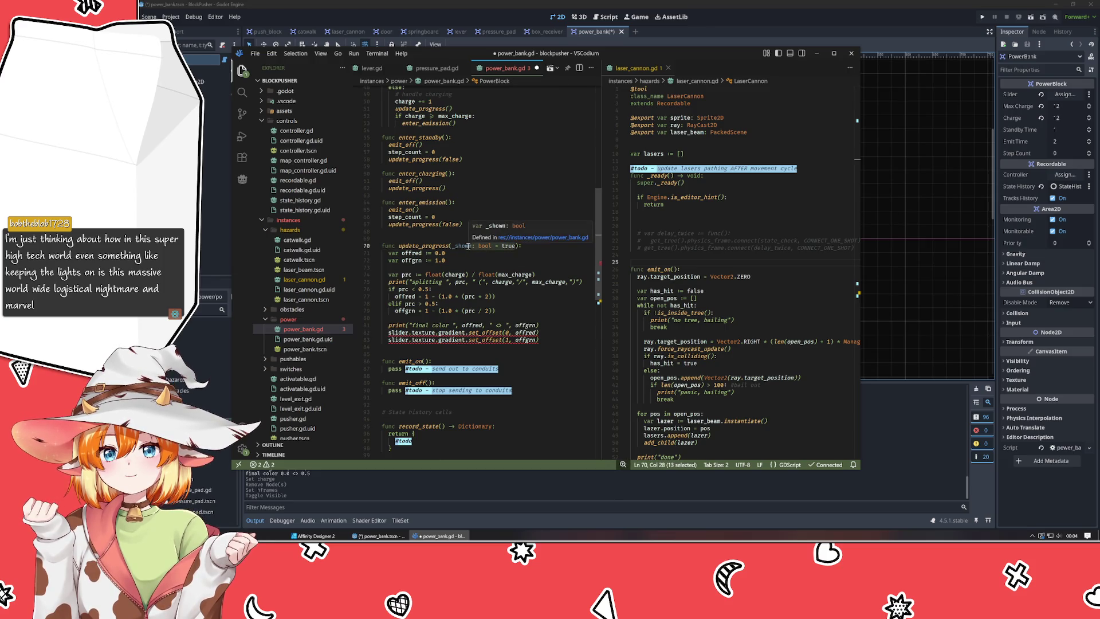
pyautogui.keyDown('shift'); pyautogui.click(452, 245); pyautogui.keyUp('shift')
pyautogui.press('BackSpace')
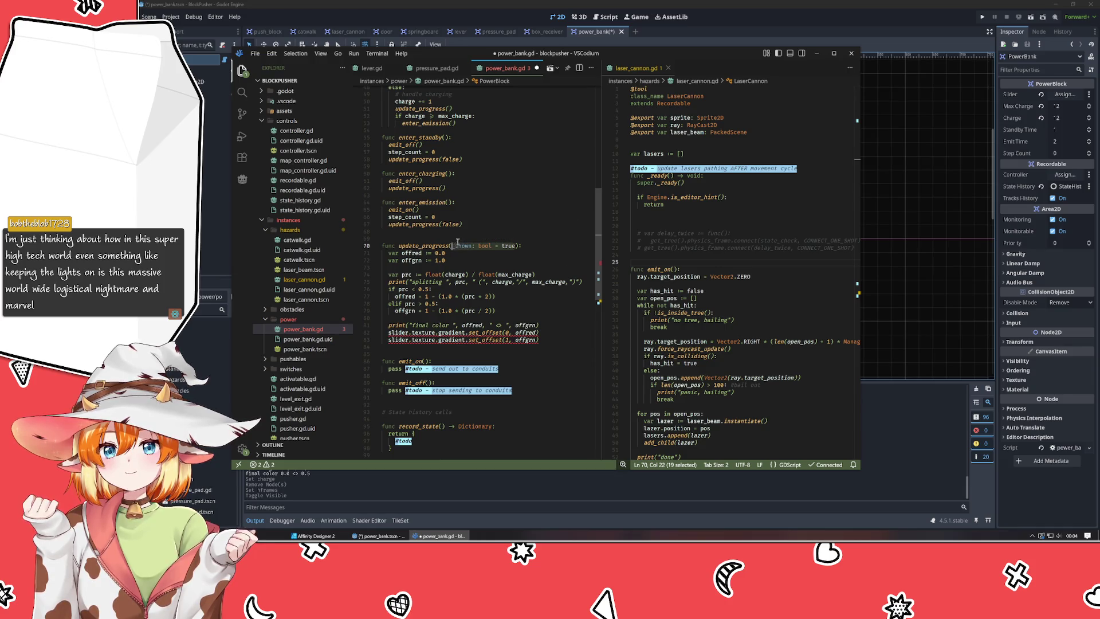
pyautogui.click(445, 224)
pyautogui.doubleClick(445, 224)
pyautogui.press('BackSpace')
pyautogui.doubleClick(450, 159)
pyautogui.press('BackSpace')
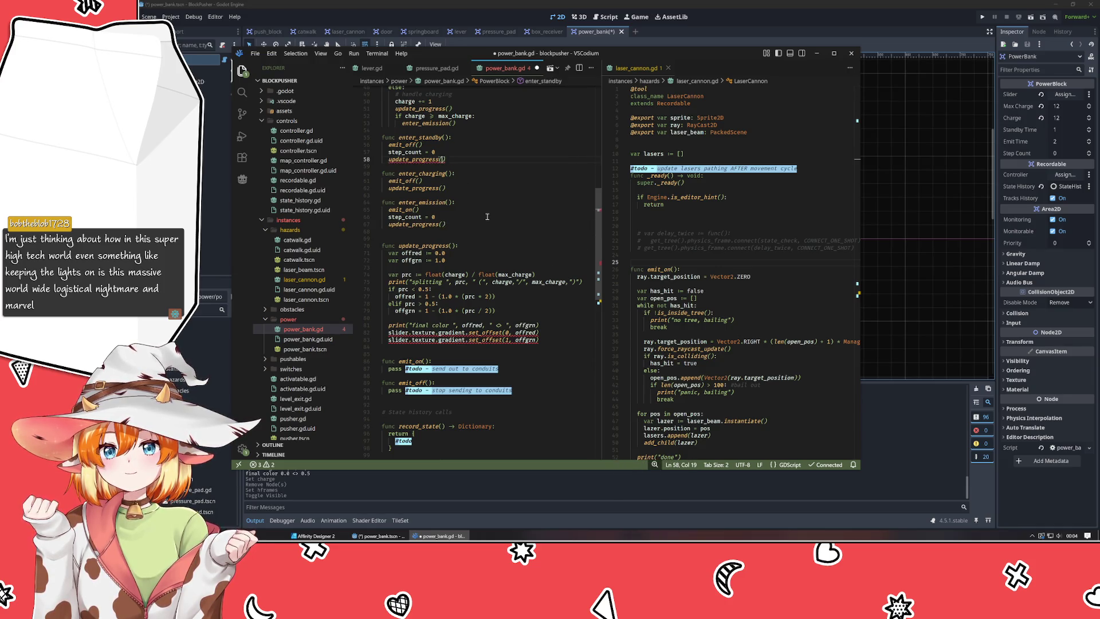
# Select the gradient-offset body of update_progress, lines 71–83.
pyautogui.scroll(6, 487, 217)
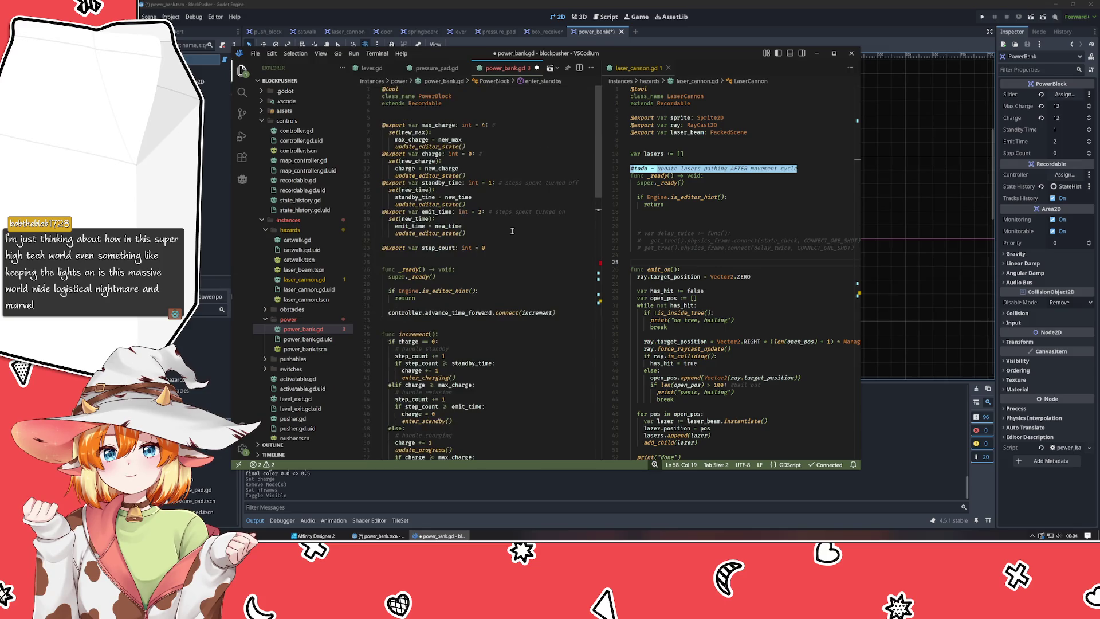
pyautogui.scroll(-4, 512, 231)
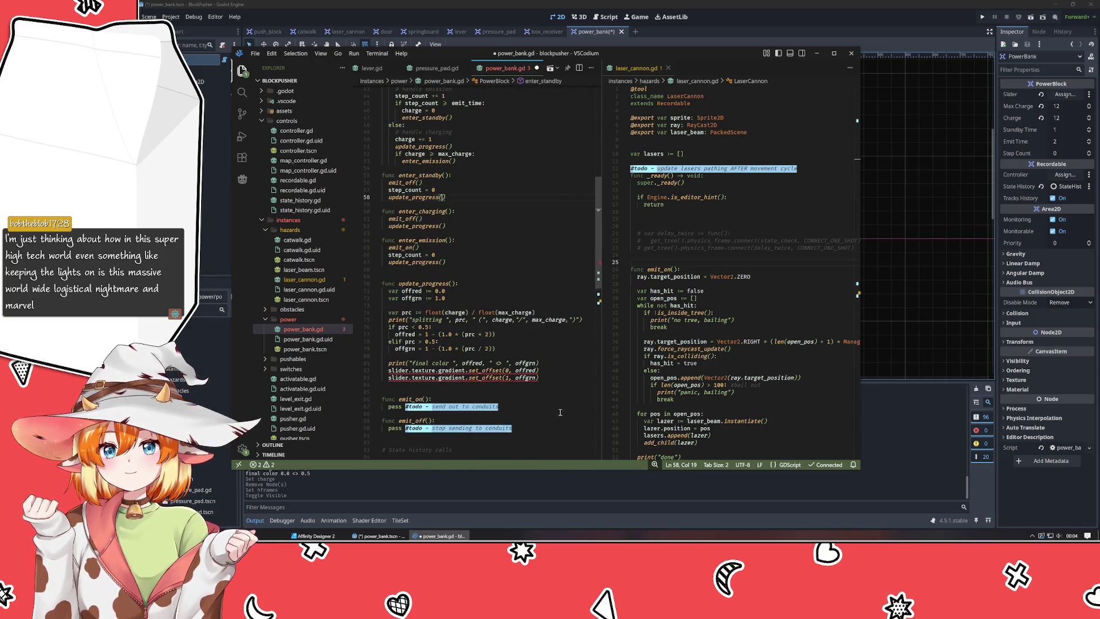
pyautogui.moveTo(540, 378)
pyautogui.mouseDown()
pyautogui.moveTo(412, 341)
pyautogui.moveTo(378, 301)
pyautogui.moveTo(314, 290)
pyautogui.mouseUp()
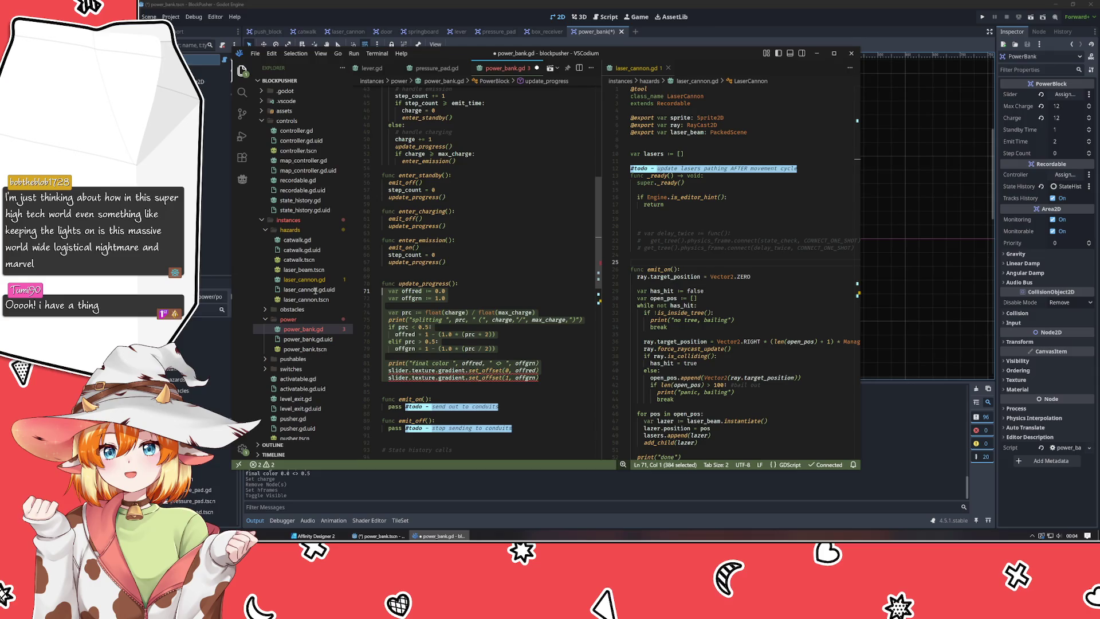
pyautogui.moveTo(528, 369)
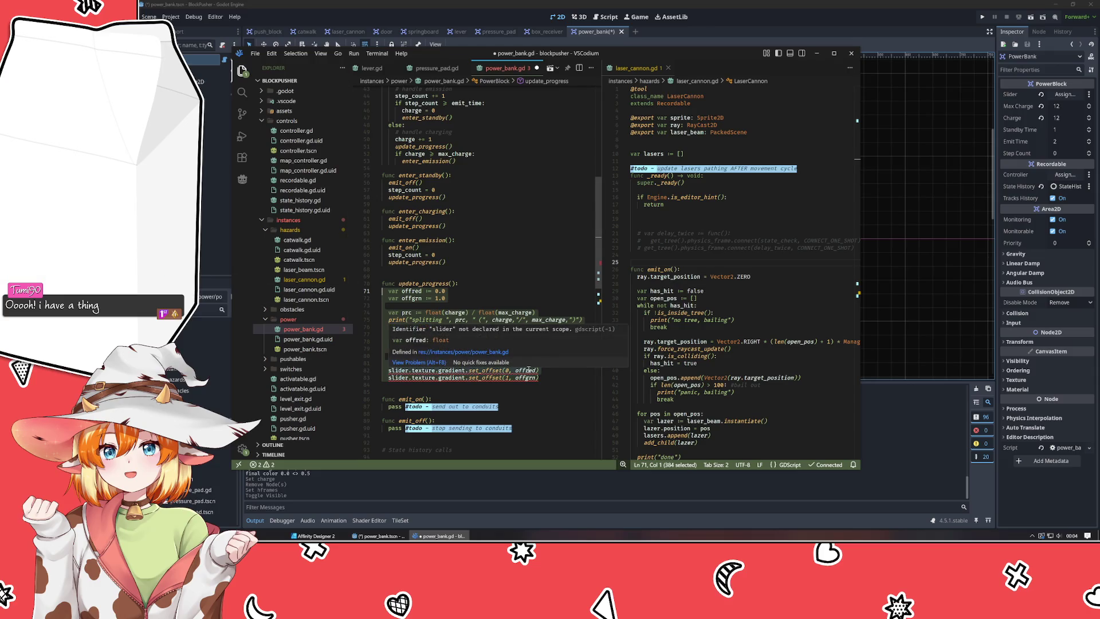
pyautogui.hotkey('shift', 'Home')
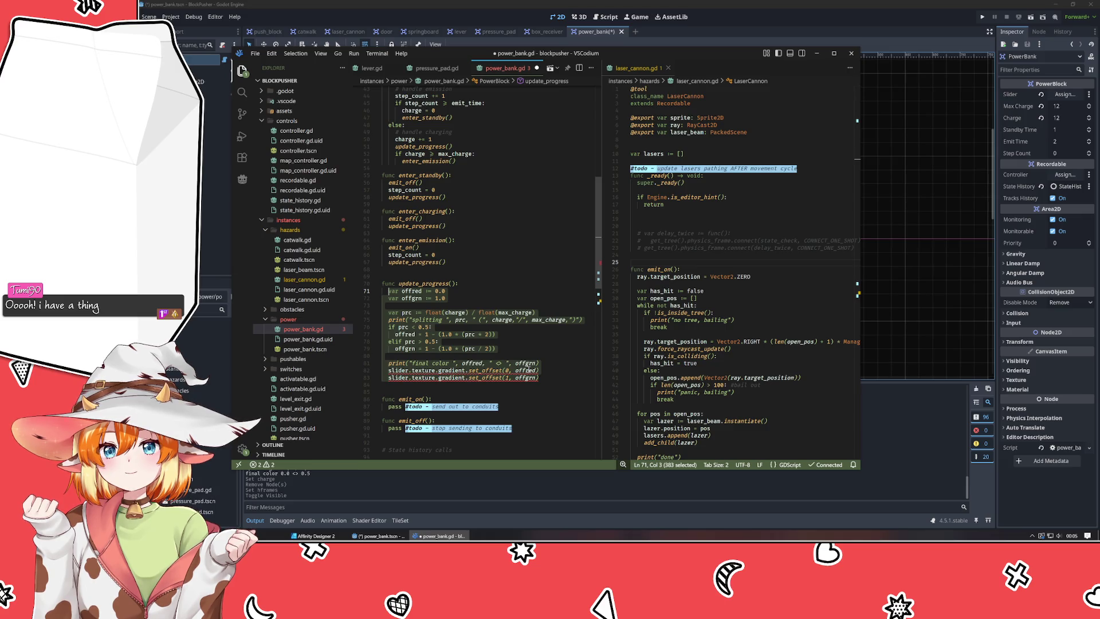
# Replace the old block with 'if charge == 0:' setting 'sprite.frame = 0', then switch to Affinity Designer.
pyautogui.press('BackSpace')
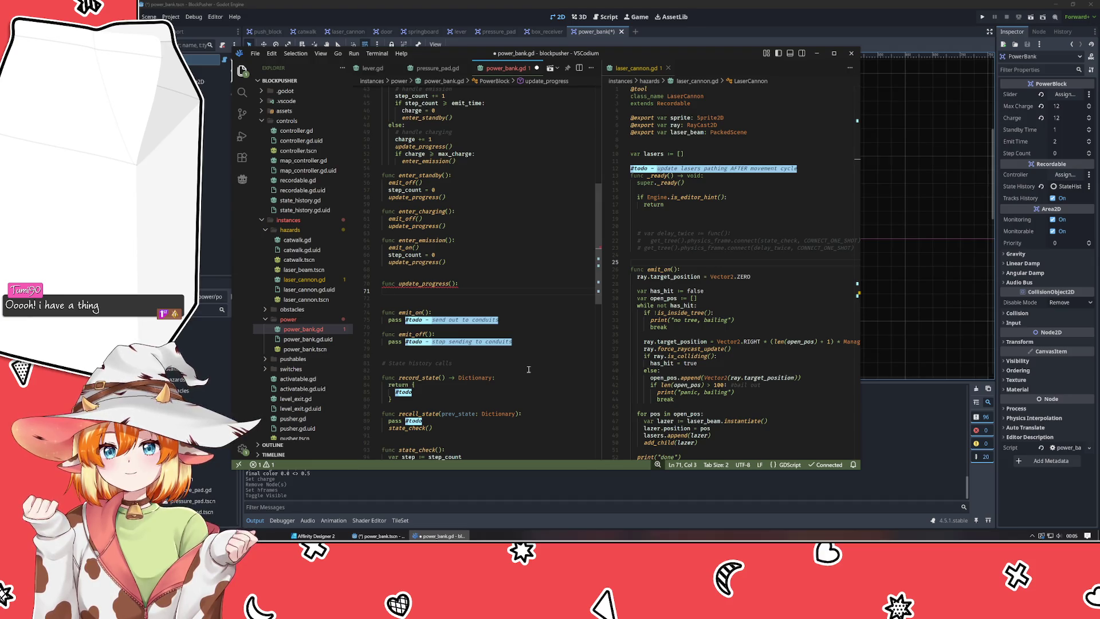
pyautogui.write('if charge')
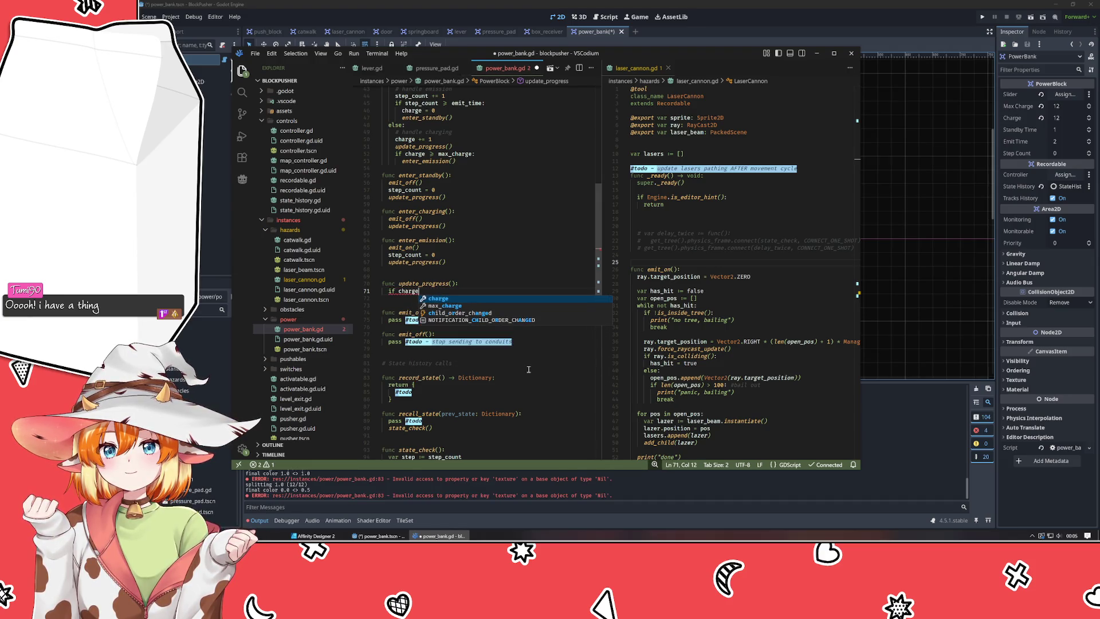
pyautogui.write(' == 0')
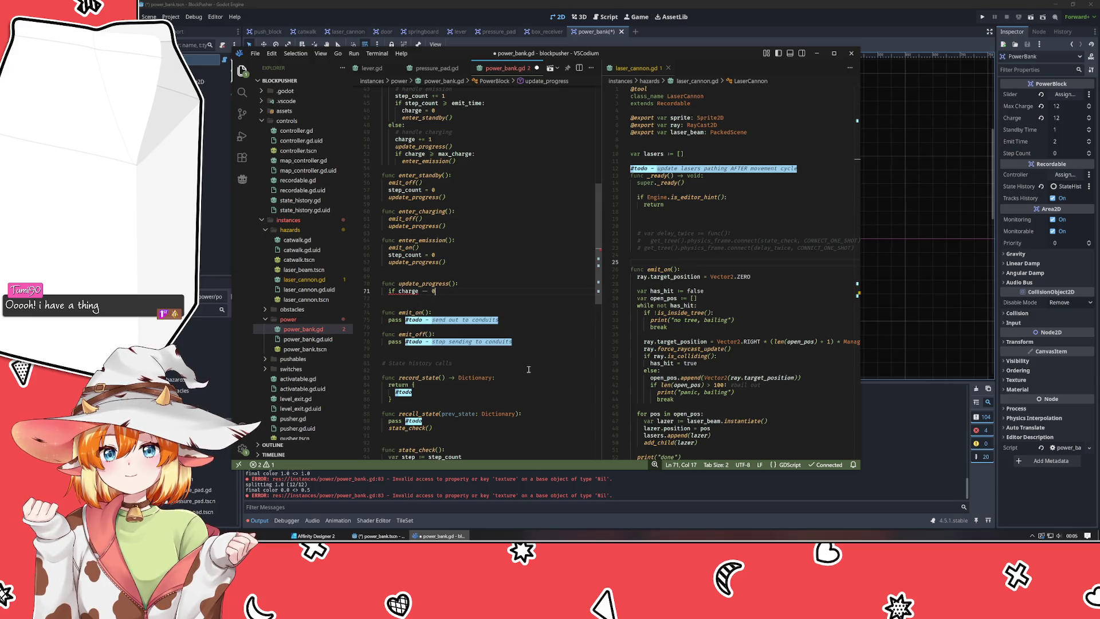
pyautogui.press('BackSpace')
pyautogui.press('BackSpace')
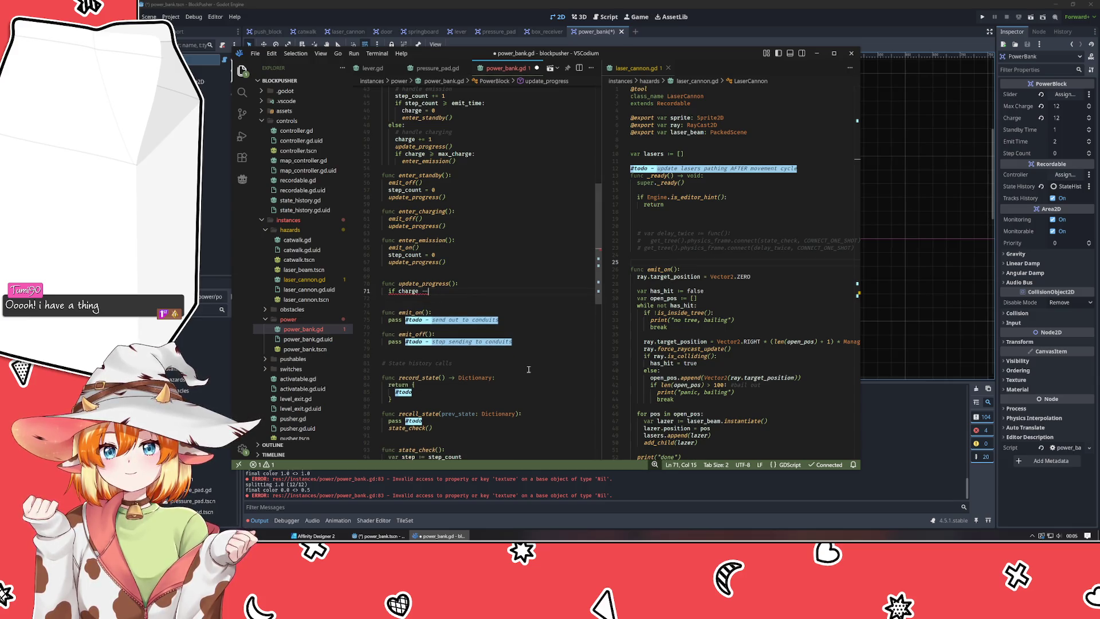
pyautogui.press('BackSpace')
pyautogui.write('0:')
pyautogui.press('Return')
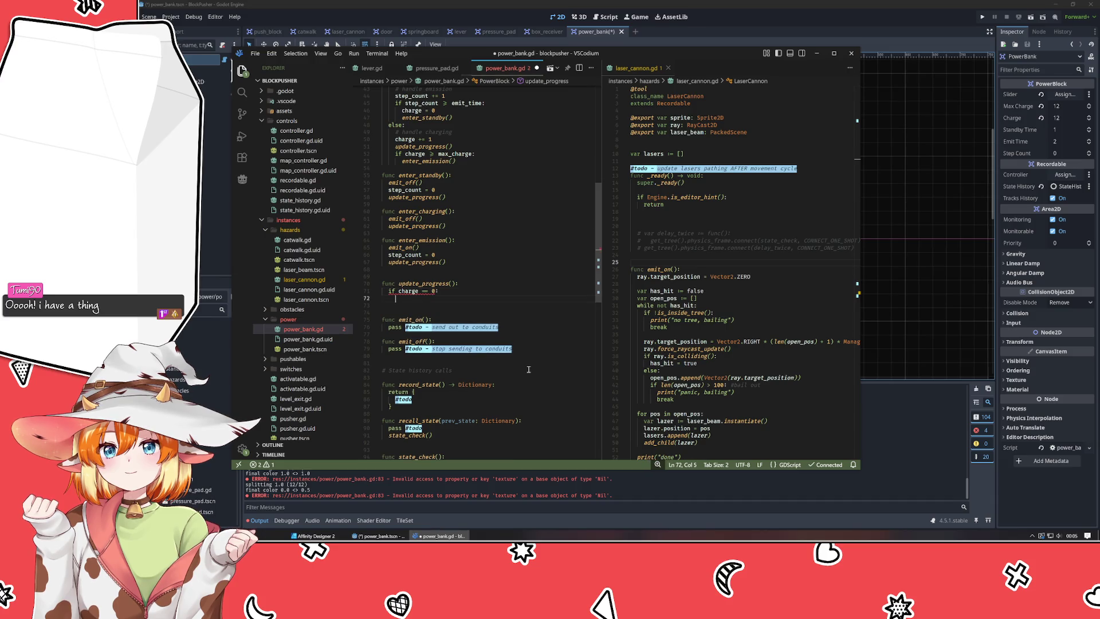
pyautogui.write('sprite.')
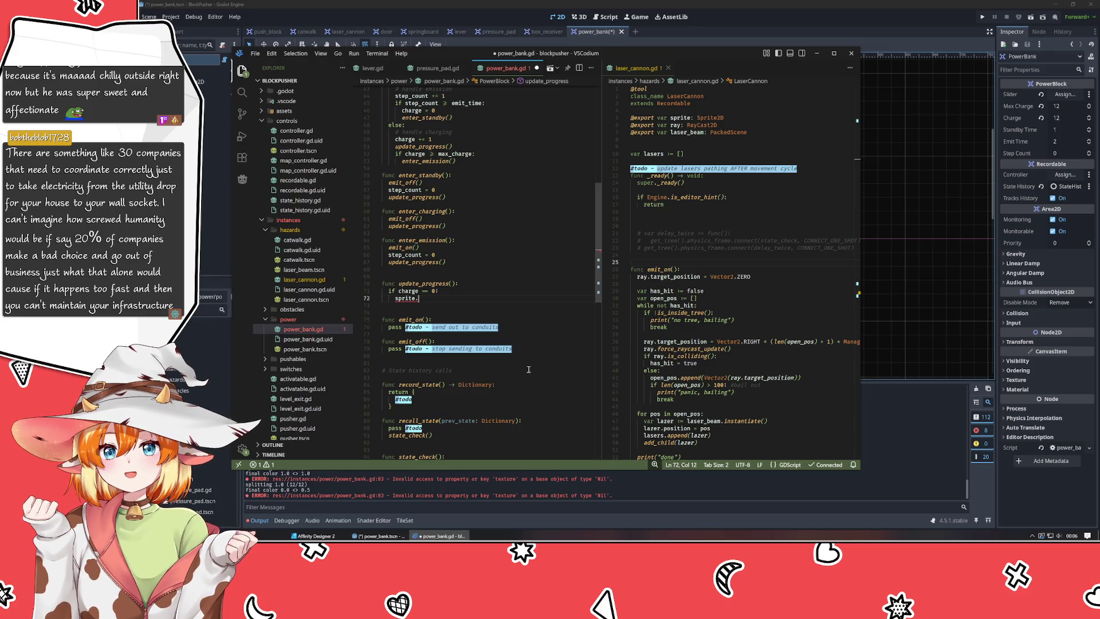
pyautogui.write('frame = 0')
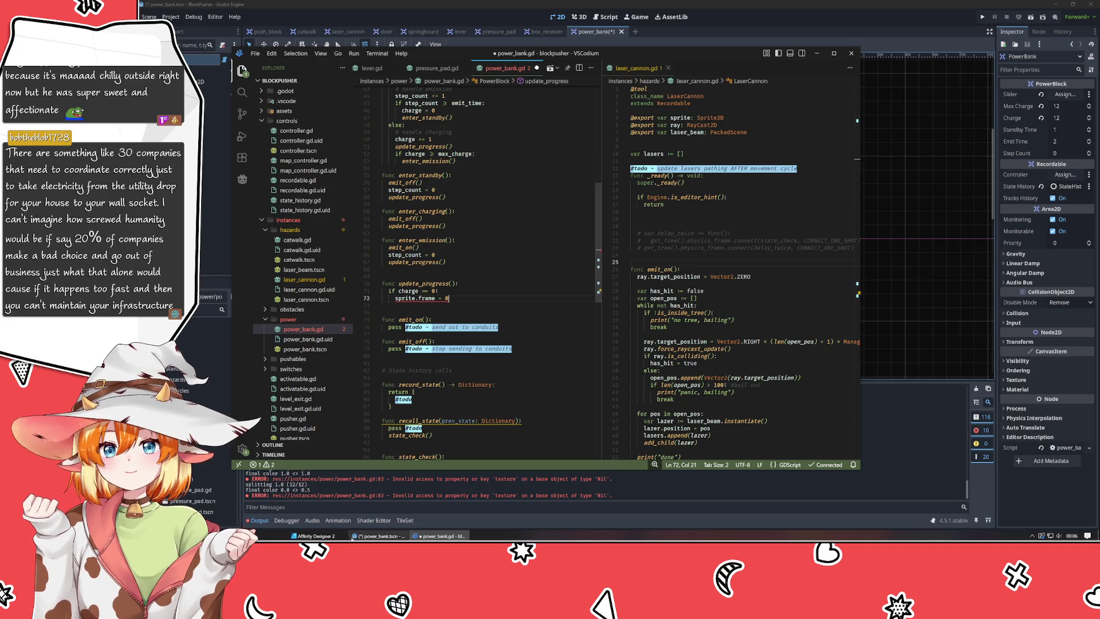
pyautogui.click(314, 535)
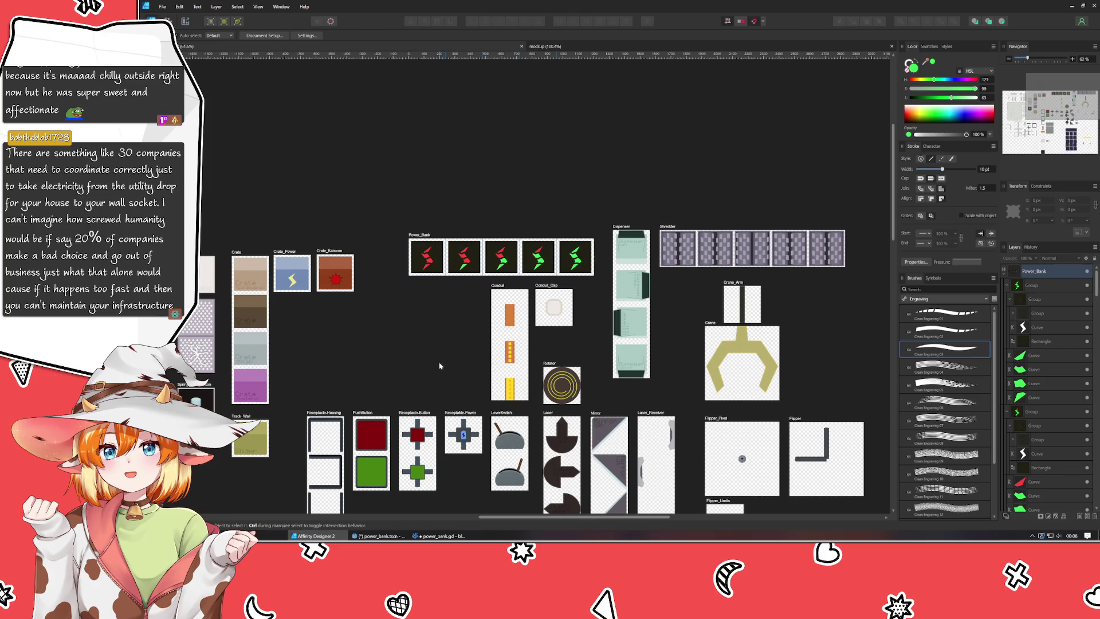
# Move the Power_Bank artboard into empty space right of the other sprite artboards and select it.
pyautogui.scroll(-2, 441, 327)
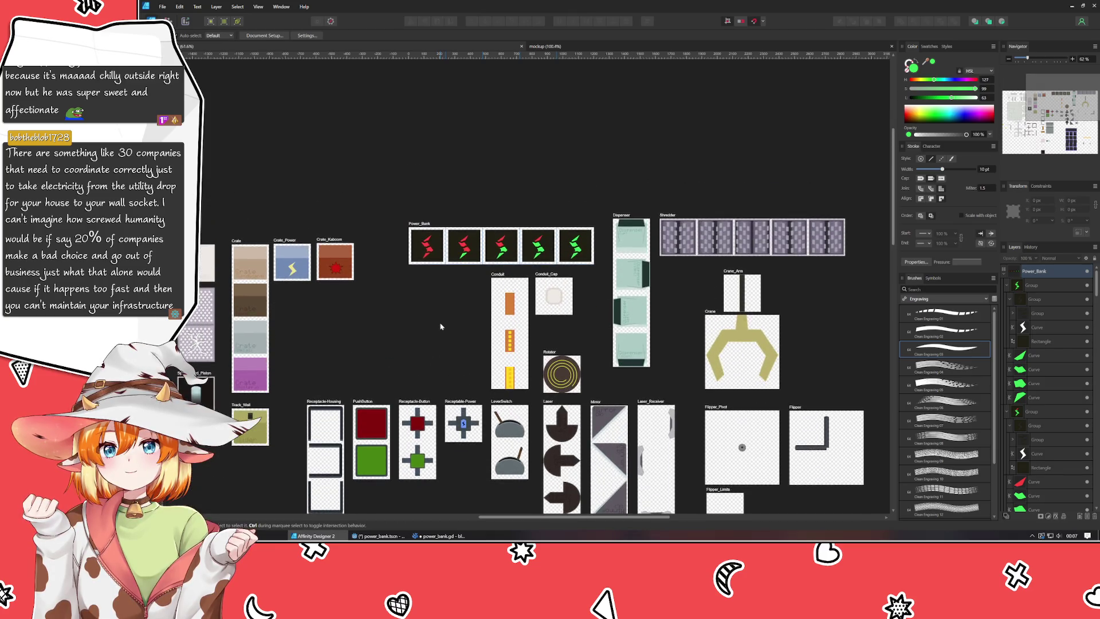
pyautogui.keyDown('ctrl'); pyautogui.scroll(-3, 429, 322); pyautogui.keyUp('ctrl')
pyautogui.moveTo(425, 320)
pyautogui.mouseDown()
pyautogui.moveTo(375, 289)
pyautogui.moveTo(407, 249)
pyautogui.moveTo(462, 241)
pyautogui.mouseUp()
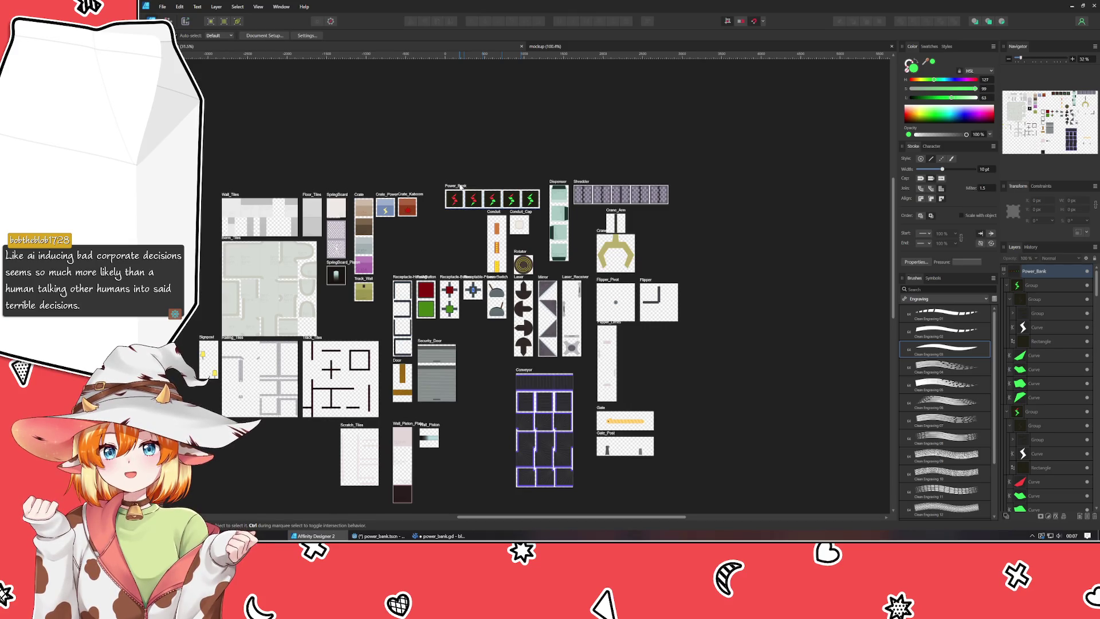
pyautogui.moveTo(460, 187); pyautogui.dragTo(704, 185)
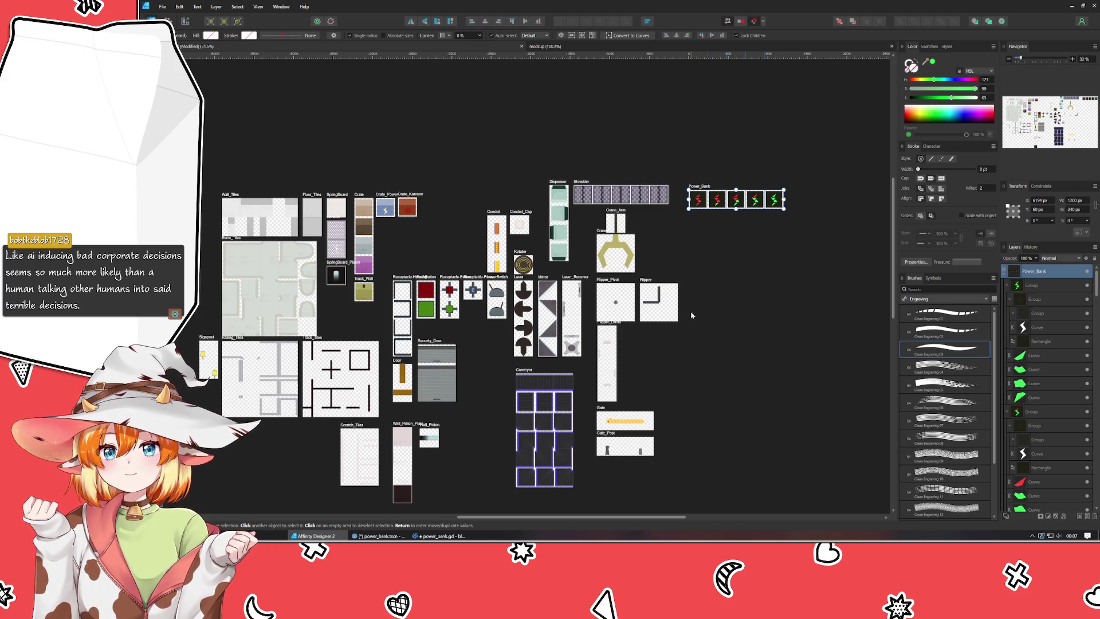
pyautogui.moveTo(691, 313)
pyautogui.mouseDown()
pyautogui.moveTo(671, 328)
pyautogui.moveTo(530, 357)
pyautogui.moveTo(704, 325)
pyautogui.mouseUp()
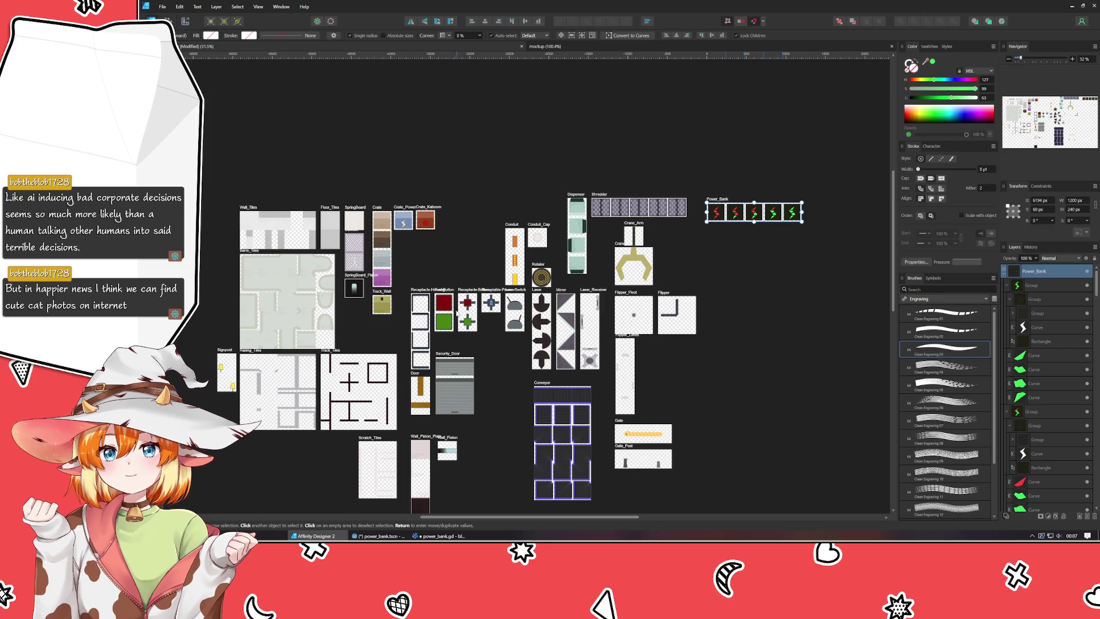
pyautogui.scroll(5, 658, 372)
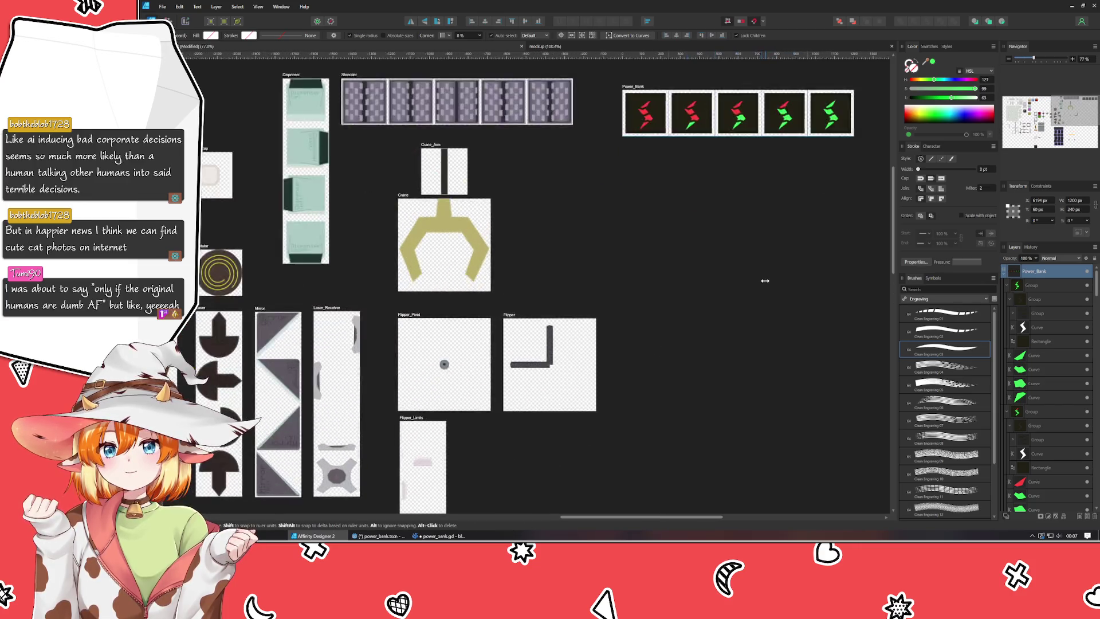
pyautogui.click(486, 229)
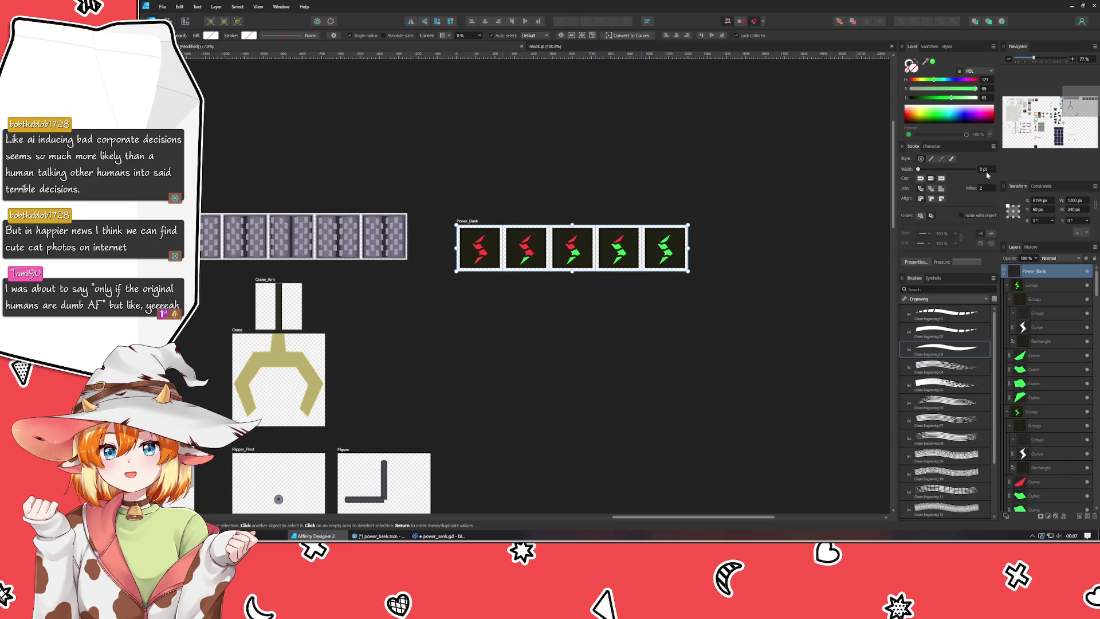
# Set the Power_Bank artboard height to 1200 px in the Transform panel.
pyautogui.click(1086, 201)
pyautogui.write('12')
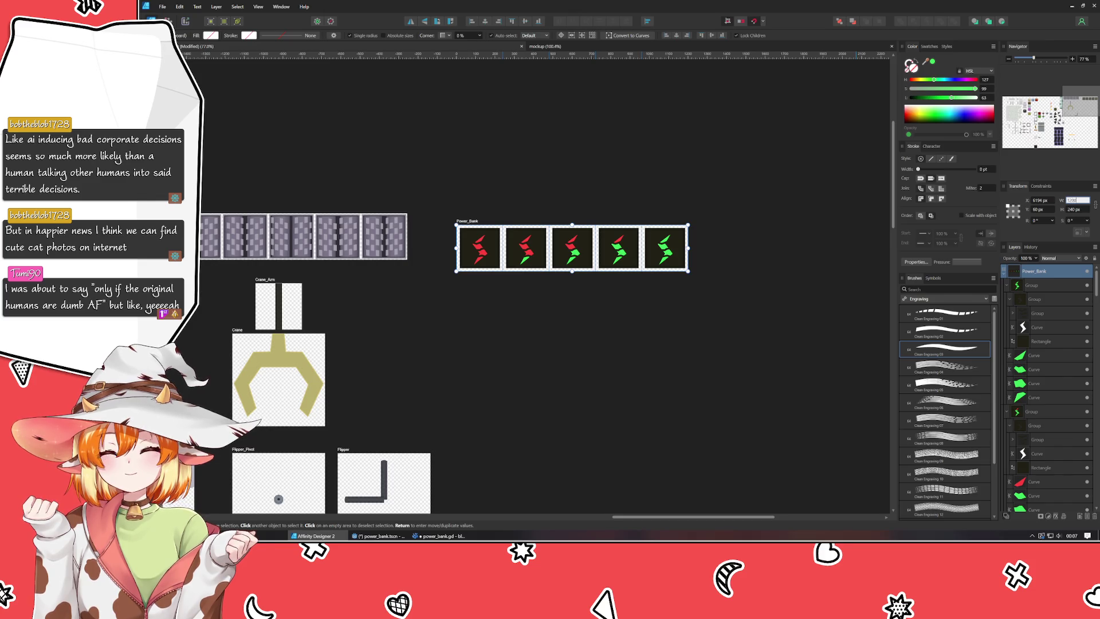
pyautogui.press('Tab')
pyautogui.write('1200')
pyautogui.press('Return')
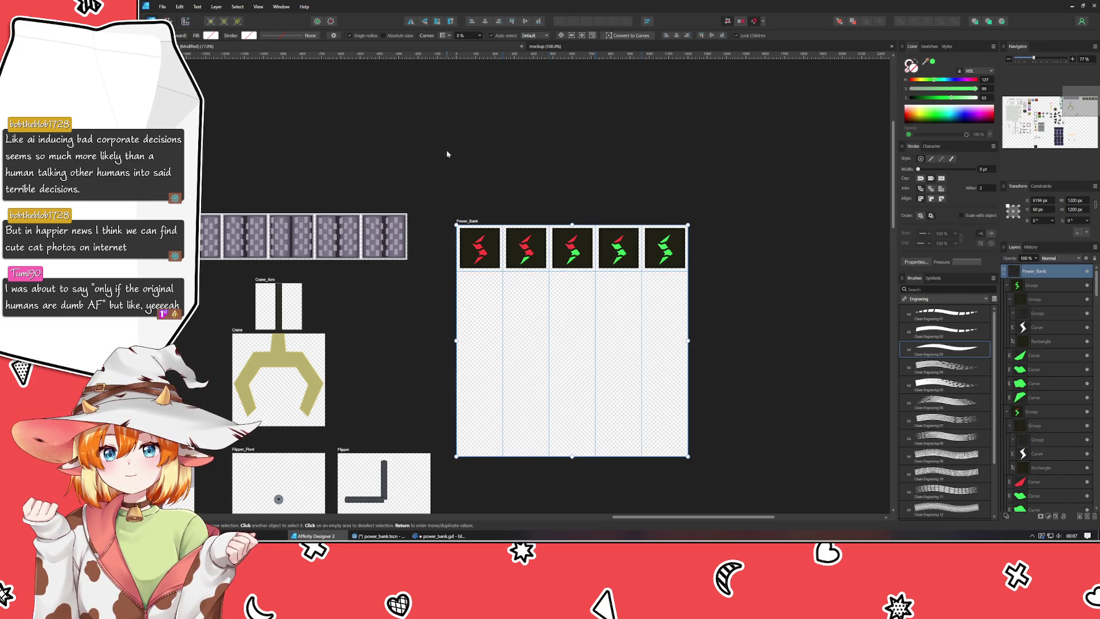
# Add horizontal guides at 240, 480, 720 and 960 px down the artboard.
pyautogui.click(447, 154)
pyautogui.click(470, 221)
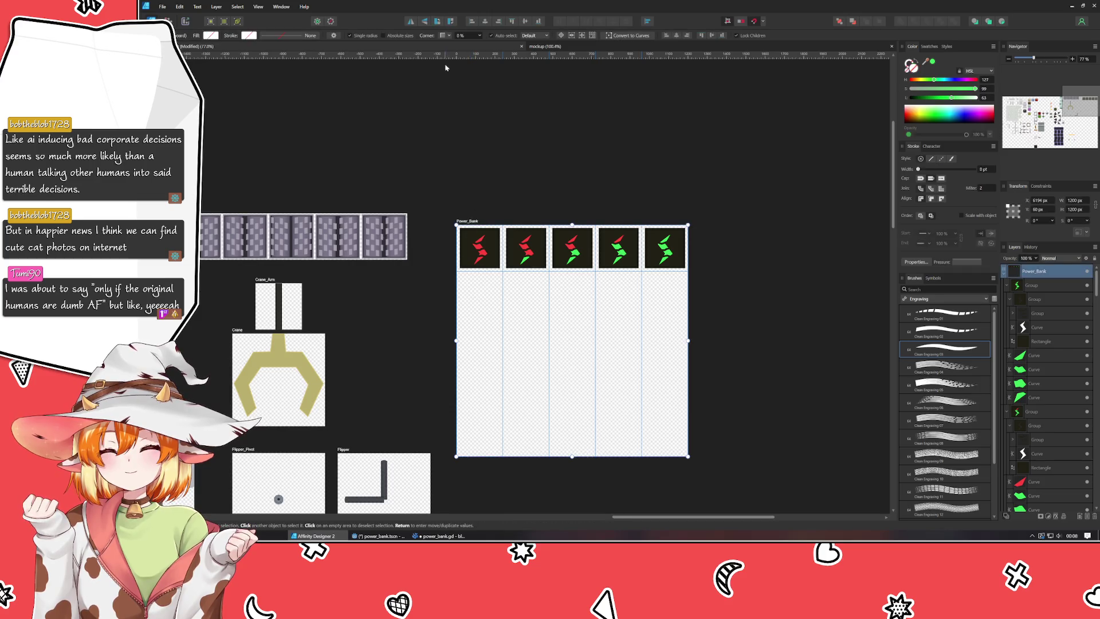
pyautogui.moveTo(451, 56); pyautogui.dragTo(471, 317)
pyautogui.moveTo(458, 57)
pyautogui.mouseDown()
pyautogui.moveTo(474, 403)
pyautogui.moveTo(473, 363)
pyautogui.mouseUp()
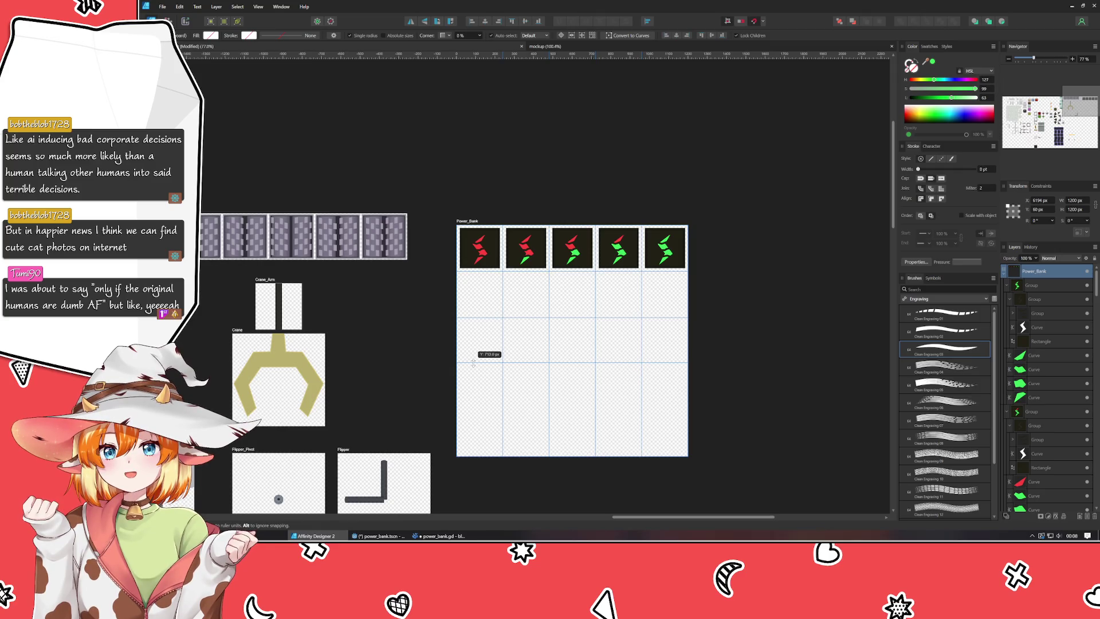
pyautogui.moveTo(473, 363); pyautogui.dragTo(473, 362)
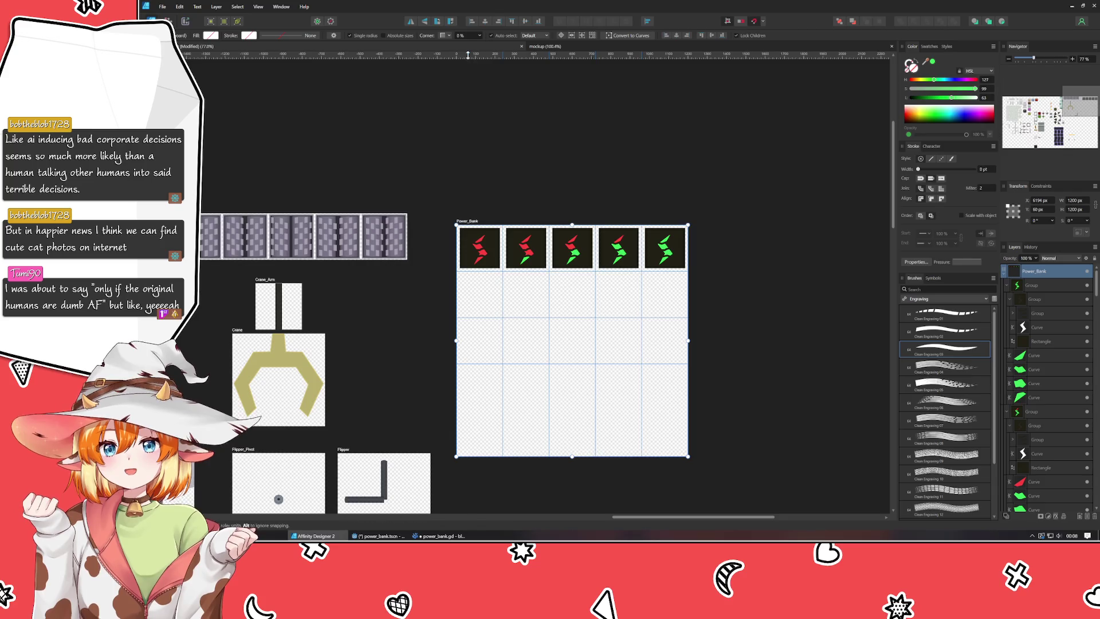
pyautogui.moveTo(467, 55)
pyautogui.mouseDown()
pyautogui.moveTo(473, 427)
pyautogui.moveTo(473, 409)
pyautogui.mouseUp()
# Move bolt frames two through five into rows two to five of the first column.
pyautogui.click(533, 254)
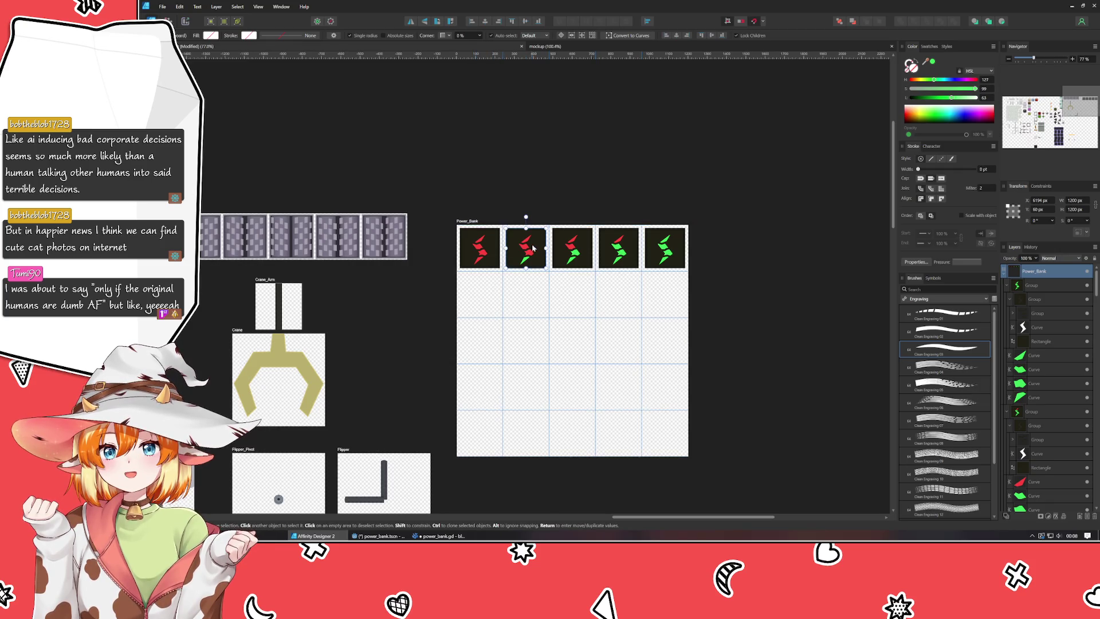
pyautogui.moveTo(534, 254); pyautogui.dragTo(490, 298)
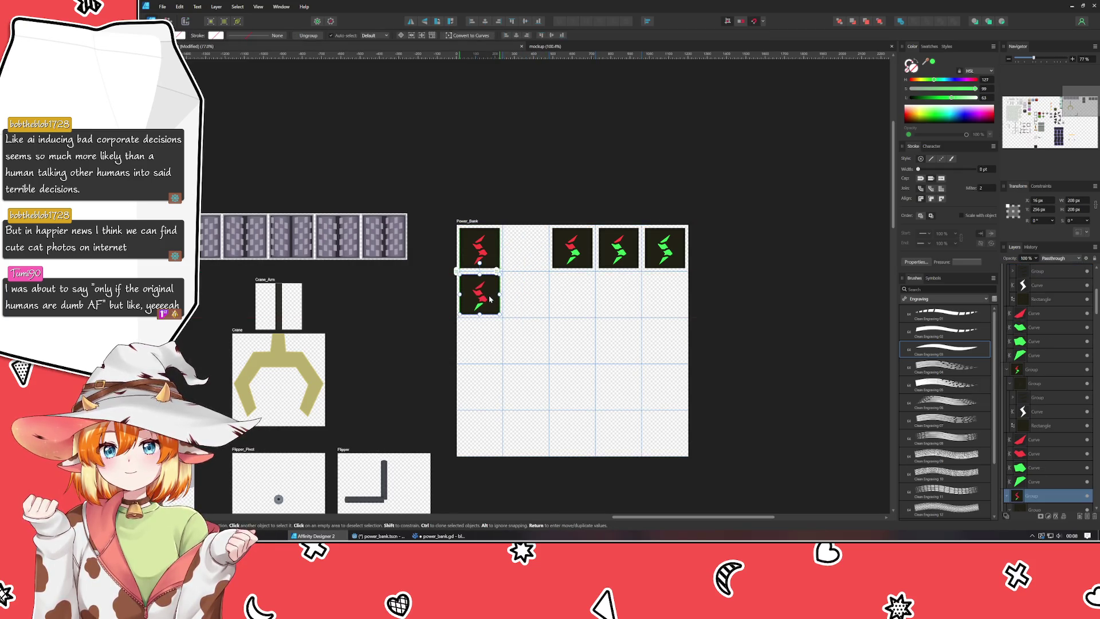
pyautogui.moveTo(578, 252); pyautogui.dragTo(485, 346)
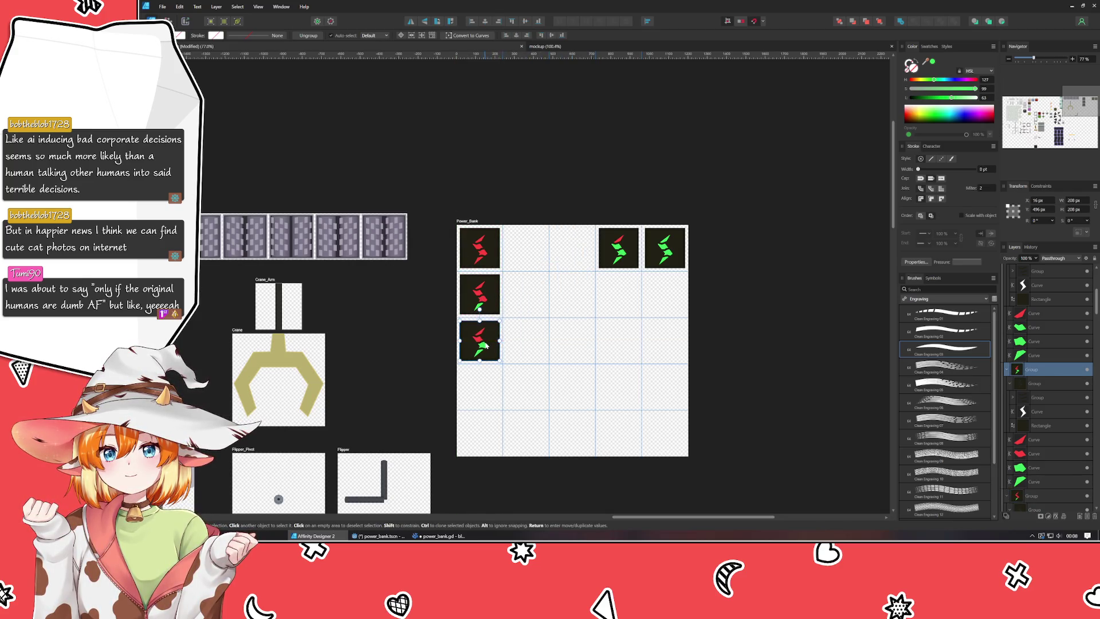
pyautogui.moveTo(616, 259); pyautogui.dragTo(477, 398)
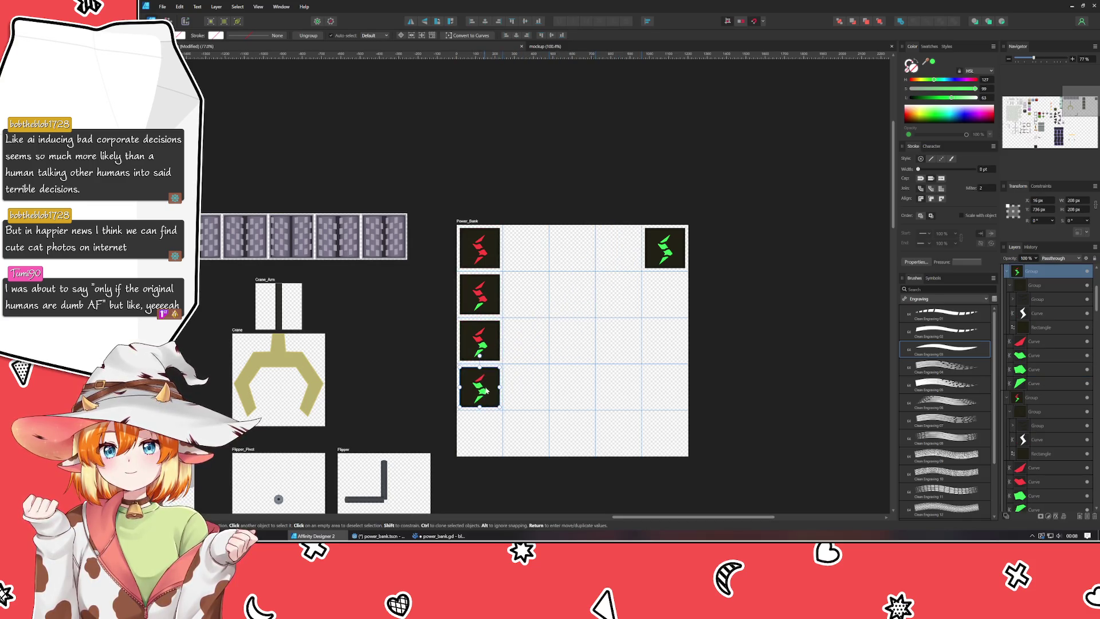
pyautogui.moveTo(652, 271); pyautogui.dragTo(479, 439)
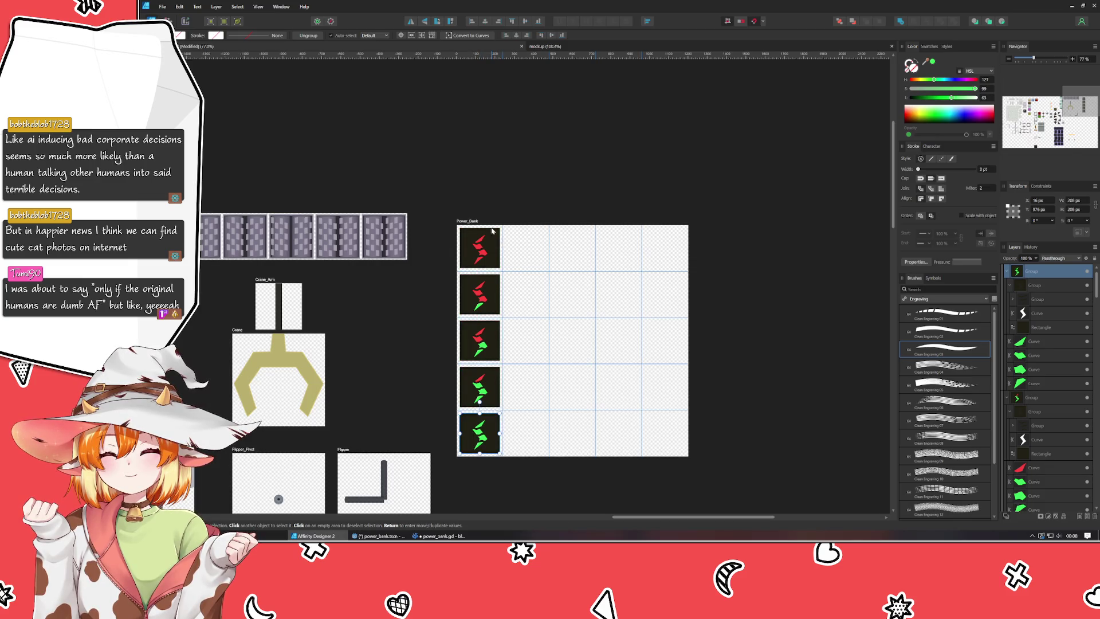
# Delete all the vertical guides in the Guides manager.
pyautogui.doubleClick(549, 259)
pyautogui.click(560, 302)
pyautogui.click(560, 302)
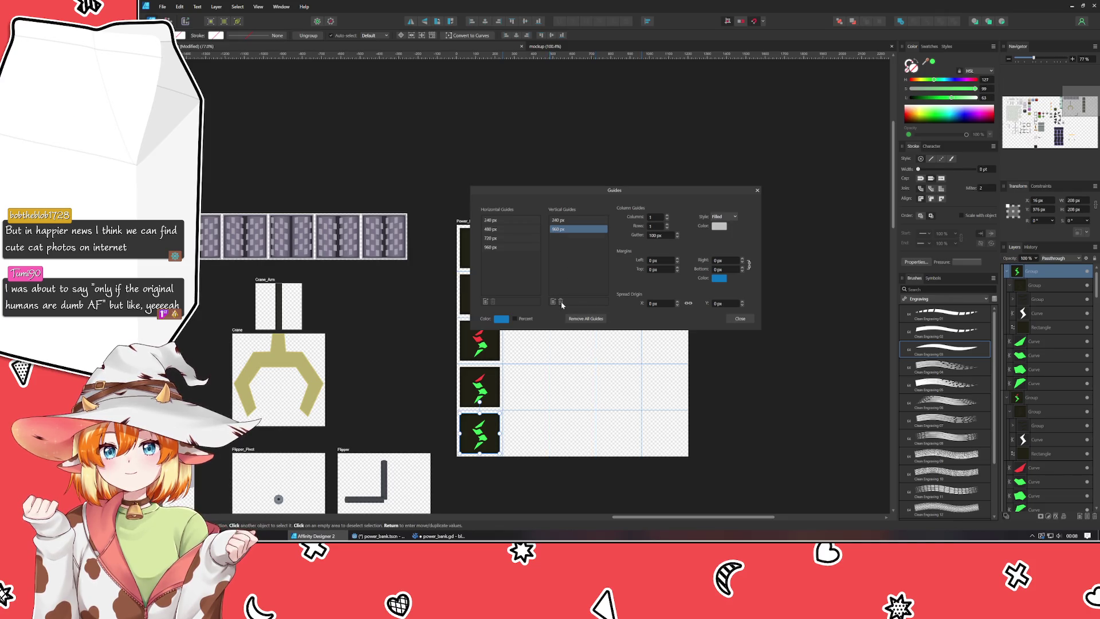
pyautogui.click(561, 302)
pyautogui.click(563, 222)
pyautogui.click(561, 302)
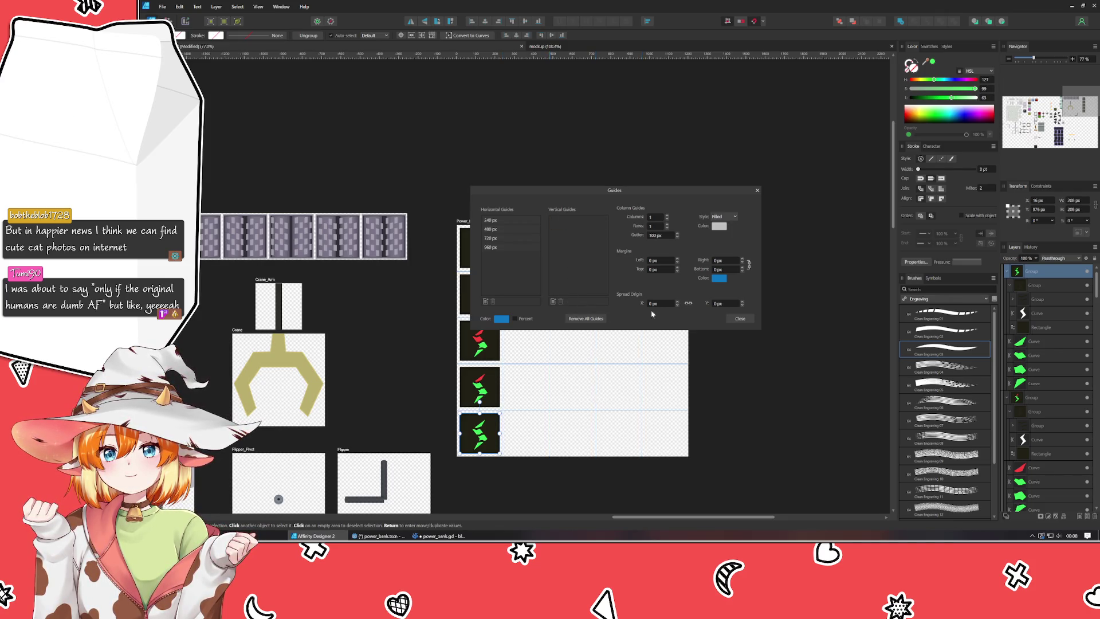
pyautogui.press('Escape')
# Narrow the Power_Bank artboard to 240 px wide.
pyautogui.click(471, 221)
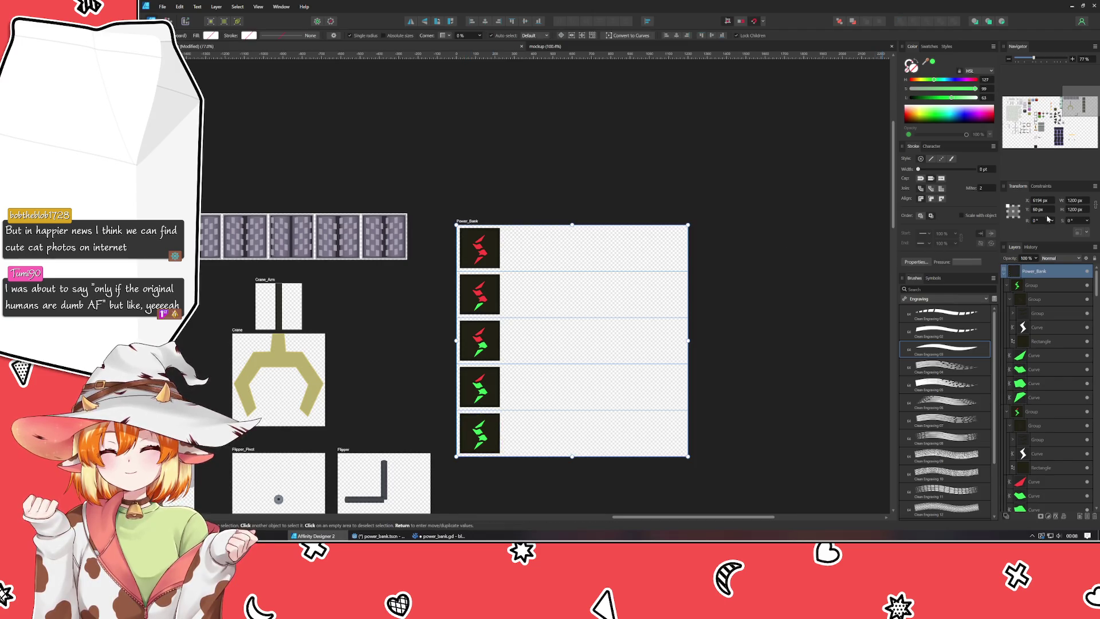
pyautogui.click(1077, 200)
pyautogui.write('240')
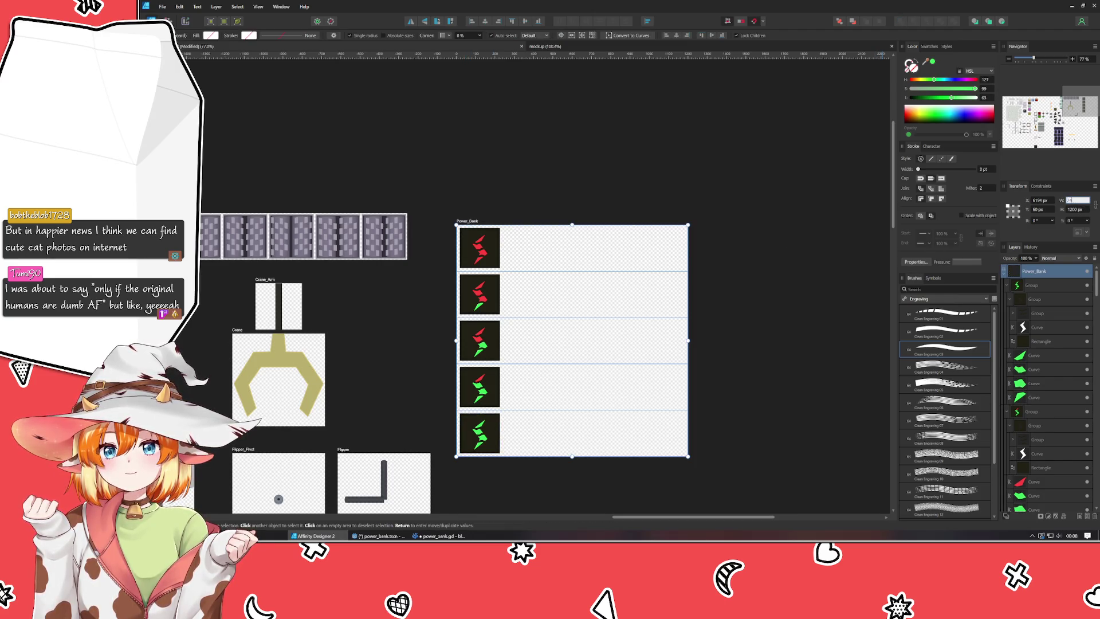
pyautogui.press('Return')
pyautogui.click(607, 297)
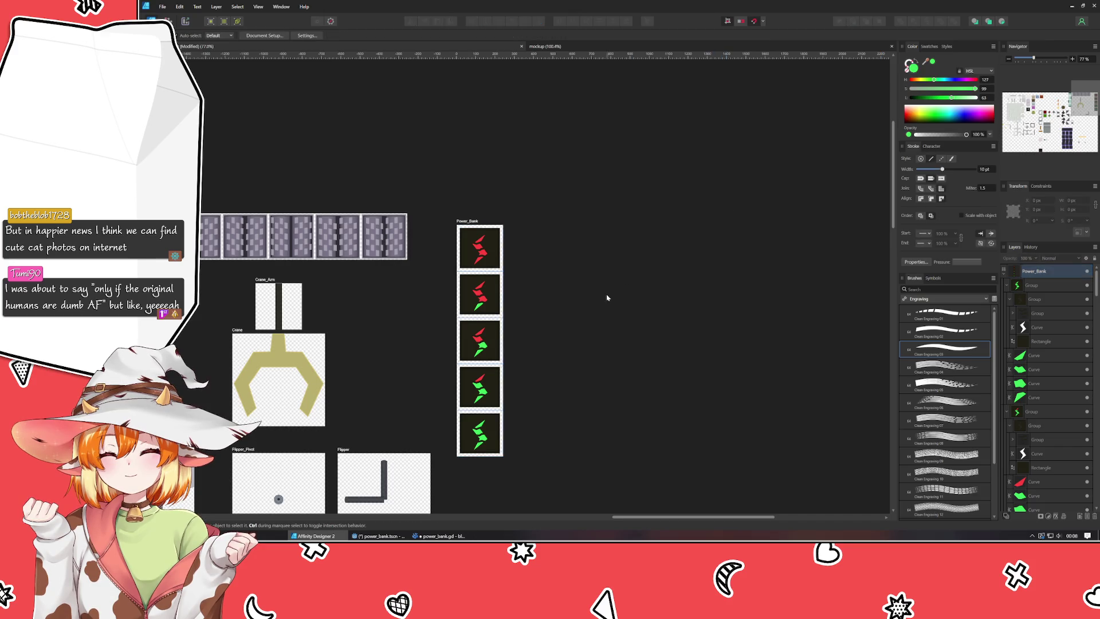
# Move the Power_Bank artboard back beside the other sprite artboards.
pyautogui.scroll(-5, 607, 297)
pyautogui.hscroll(-3, 687, 284)
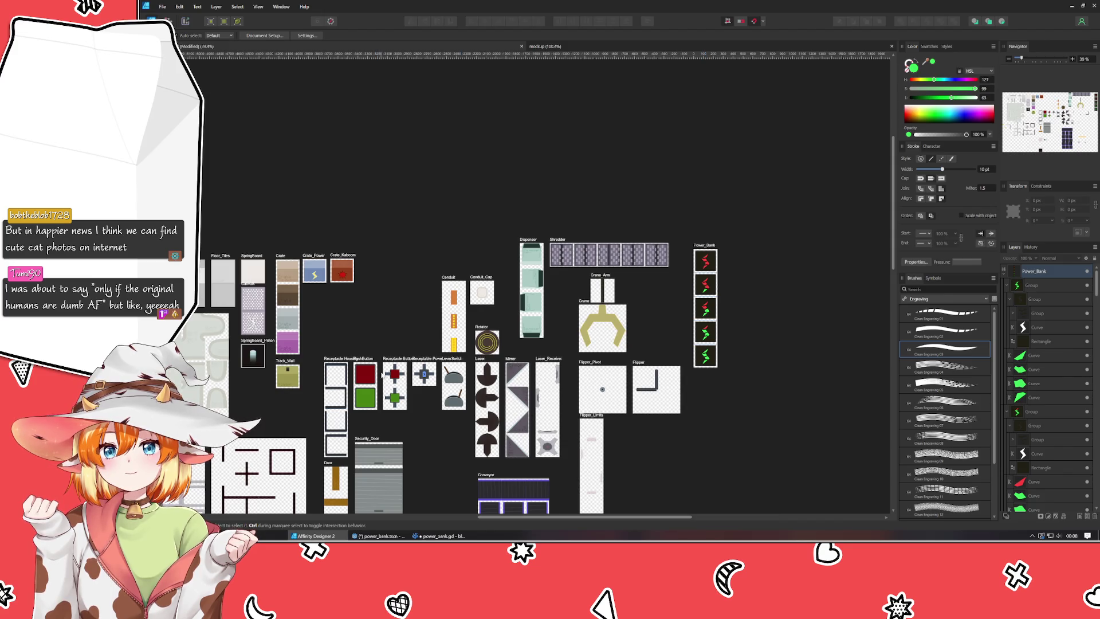
pyautogui.moveTo(704, 245)
pyautogui.mouseDown()
pyautogui.moveTo(354, 241)
pyautogui.moveTo(466, 204)
pyautogui.mouseUp()
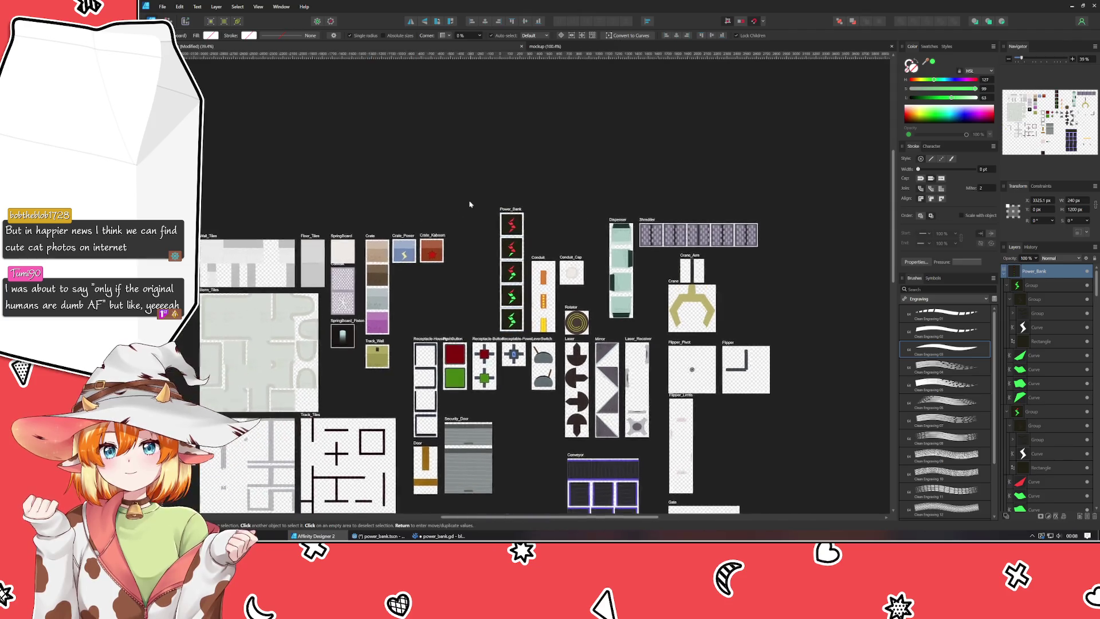
pyautogui.click(465, 204)
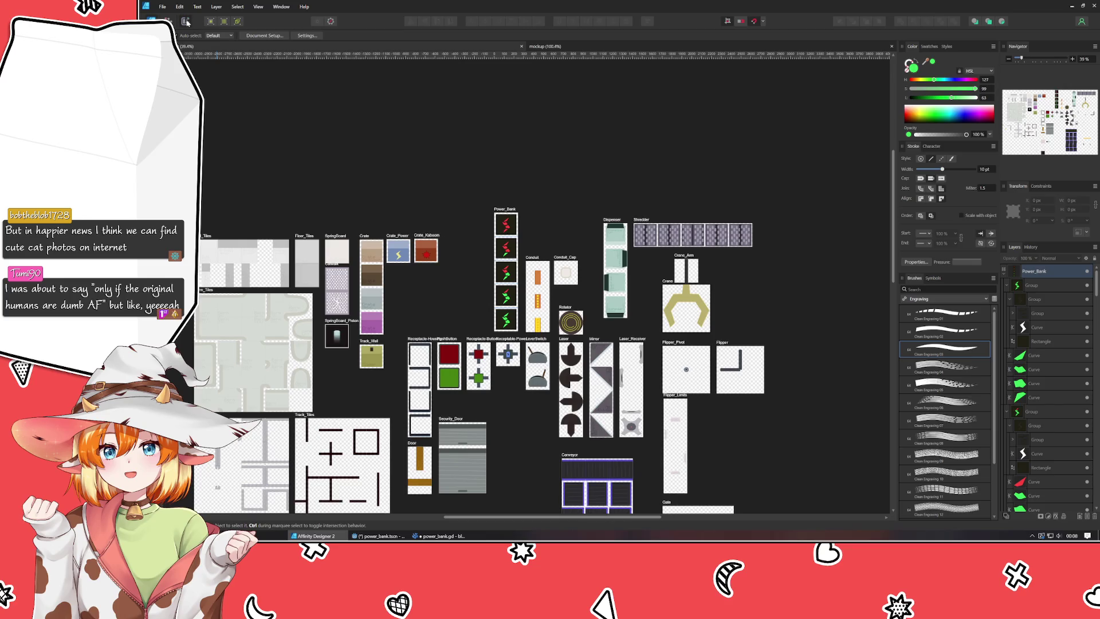
# Re-export the Power_Bank slice, overwriting Power_Bank.png in the Sprites folder.
pyautogui.hotkey('ctrl', '3')
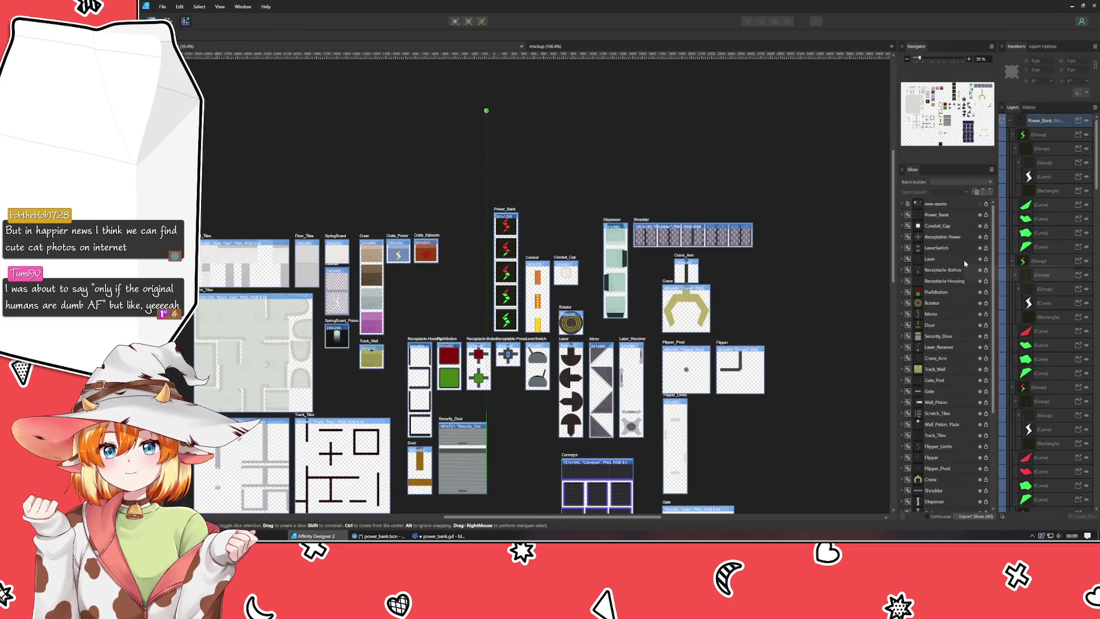
pyautogui.click(987, 216)
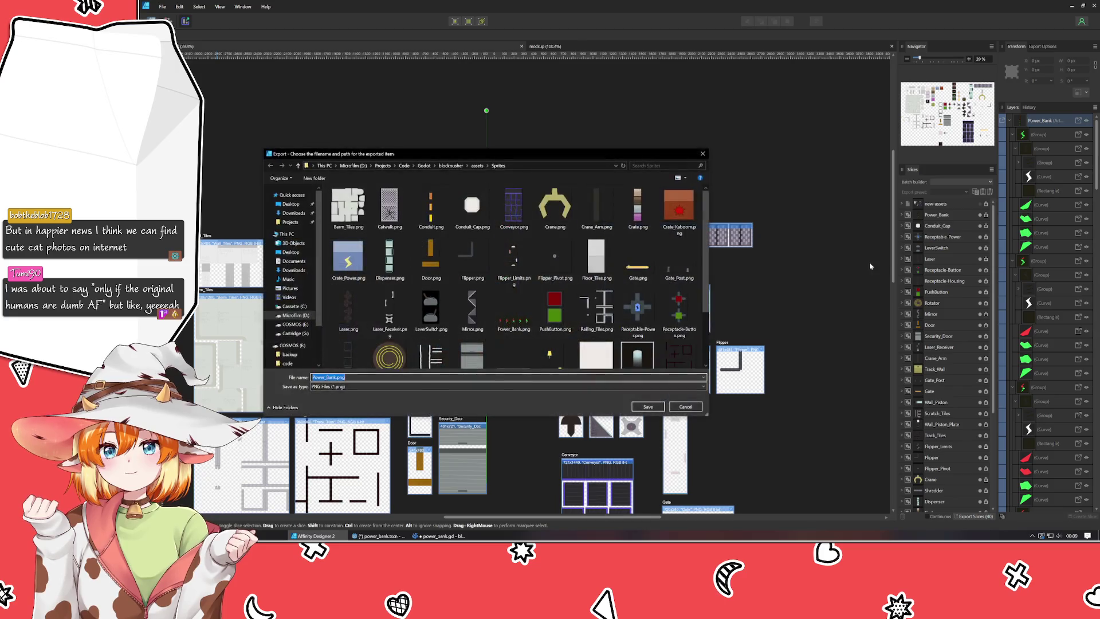
pyautogui.press('Return')
pyautogui.press('Return')
pyautogui.hotkey('ctrl', '1')
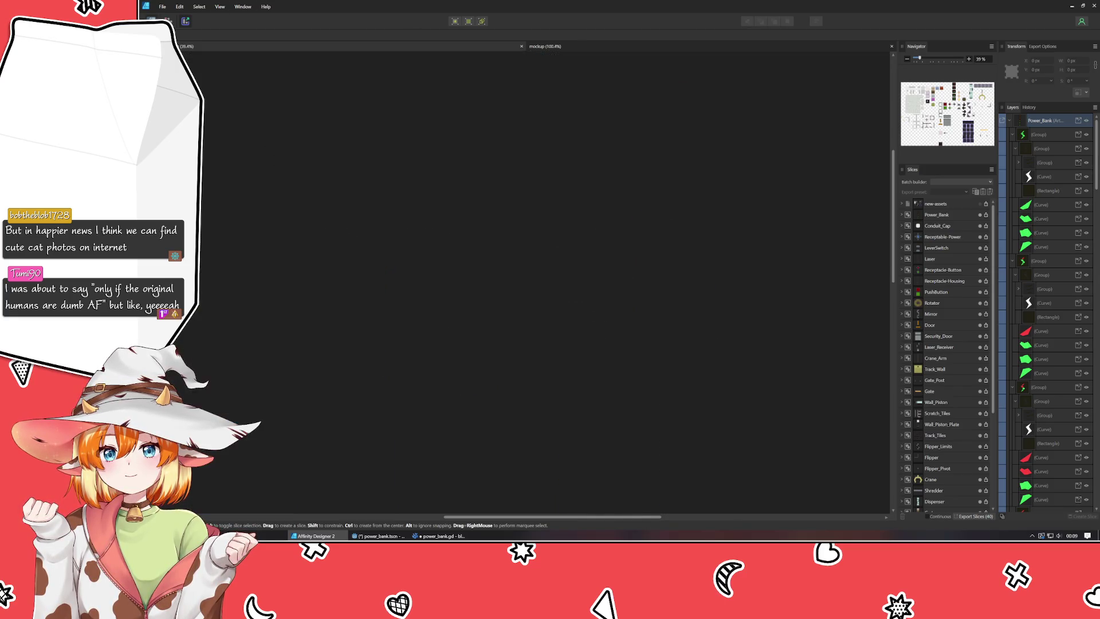
# Set the PowerBank Sprite2D to Hframes 1 and Vframes 5 in Godot's Inspector.
pyautogui.click(379, 535)
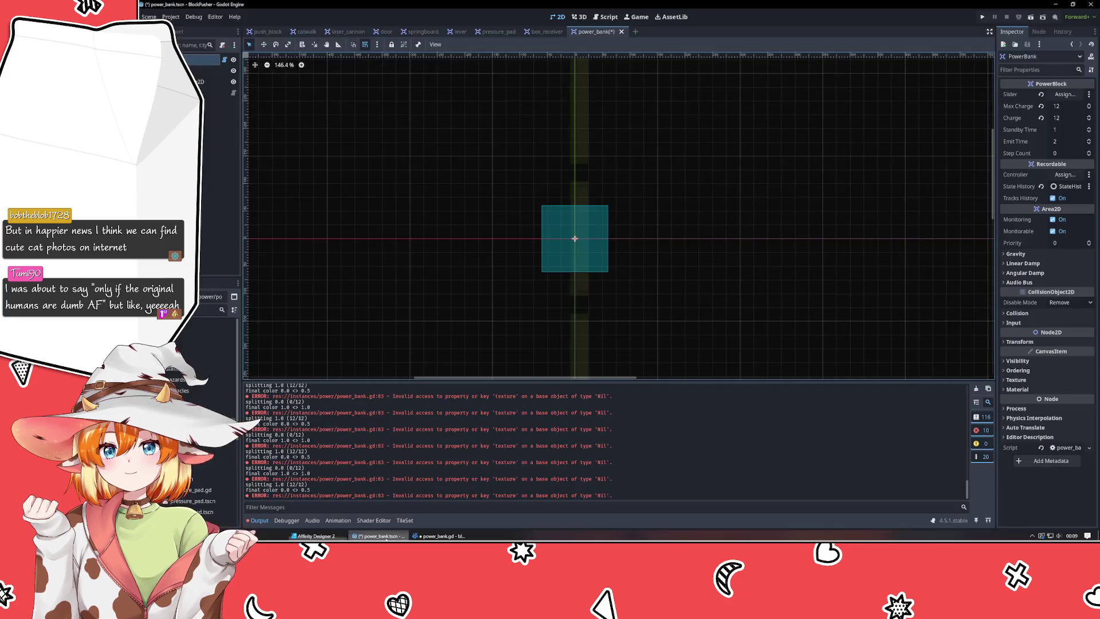
pyautogui.press('Down')
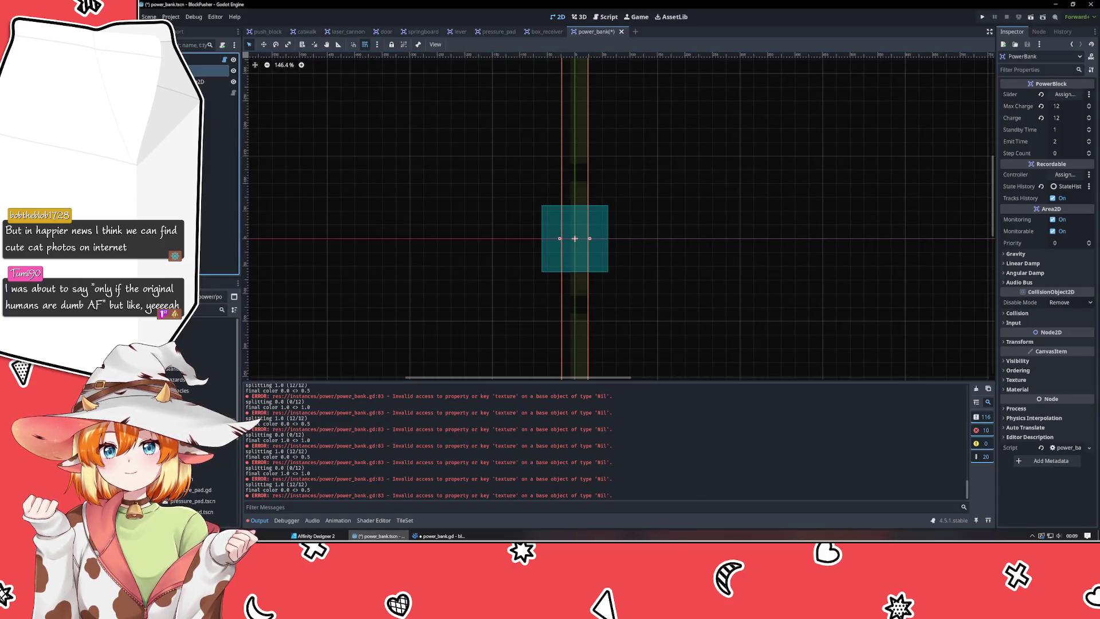
pyautogui.click(1088, 140)
pyautogui.click(1089, 139)
pyautogui.click(1089, 140)
pyautogui.click(1089, 139)
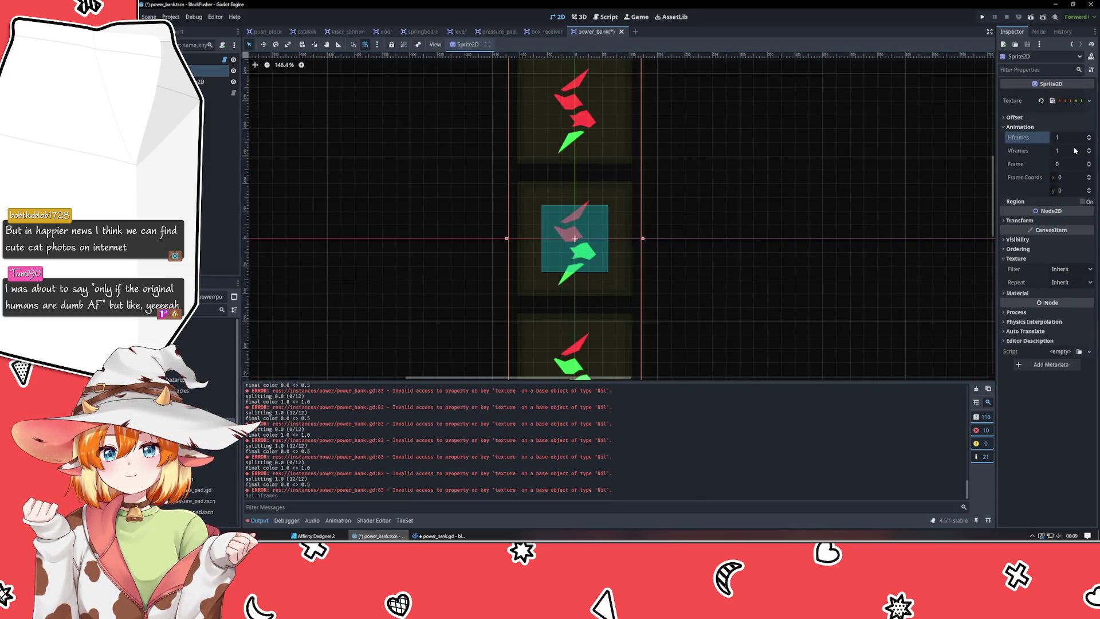
pyautogui.click(1089, 149)
pyautogui.click(1088, 148)
pyautogui.click(1088, 148)
pyautogui.click(1089, 149)
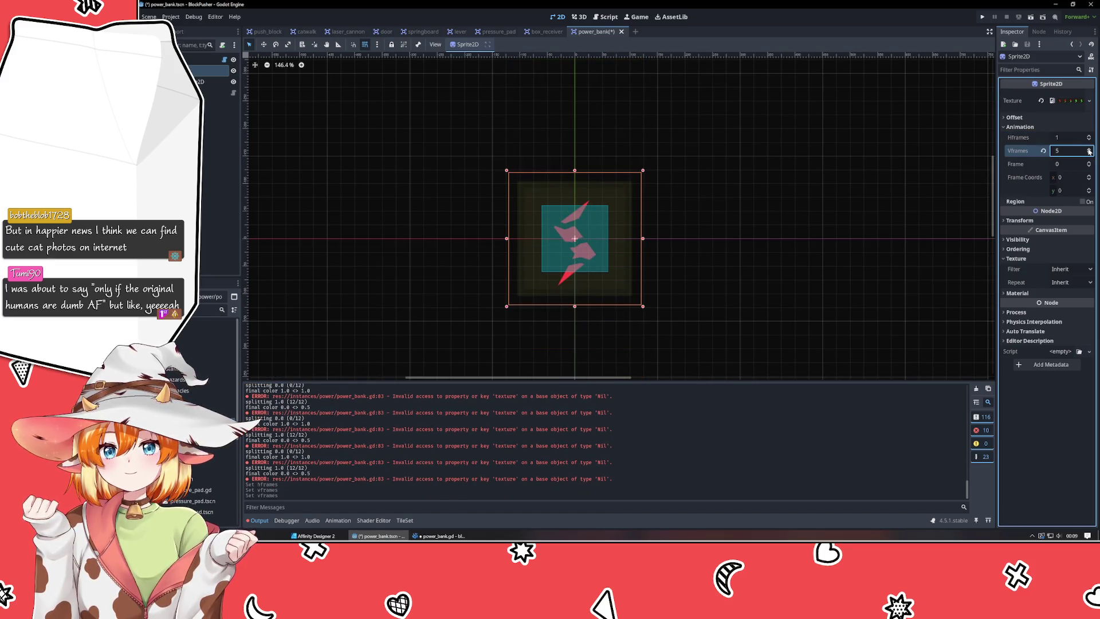
pyautogui.click(774, 295)
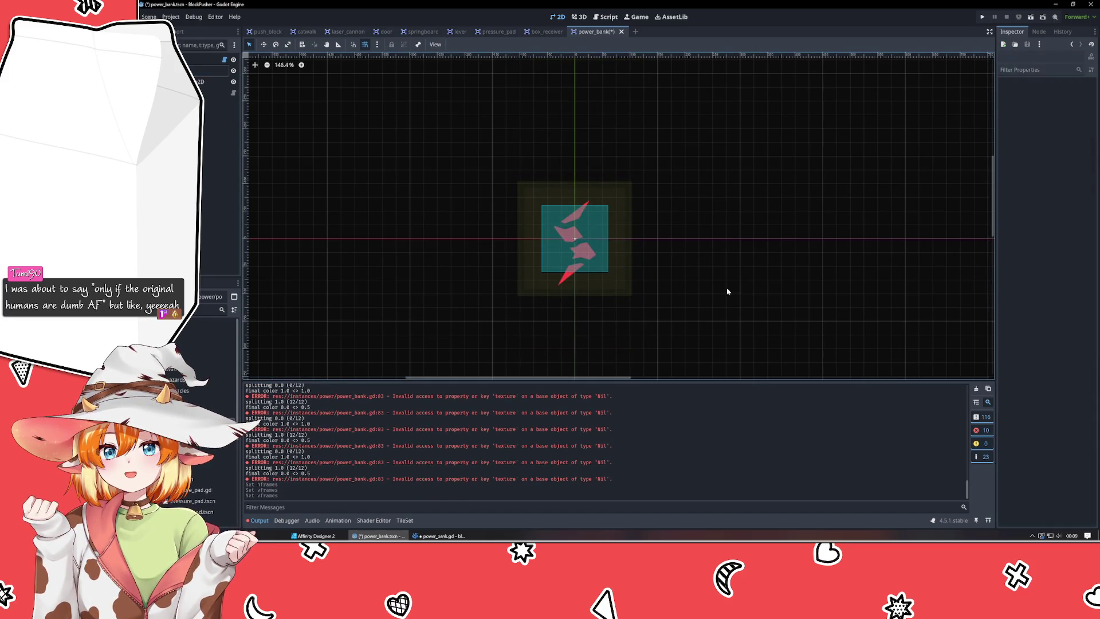
pyautogui.click(438, 536)
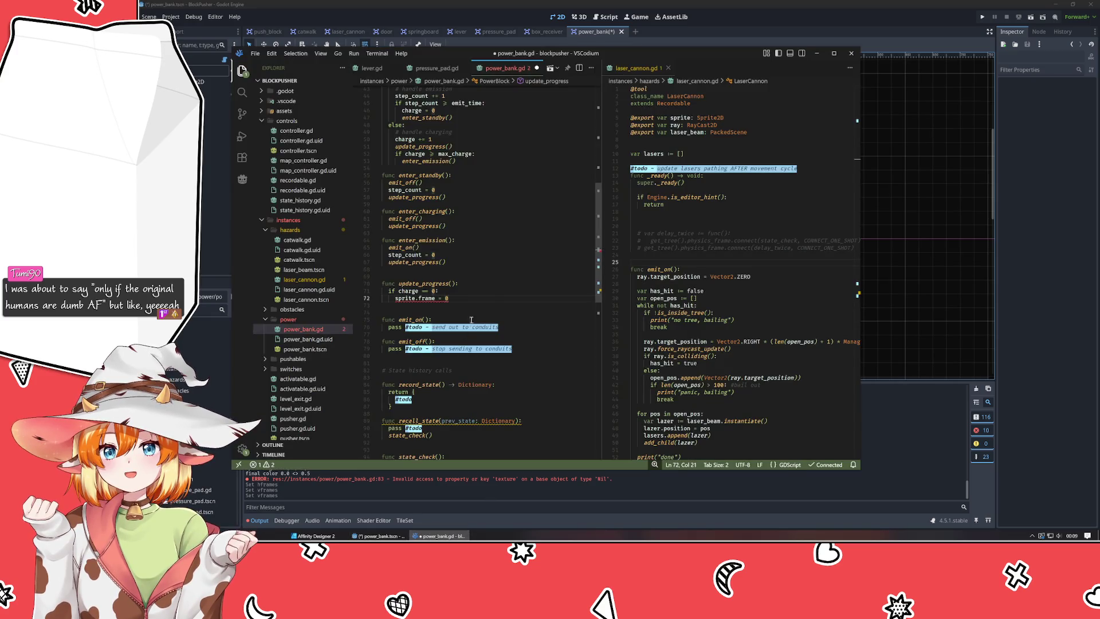
# Append '* sprite.hframes' to the sprite.frame = 0 line.
pyautogui.write(' * sprite.h')
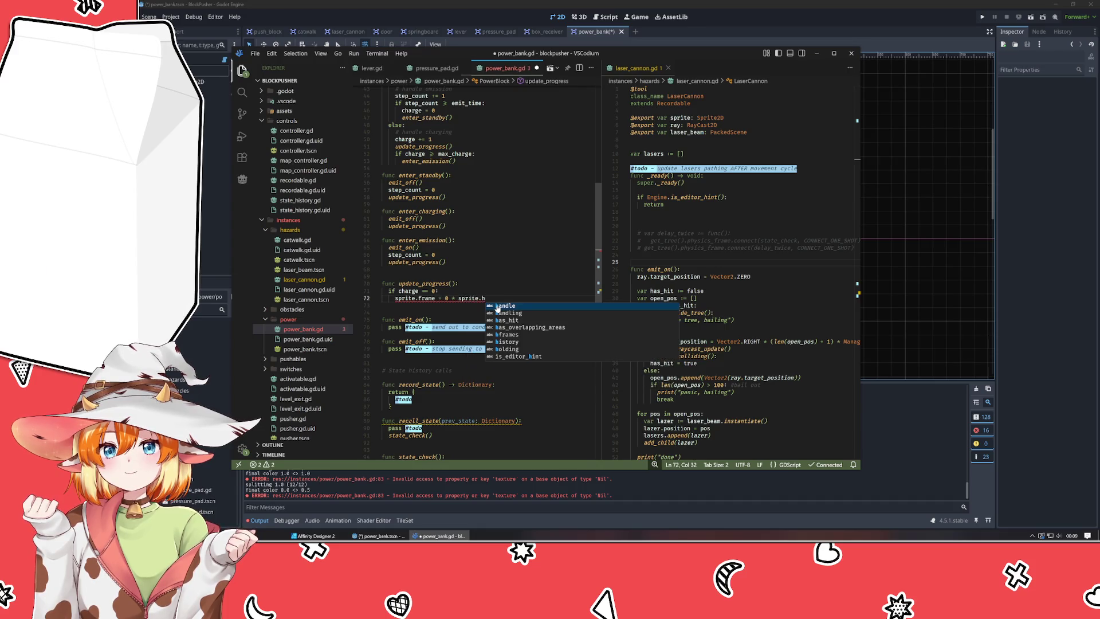
pyautogui.write('frames')
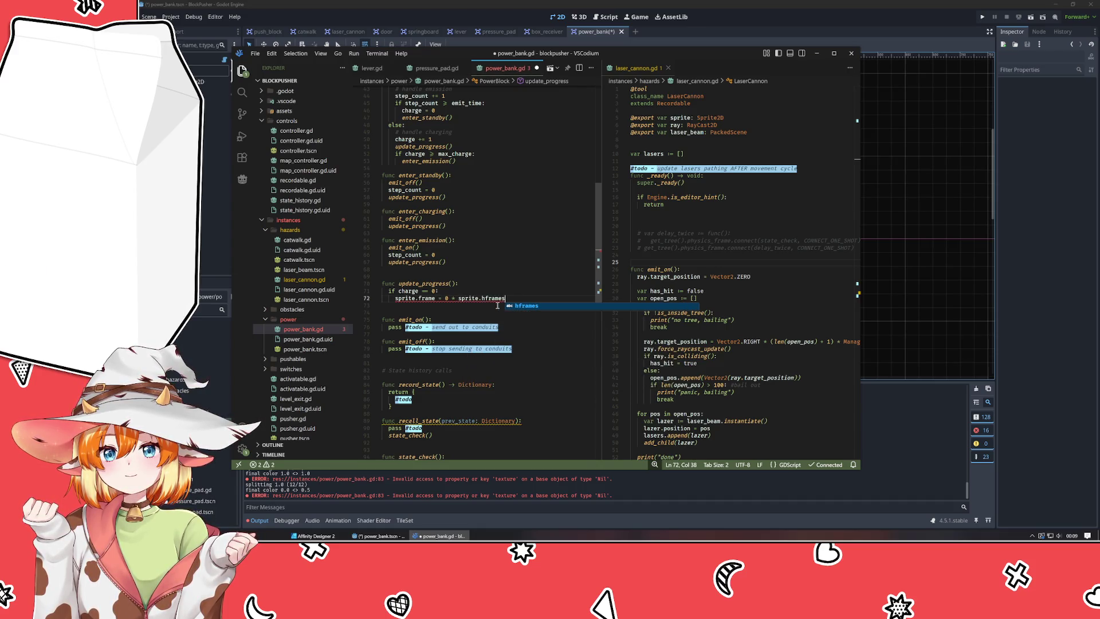
pyautogui.click(495, 282)
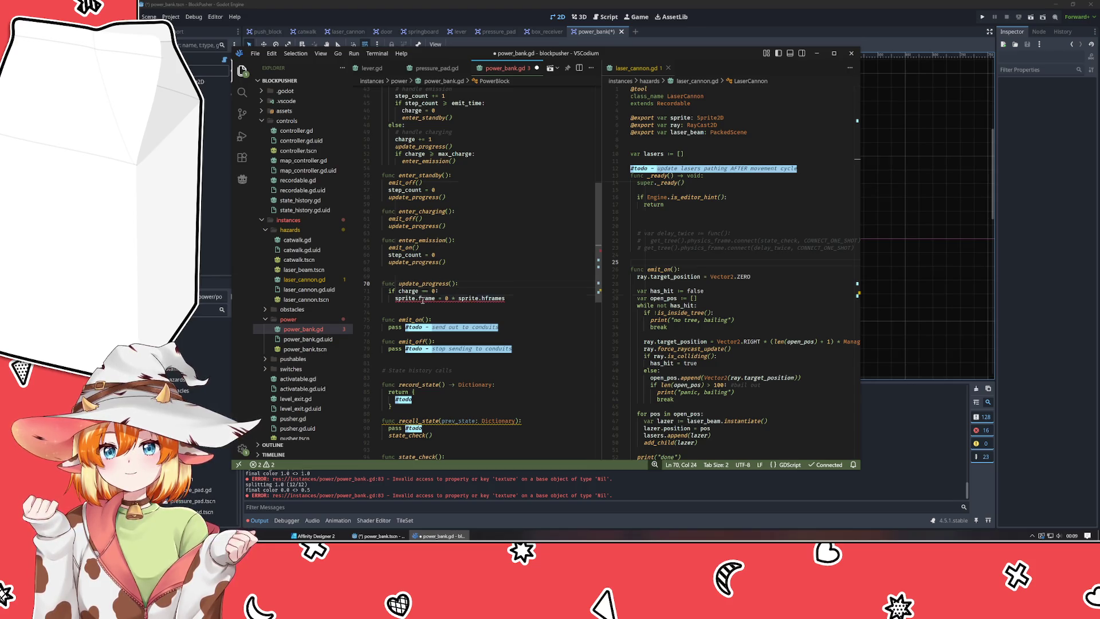
pyautogui.scroll(8, 403, 299)
pyautogui.scroll(5, 403, 300)
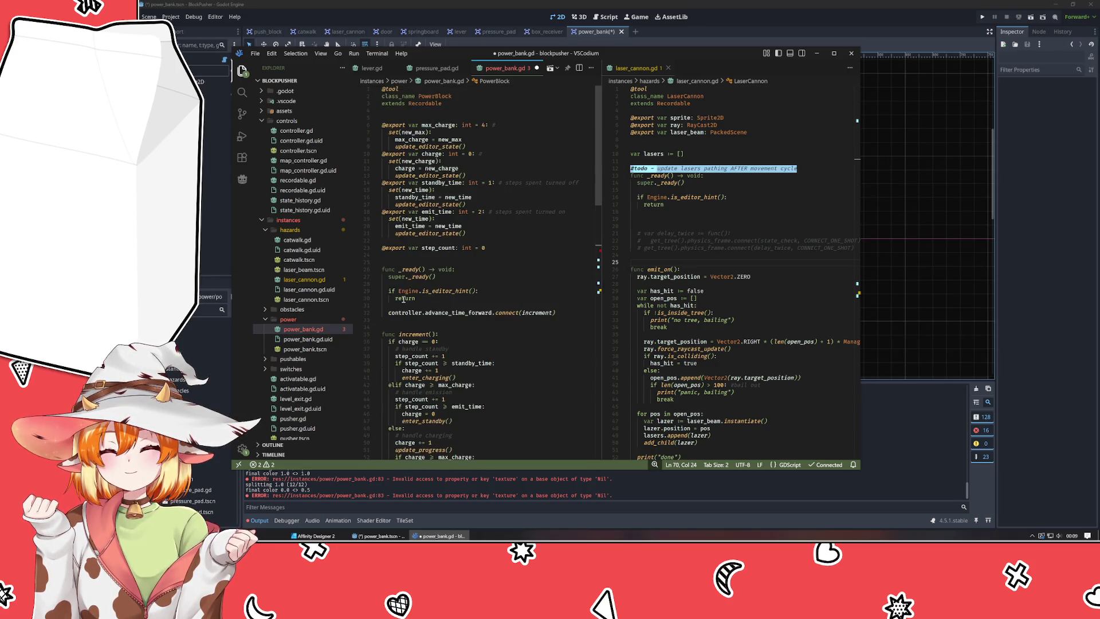
# Declare 'export var sprite : Sprite2D' below the class header and save the script.
pyautogui.click(432, 113)
pyautogui.press('Return')
pyautogui.press('Return')
pyautogui.write('@')
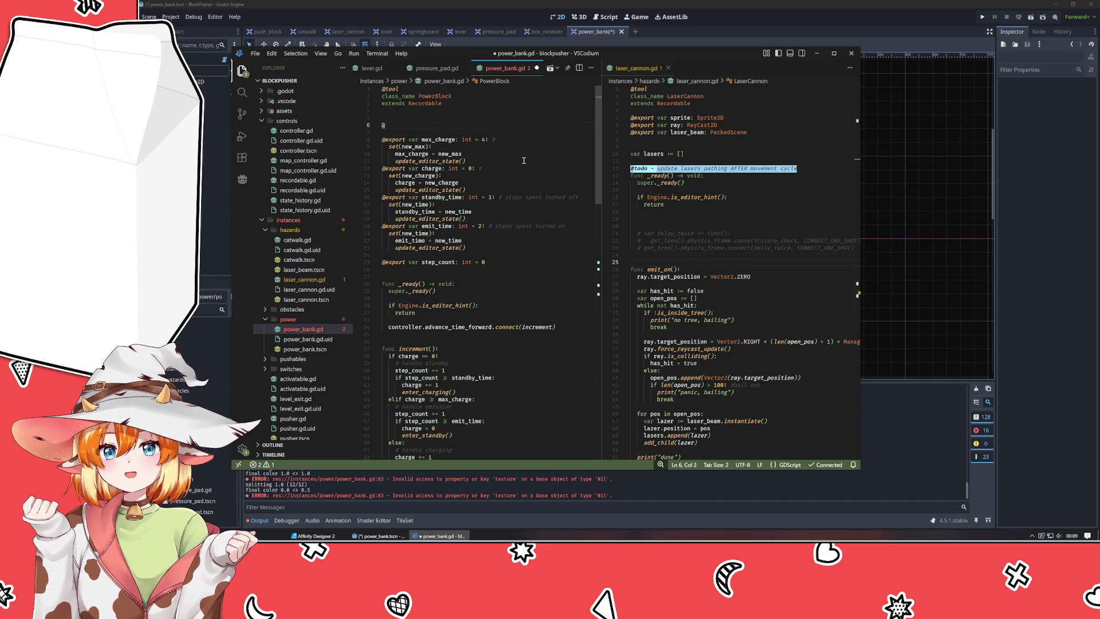
pyautogui.write('export var sprite ')
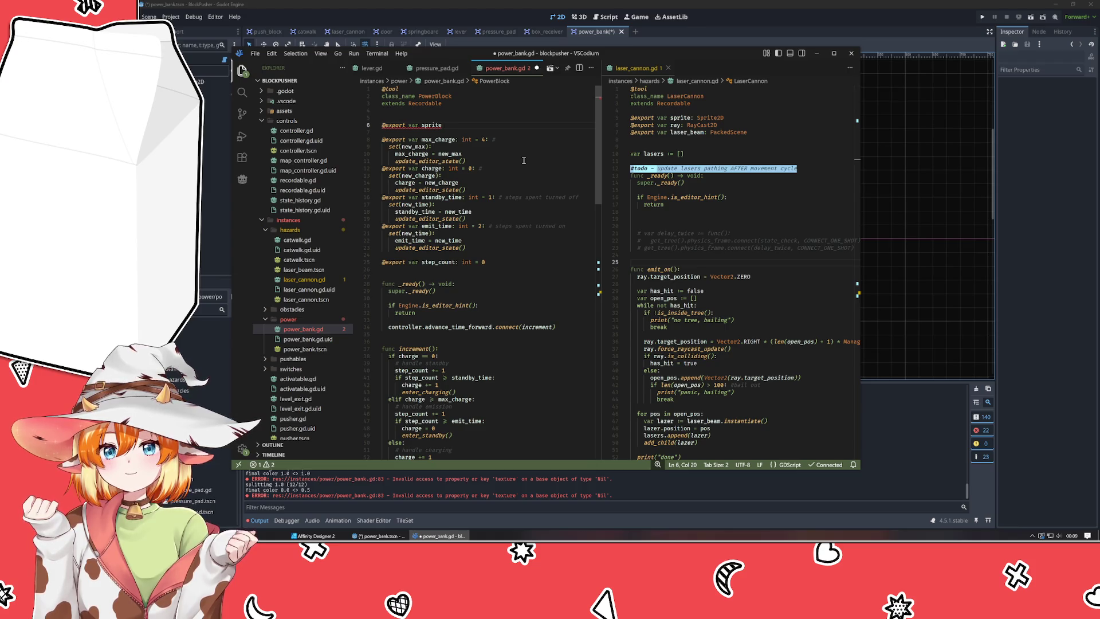
pyautogui.write(':')
pyautogui.write('Sprite2d')
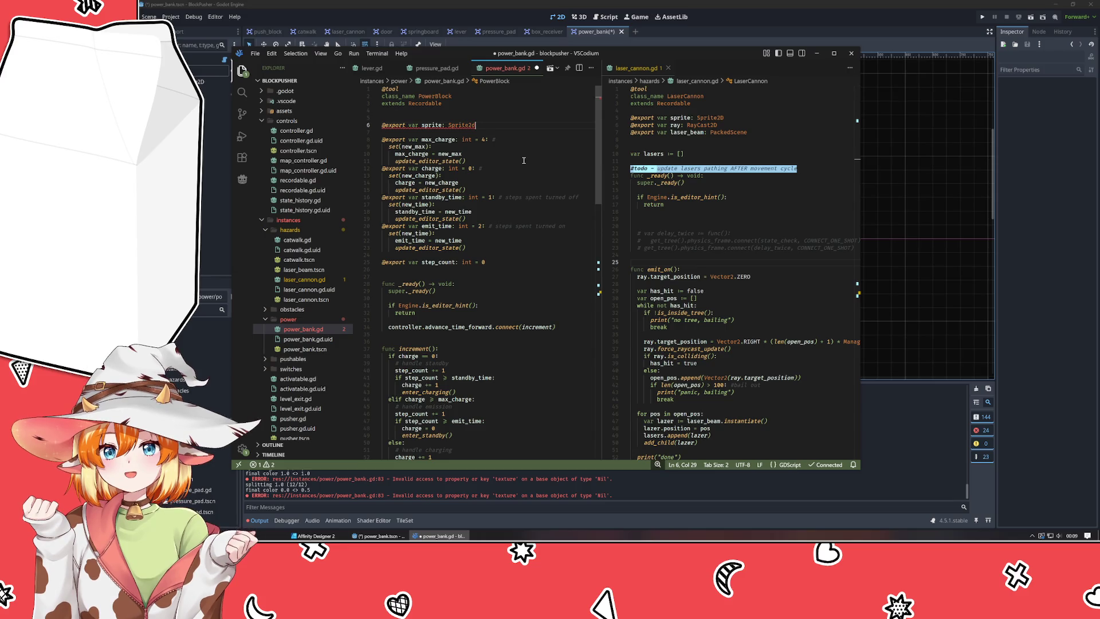
pyautogui.press('BackSpace')
pyautogui.write('D')
pyautogui.press('Escape')
pyautogui.press('Down')
pyautogui.scroll(-15, 524, 161)
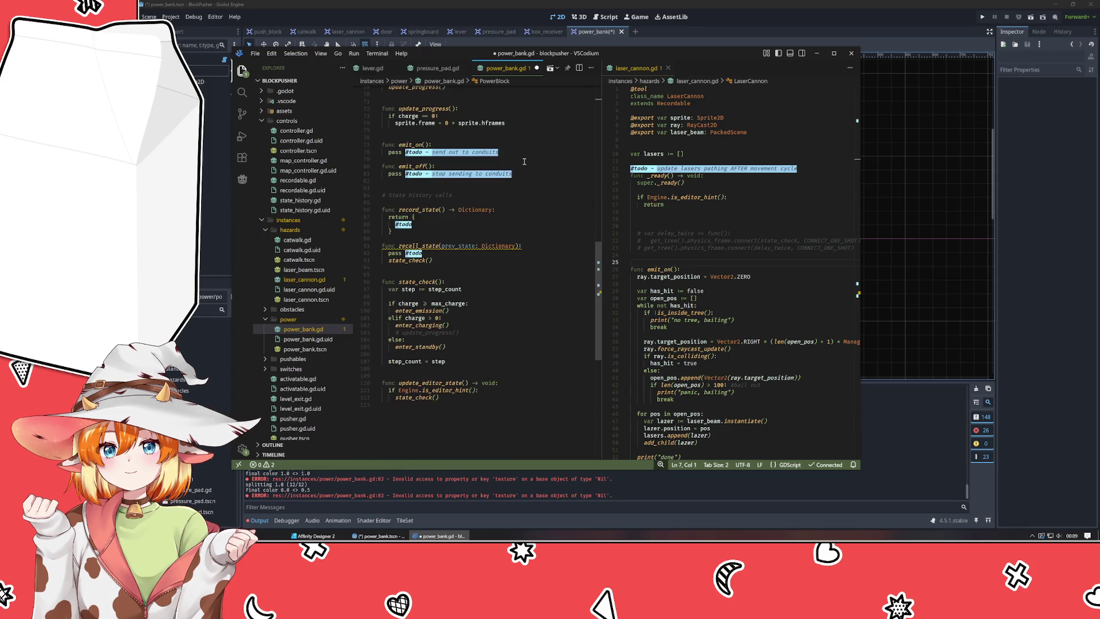
pyautogui.hotkey('ctrl', 's')
# Assign the Sprite2D node to the PowerBank's Sprite property in Godot.
pyautogui.click(1044, 94)
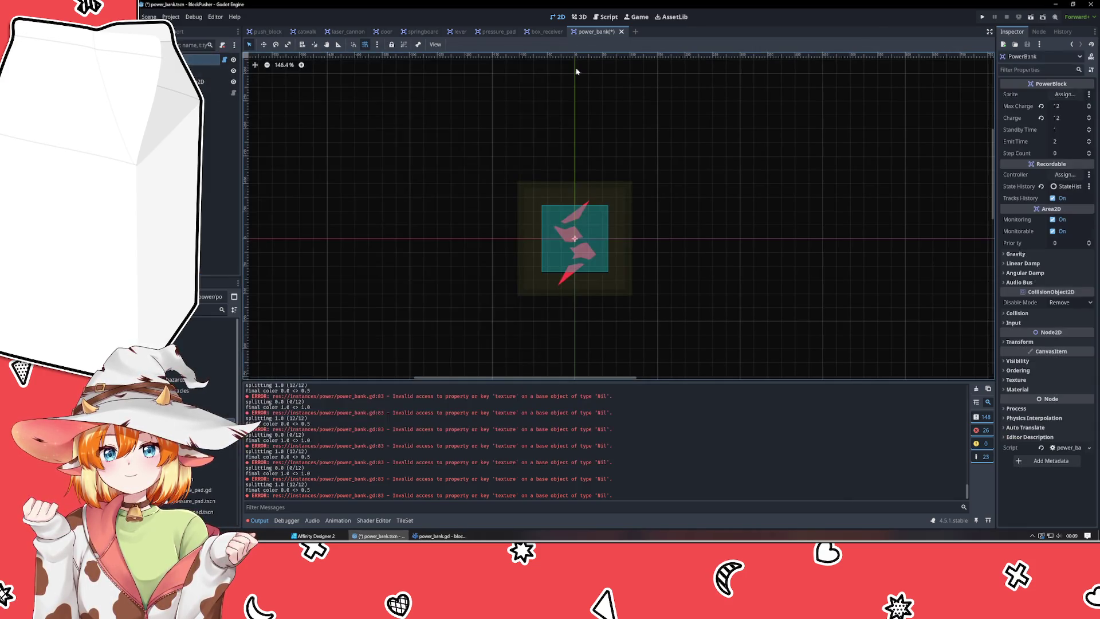
pyautogui.click(1044, 94)
pyautogui.doubleClick(595, 189)
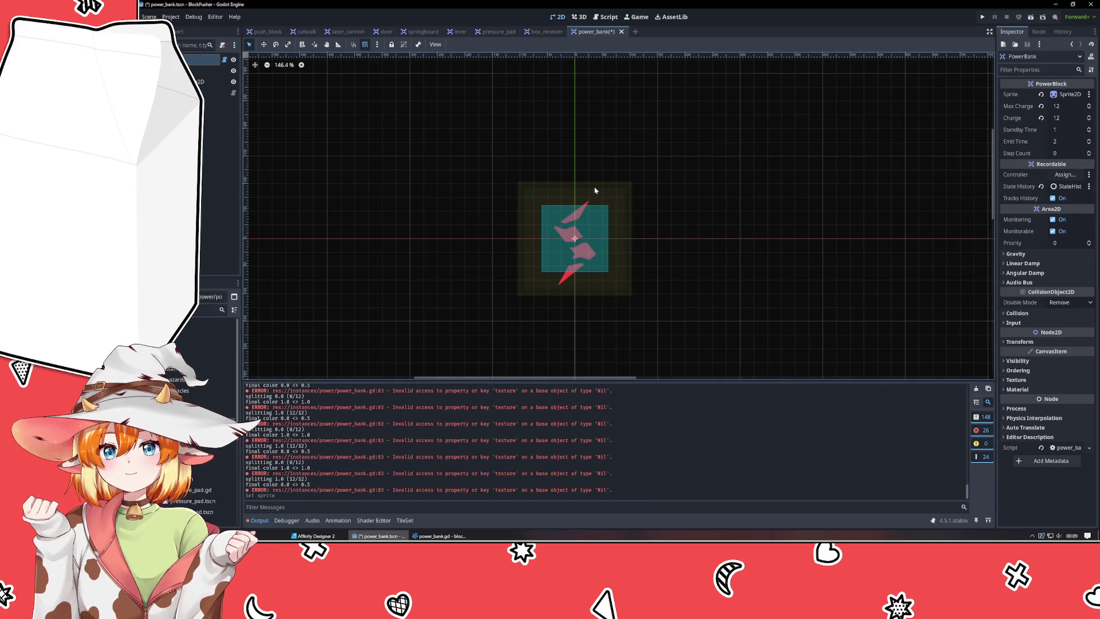
# Start a second 'if charge >=' check below the sprite.frame line in update_progress.
pyautogui.click(440, 536)
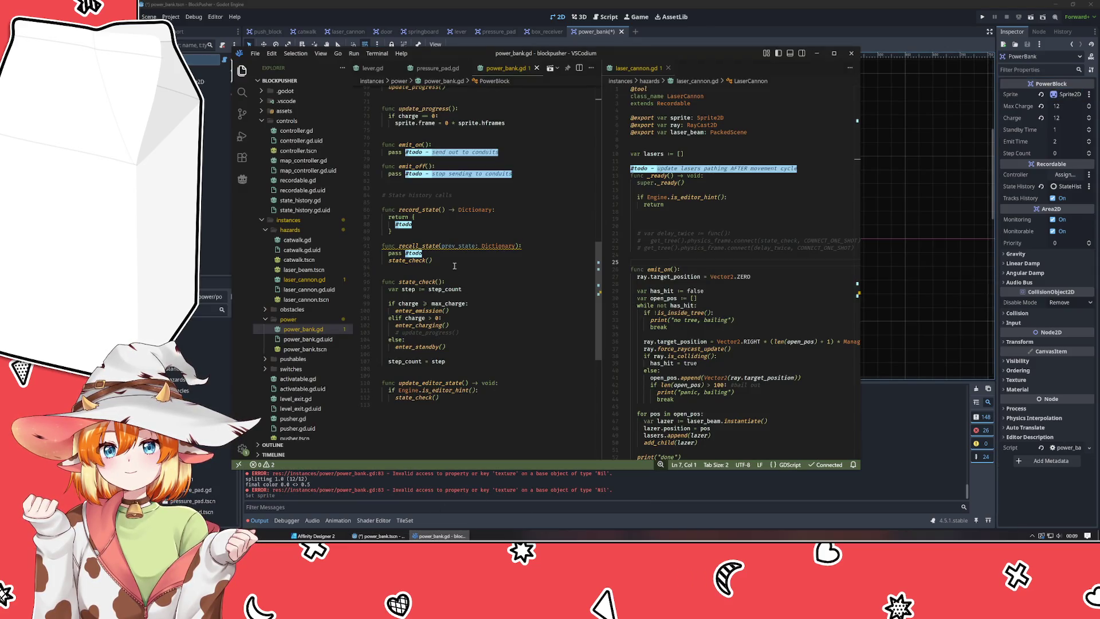
pyautogui.click(455, 262)
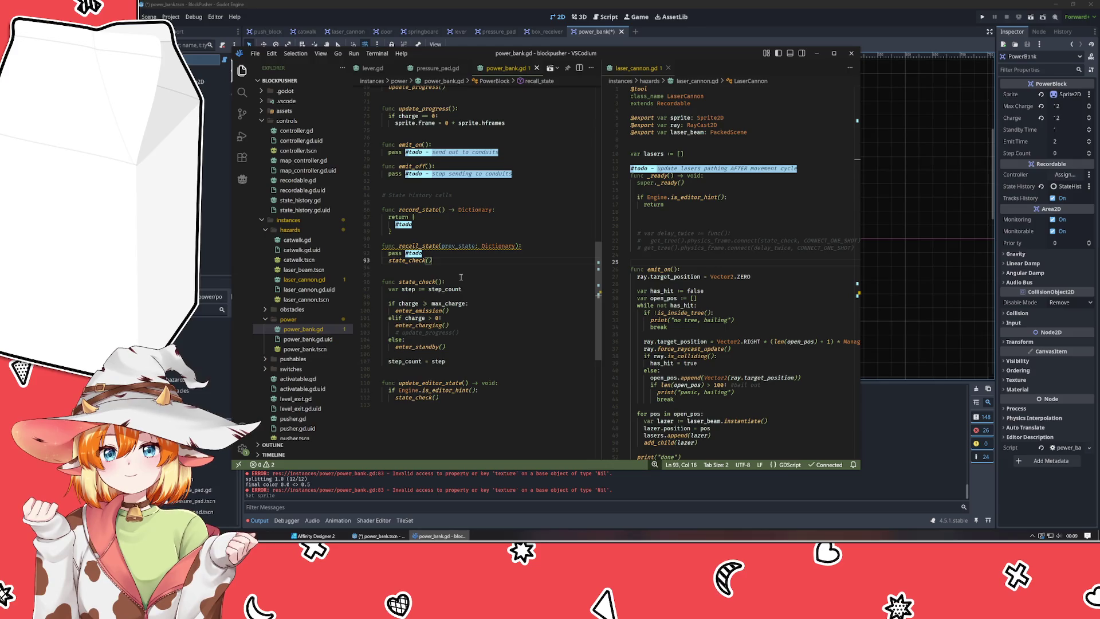
pyautogui.scroll(1, 460, 277)
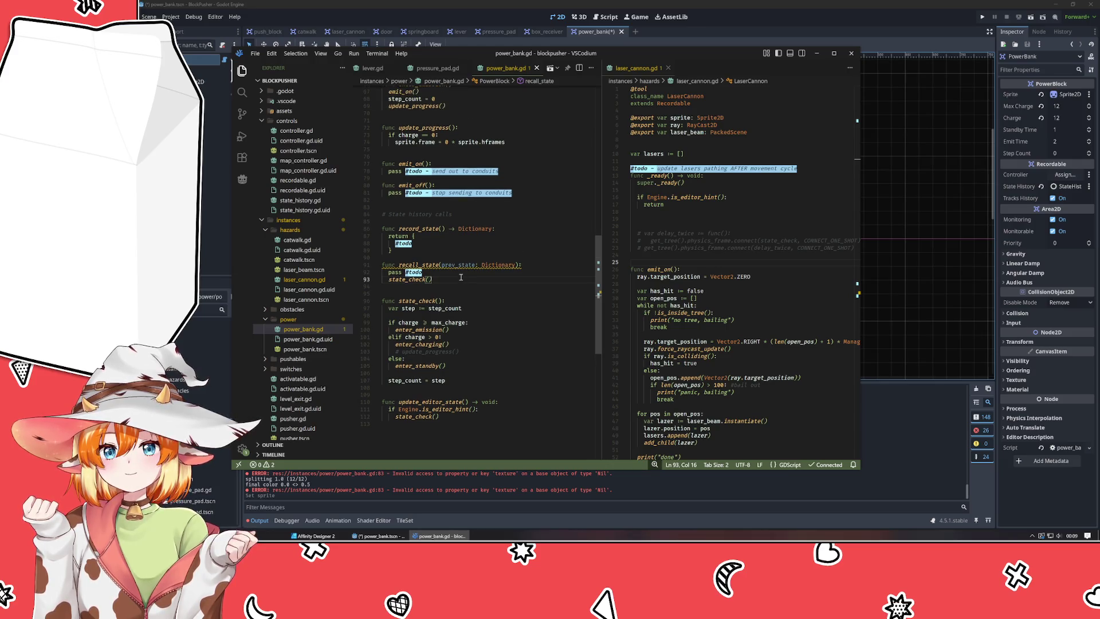
pyautogui.scroll(7, 437, 245)
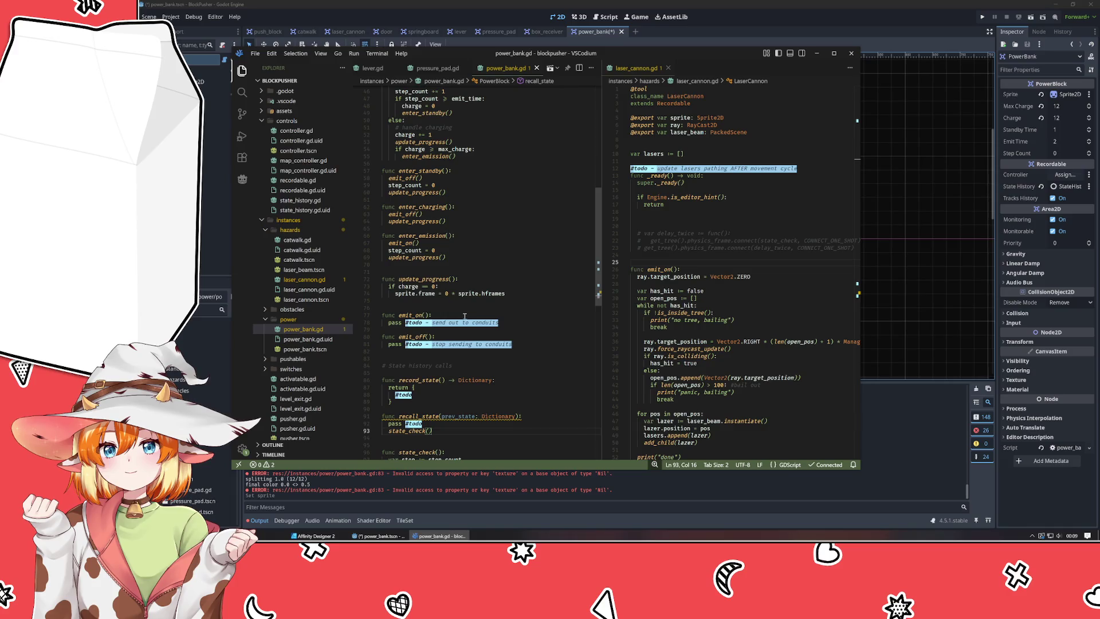
pyautogui.click(532, 294)
pyautogui.press('Return')
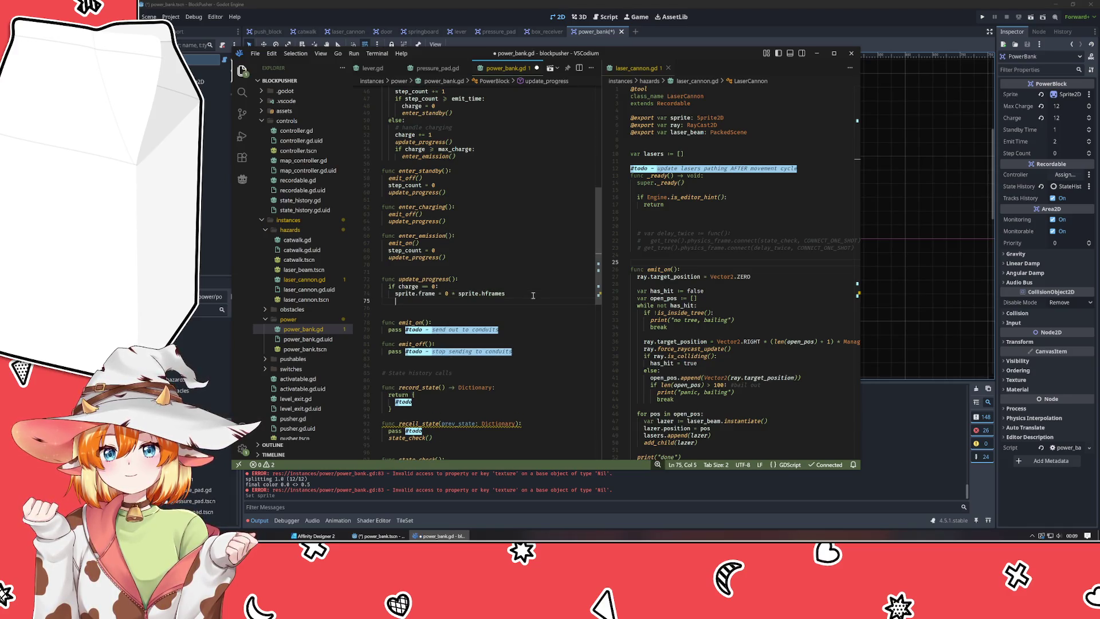
pyautogui.write('if chage')
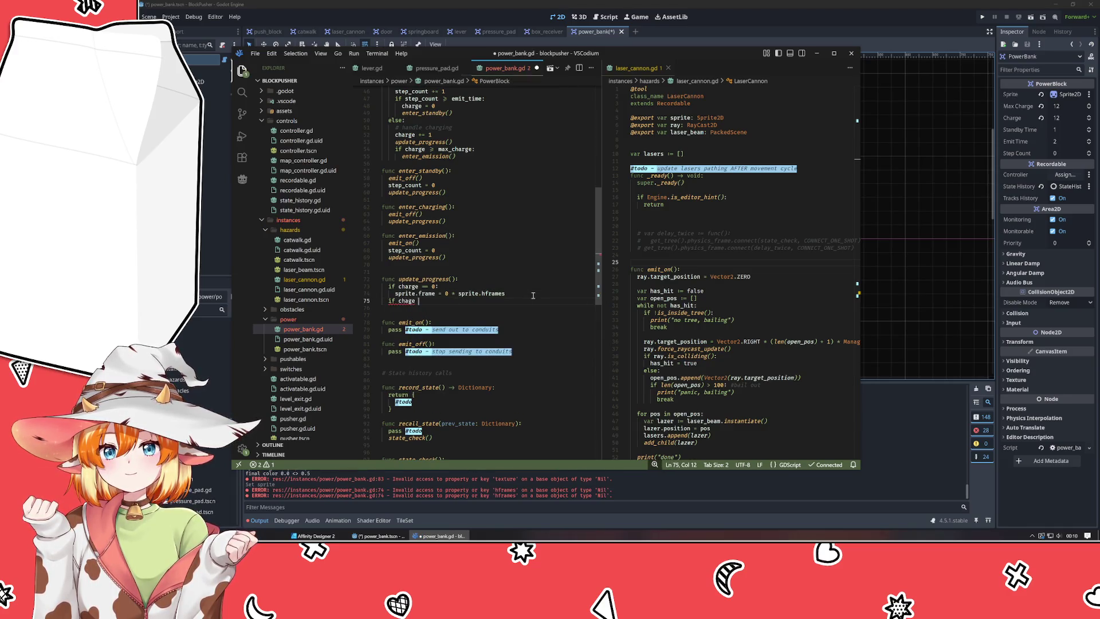
pyautogui.press('BackSpace')
pyautogui.press('BackSpace')
pyautogui.write('rge >=')
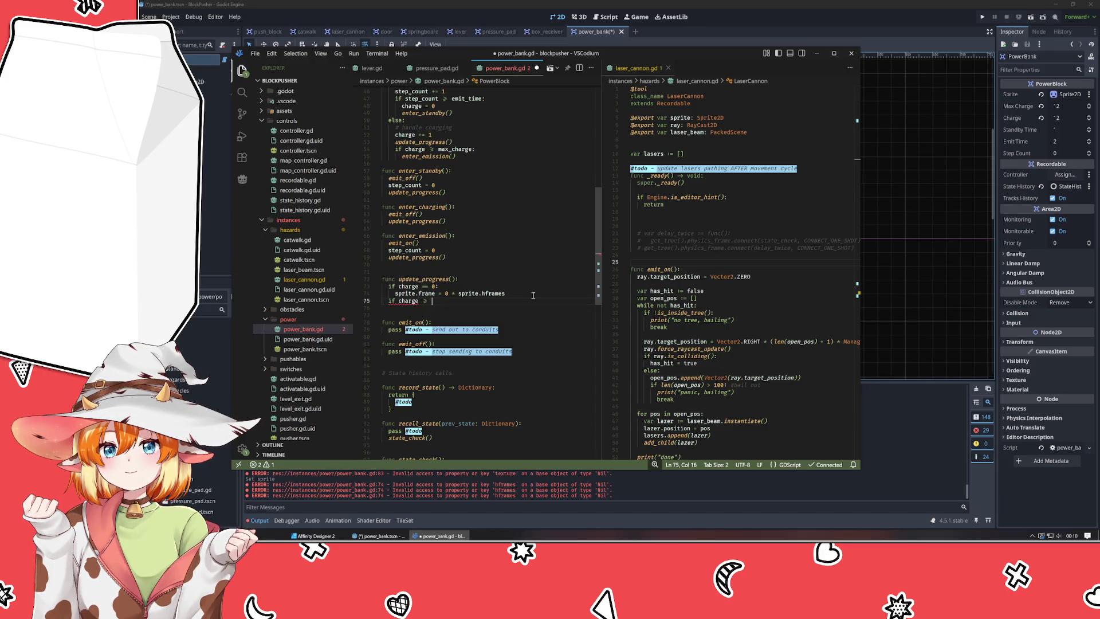
# Change the first check to charge <= 0 and draft a max_charge branch for frame 1.
pyautogui.press('Up')
pyautogui.press('Up')
pyautogui.press('Left')
pyautogui.press('Left')
pyautogui.press('BackSpace')
pyautogui.write('>')
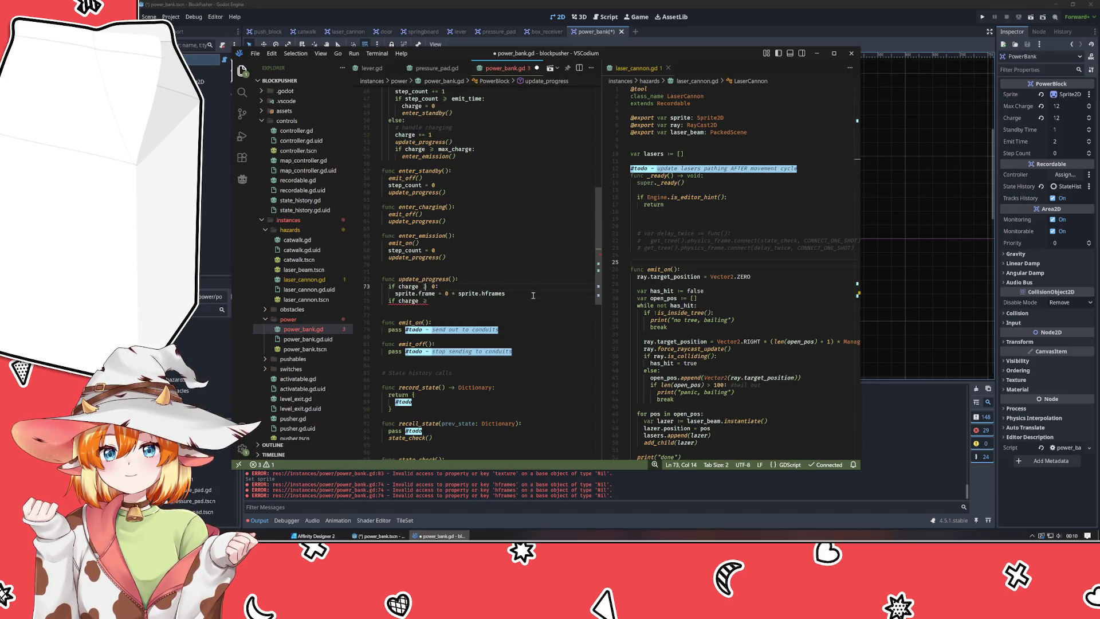
pyautogui.press('BackSpace')
pyautogui.write('<')
pyautogui.press('Down')
pyautogui.press('Down')
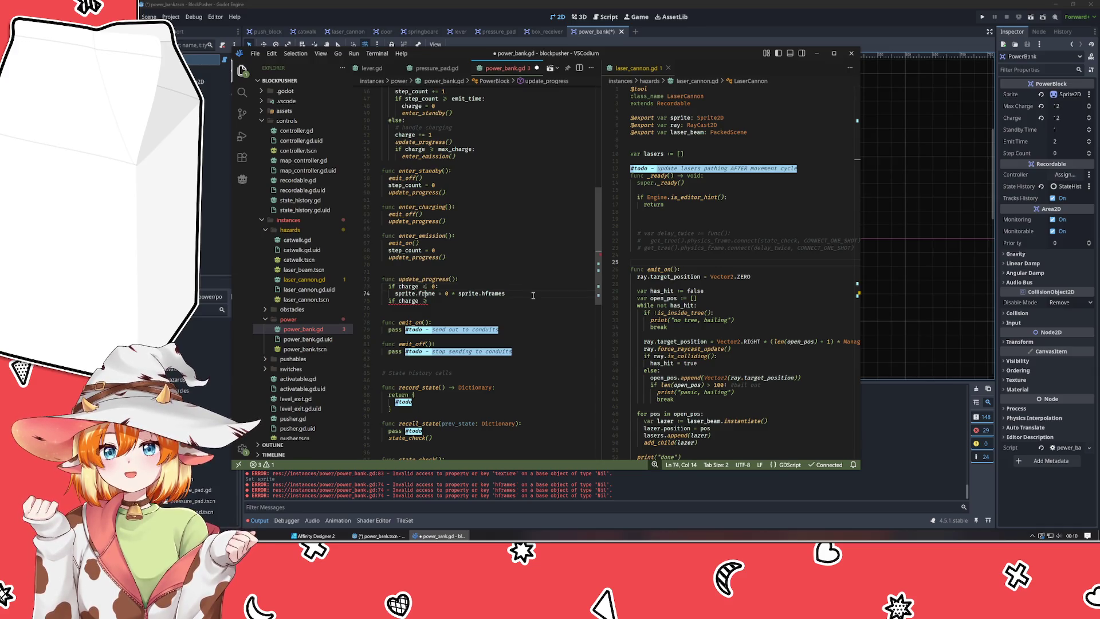
pyautogui.write('max_charge')
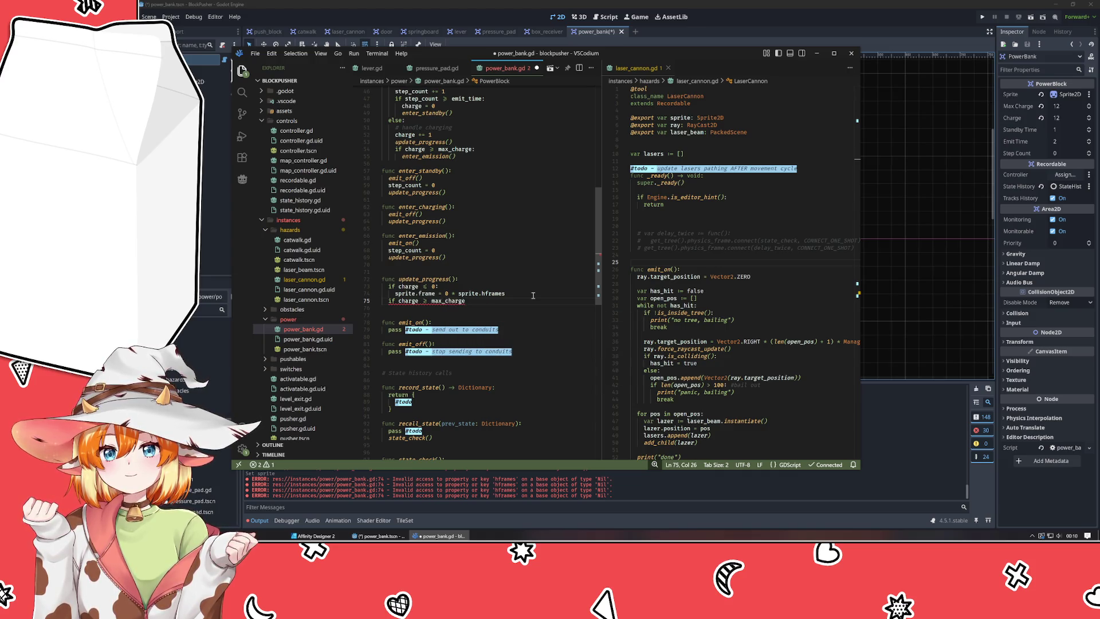
pyautogui.write(':')
pyautogui.press('Return')
pyautogui.press('Up')
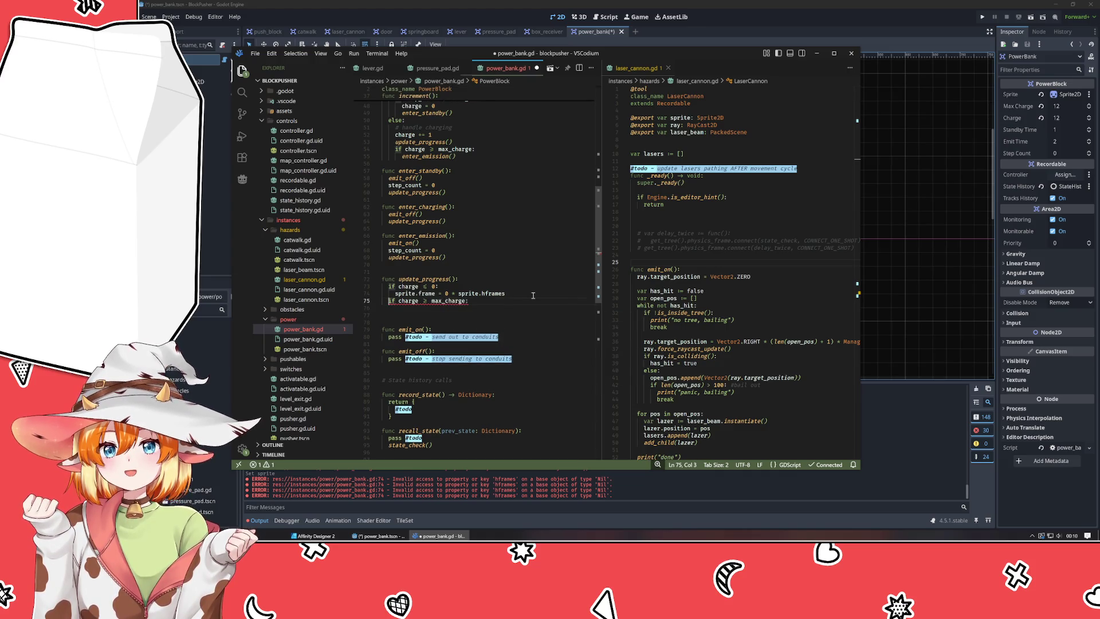
pyautogui.write('el')
pyautogui.write('sprite.frame =')
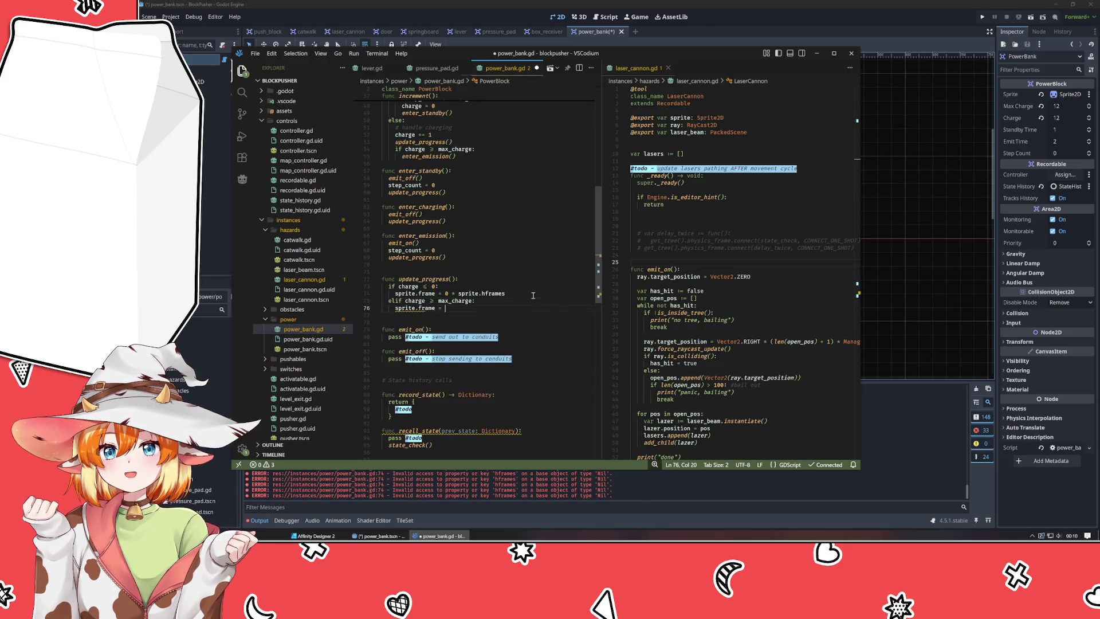
pyautogui.write('1')
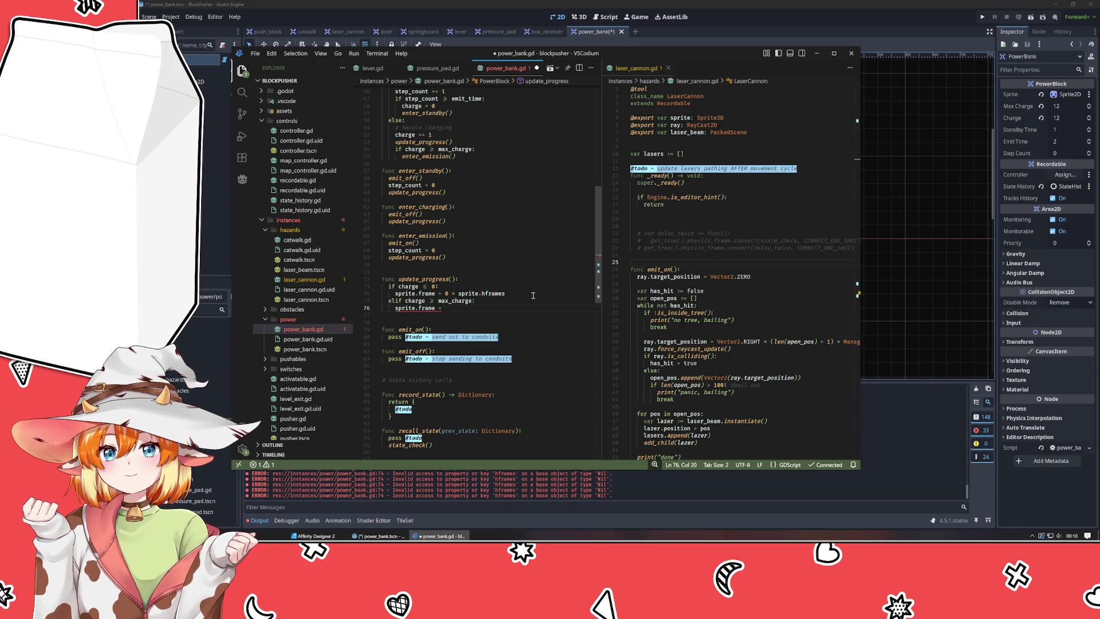
# Delete the unfinished max_charge branch and the hframes multiplier from the zero frame.
pyautogui.moveTo(446, 308)
pyautogui.mouseDown()
pyautogui.moveTo(401, 294)
pyautogui.moveTo(304, 302)
pyautogui.mouseUp()
pyautogui.press('BackSpace')
pyautogui.press('BackSpace')
pyautogui.press('BackSpace')
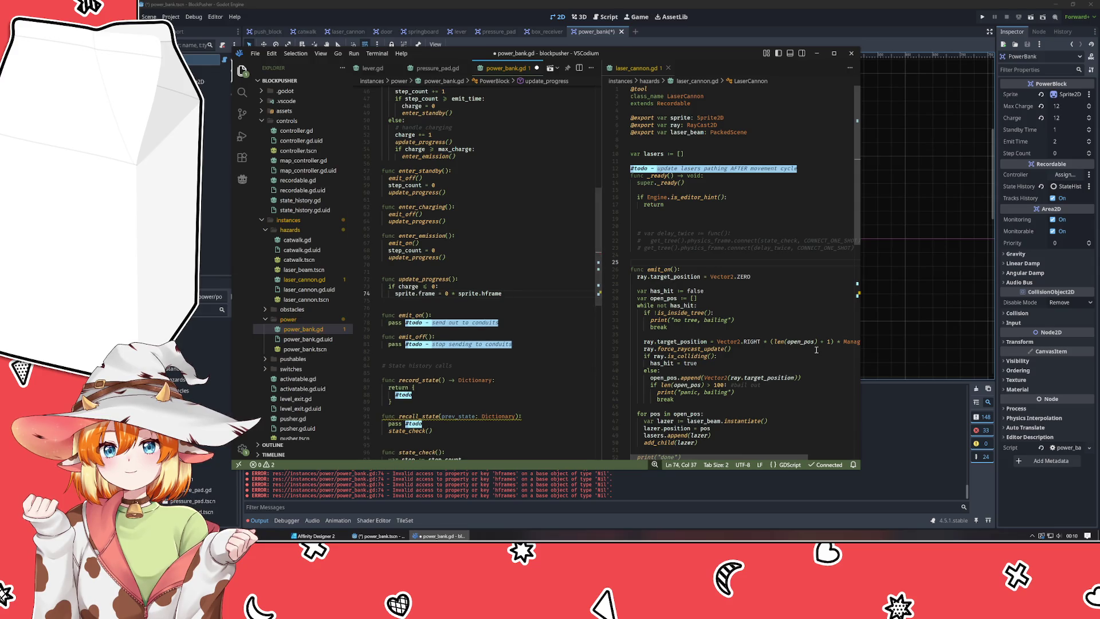
pyautogui.press('BackSpace')
pyautogui.press('BackSpace')
pyautogui.press('BackSpace')
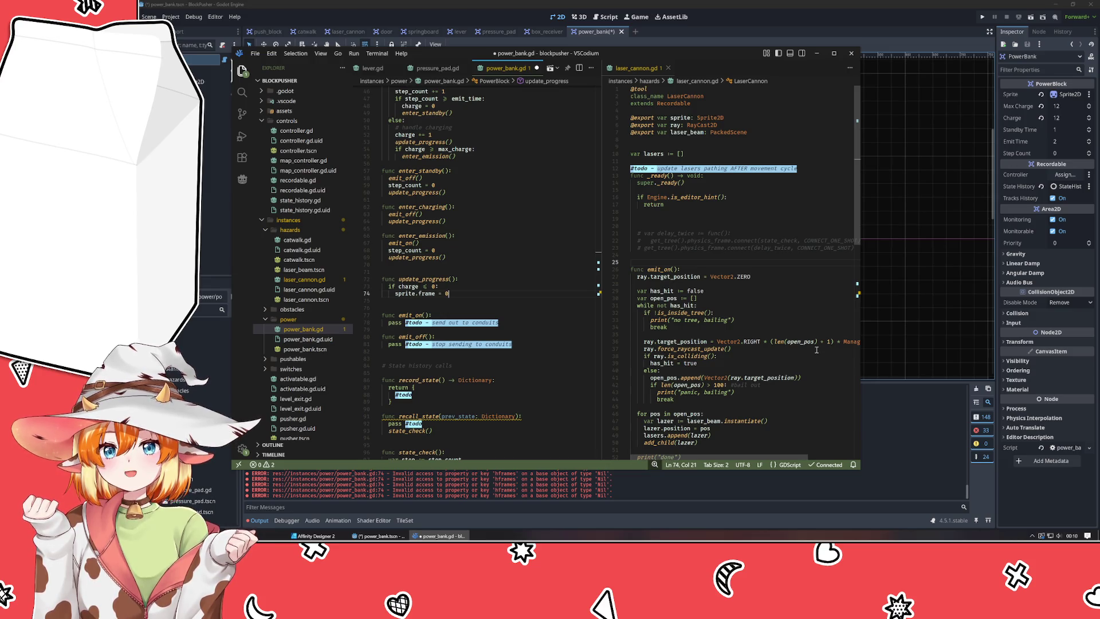
# Add 'var prc = float(charge) / float(max_charge)' at the top of update_progress.
pyautogui.press('Up')
pyautogui.press('Up')
pyautogui.press('End')
pyautogui.press('Return')
pyautogui.press('Return')
pyautogui.press('Return')
pyautogui.press('Up')
pyautogui.press('Up')
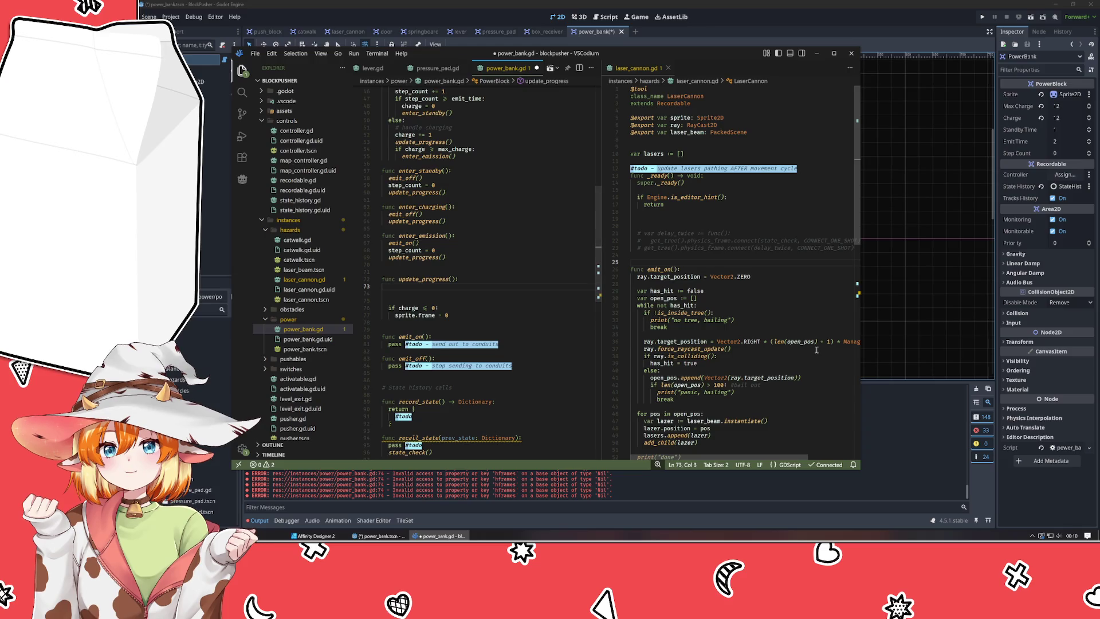
pyautogui.write('var ')
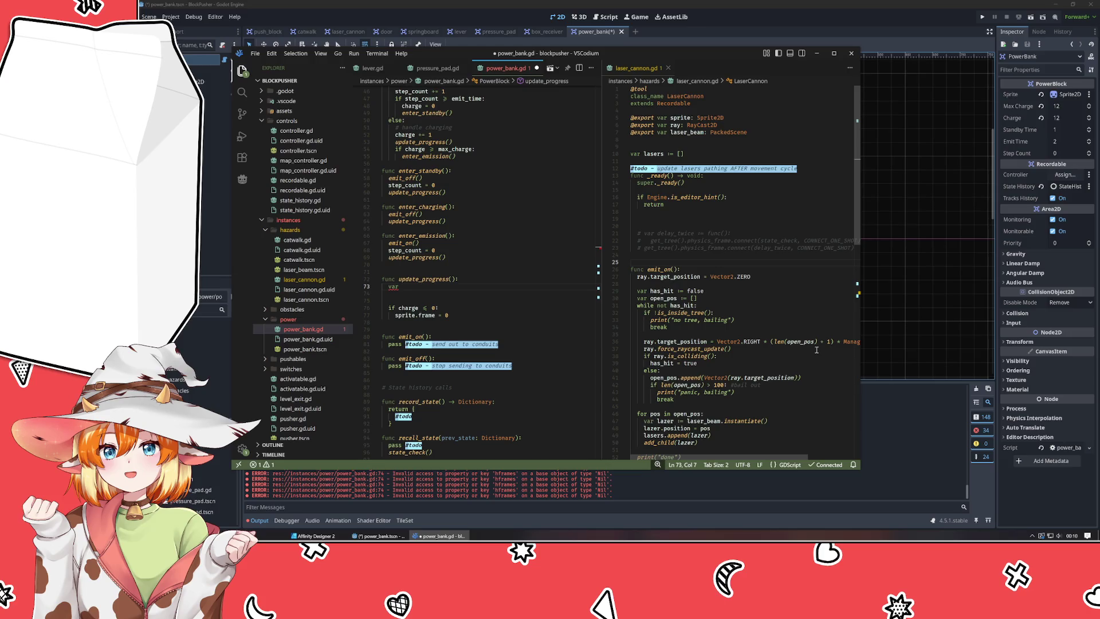
pyautogui.write('prc ')
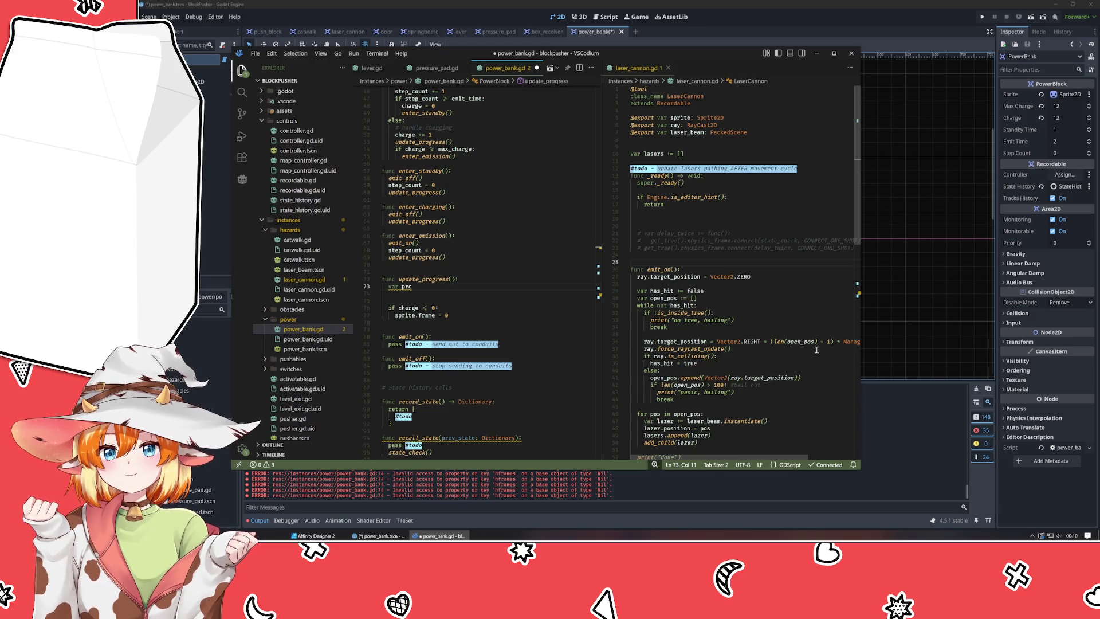
pyautogui.write('= float(')
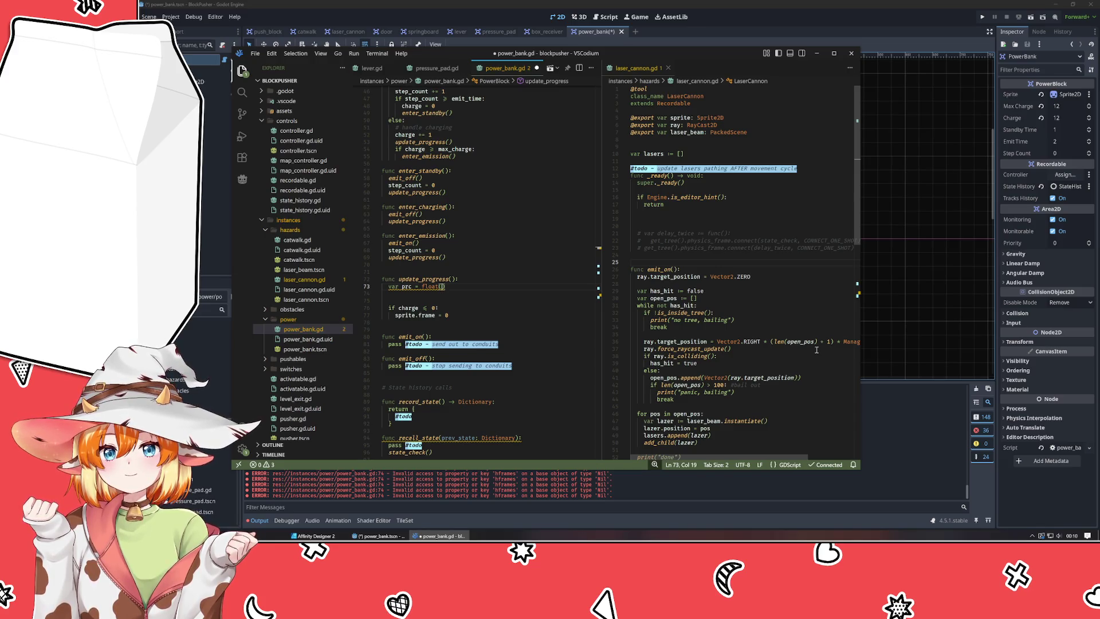
pyautogui.write('charge) / ')
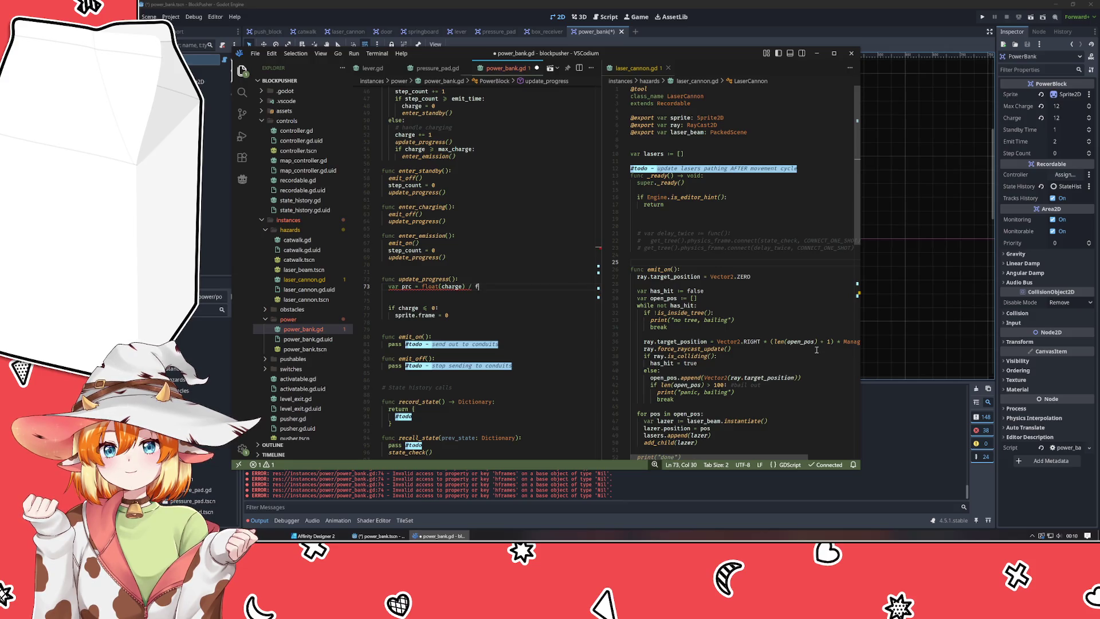
pyautogui.write('fla')
pyautogui.press('BackSpace')
pyautogui.write('oat')
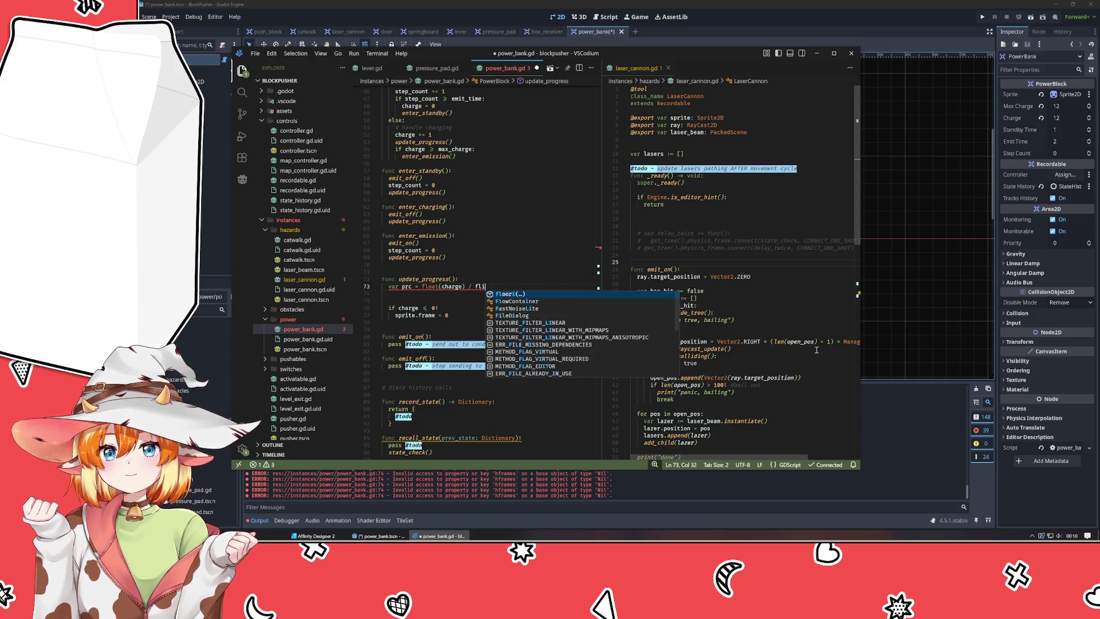
pyautogui.write('(max_charge')
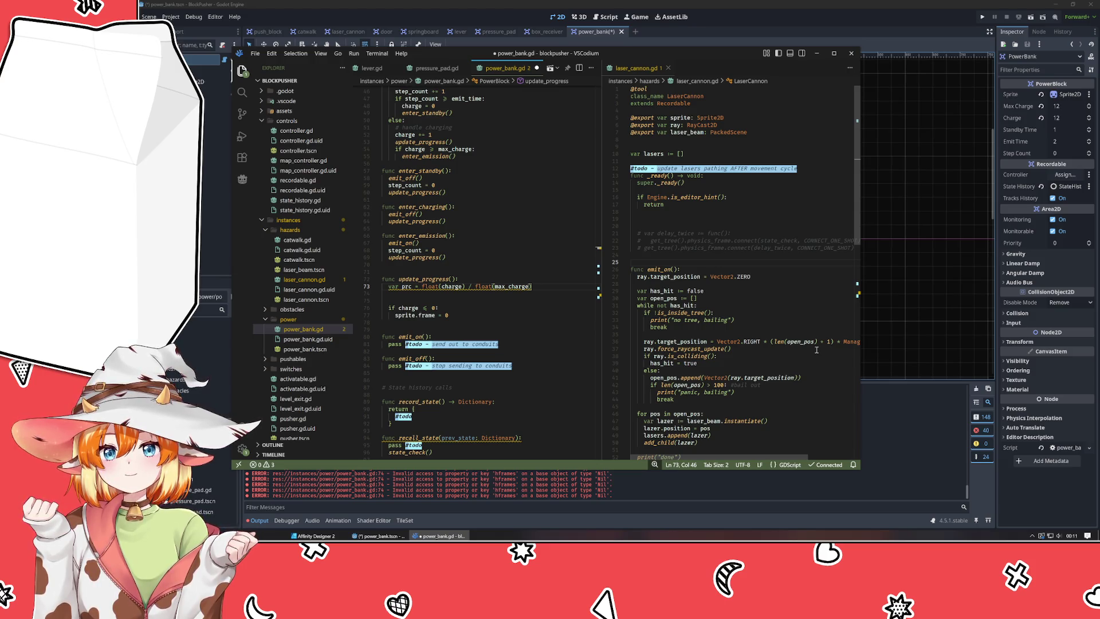
pyautogui.press('Return')
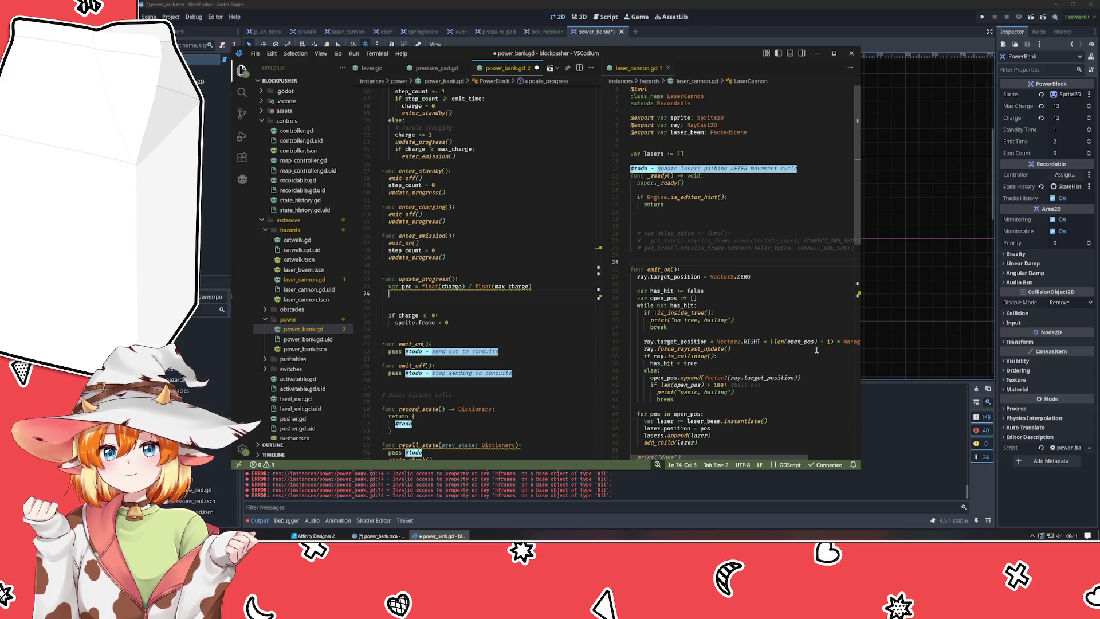
# Make the prc declaration type-inferred with ':='.
pyautogui.write('var')
pyautogui.press('Escape')
pyautogui.press('Up')
pyautogui.hotkey('ctrl', 'Right')
pyautogui.hotkey('ctrl', 'Right')
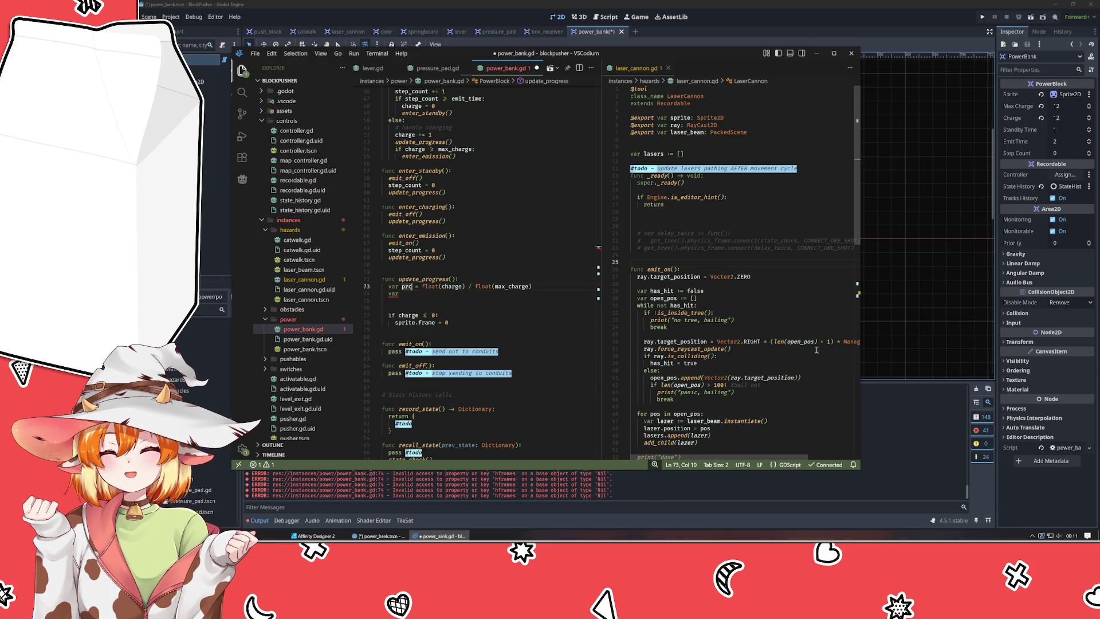
pyautogui.write(':')
pyautogui.press('Down')
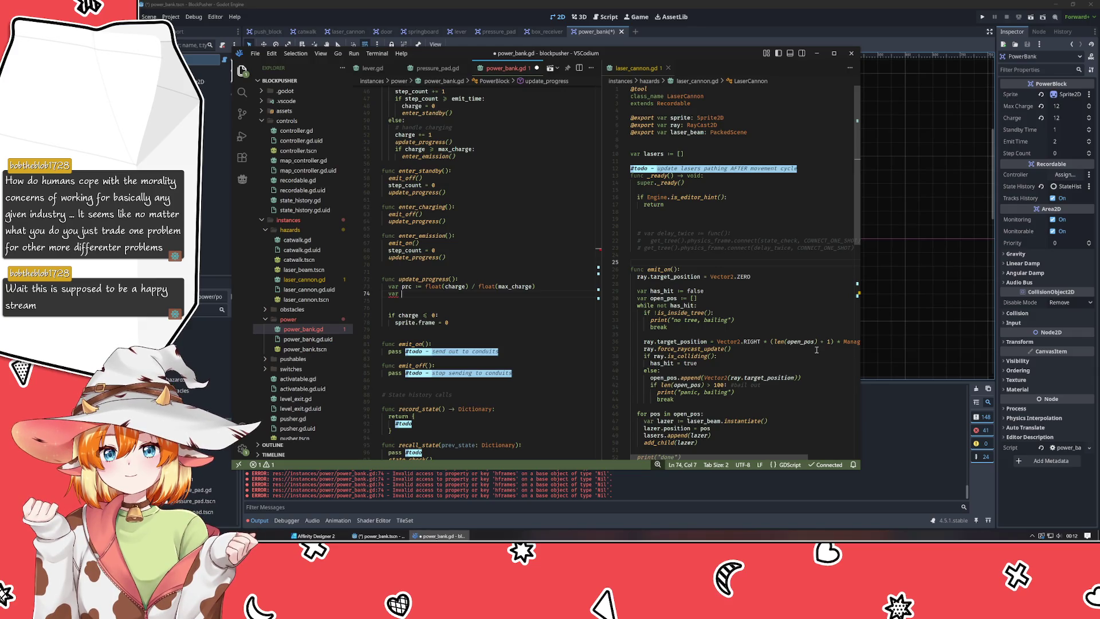
# In update_progress, compute idx := int(sprite.vframes * prc).
pyautogui.write('idx :=')
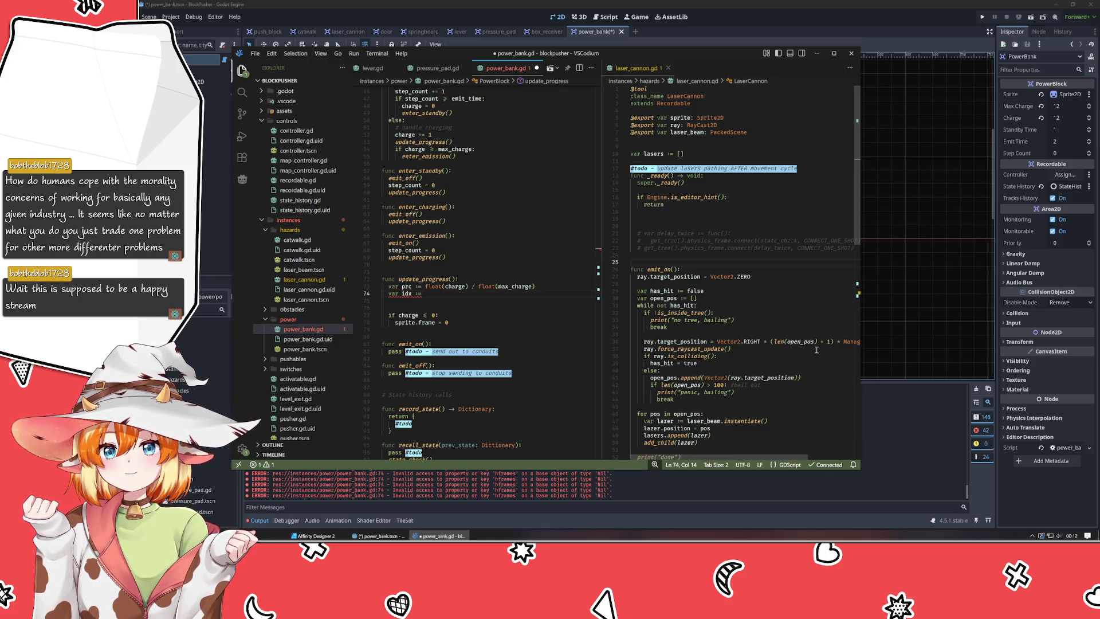
pyautogui.write(' sprite.')
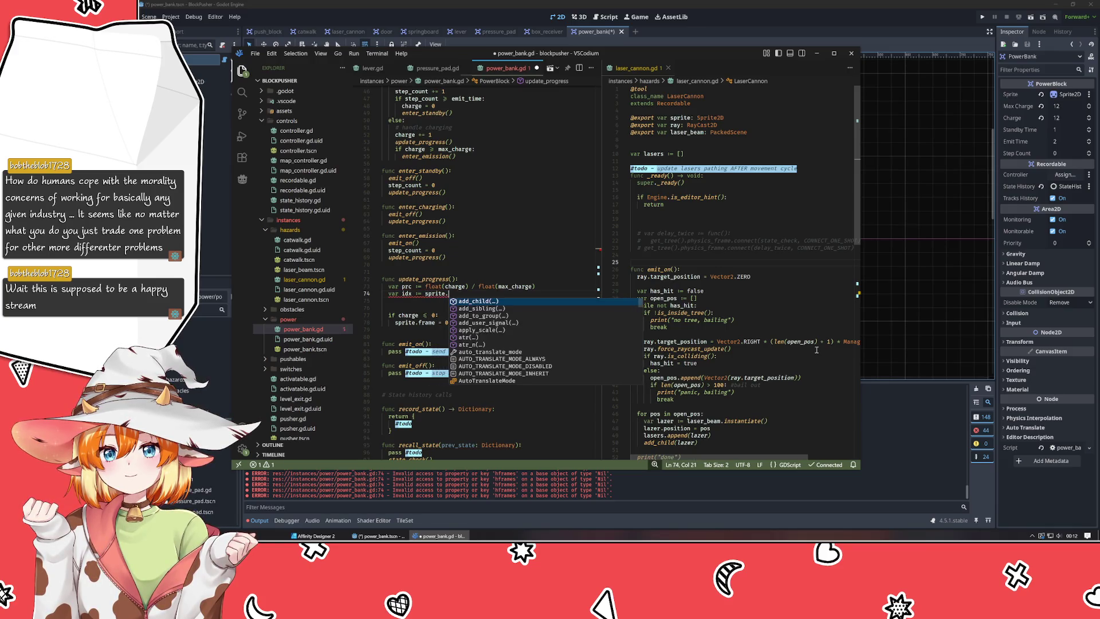
pyautogui.write('vframes')
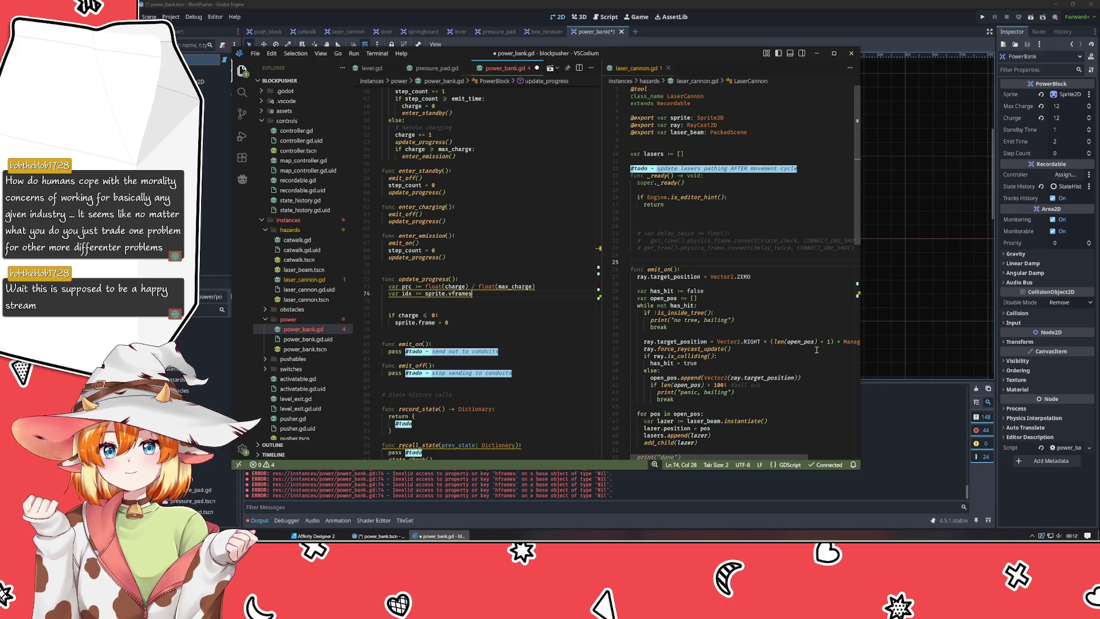
pyautogui.write(' * prc')
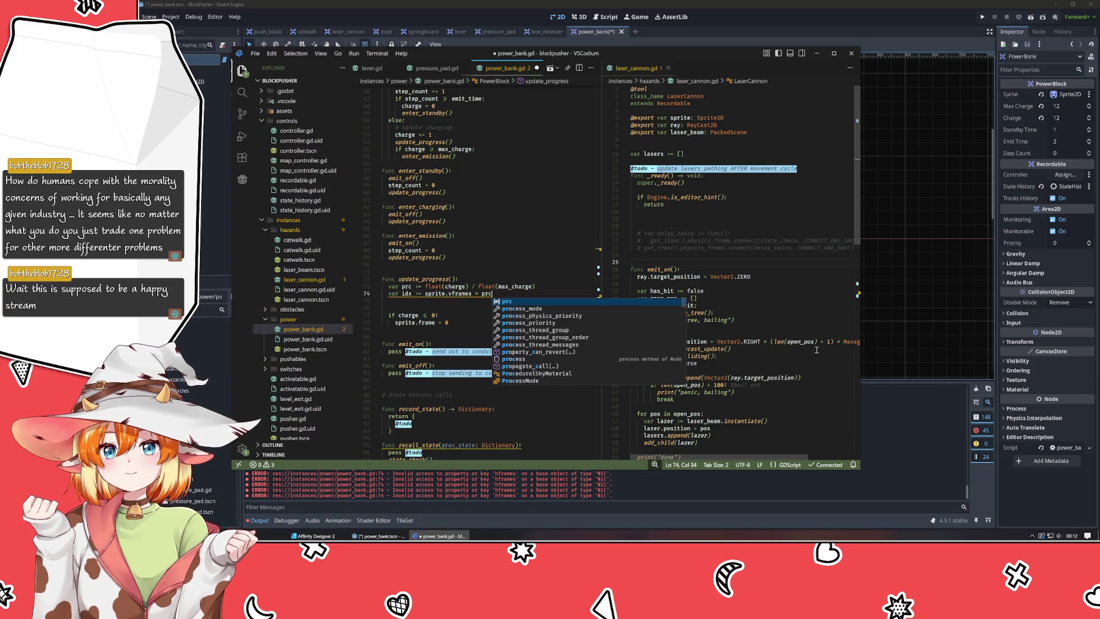
pyautogui.press('Escape')
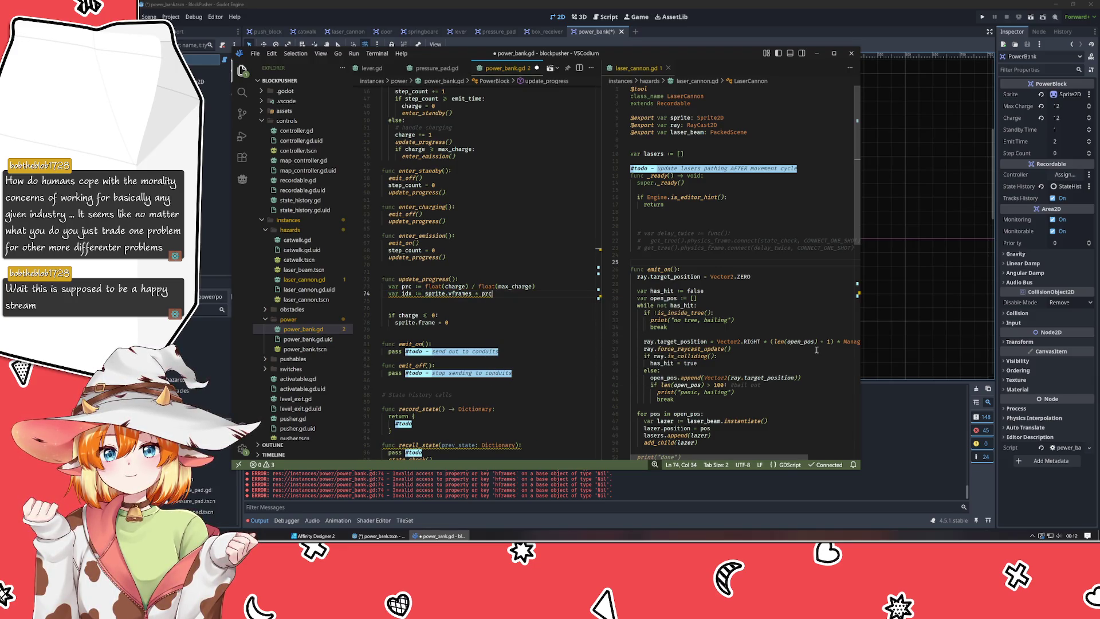
pyautogui.hotkey('ctrl', 'Left')
pyautogui.hotkey('ctrl', 'Left')
pyautogui.hotkey('ctrl', 'Left')
pyautogui.write('(int')
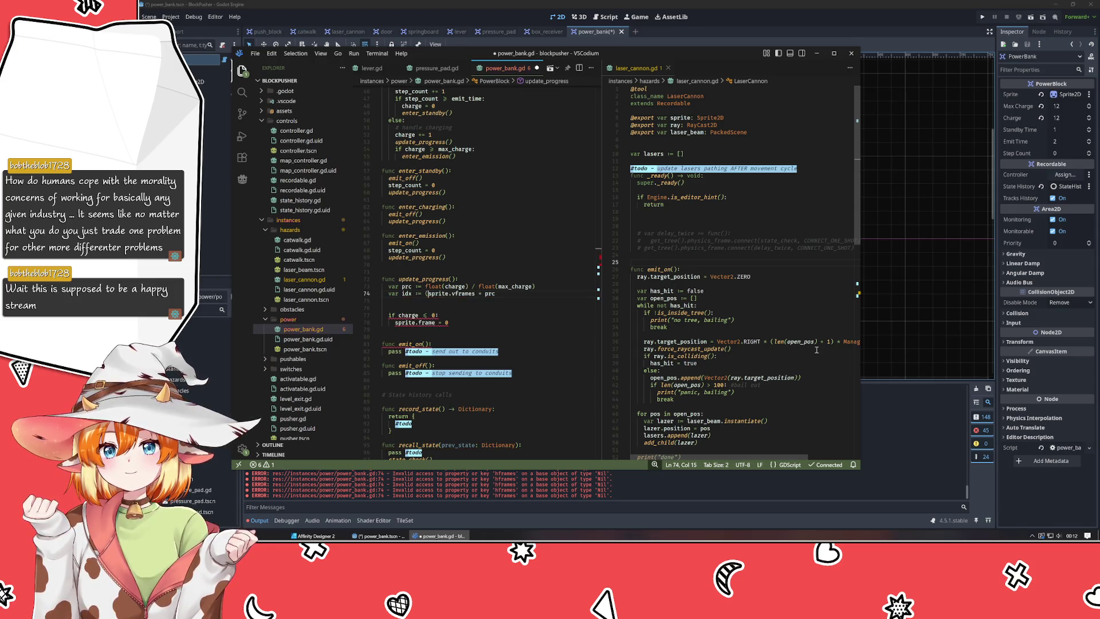
pyautogui.press('Escape')
pyautogui.press('BackSpace')
pyautogui.press('BackSpace')
pyautogui.press('BackSpace')
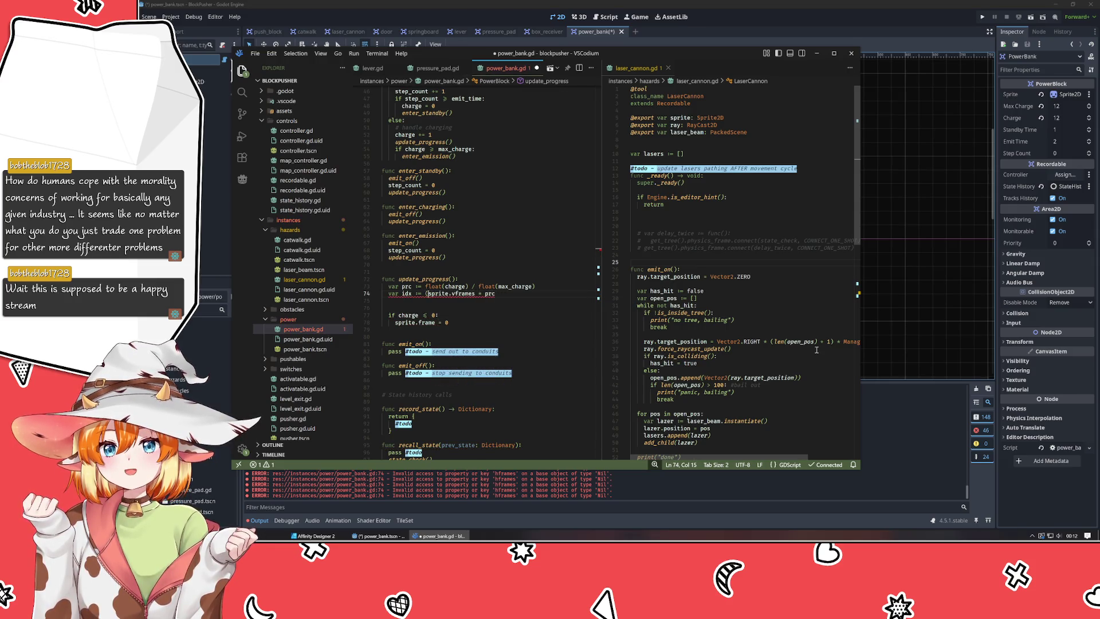
pyautogui.write('int(')
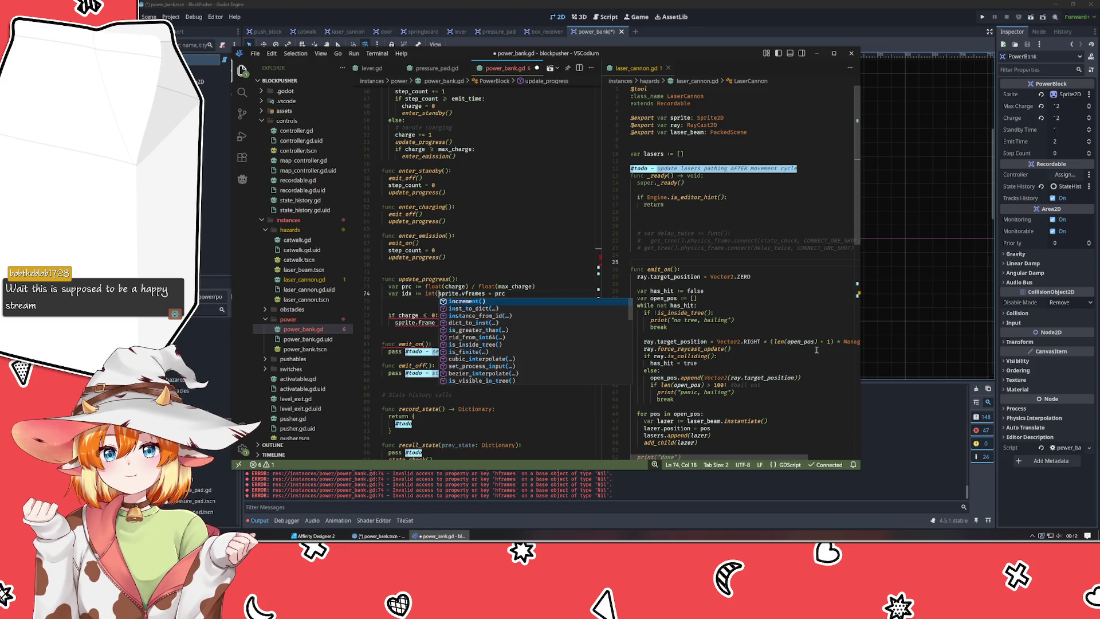
pyautogui.press('End')
pyautogui.write(')')
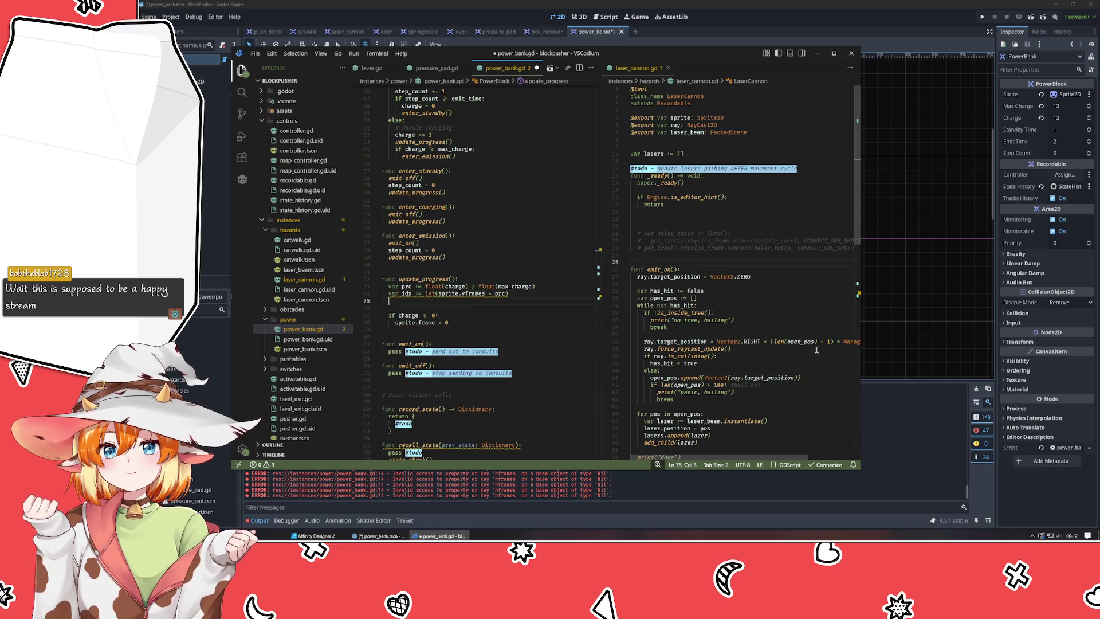
# Replace the old zero-charge check with print(prc, " cahrge, using frame ", idx) and save.
pyautogui.press('Down')
pyautogui.press('Down')
pyautogui.press('Down')
pyautogui.hotkey('shift', 'Up')
pyautogui.press('BackSpace')
pyautogui.press('BackSpace')
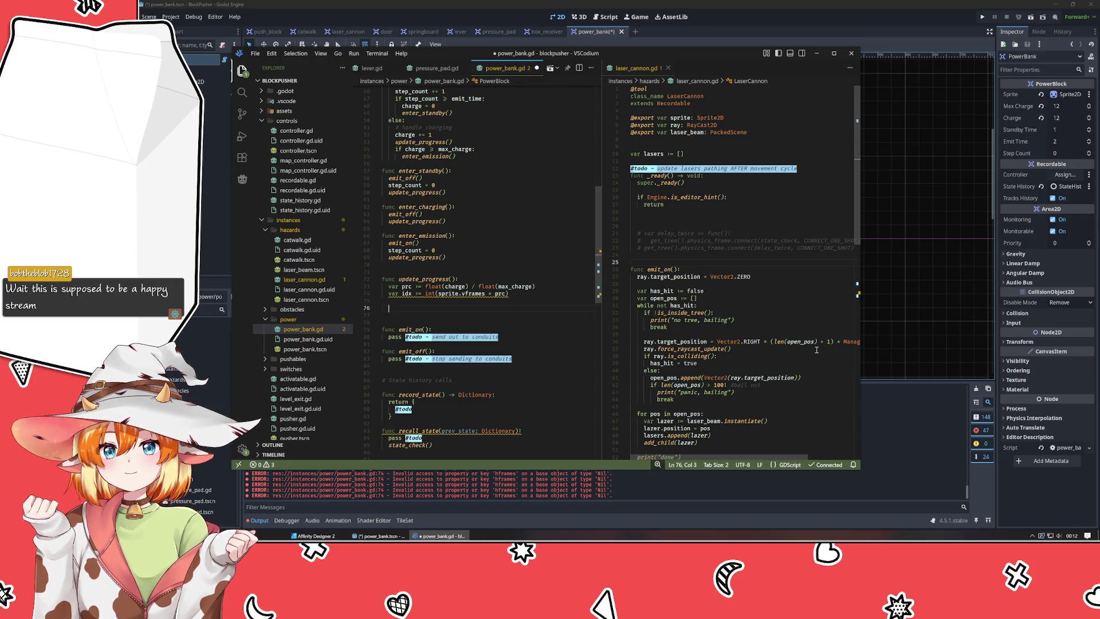
pyautogui.write('print(')
pyautogui.press('Return')
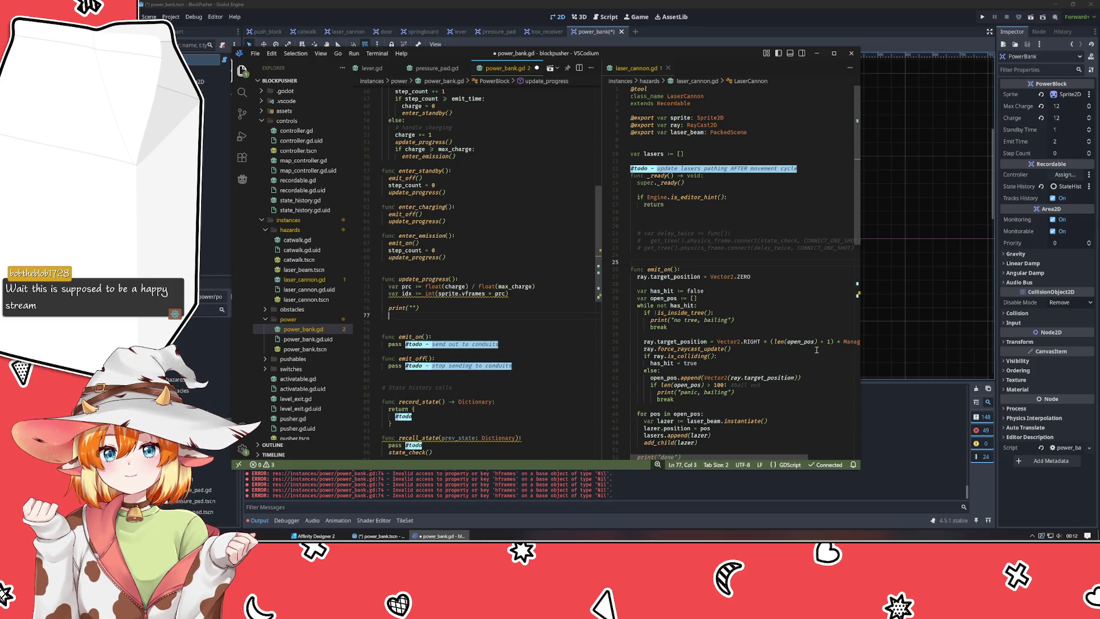
pyautogui.write('""')
pyautogui.press('Left')
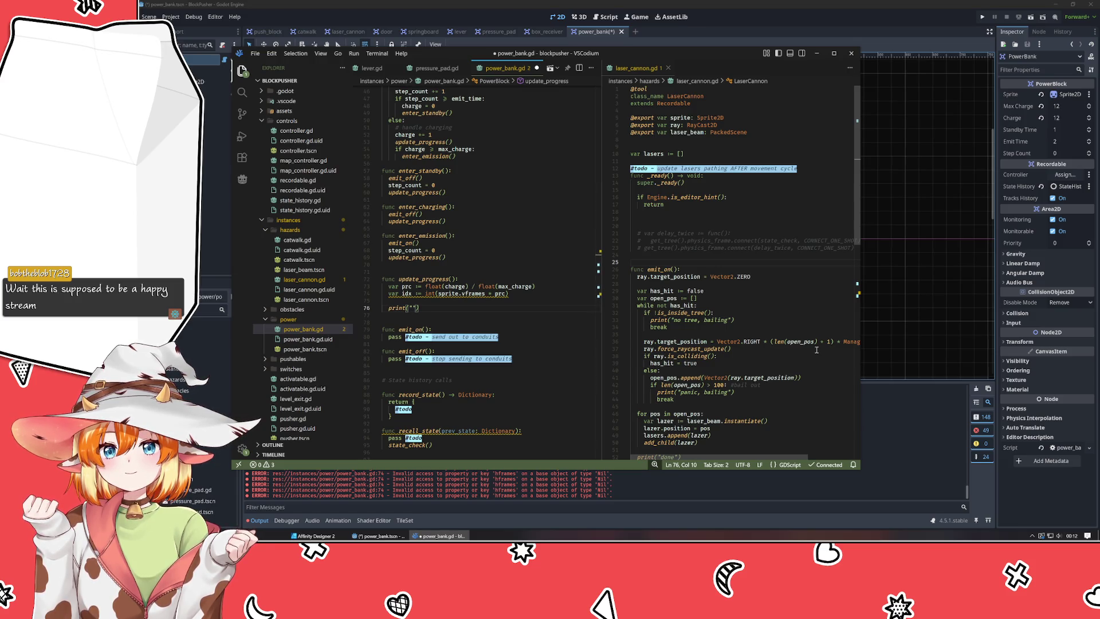
pyautogui.press('BackSpace')
pyautogui.write('prc')
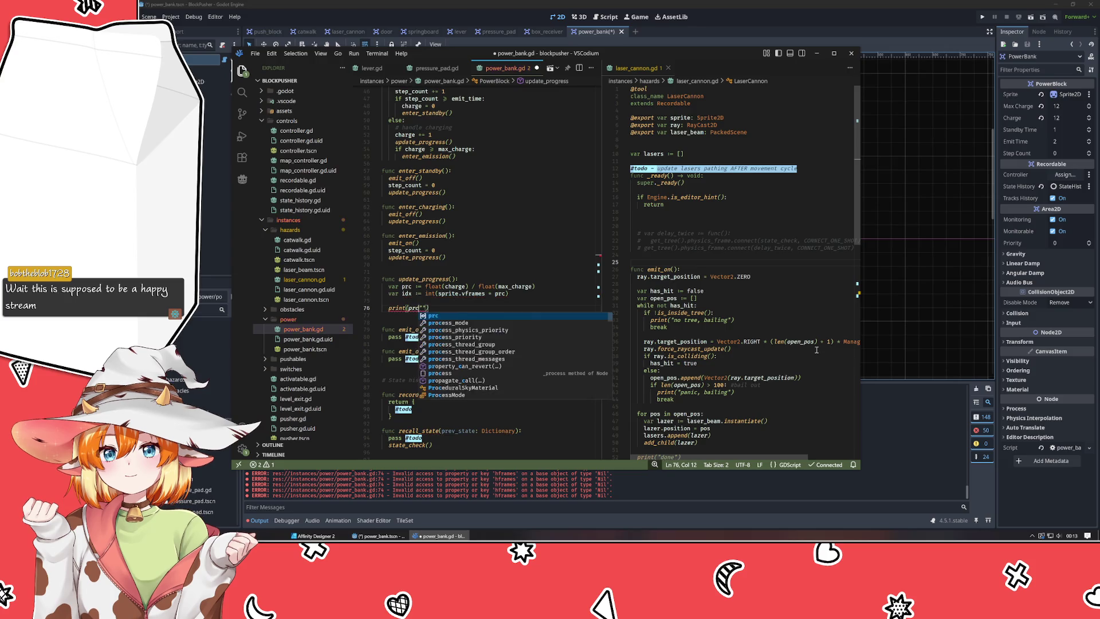
pyautogui.write(', "')
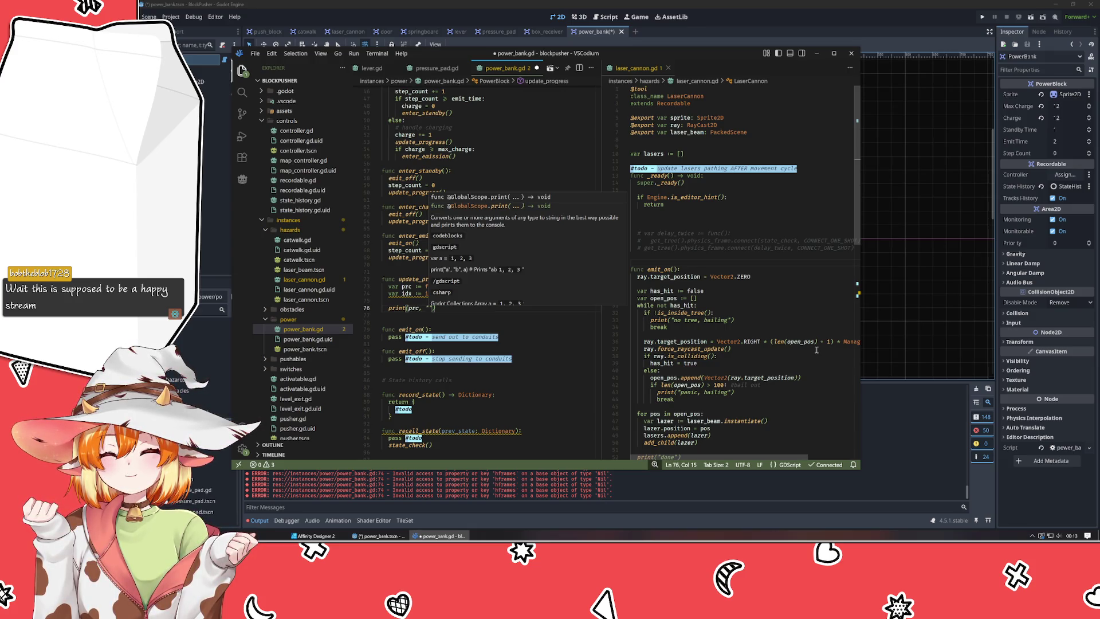
pyautogui.write('cahrge,')
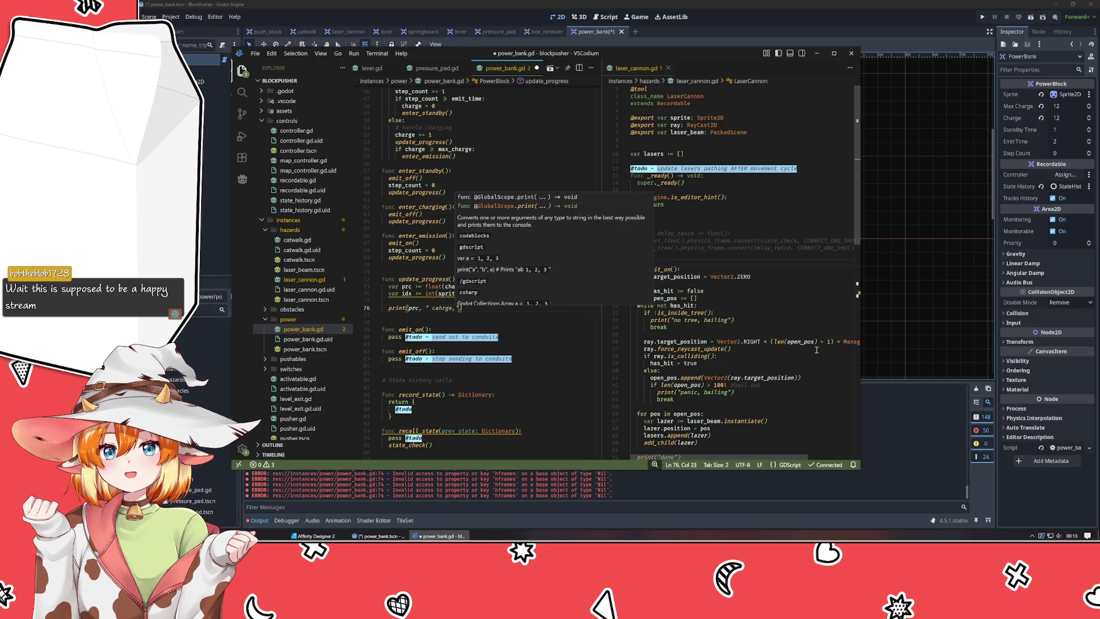
pyautogui.write(' "')
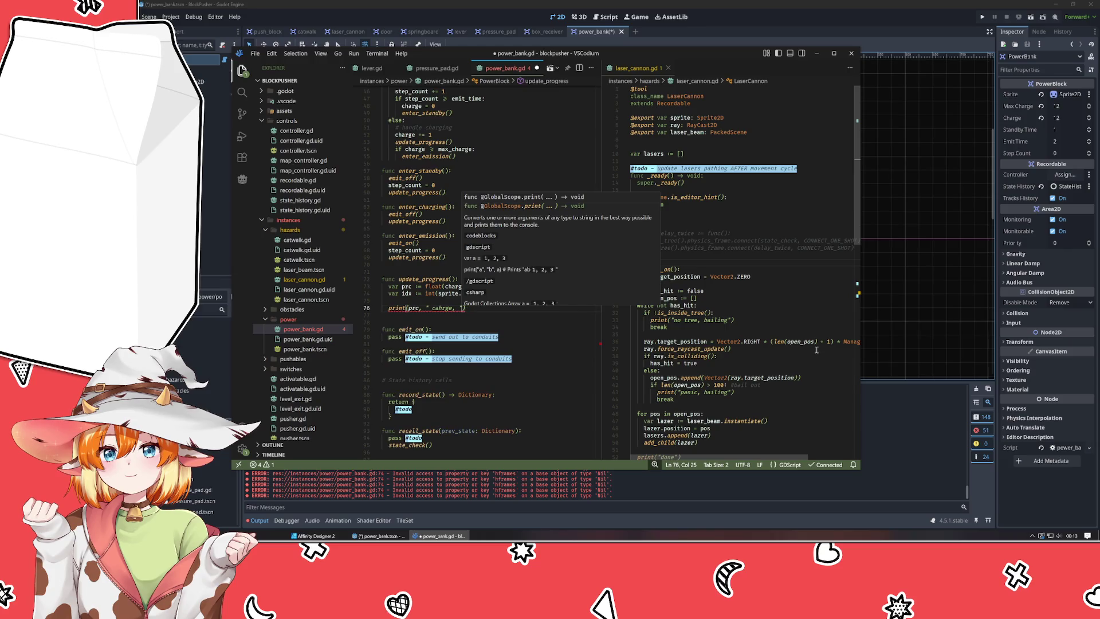
pyautogui.press('BackSpace')
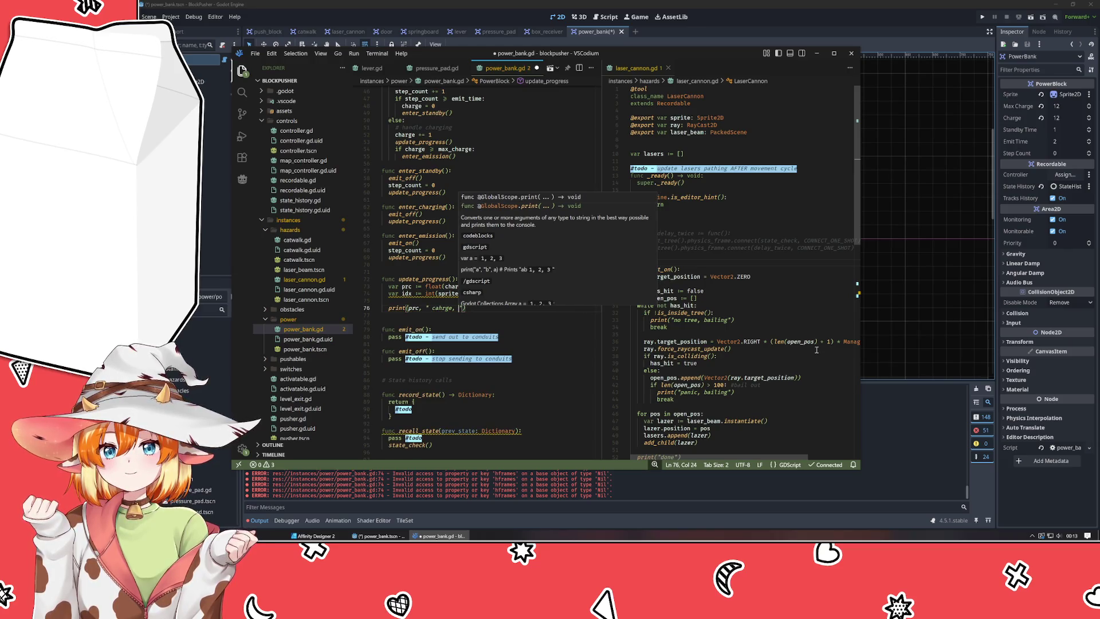
pyautogui.write('using frame ')
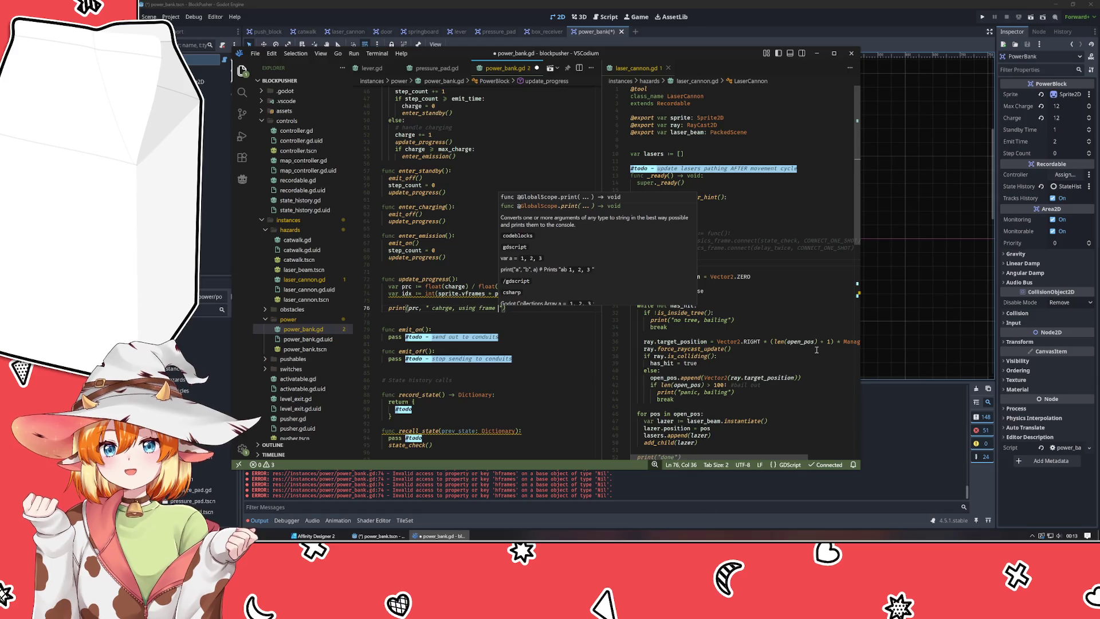
pyautogui.write('", idx')
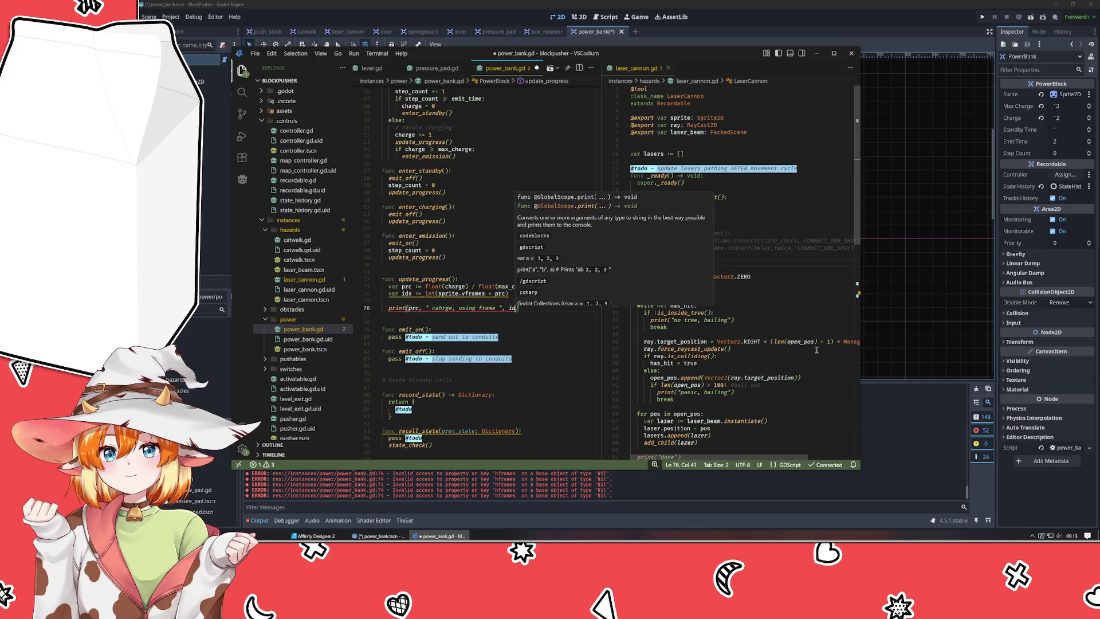
pyautogui.hotkey('ctrl', 's')
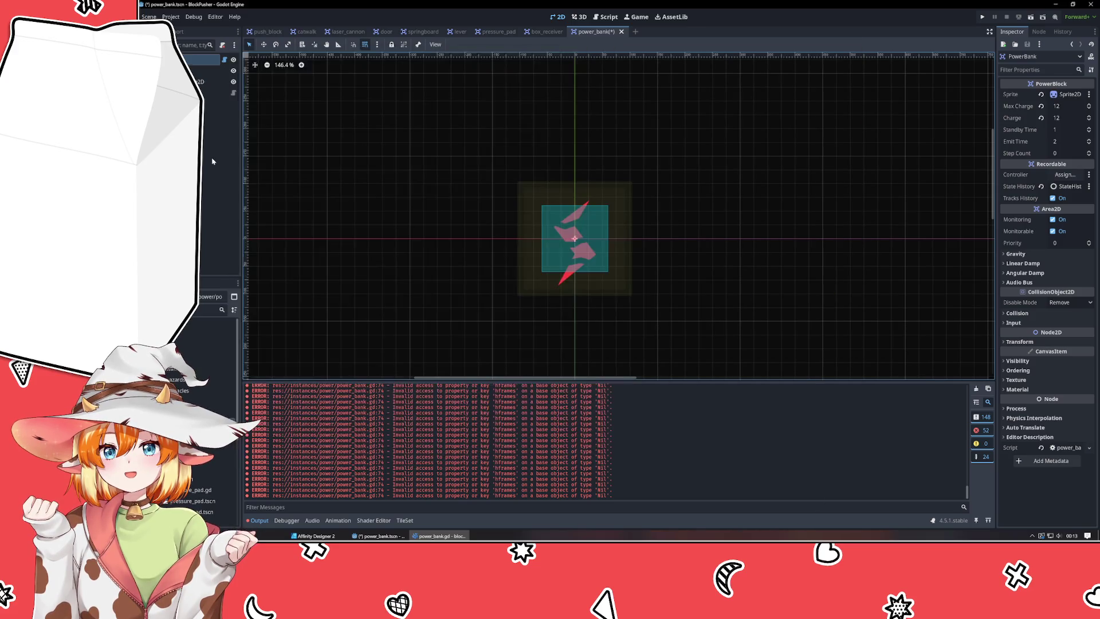
# Reload the power_bank scene in Godot, select PowerBank, clear Output, and set Charge to 0.
pyautogui.hotkey('alt', 'Tab')
pyautogui.middleClick(590, 29)
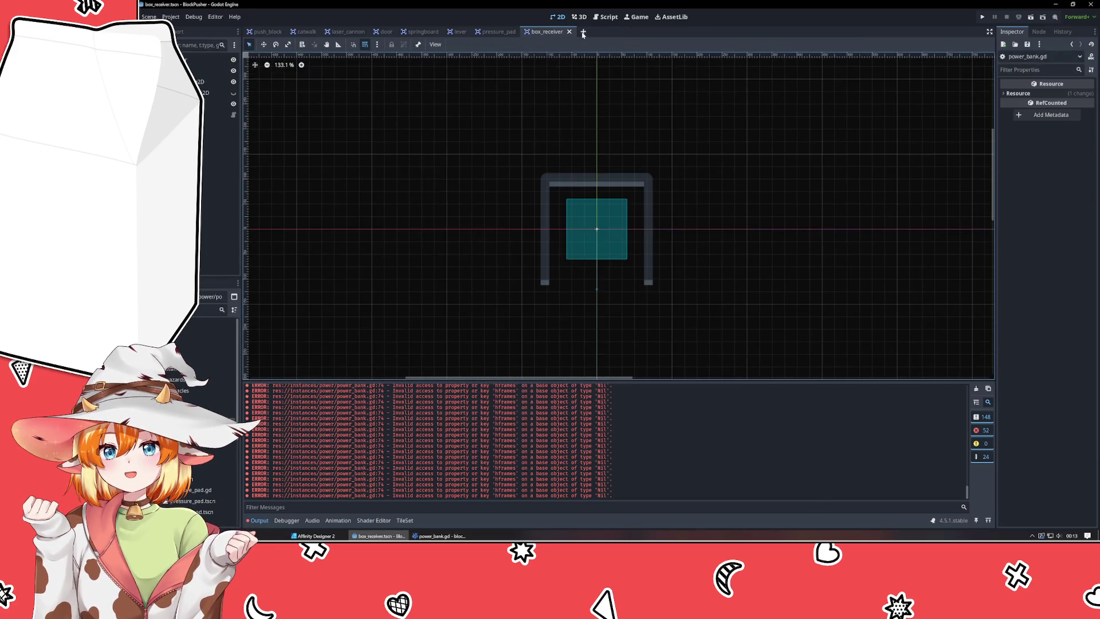
pyautogui.hotkey('ctrl', 'shift', 't')
pyautogui.click(195, 59)
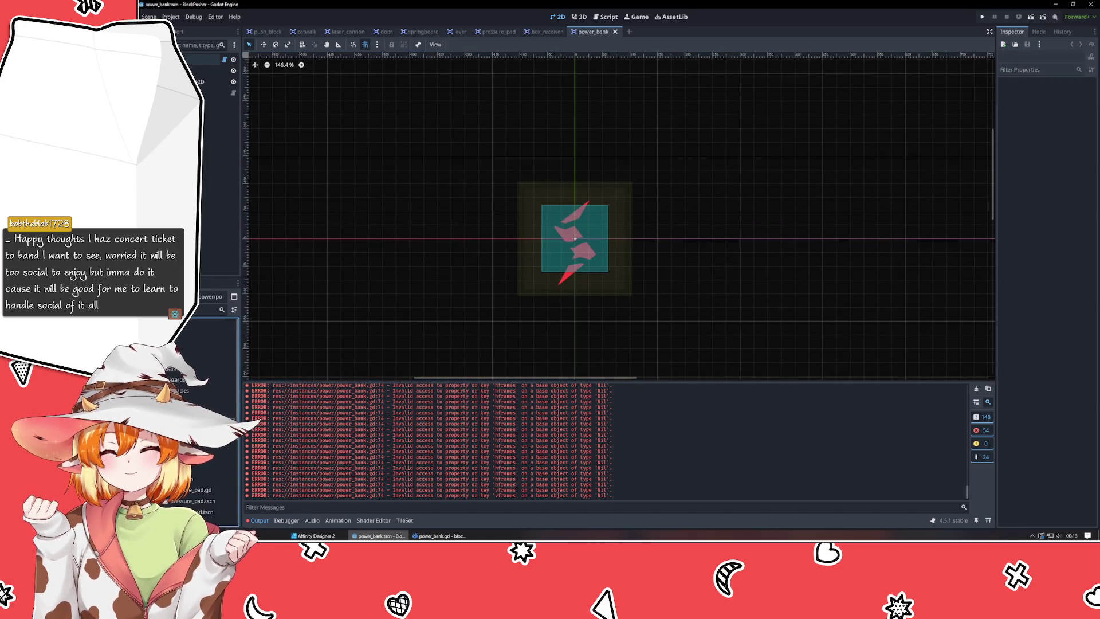
pyautogui.click(977, 389)
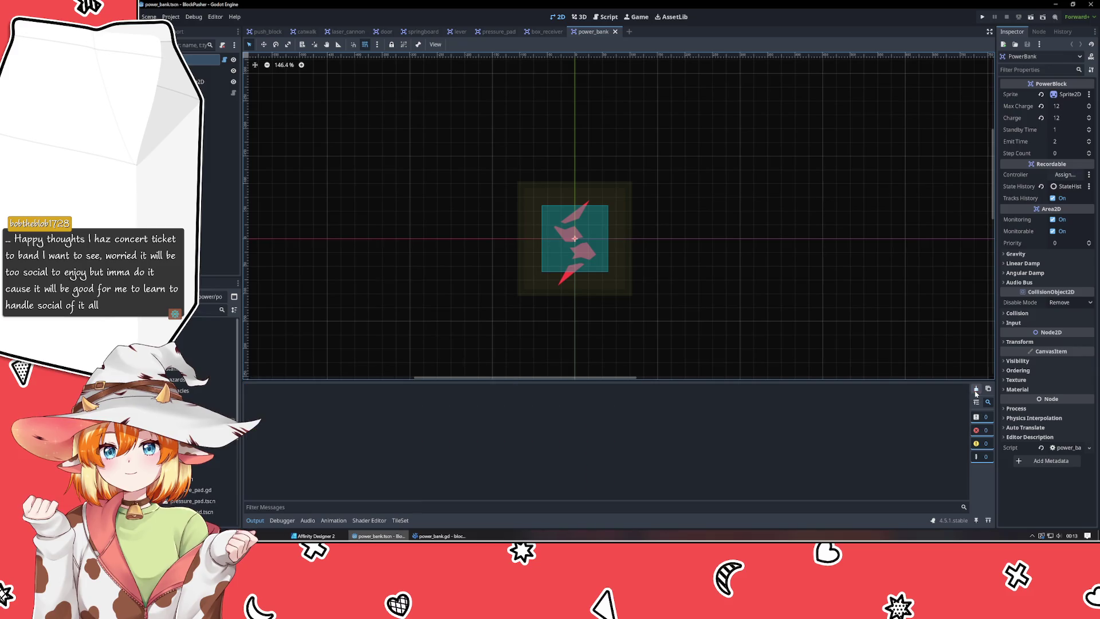
pyautogui.click(1064, 118)
pyautogui.write('0')
pyautogui.press('Return')
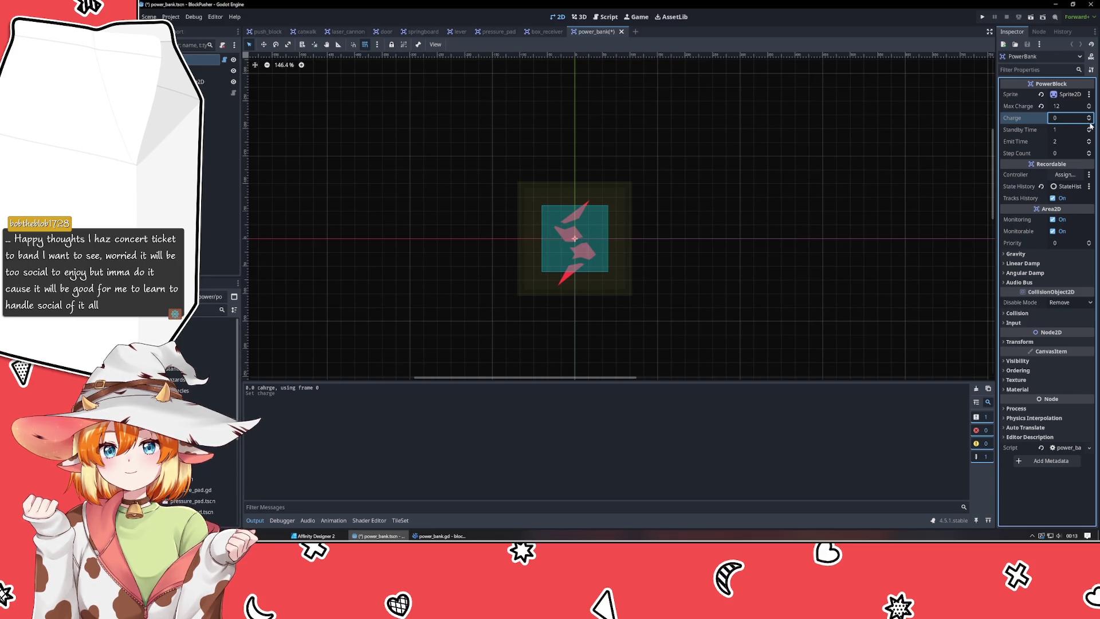
# Raise Charge one step at a time from 0 to 12, with Output logging frames 0 to 5.
pyautogui.click(1090, 116)
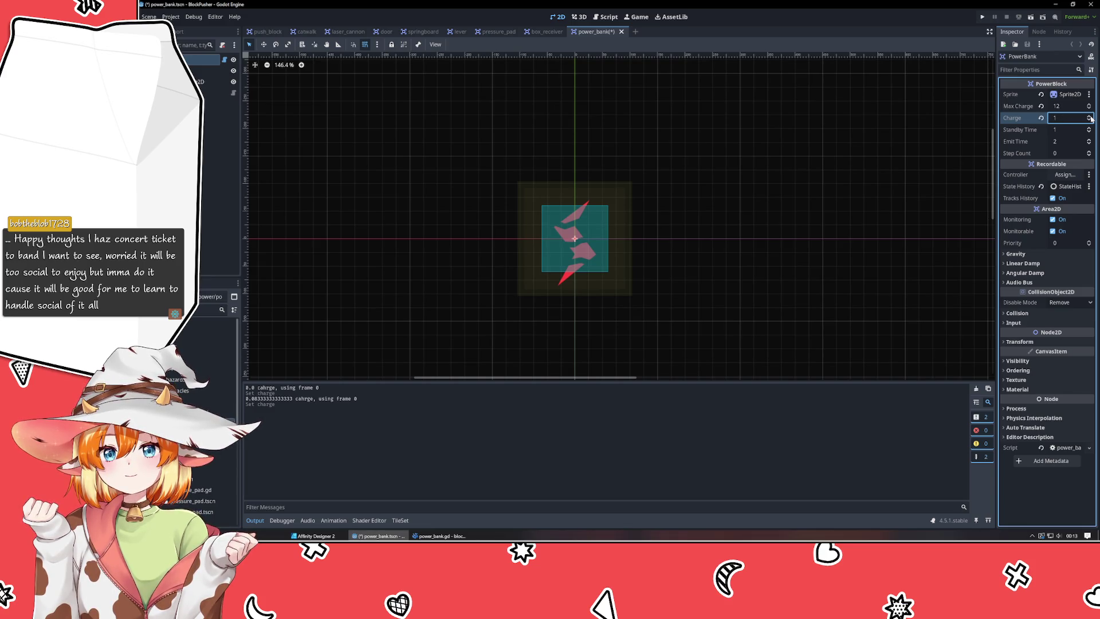
pyautogui.click(1090, 117)
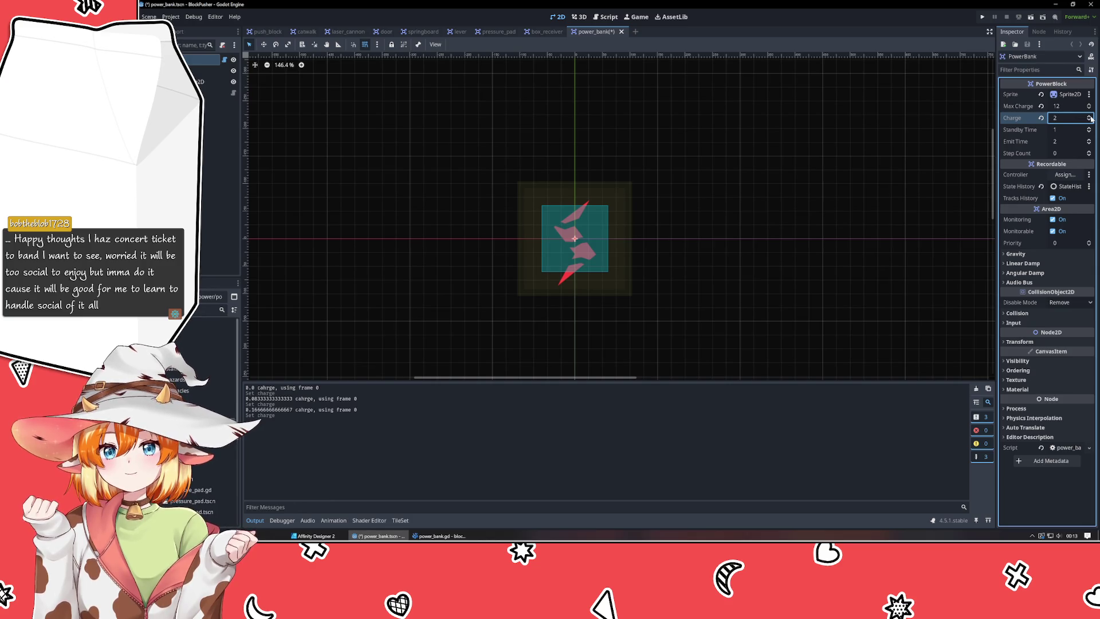
pyautogui.click(1090, 116)
pyautogui.click(1090, 116)
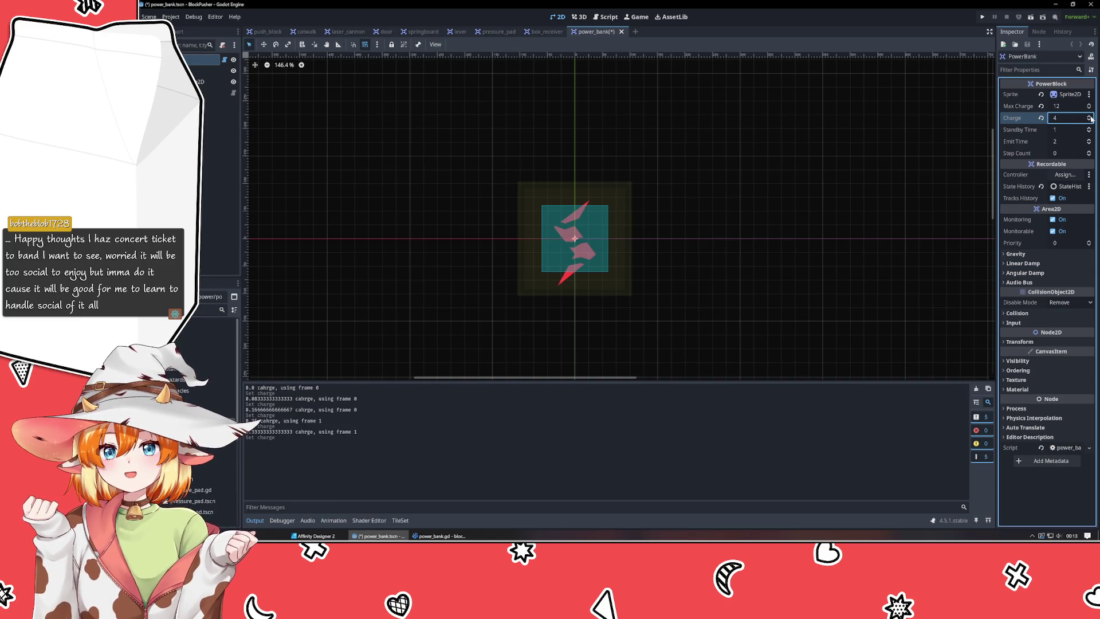
pyautogui.click(1089, 116)
pyautogui.click(1089, 117)
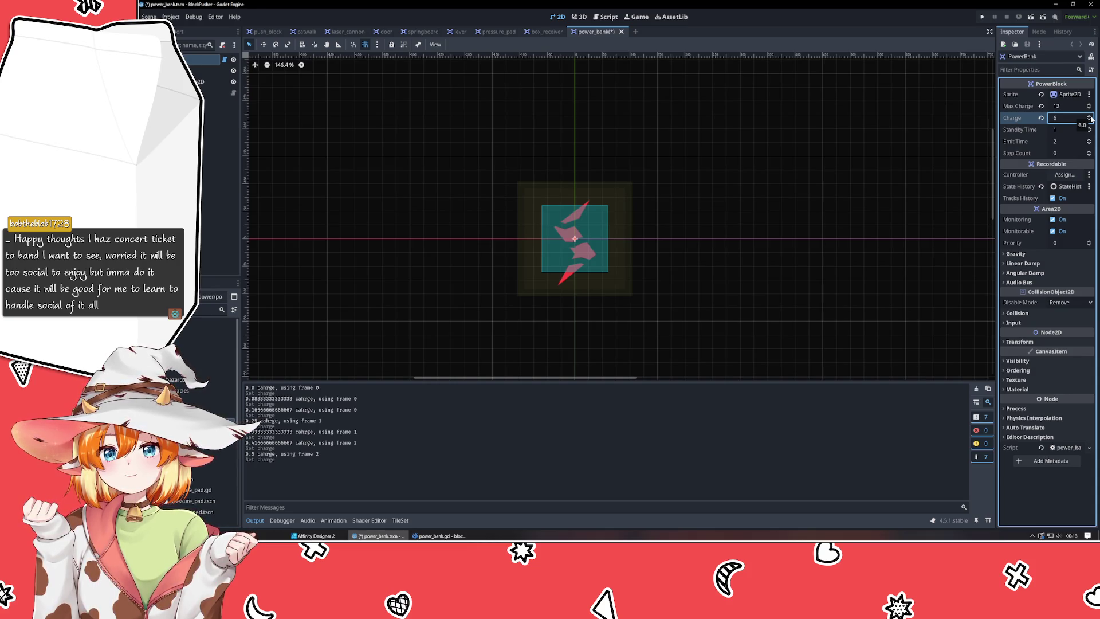
pyautogui.click(1090, 116)
pyautogui.click(1090, 117)
pyautogui.click(1089, 116)
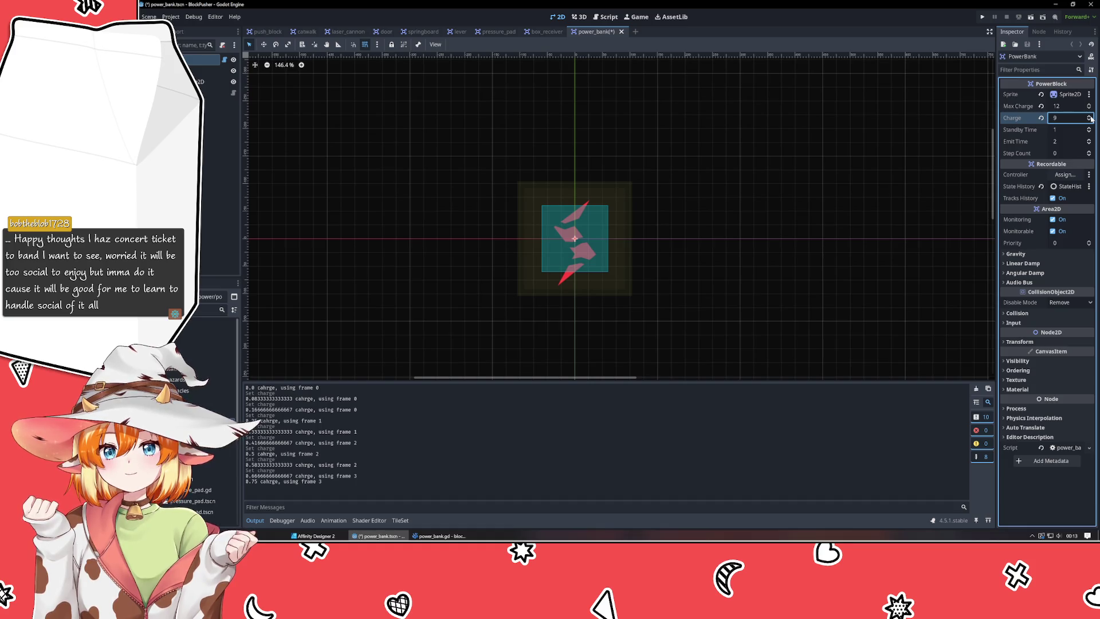
pyautogui.click(1090, 116)
pyautogui.click(1090, 116)
pyautogui.click(1090, 116)
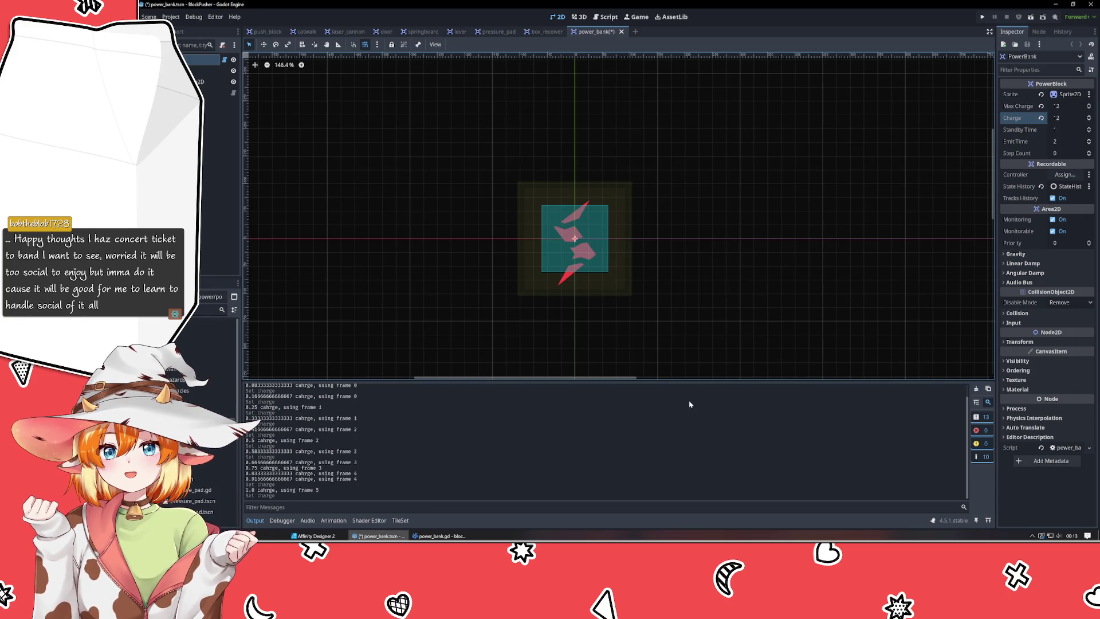
pyautogui.click(453, 536)
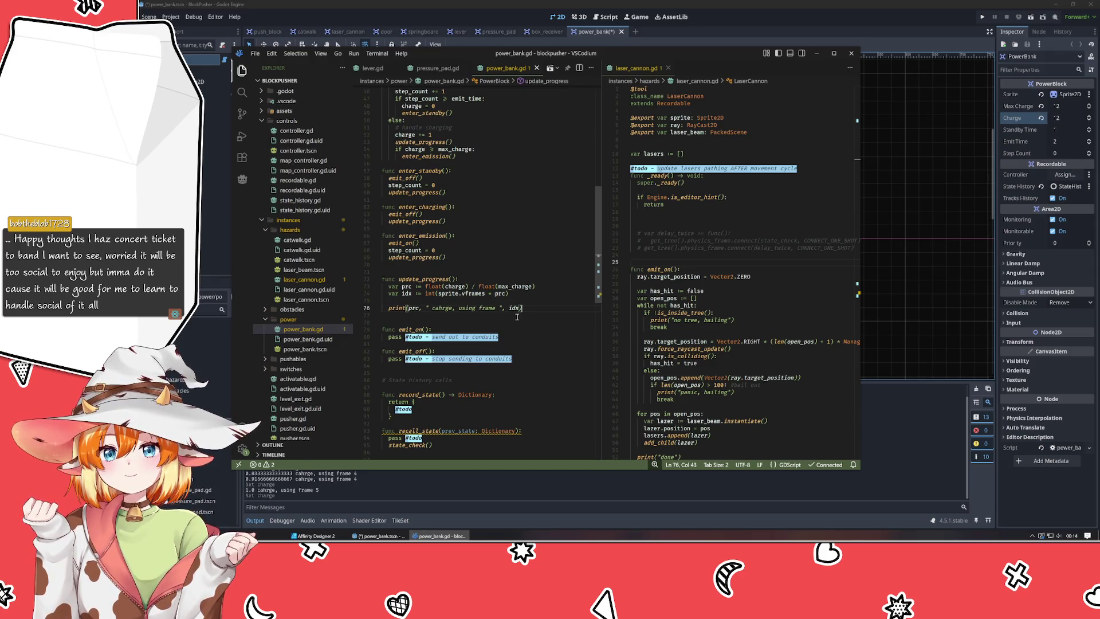
# Add sprite.frame = idx * sprite.hframes after the print, save, and close Godot's power_bank scene.
pyautogui.press('Return')
pyautogui.write('sprite')
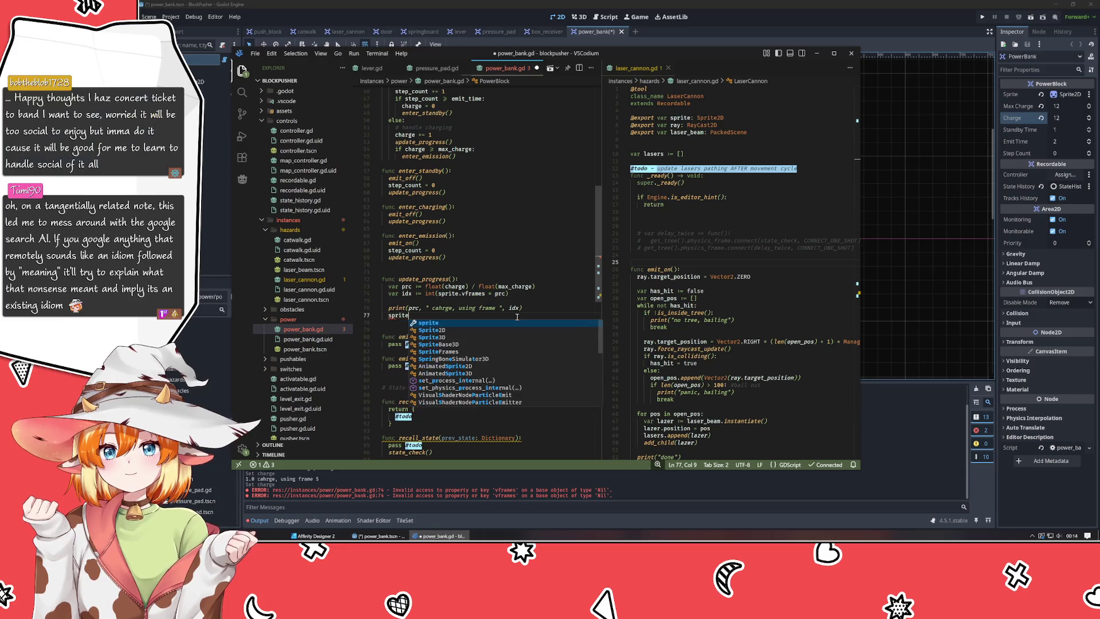
pyautogui.write('.frame ')
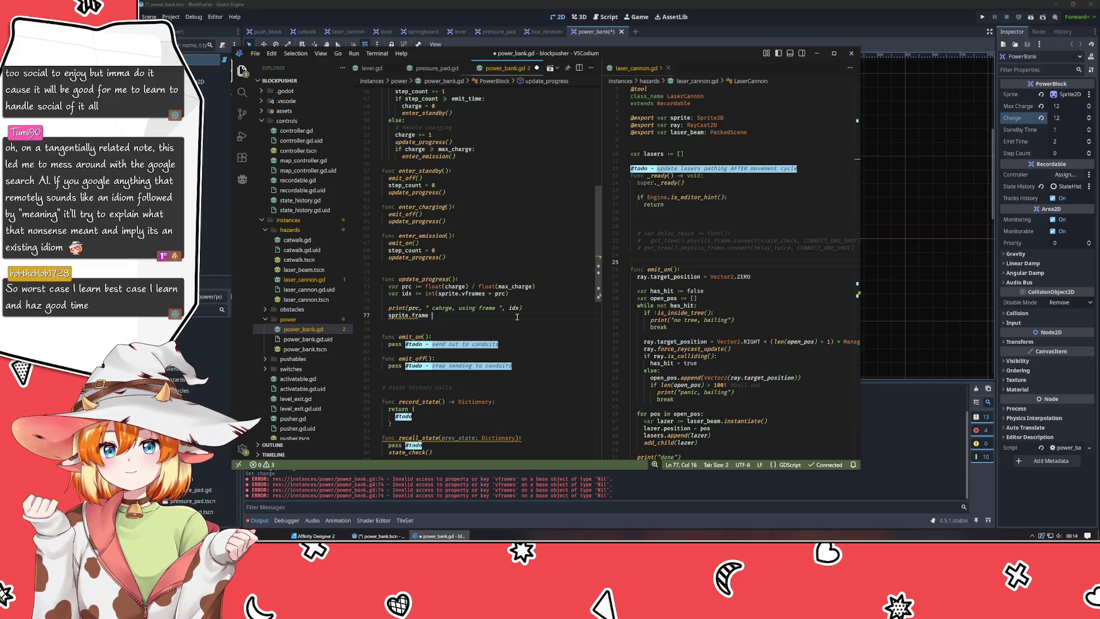
pyautogui.write('= idx *')
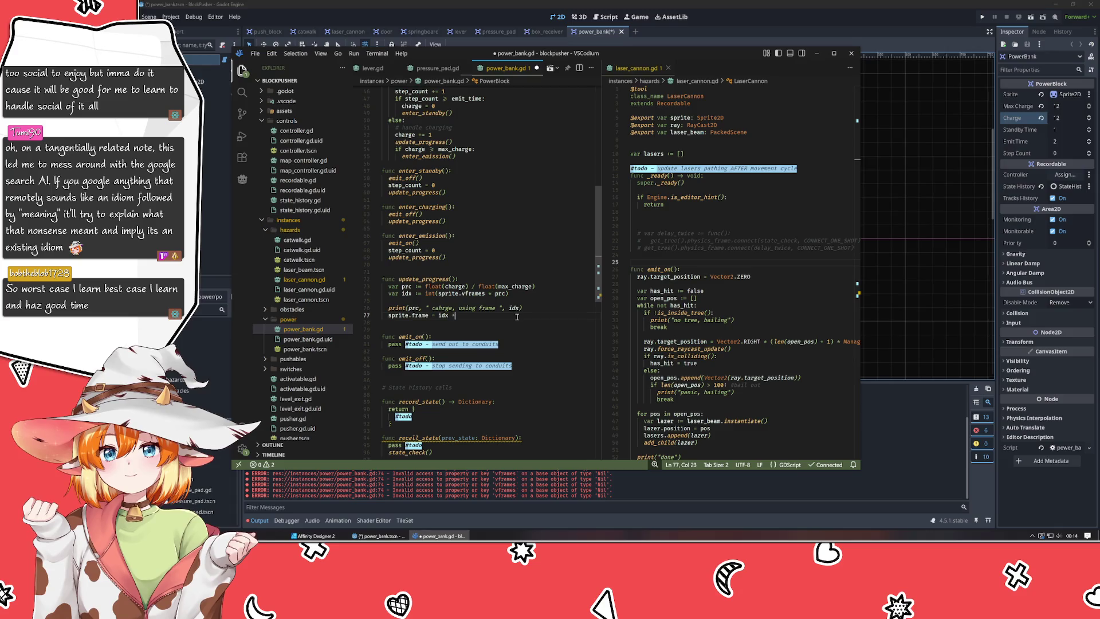
pyautogui.write(' sprite.')
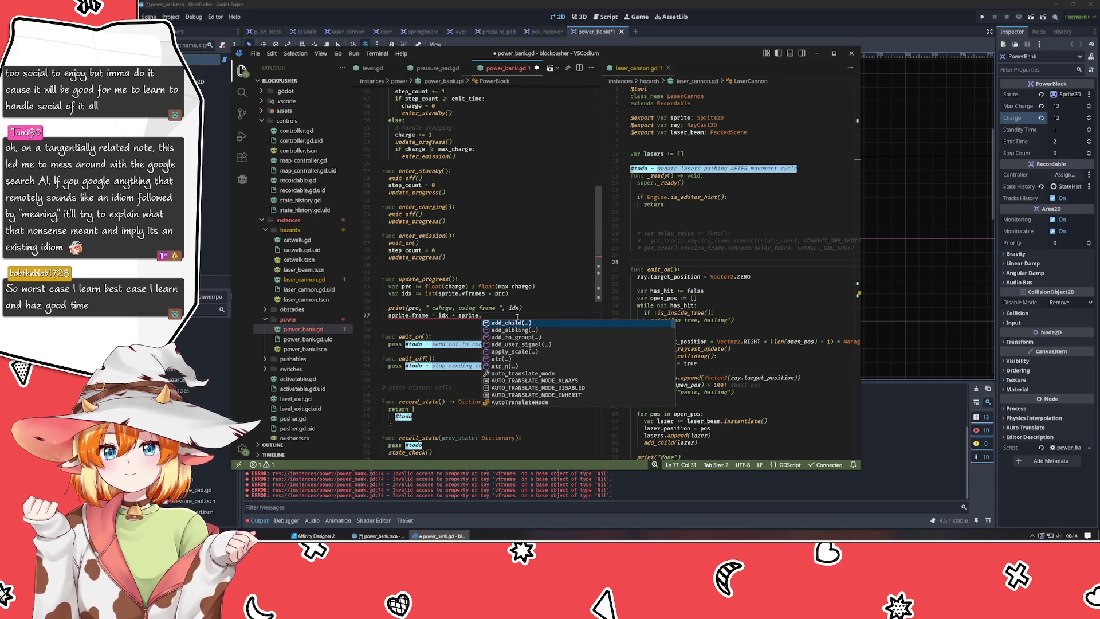
pyautogui.write('hframes')
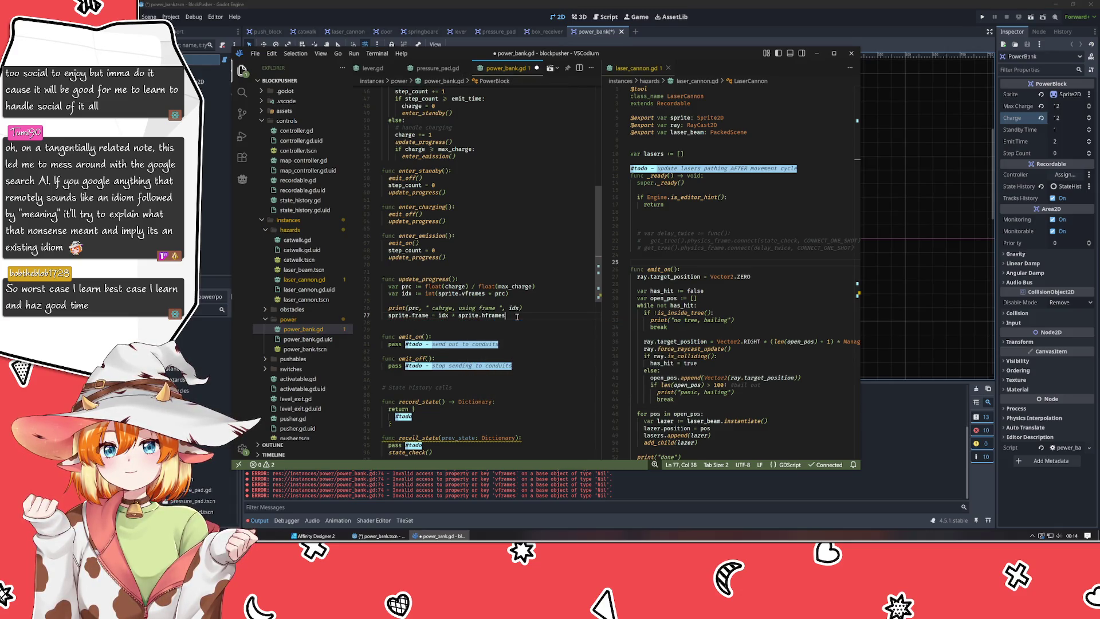
pyautogui.hotkey('ctrl', 's')
pyautogui.hotkey('alt', 'Tab')
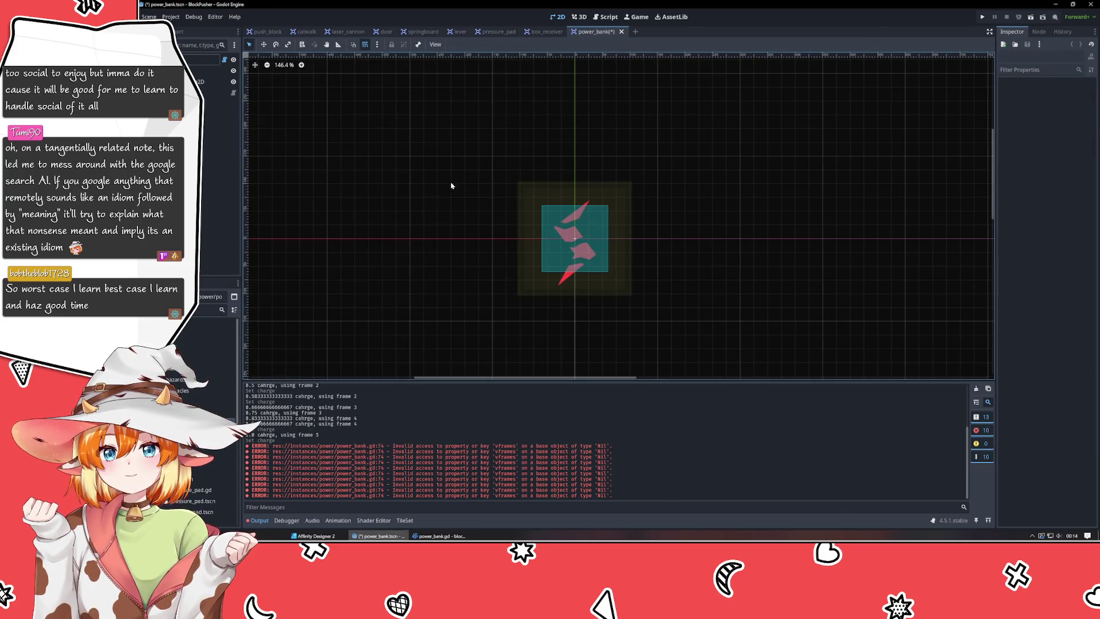
pyautogui.click(611, 31)
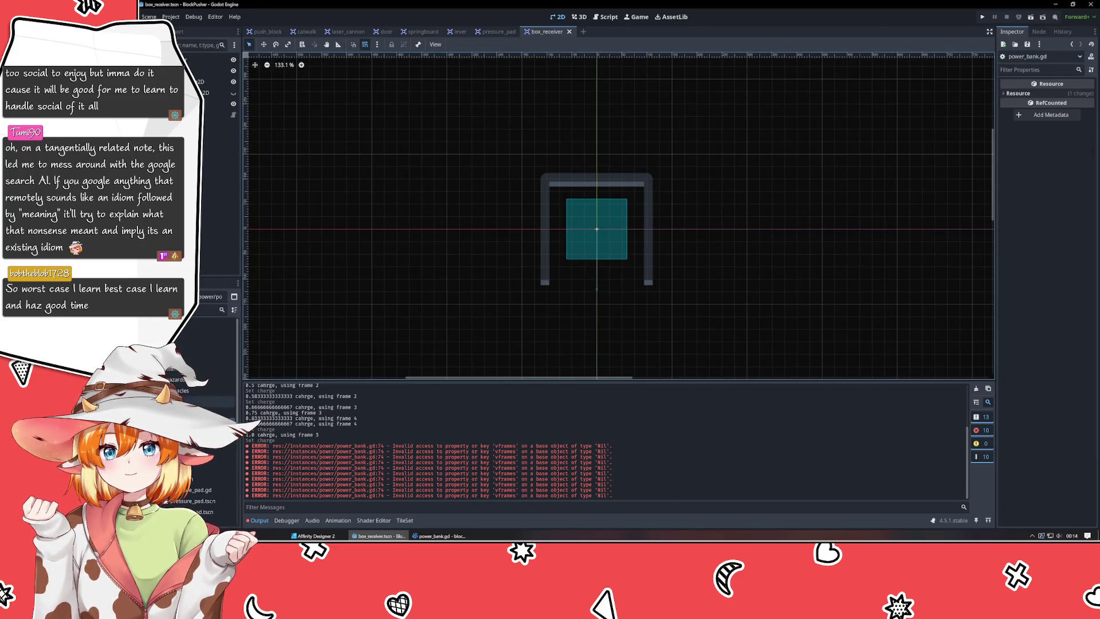
# Reopen the power_bank scene, which logs invalid 'vframes' access on Nil, then go to the browser.
pyautogui.hotkey('ctrl', 'shift', 't')
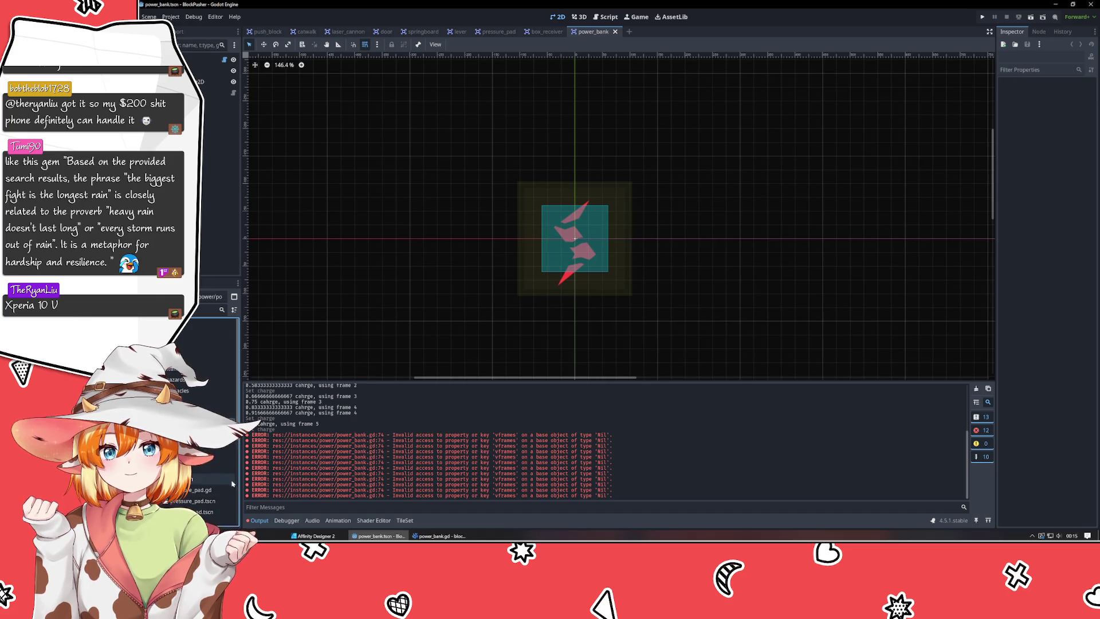
pyautogui.hotkey('alt', 'Tab')
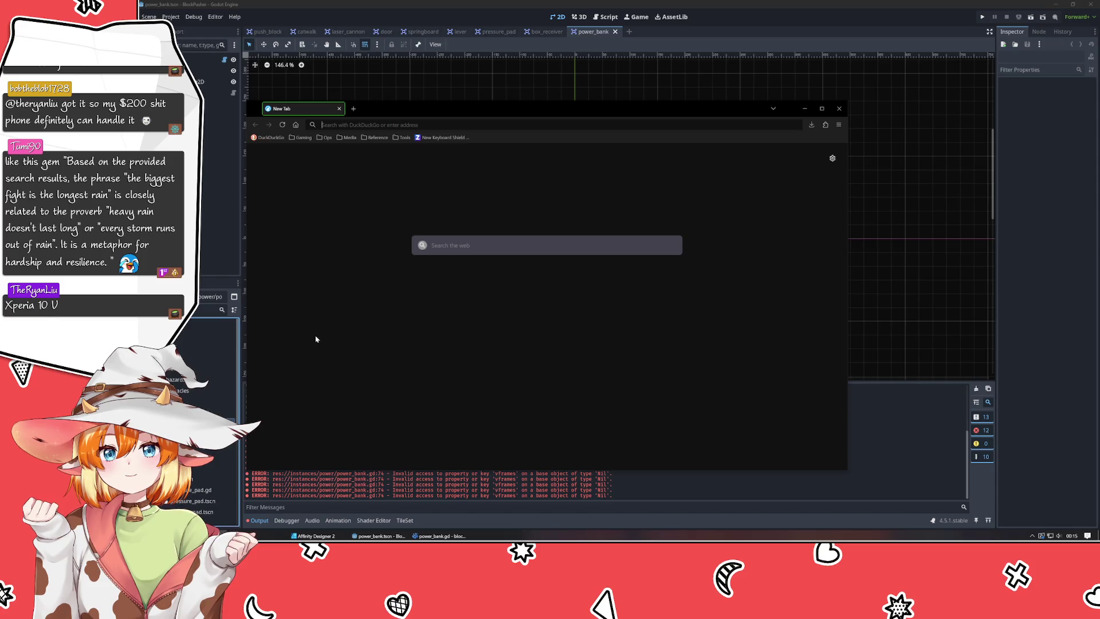
# Search for 'xperia 10 v' and open GSMArena's Sony Xperia 10 V specifications page.
pyautogui.write('xperia 10')
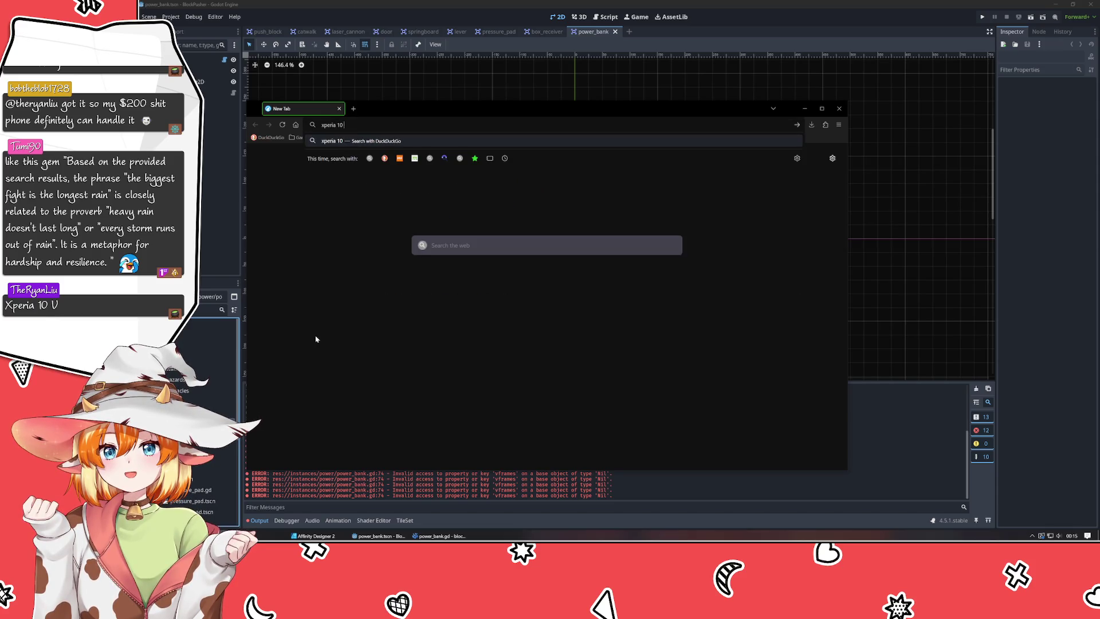
pyautogui.write(' v')
pyautogui.press('Return')
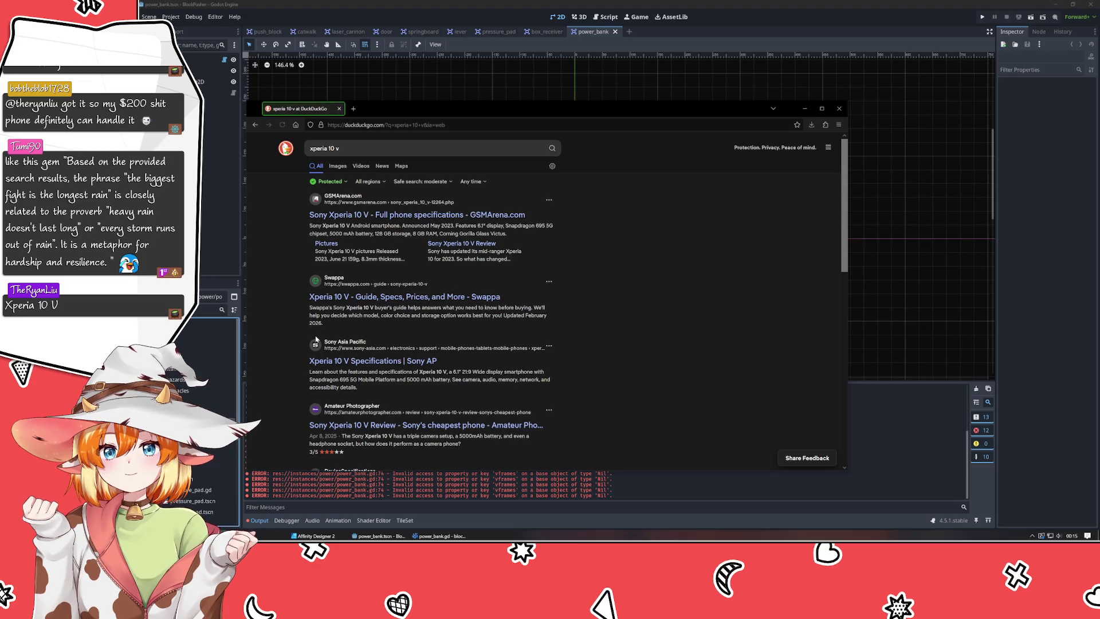
pyautogui.click(375, 217)
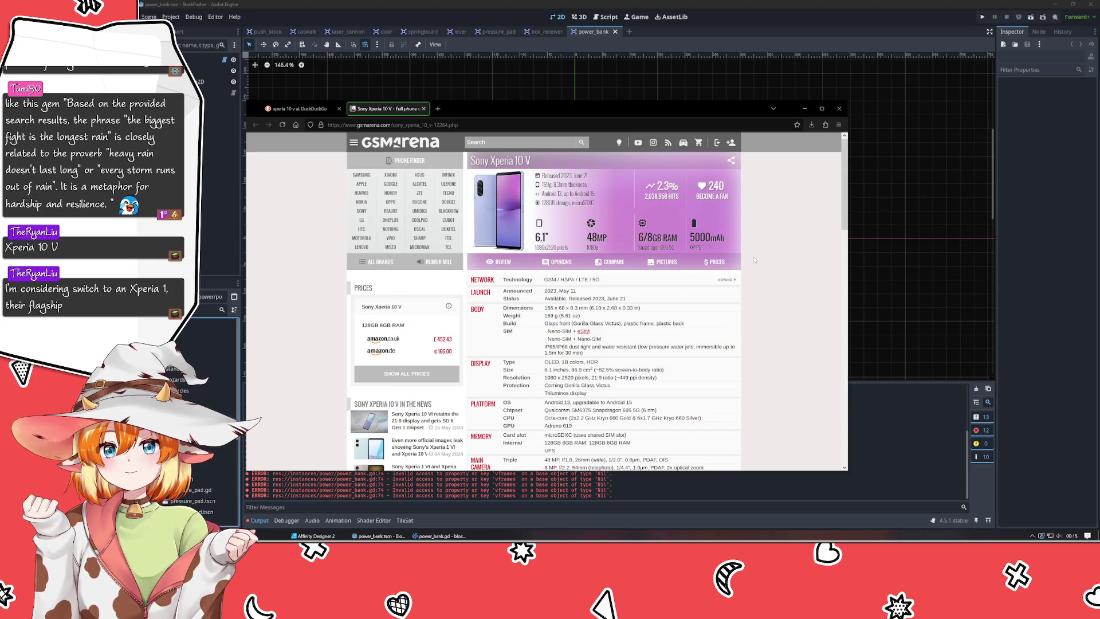
# Compare the Xperia 10 V with the Google Pixel 7 on GSMArena.
pyautogui.scroll(-10, 761, 237)
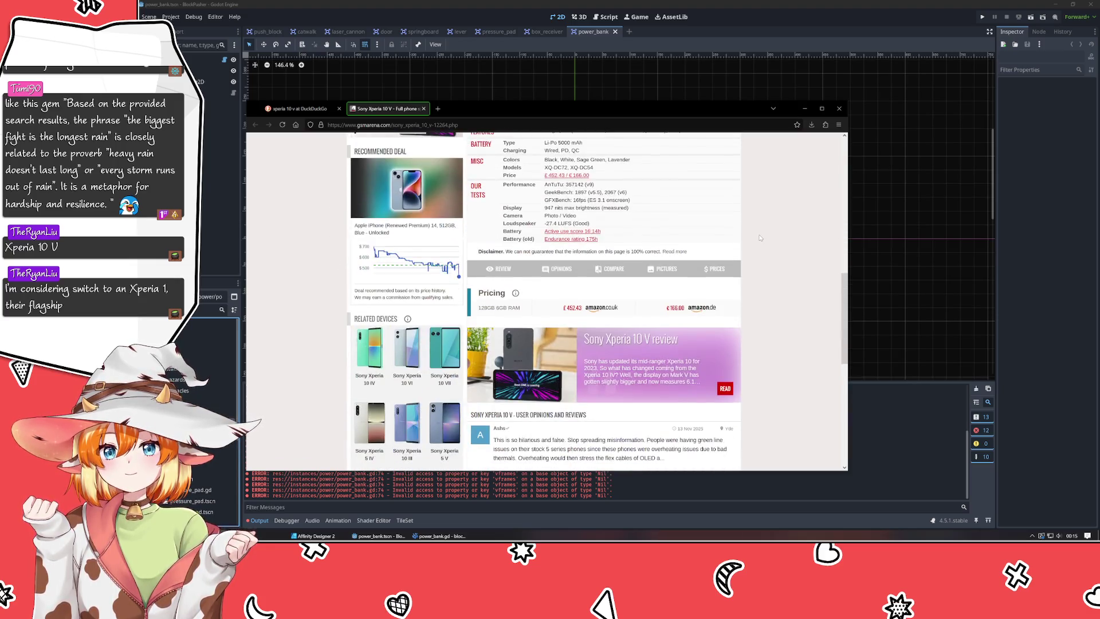
pyautogui.click(611, 269)
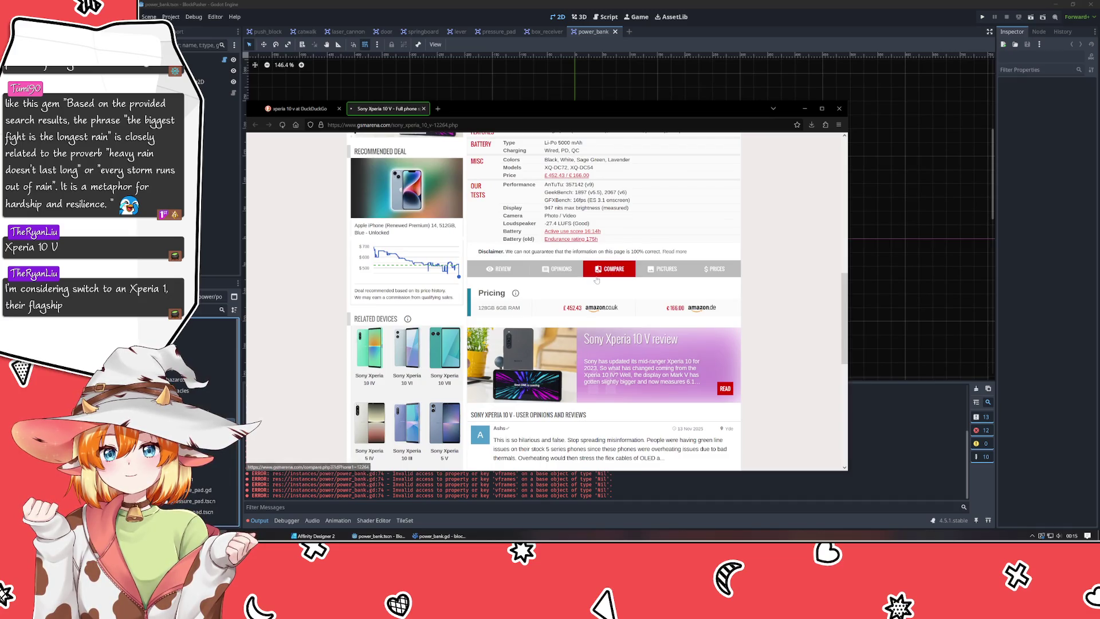
pyautogui.click(567, 289)
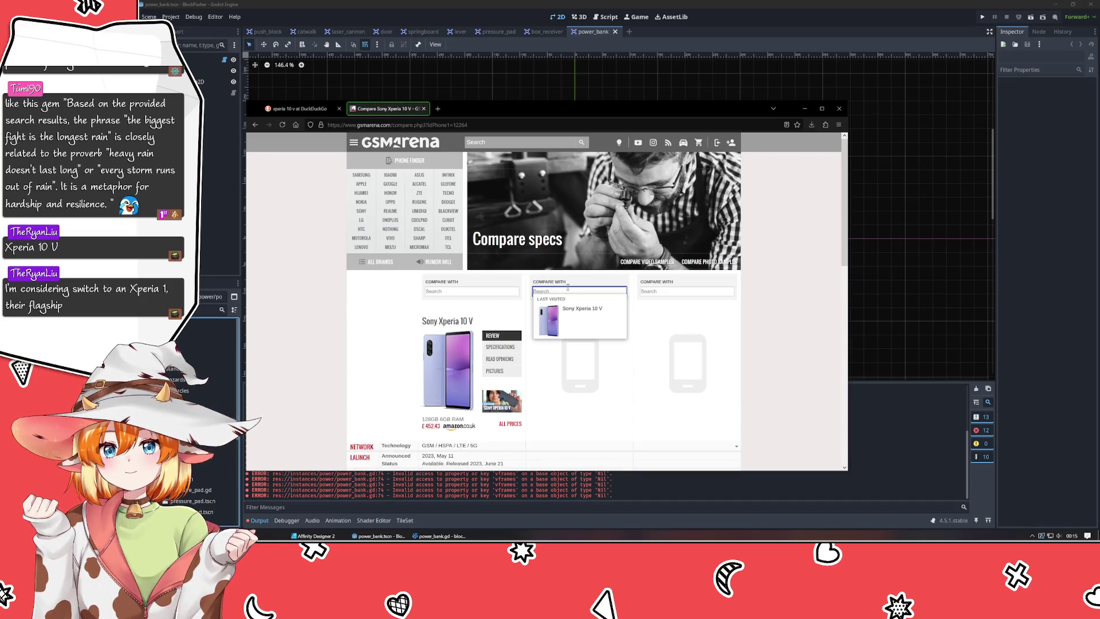
pyautogui.write('pixel 7')
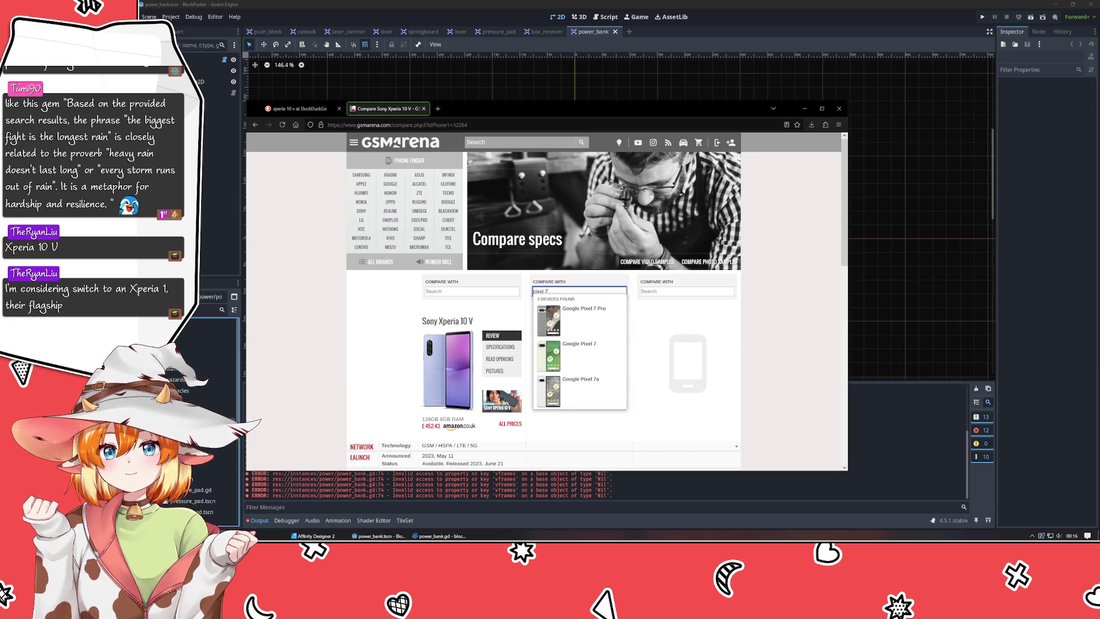
pyautogui.click(596, 362)
# Read through the side-by-side specs, then return to the search results and Godot.
pyautogui.scroll(-3, 685, 378)
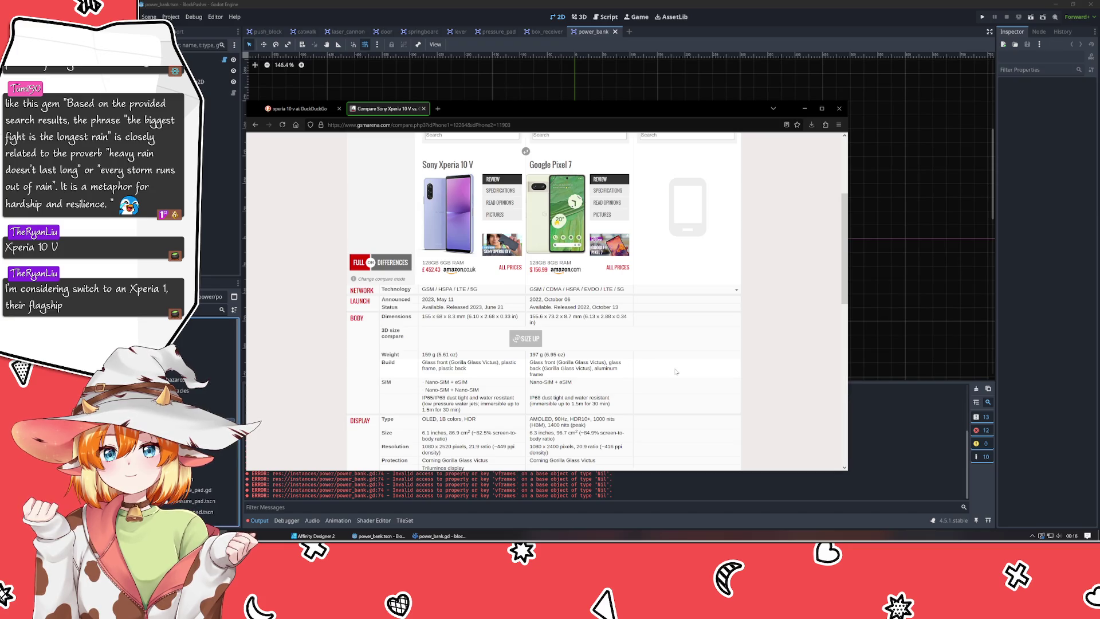
pyautogui.scroll(-3, 676, 371)
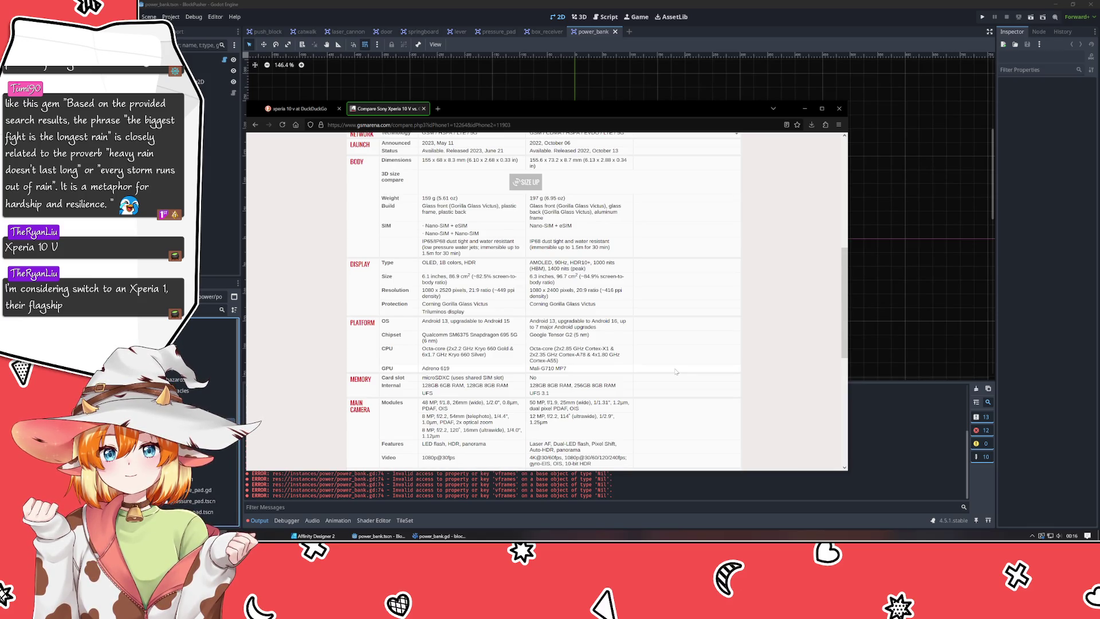
pyautogui.scroll(-2, 676, 371)
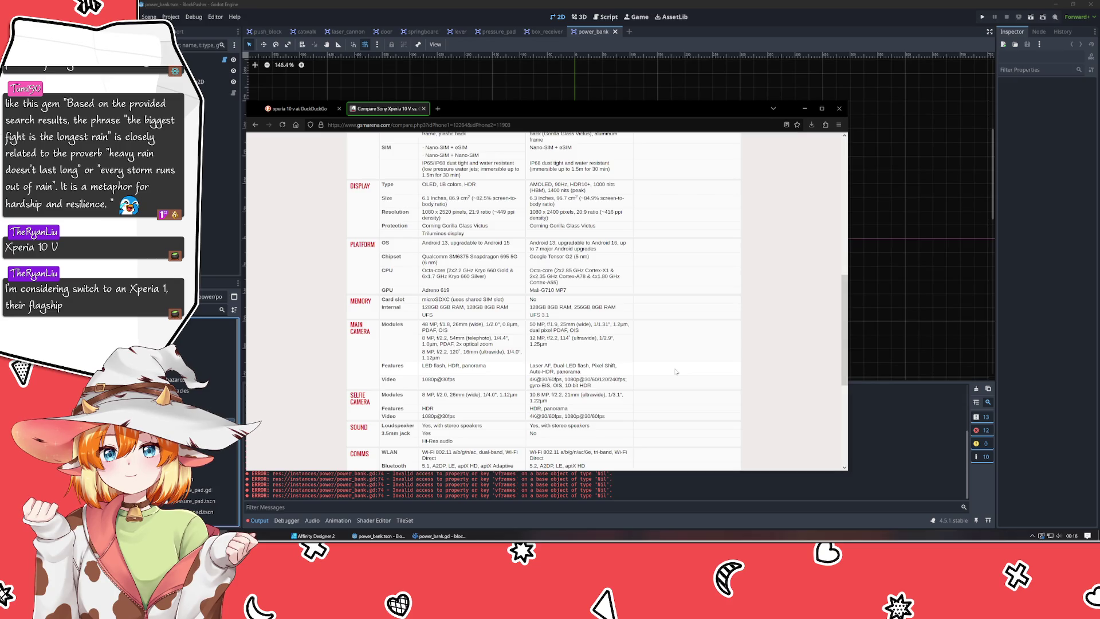
pyautogui.scroll(-2, 676, 372)
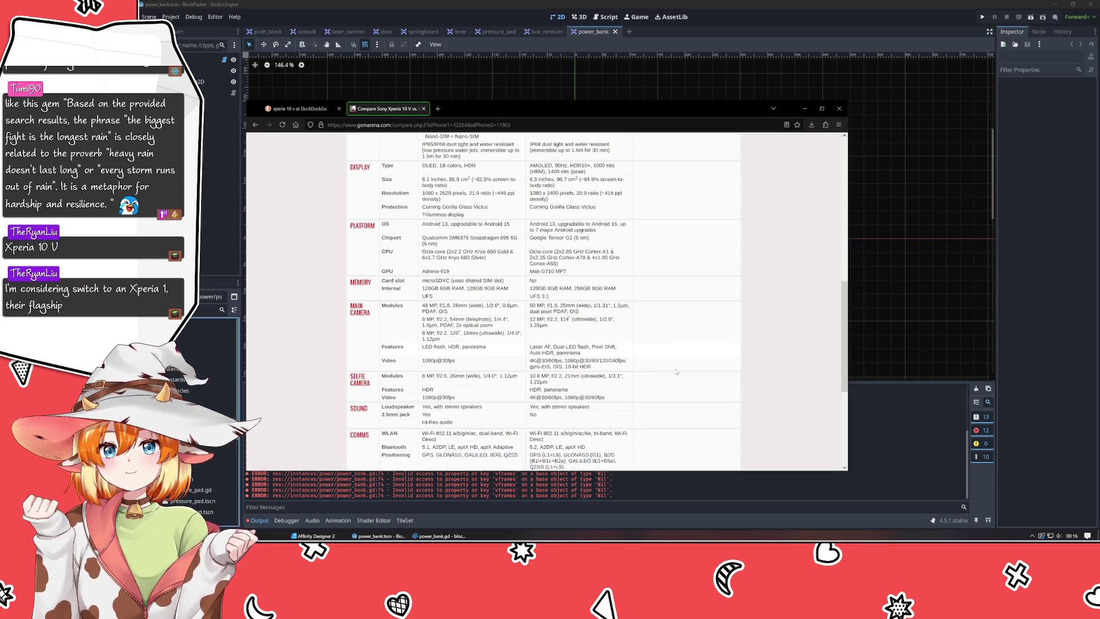
pyautogui.scroll(-2, 676, 371)
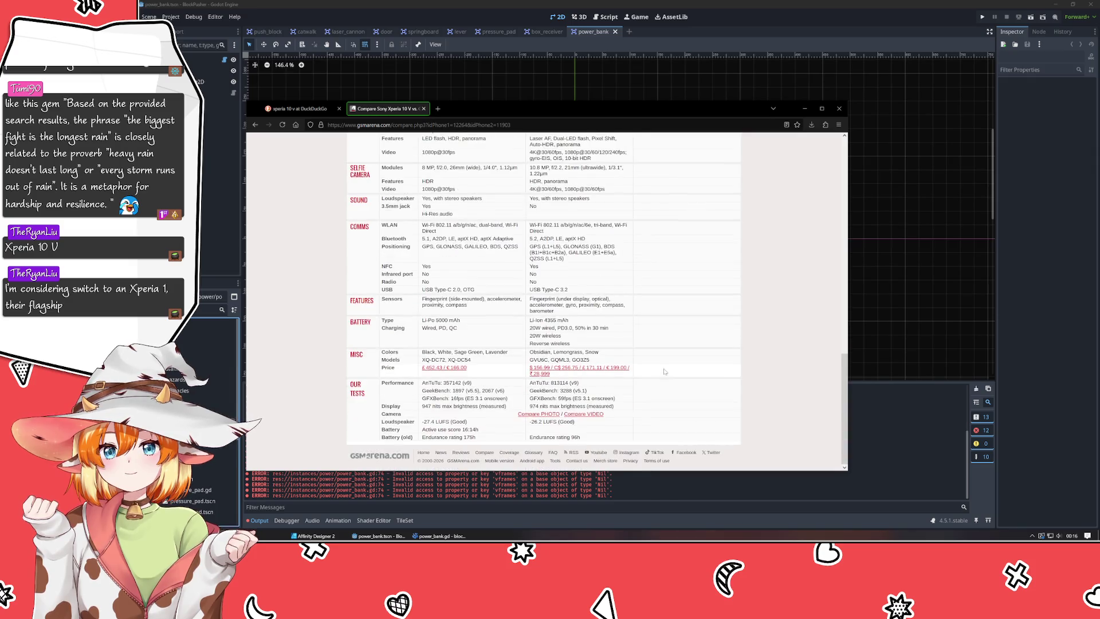
pyautogui.scroll(15, 665, 372)
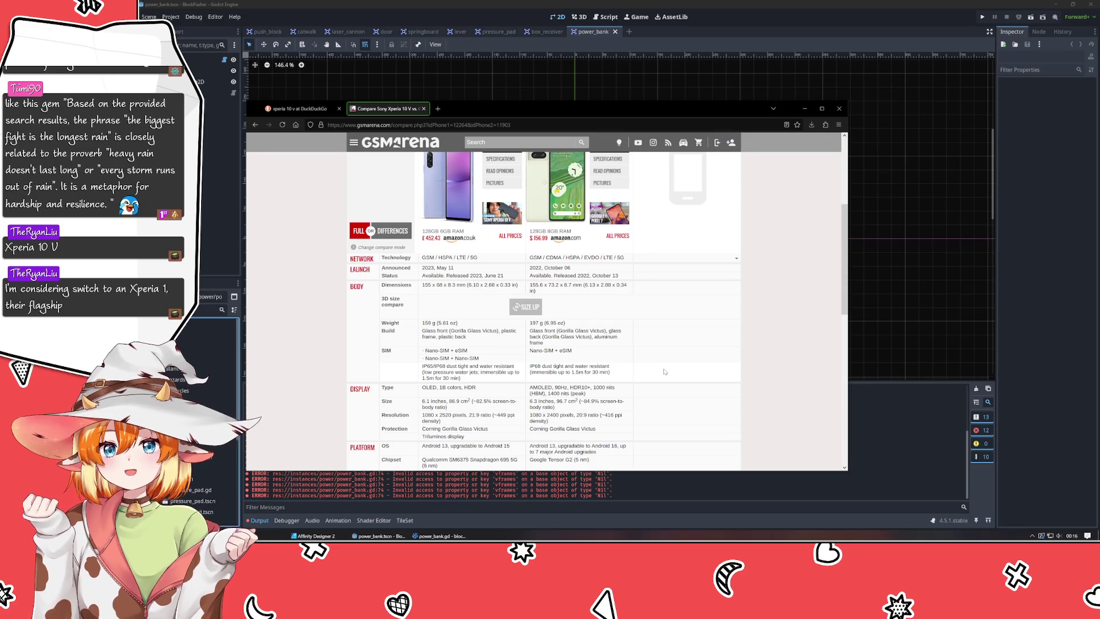
pyautogui.scroll(-1, 665, 372)
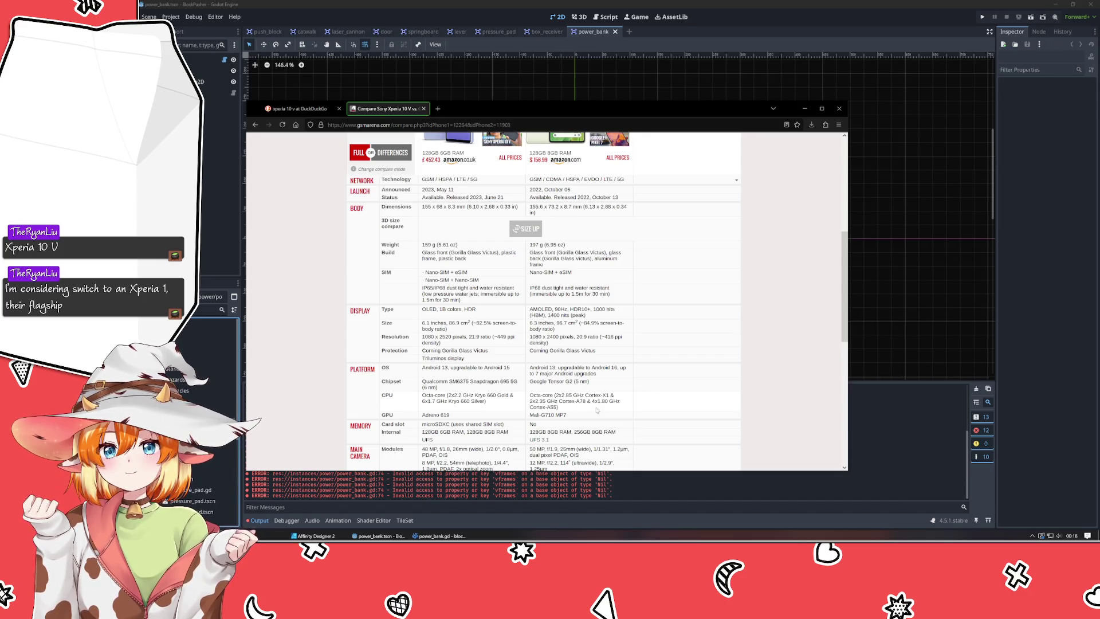
pyautogui.scroll(1, 590, 404)
pyautogui.scroll(4, 590, 404)
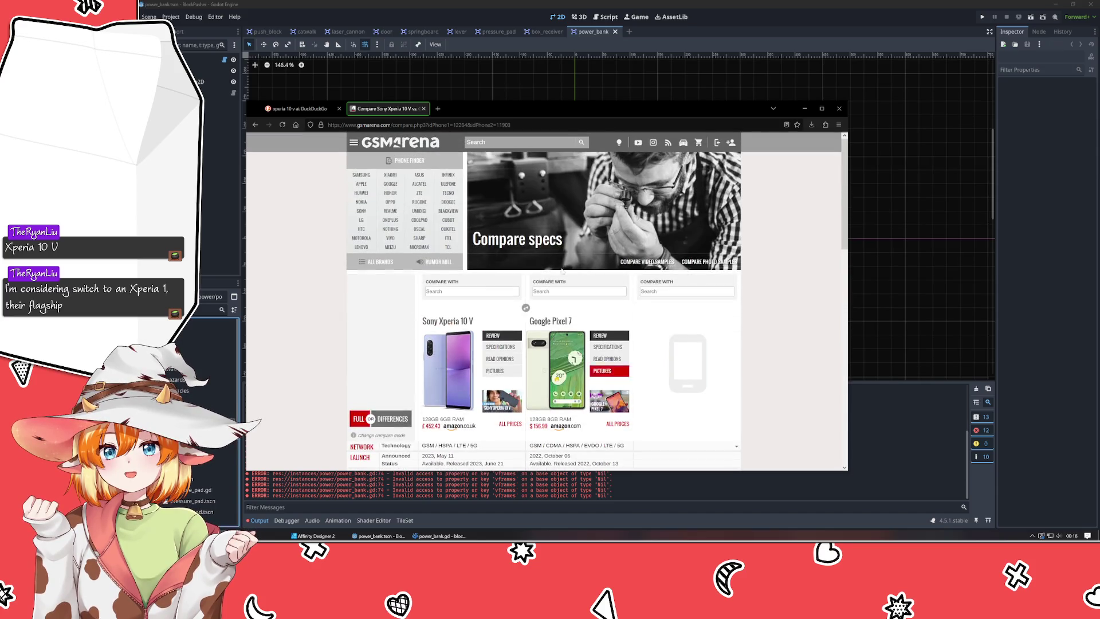
pyautogui.click(321, 109)
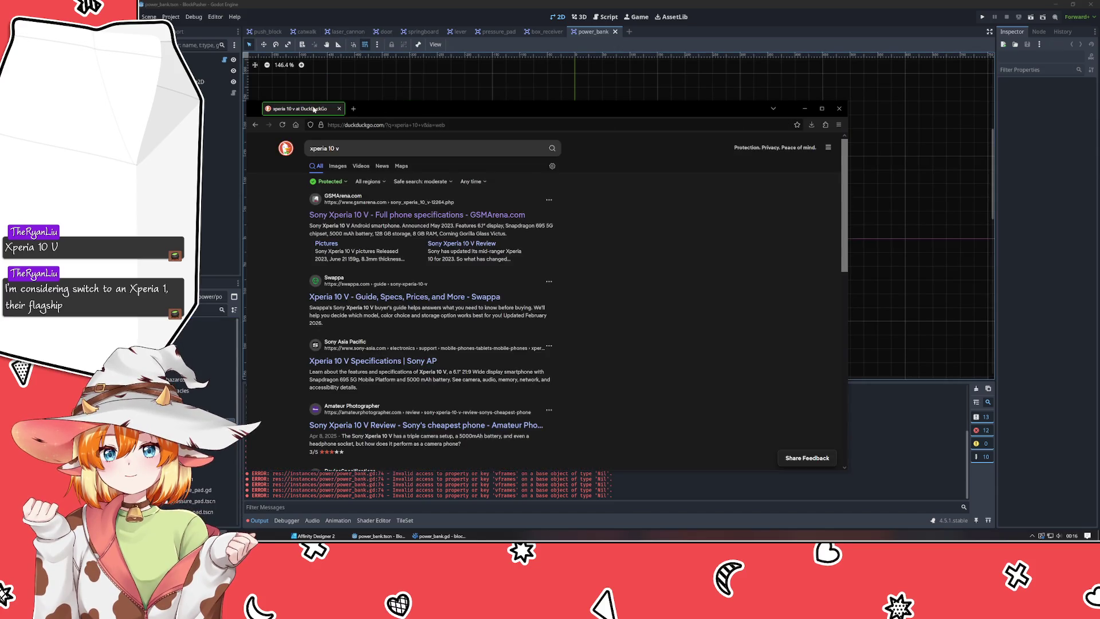
pyautogui.click(205, 163)
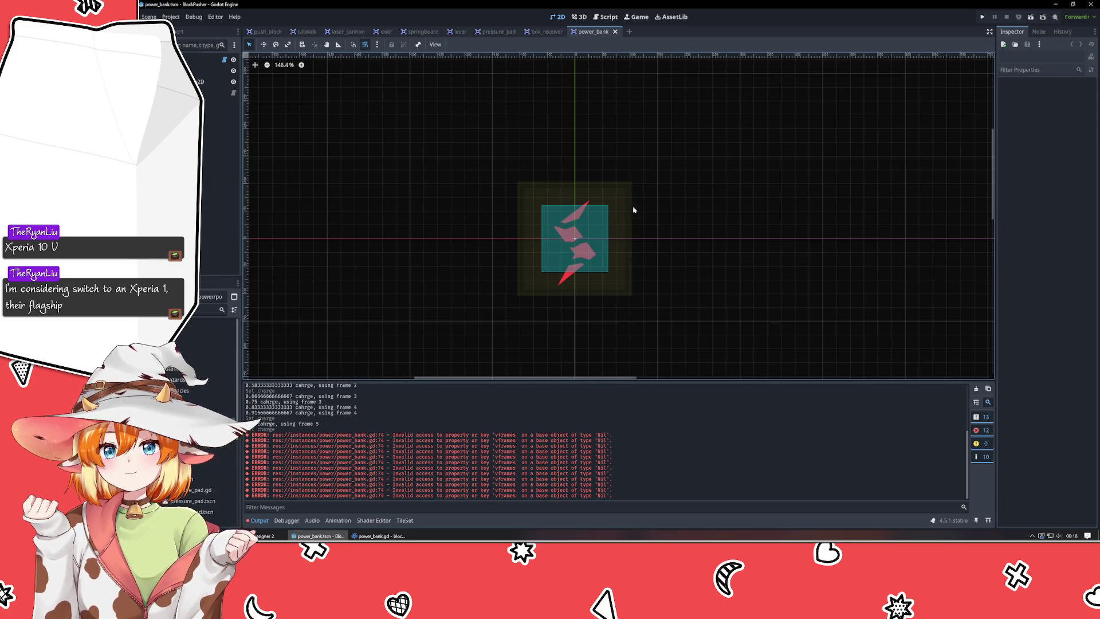
# Select PowerBank, drop Charge to 0, and raise it to 6, greening the lower bolt segments.
pyautogui.click(206, 59)
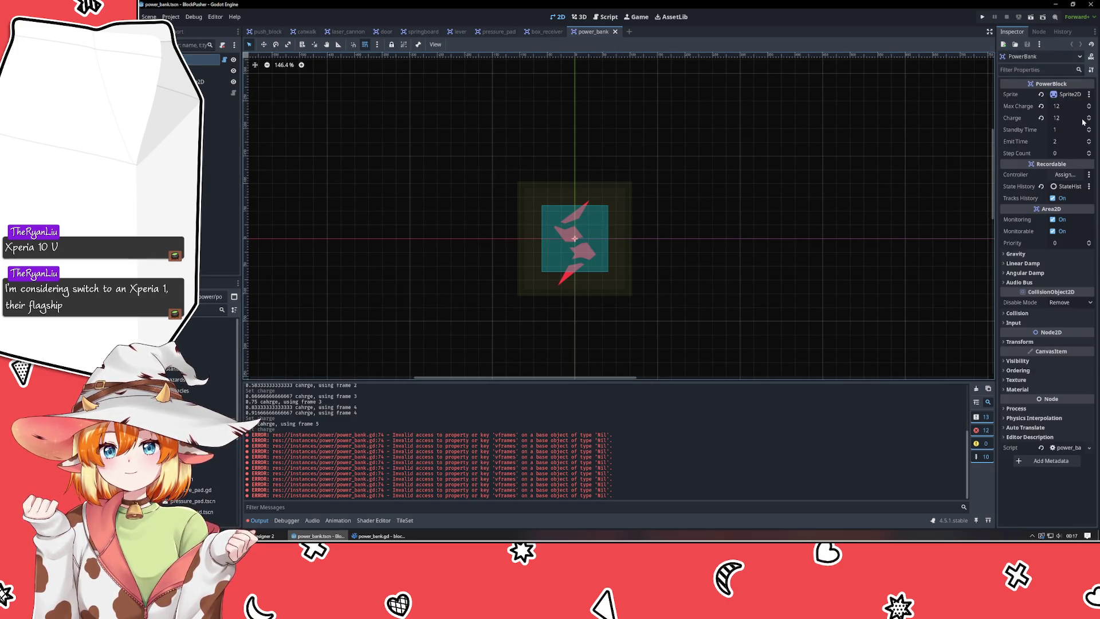
pyautogui.moveTo(1059, 120); pyautogui.dragTo(1071, 122)
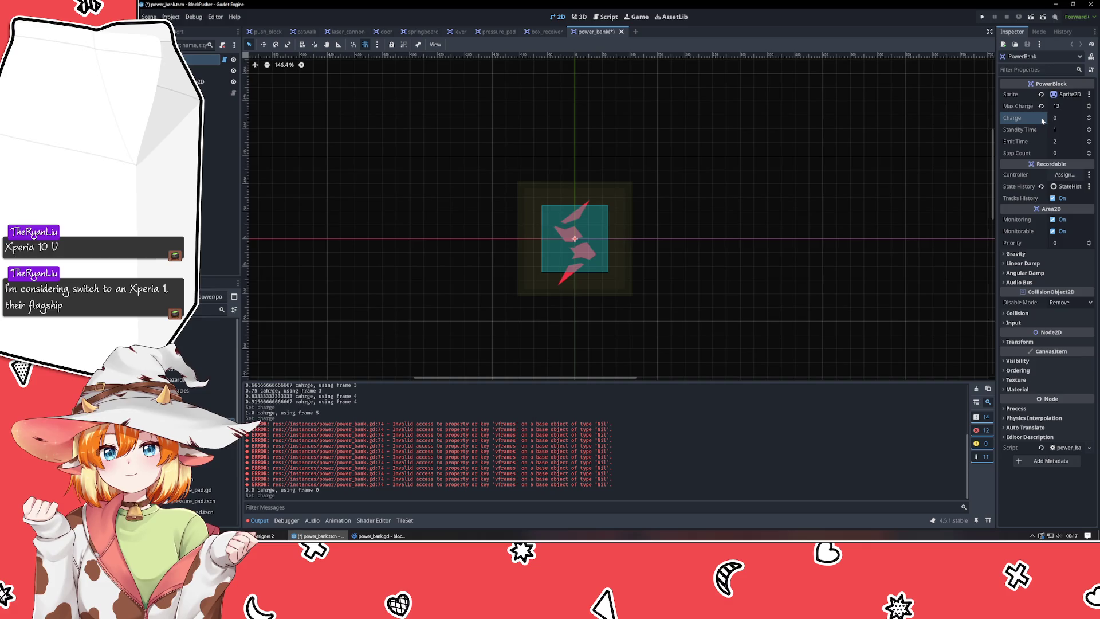
pyautogui.click(1089, 117)
pyautogui.click(1089, 117)
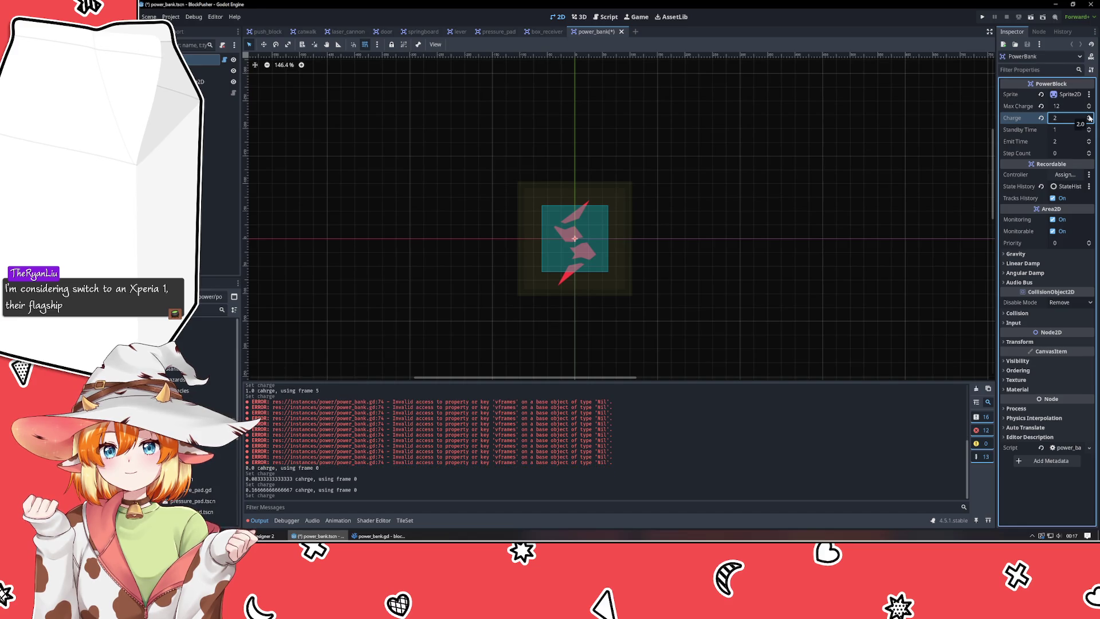
pyautogui.click(1089, 116)
pyautogui.click(1089, 117)
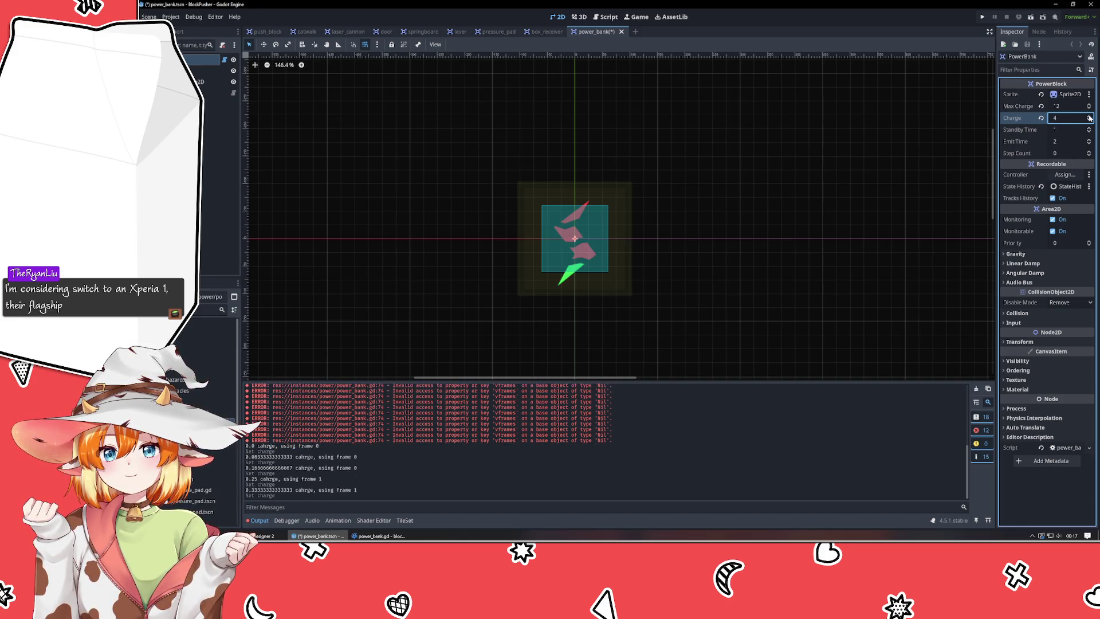
pyautogui.click(1089, 117)
pyautogui.click(1089, 117)
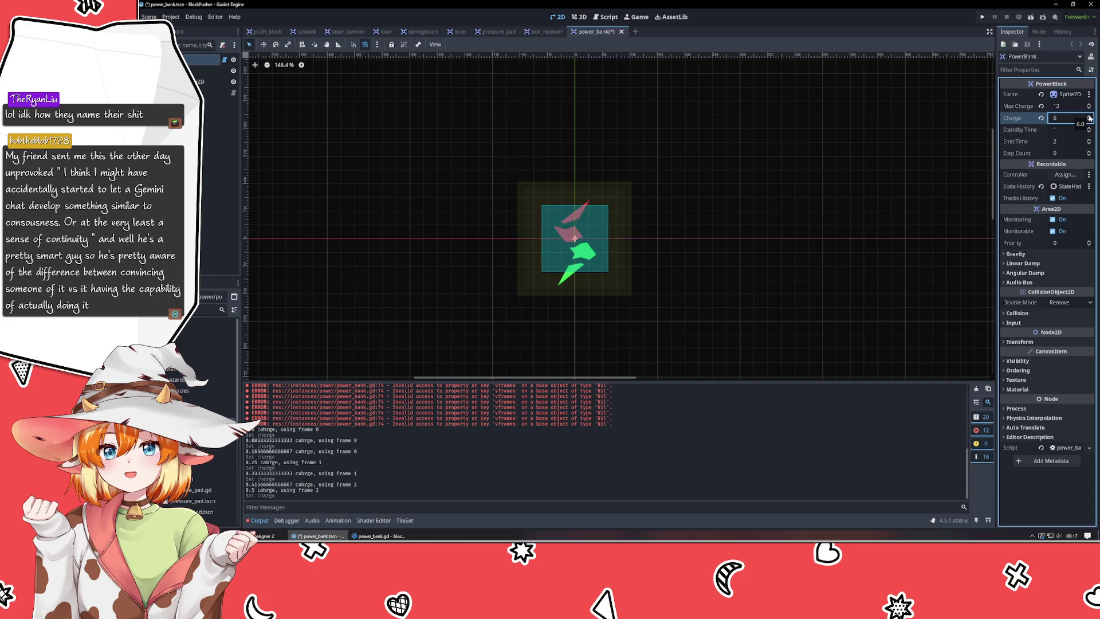
# Raise Charge to 12 until the bolt is fully green, then check the frame 5 out-of-bounds error.
pyautogui.click(1089, 116)
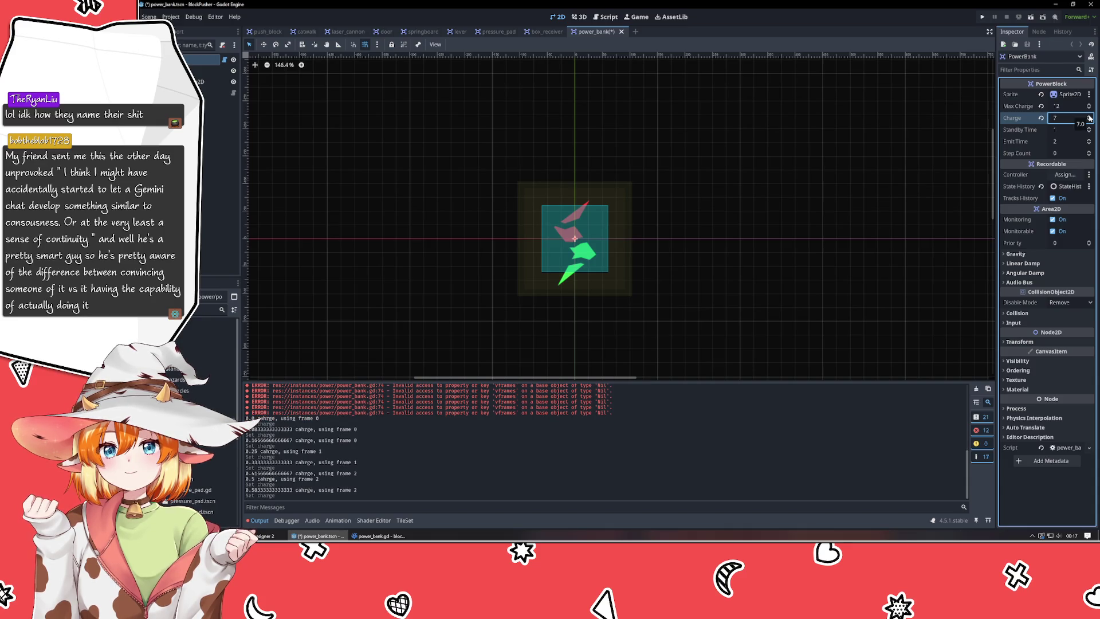
pyautogui.click(1089, 116)
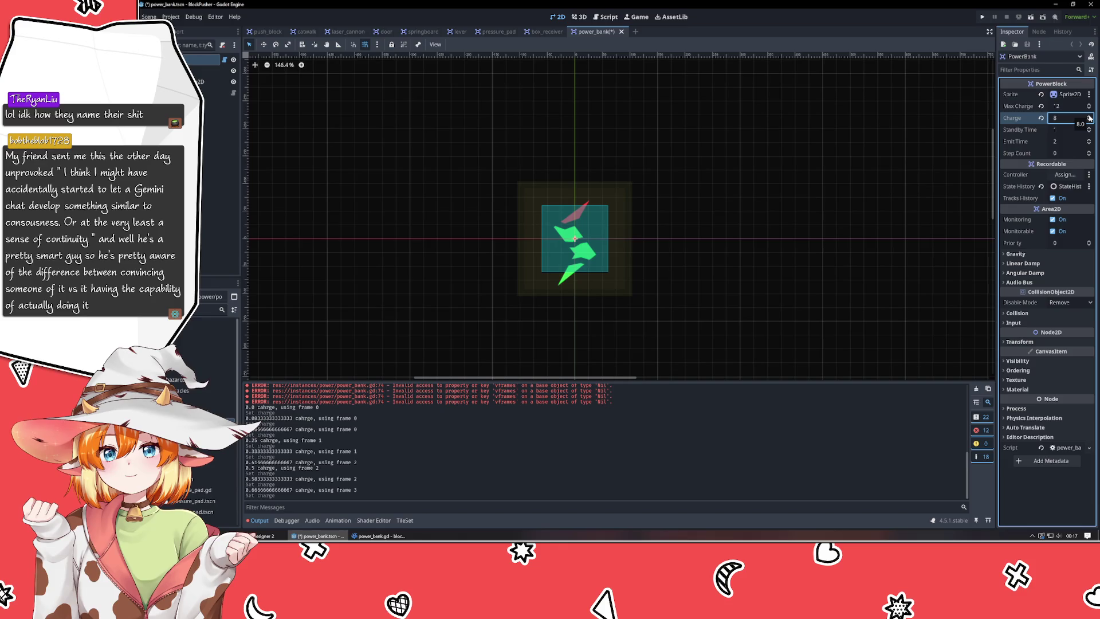
pyautogui.click(1089, 116)
pyautogui.click(1089, 116)
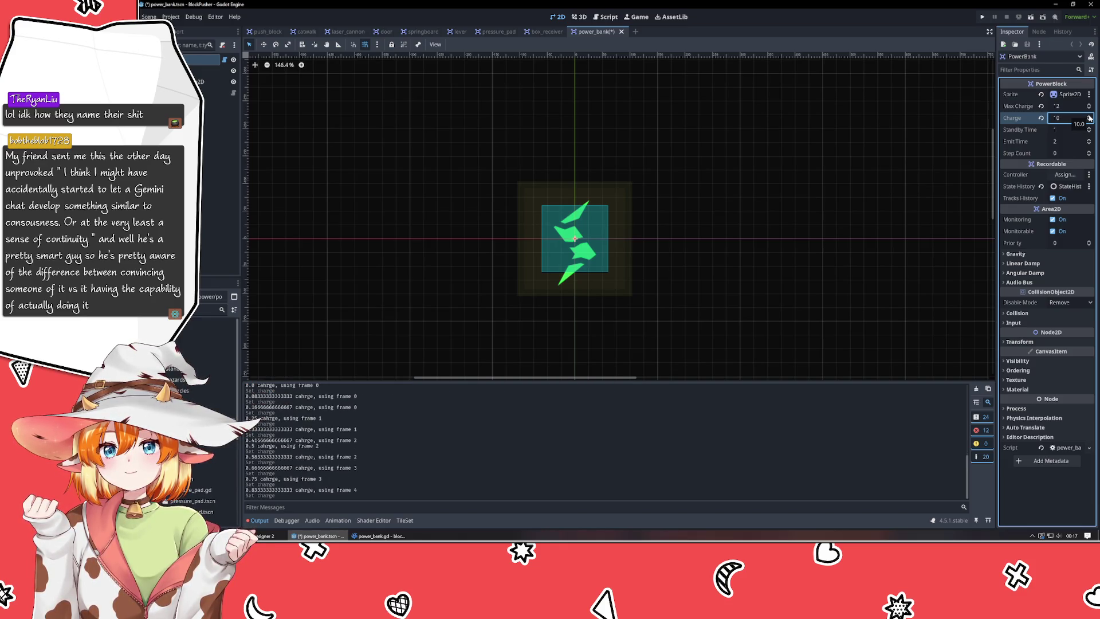
pyautogui.click(1089, 116)
pyautogui.click(1089, 116)
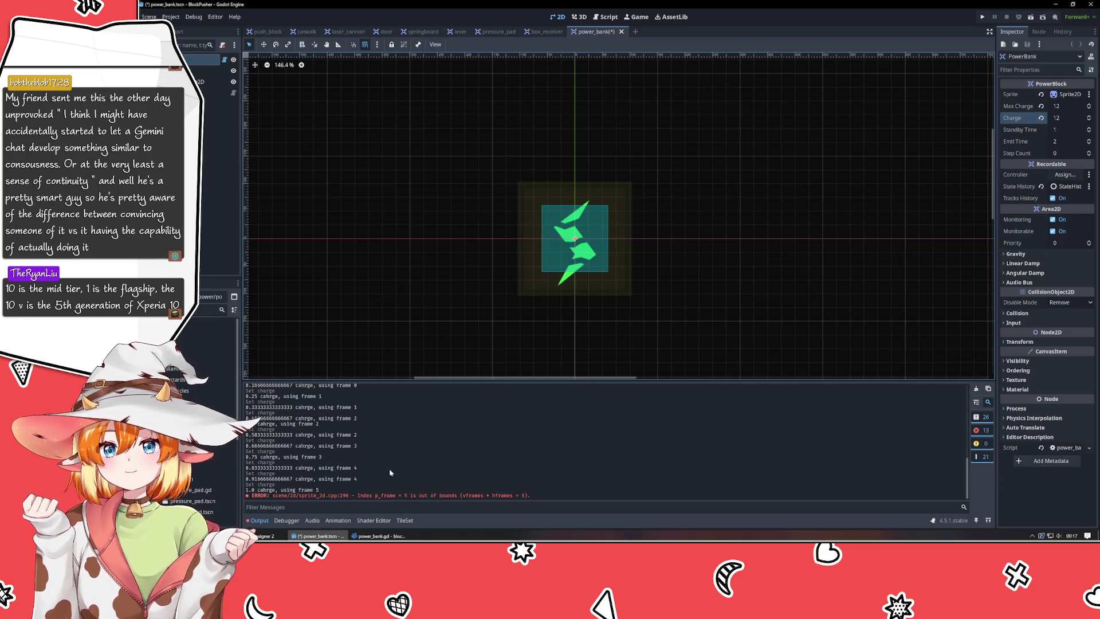
pyautogui.scroll(2, 389, 469)
pyautogui.scroll(-2, 389, 468)
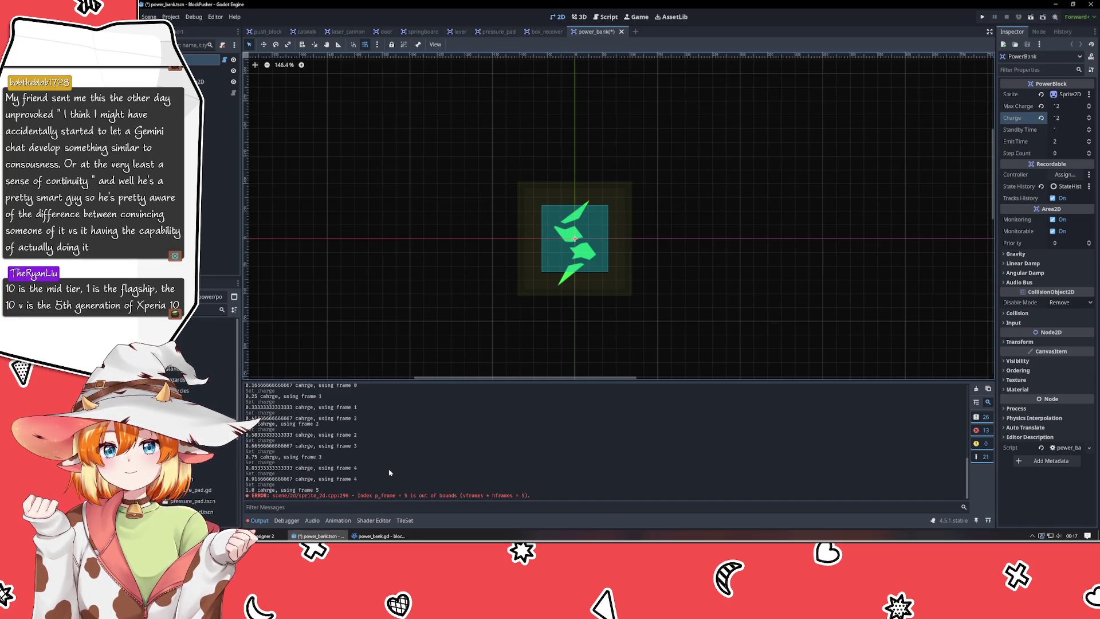
pyautogui.click(378, 536)
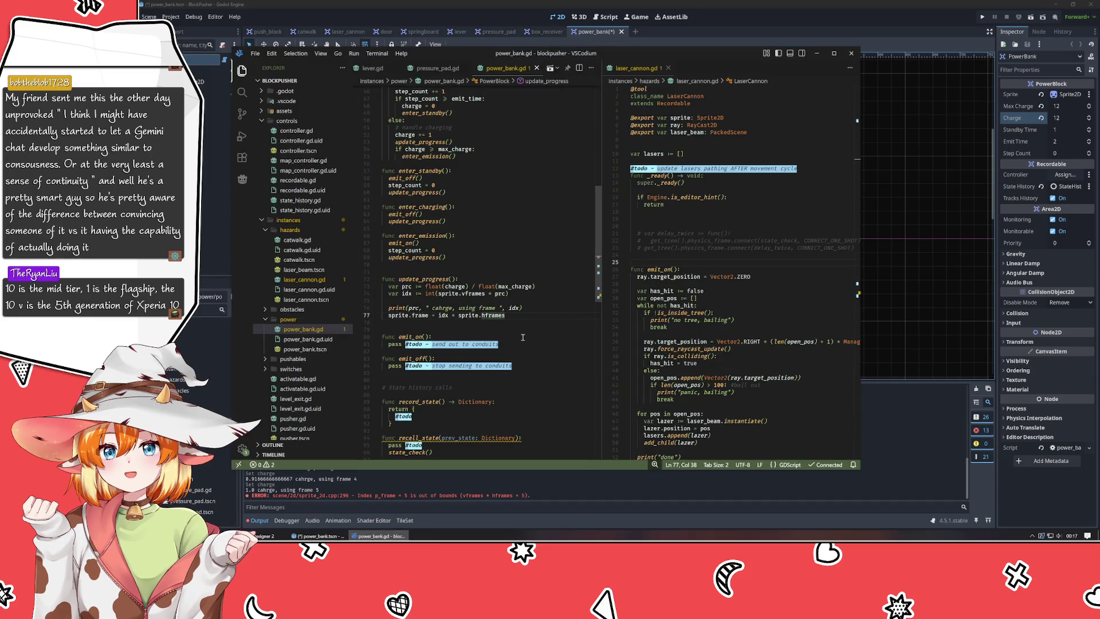
pyautogui.click(539, 331)
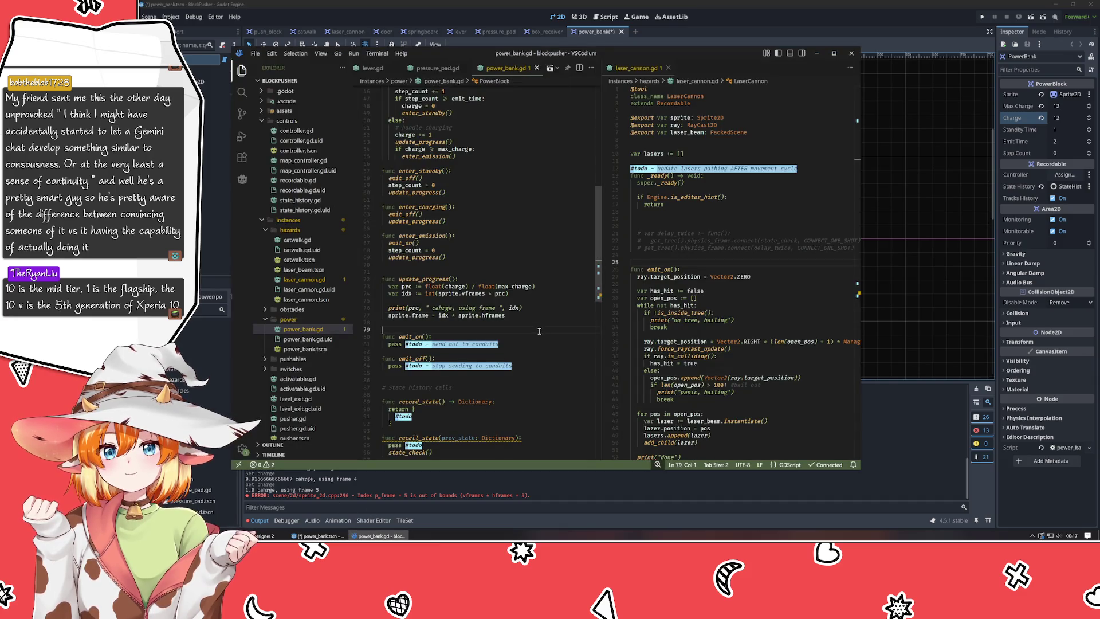
pyautogui.click(507, 301)
pyautogui.click(486, 293)
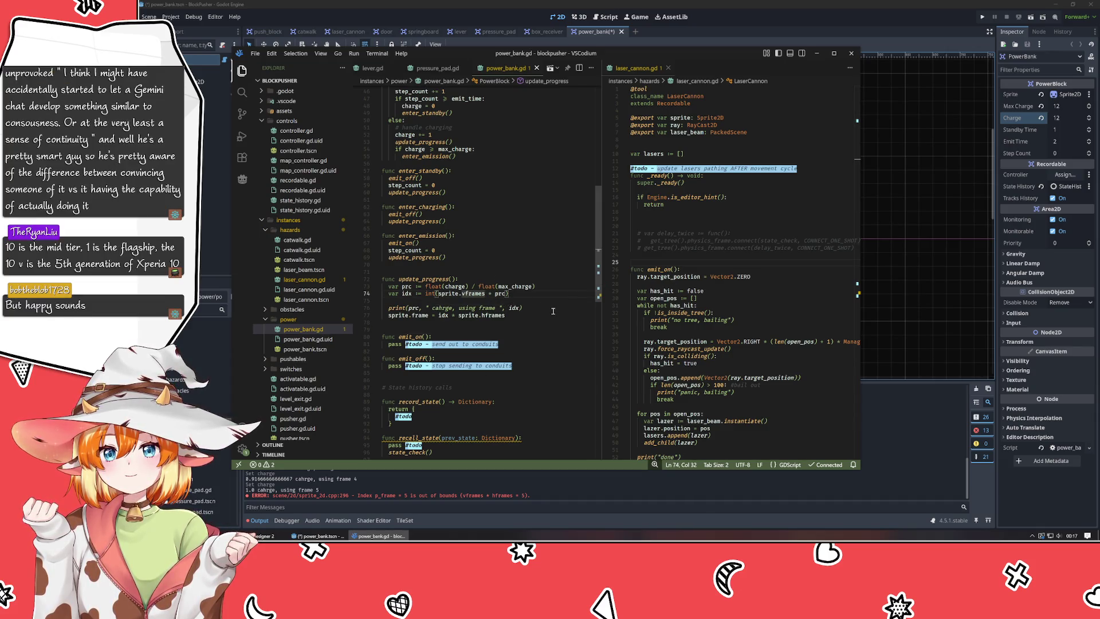